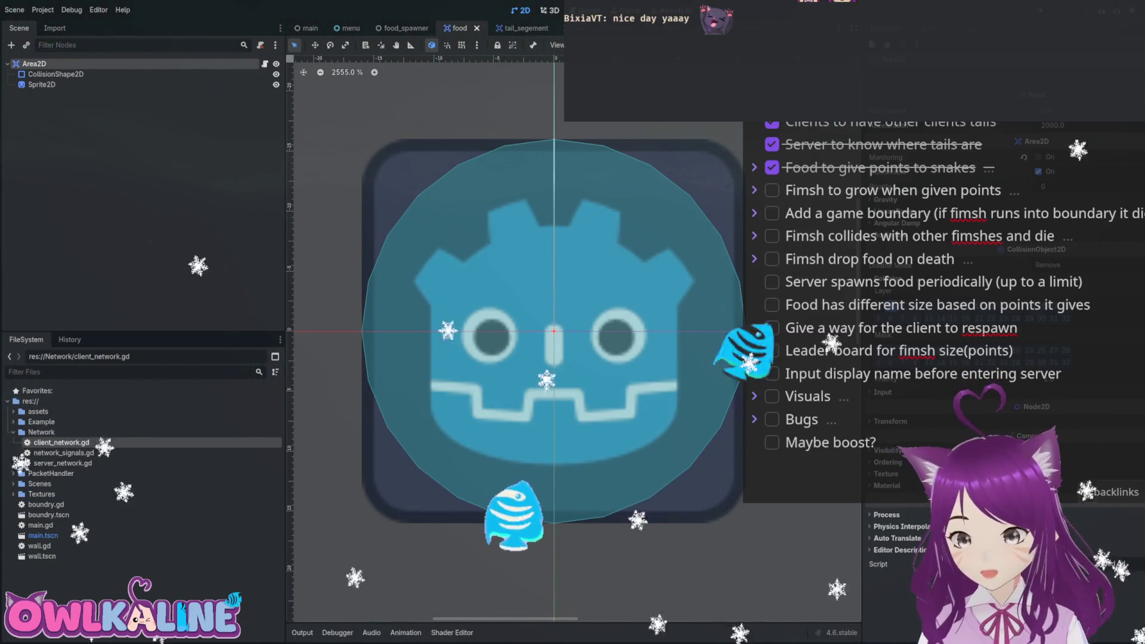
Cycle through the tail_segement, wall, food_spawner and menu scenes, ending on the main scene.
left_click(517, 28)
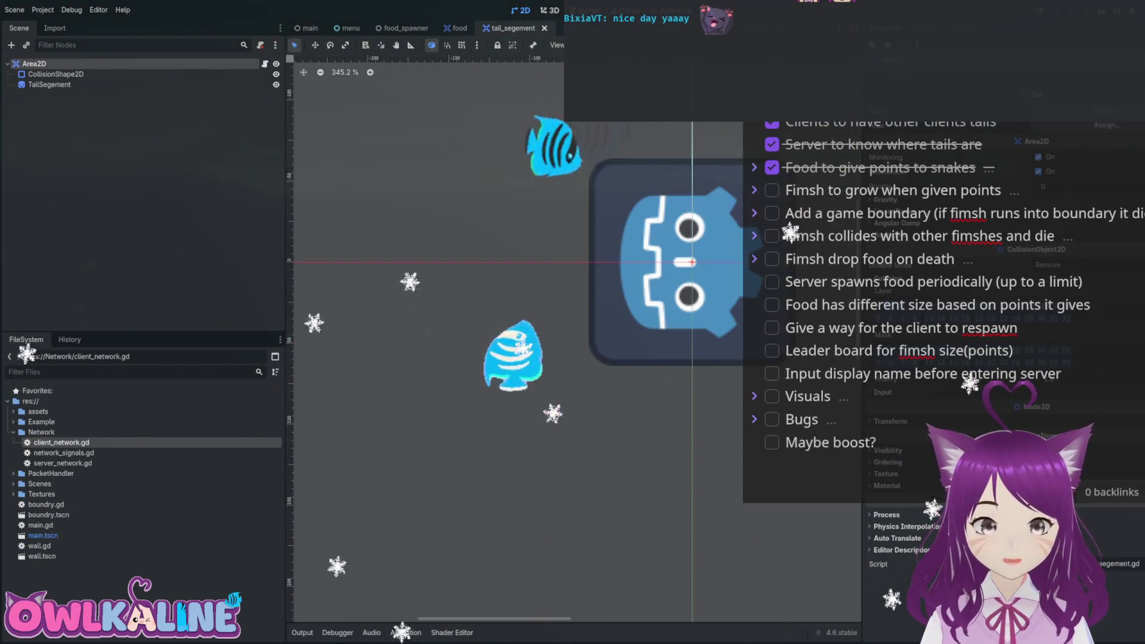
key("ctrl+Tab")
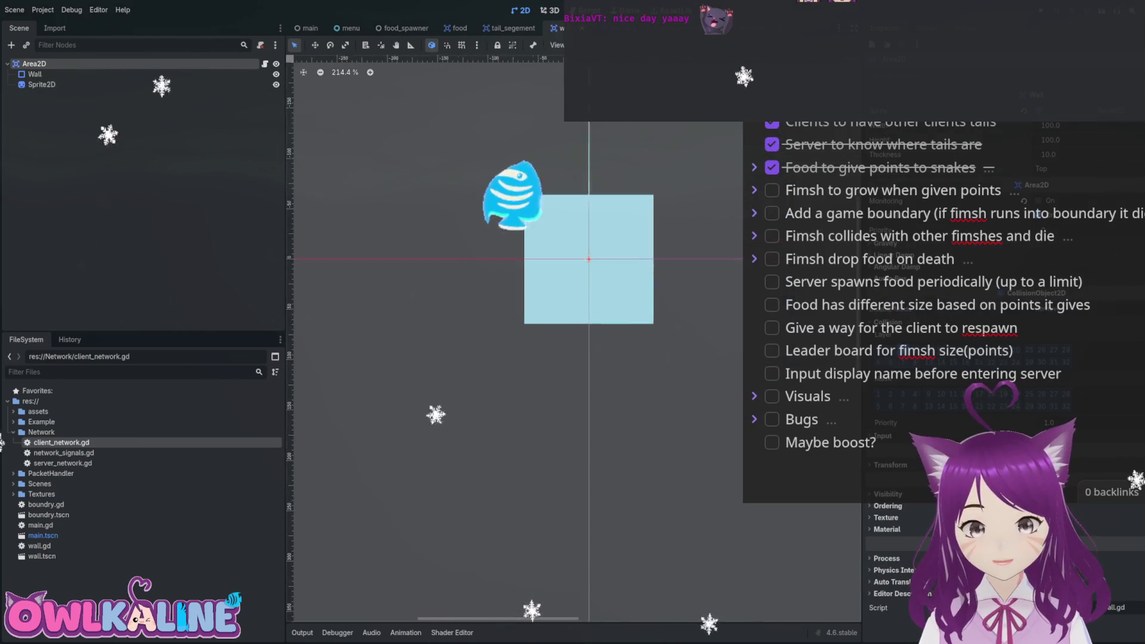
key("ctrl+Tab")
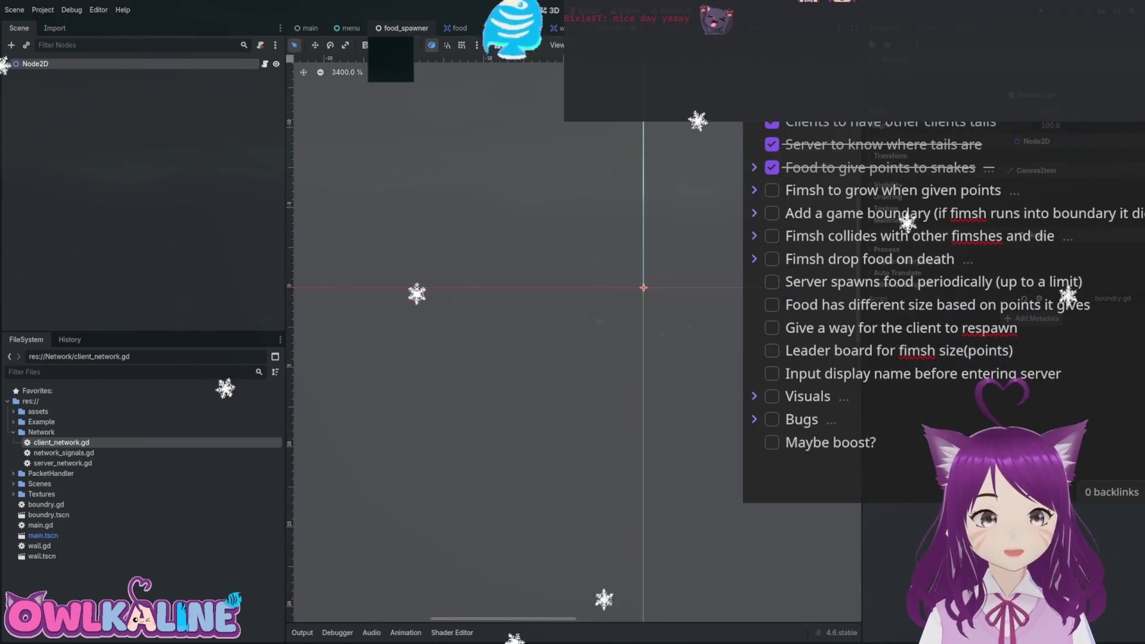
key("ctrl+shift+Tab")
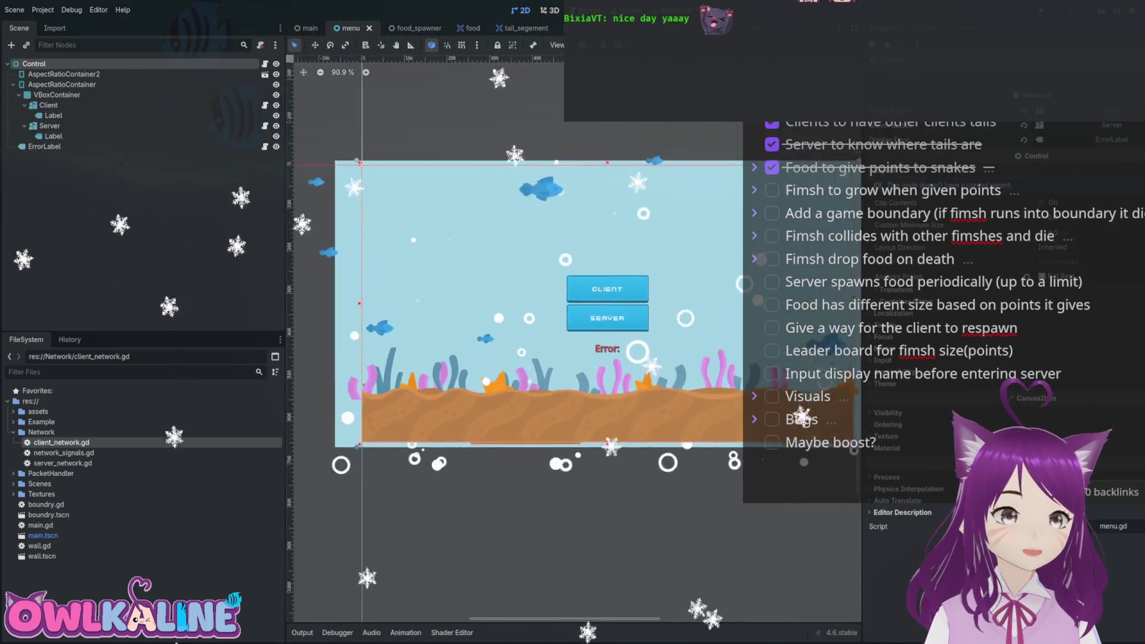
scroll(463, 448, "down", 1)
scroll(595, 247, "up", 3)
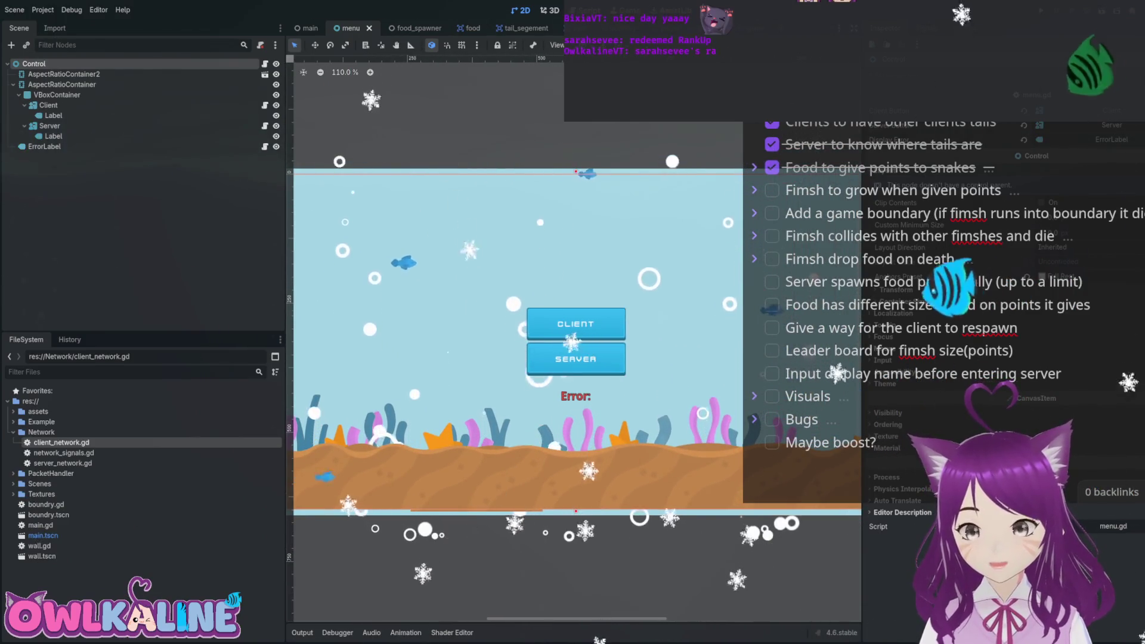
key("ctrl+shift+Tab")
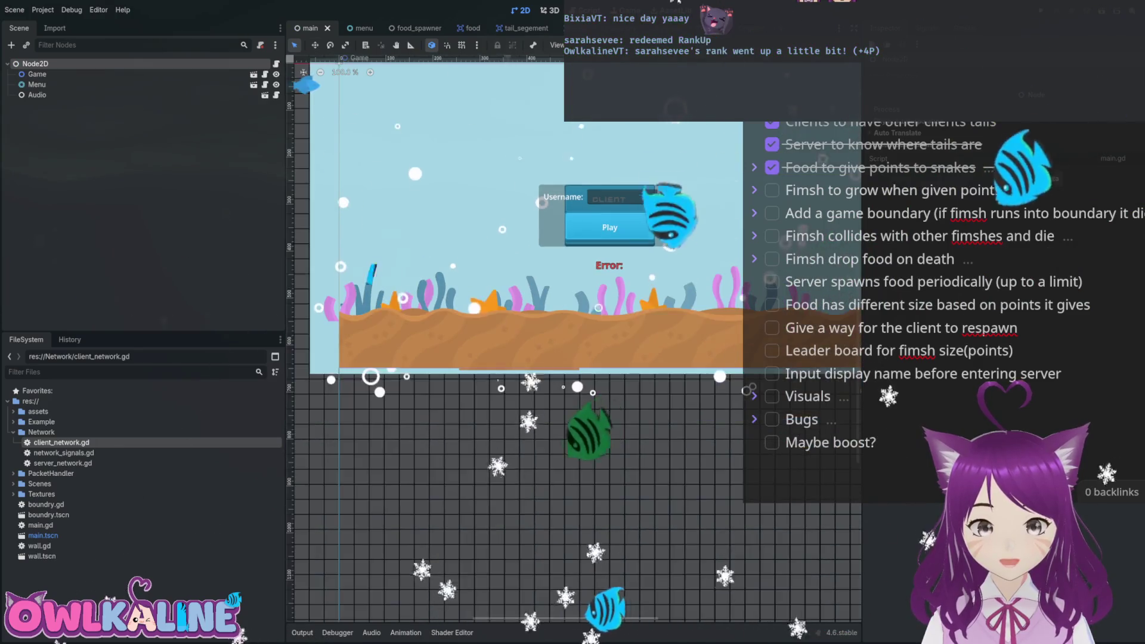
scroll(710, 143, "up", 5)
scroll(673, 263, "up", 10)
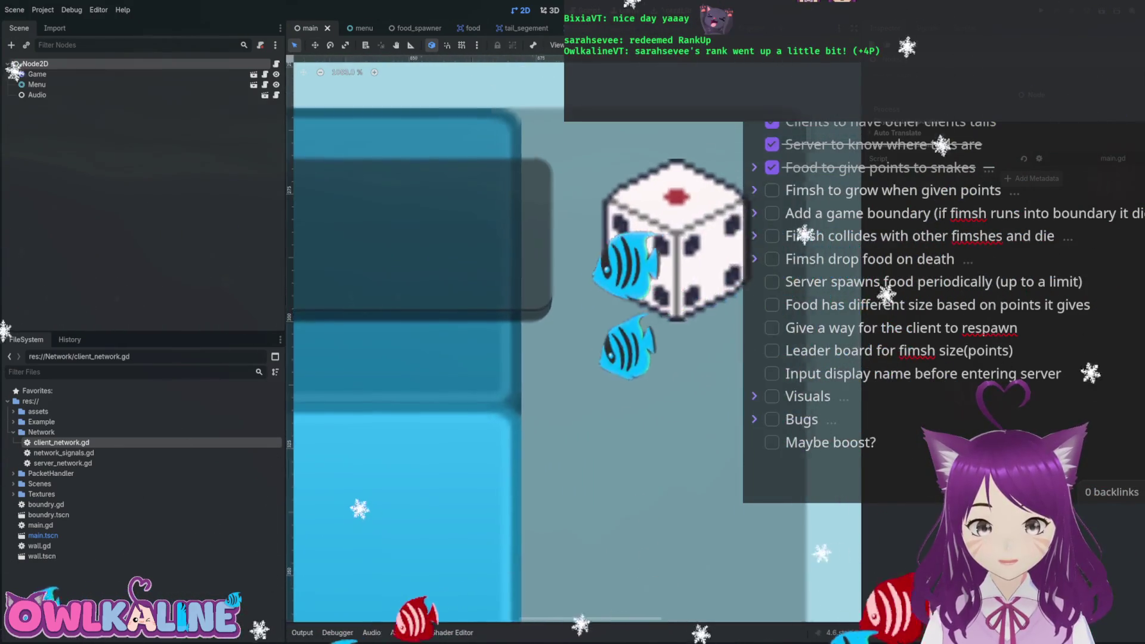
scroll(582, 153, "up", 3)
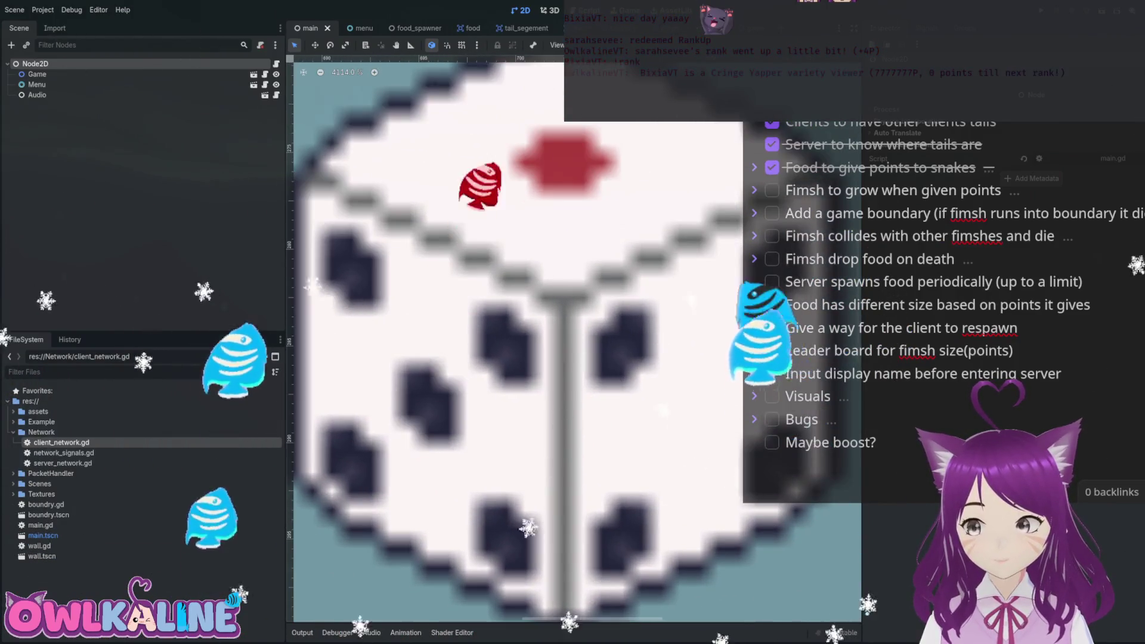
scroll(632, 453, "up", 1)
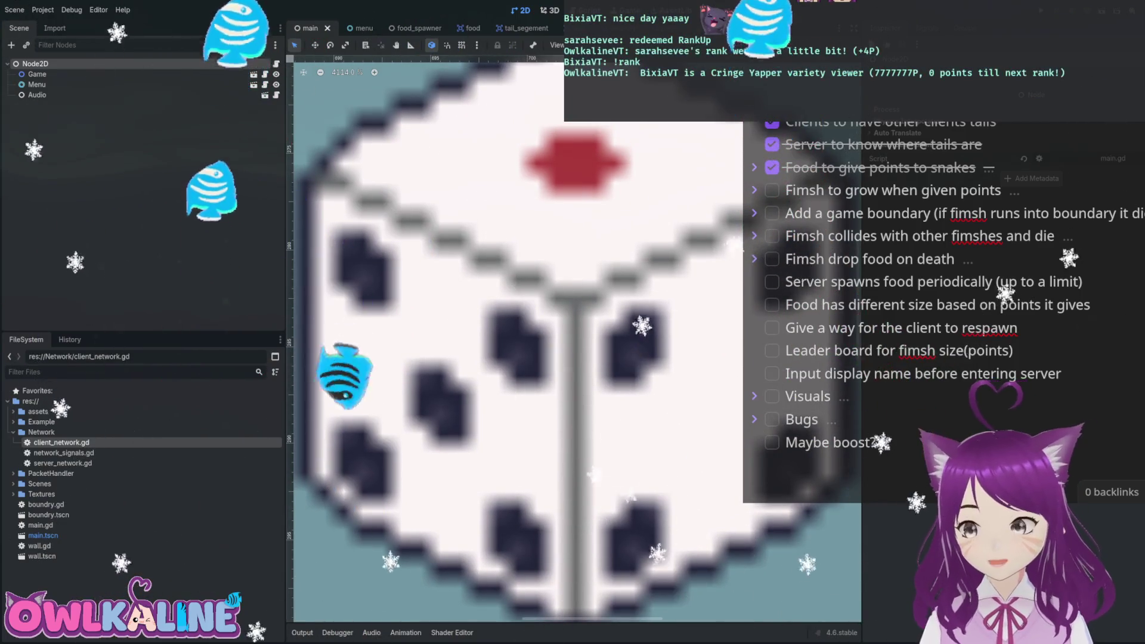
scroll(702, 366, "down", 20)
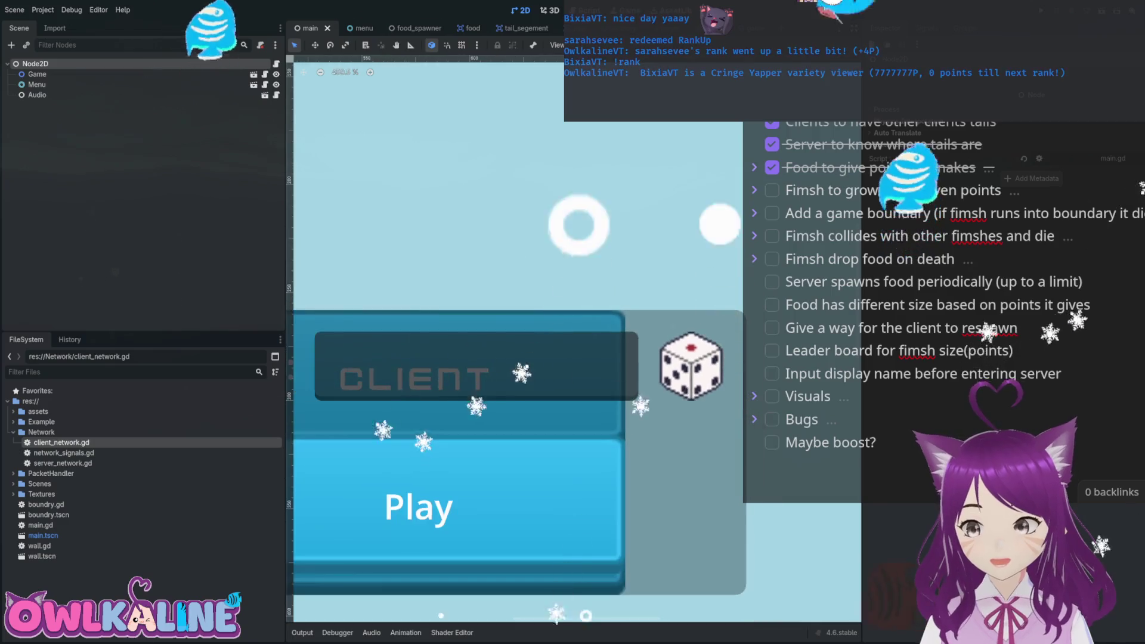
scroll(668, 423, "down", 3)
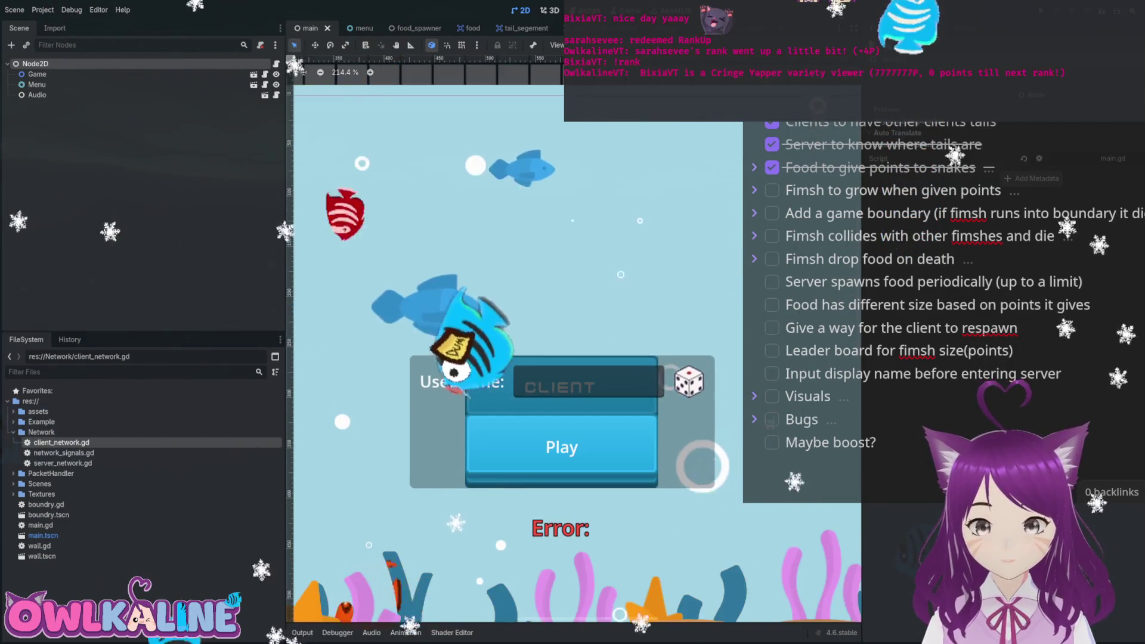
scroll(602, 387, "down", 2)
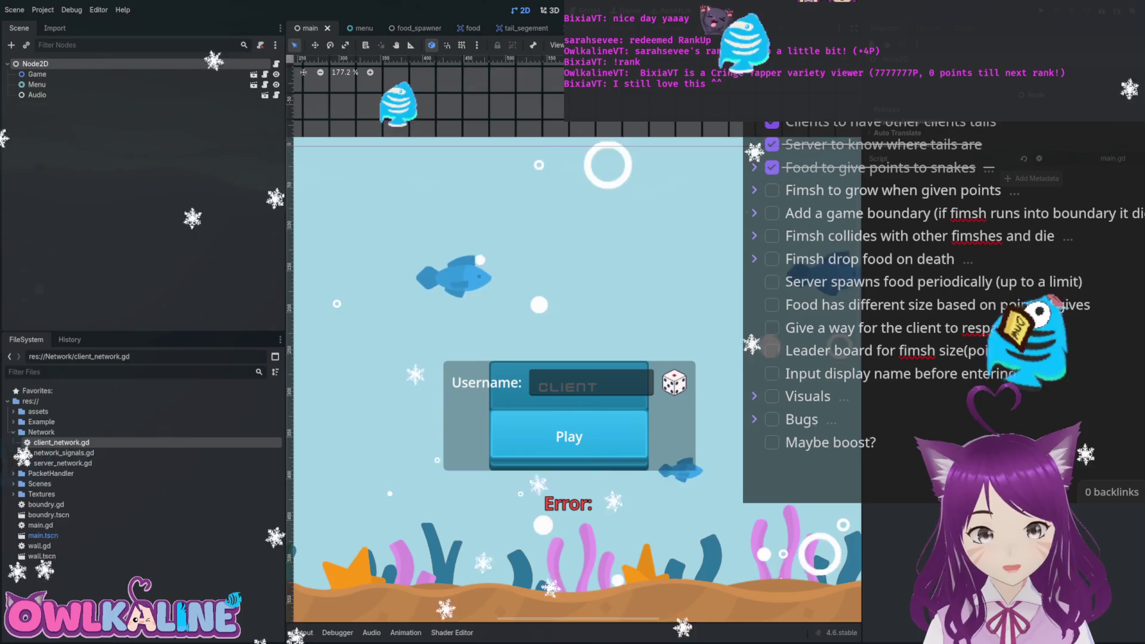
left_click(361, 28)
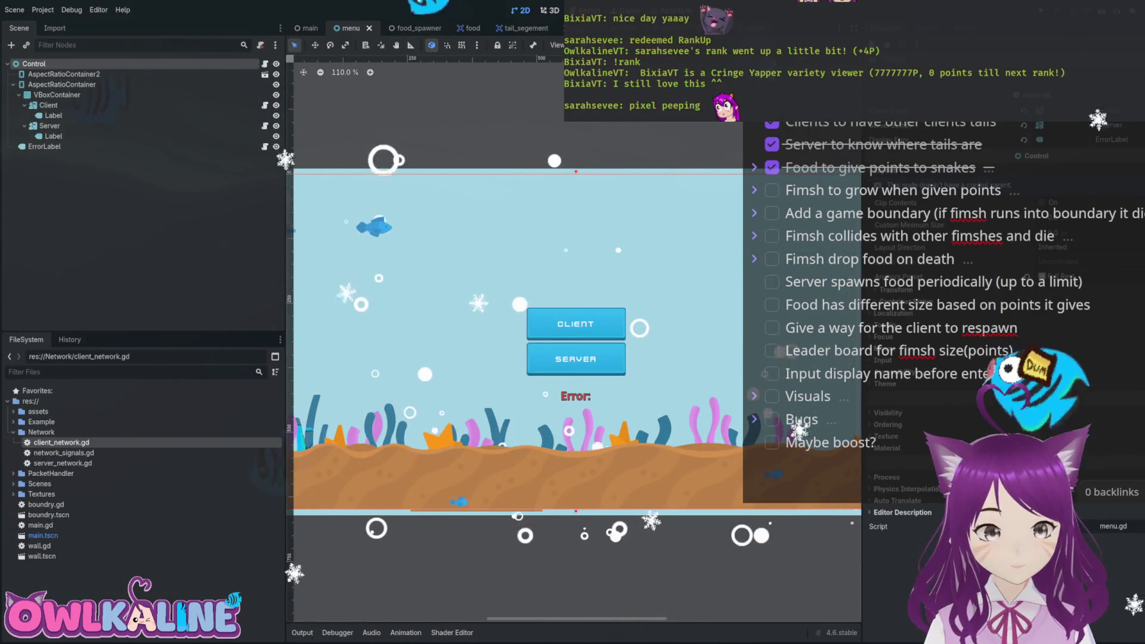
key("ctrl+Tab")
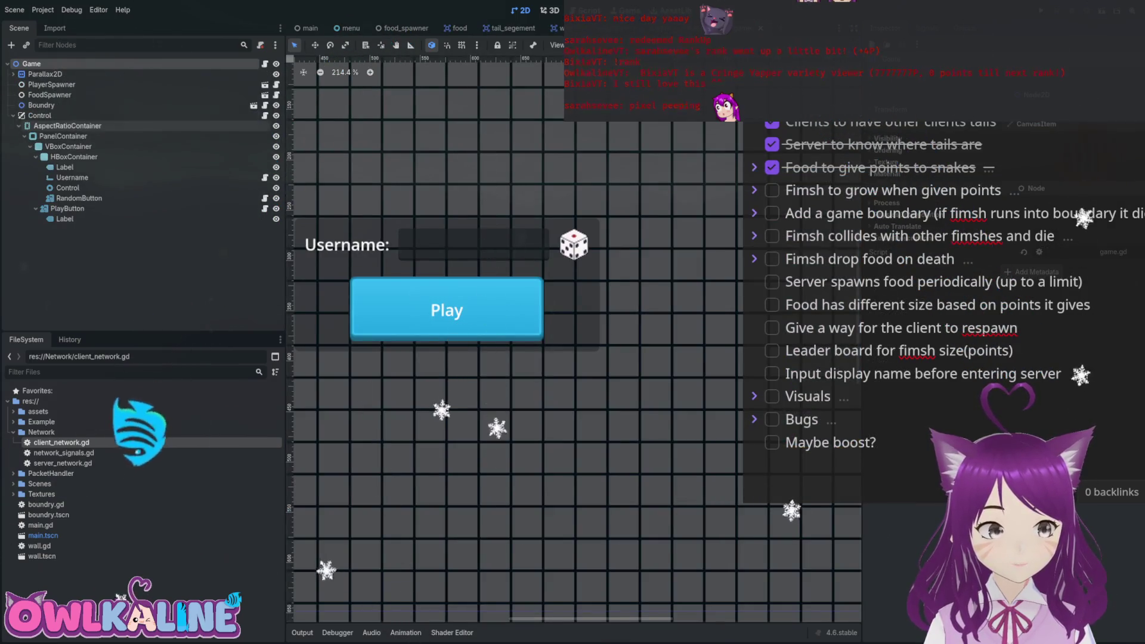
left_click(265, 115)
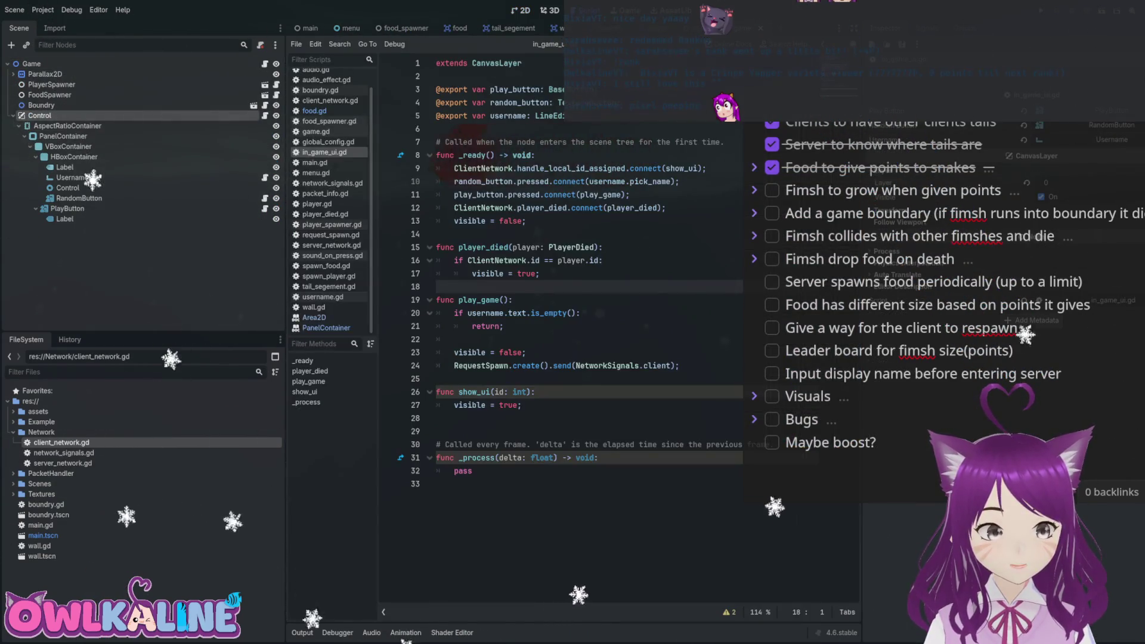
left_click(528, 220)
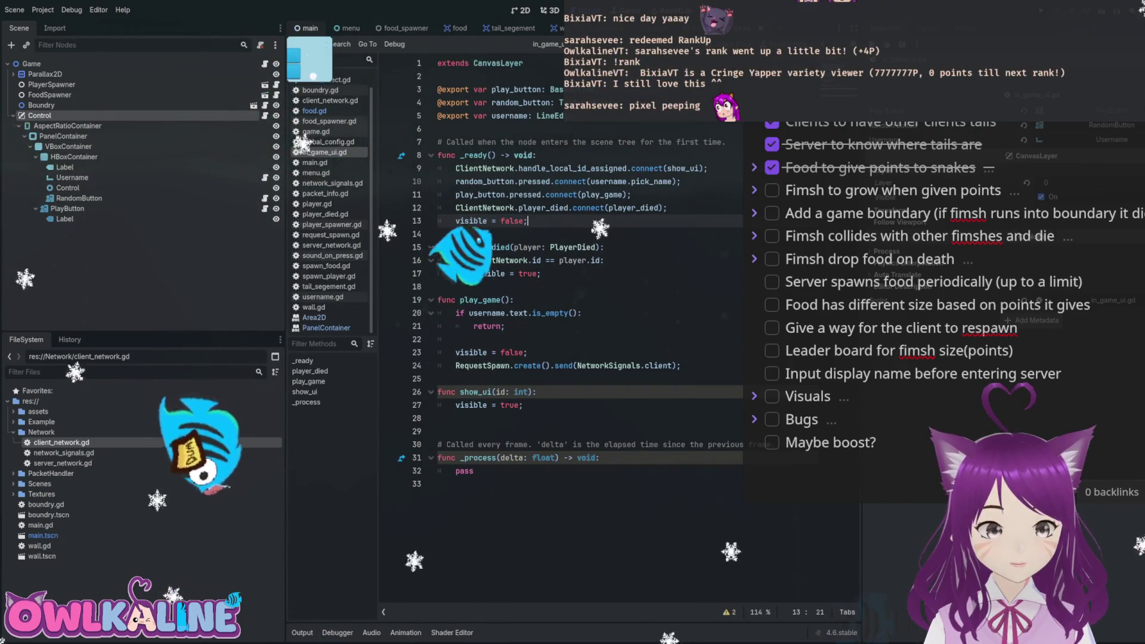
key("ctrl+F1")
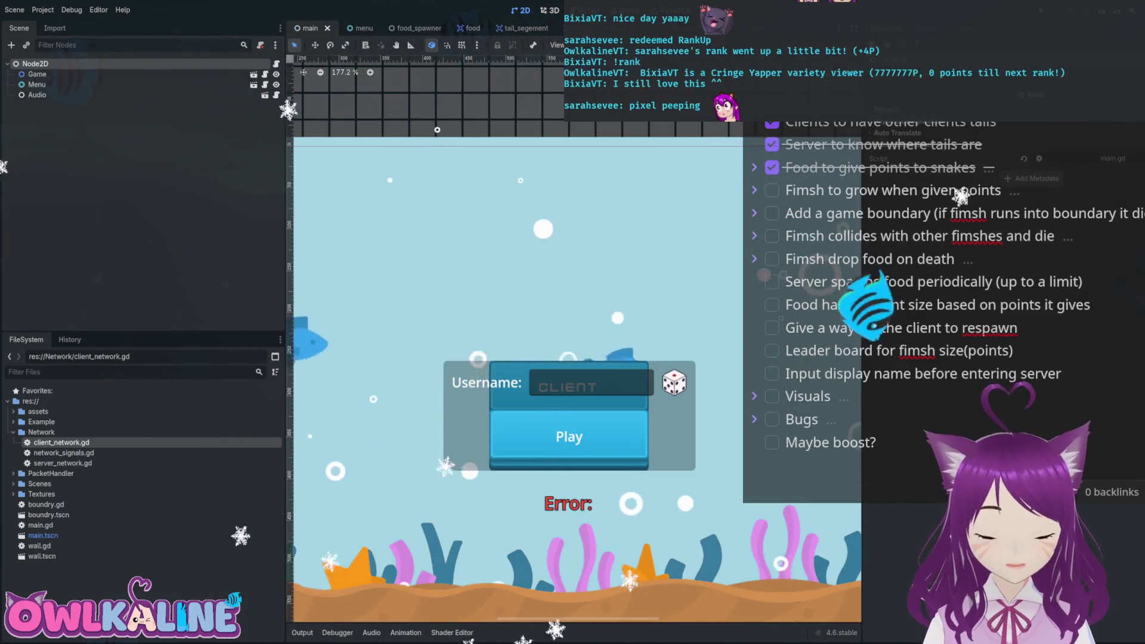
scroll(620, 113, "down", 2)
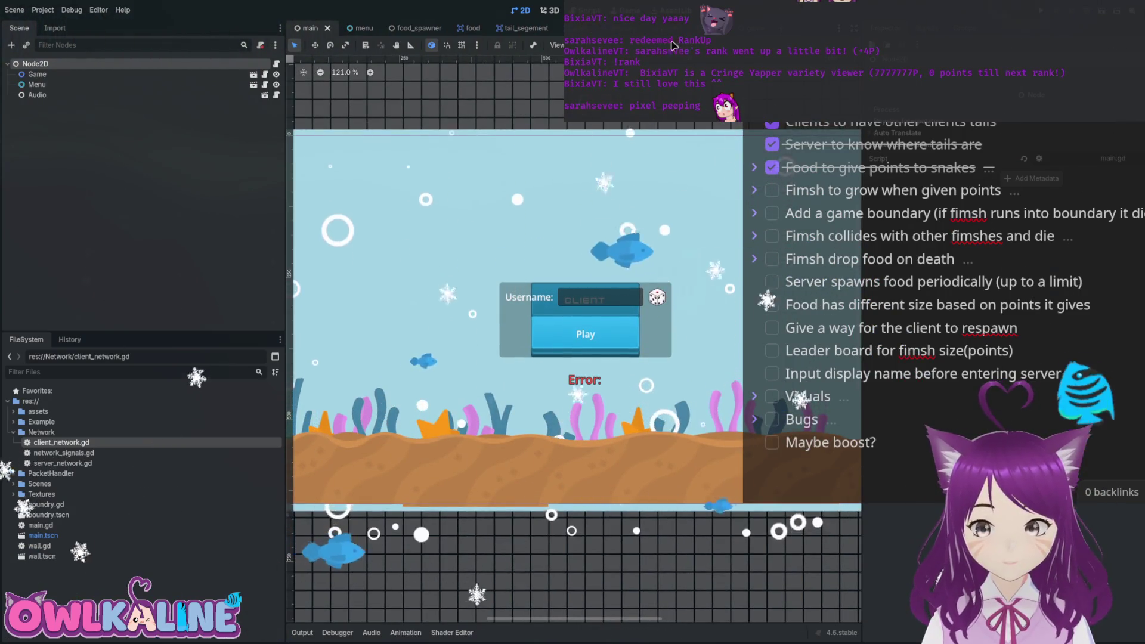
scroll(672, 298, "up", 5)
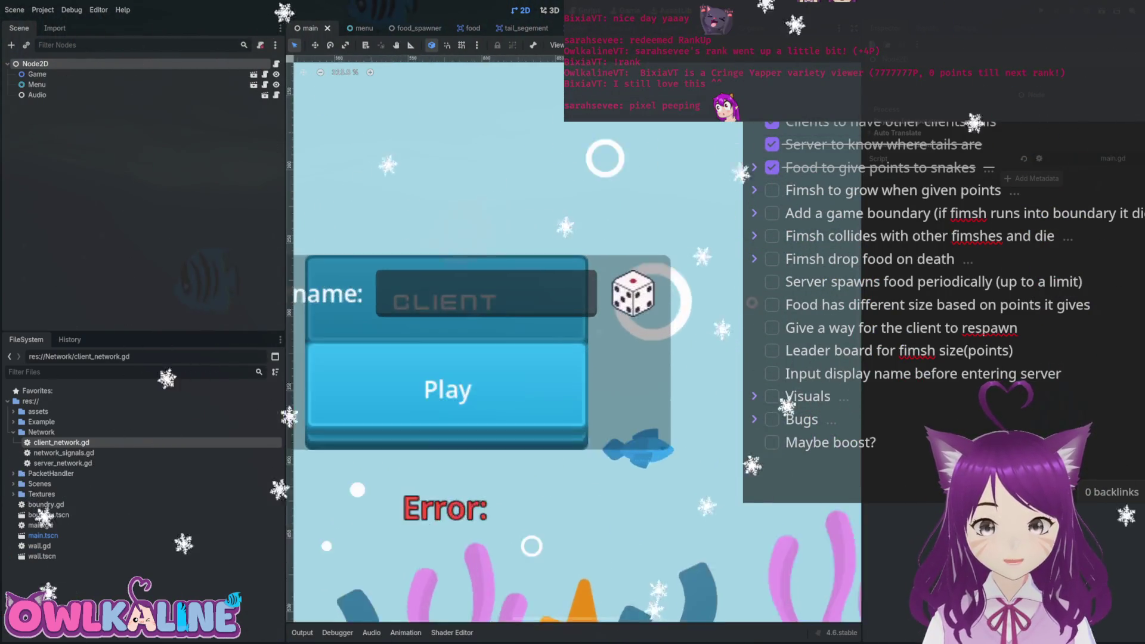
scroll(633, 293, "up", 12)
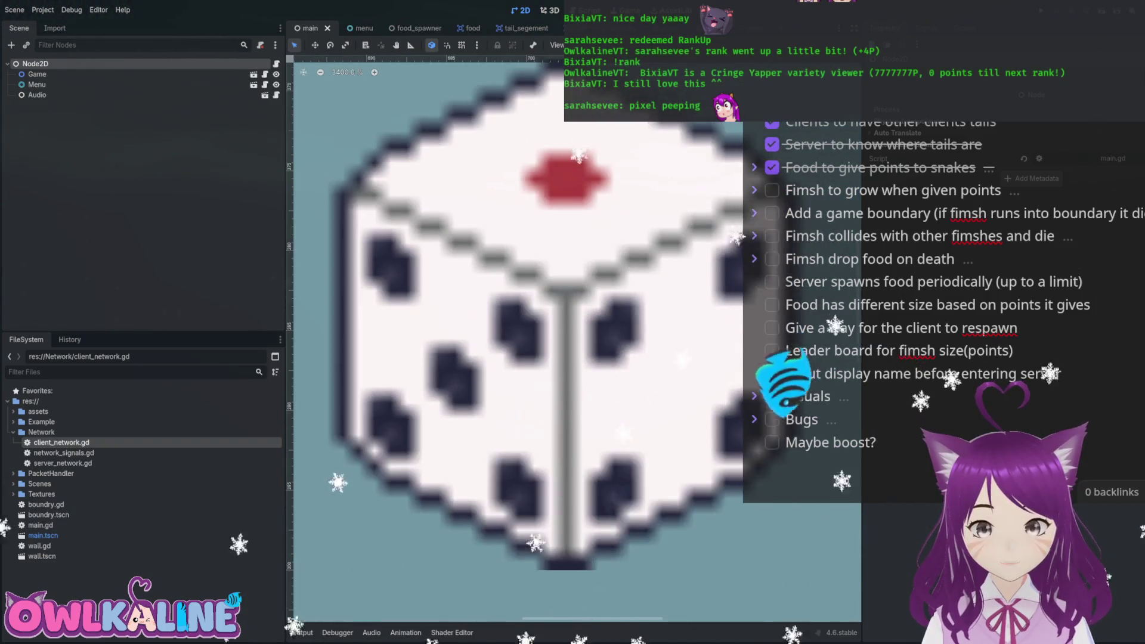
left_click_drag(584, 328, 594, 370)
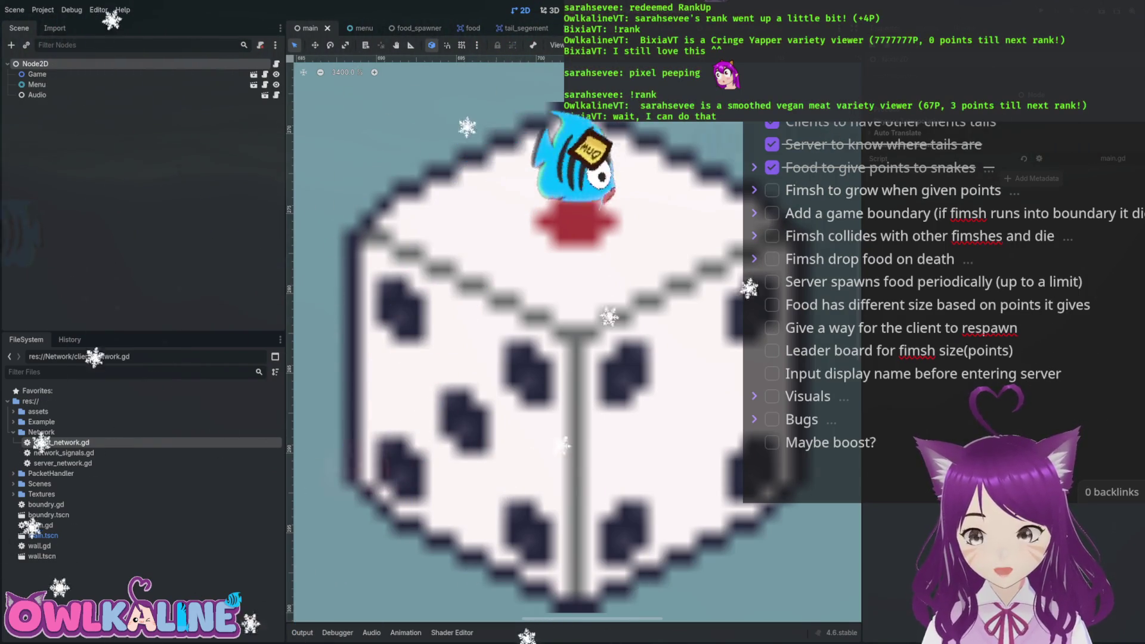
scroll(641, 271, "down", 6)
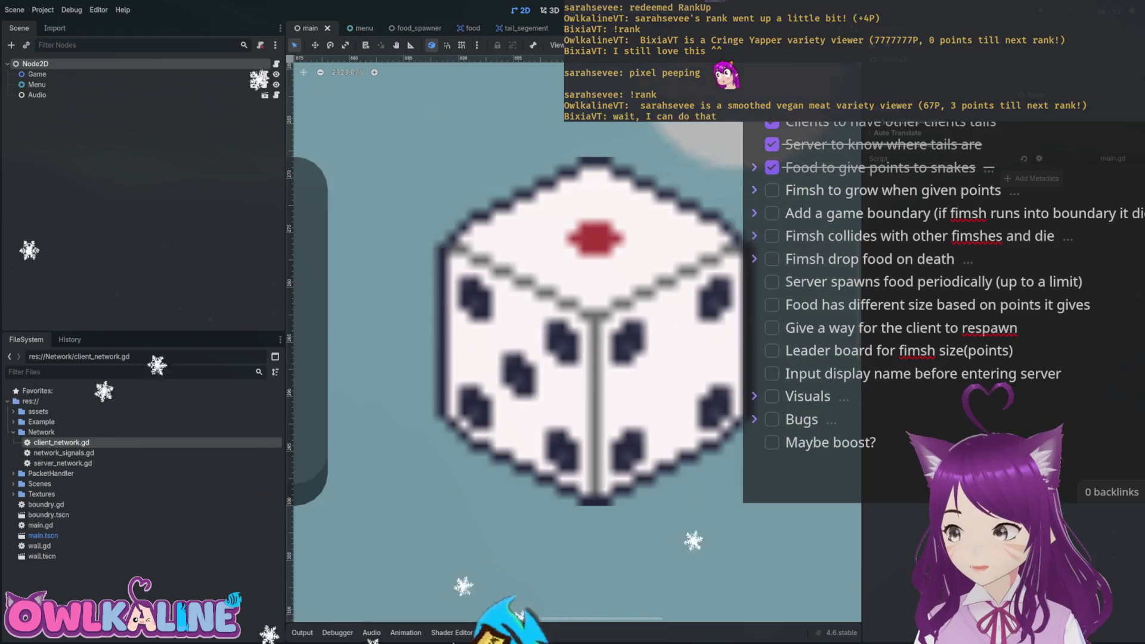
scroll(647, 272, "down", 7)
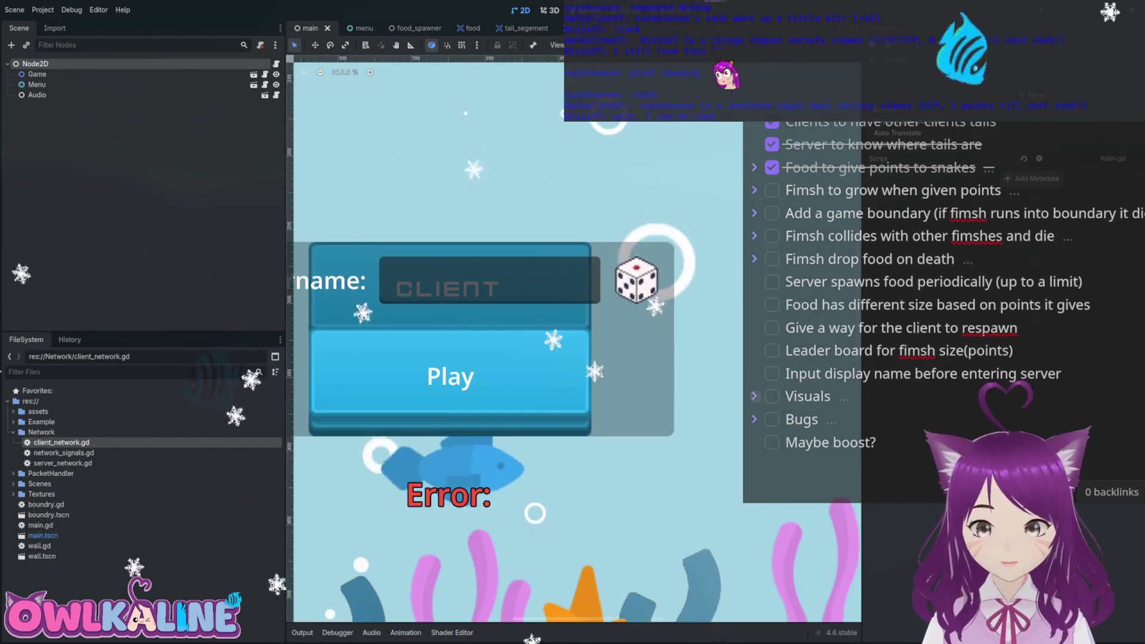
scroll(577, 340, "down", 7)
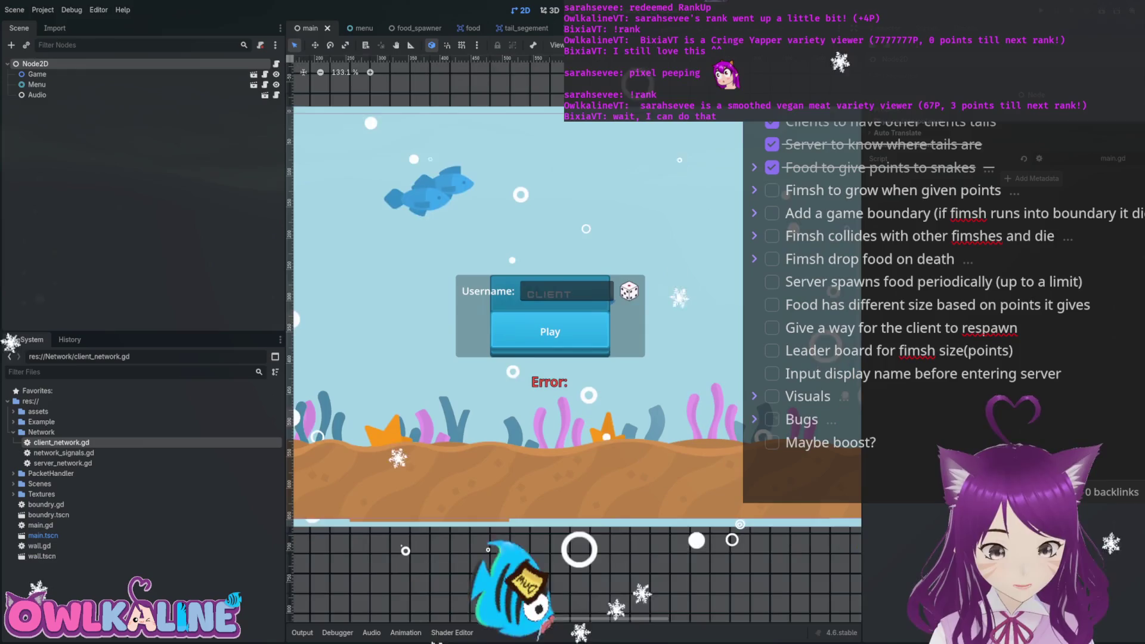
Scroll around the main scene's viewport to look it over.
scroll(577, 340, "up", 8)
scroll(541, 390, "up", 9)
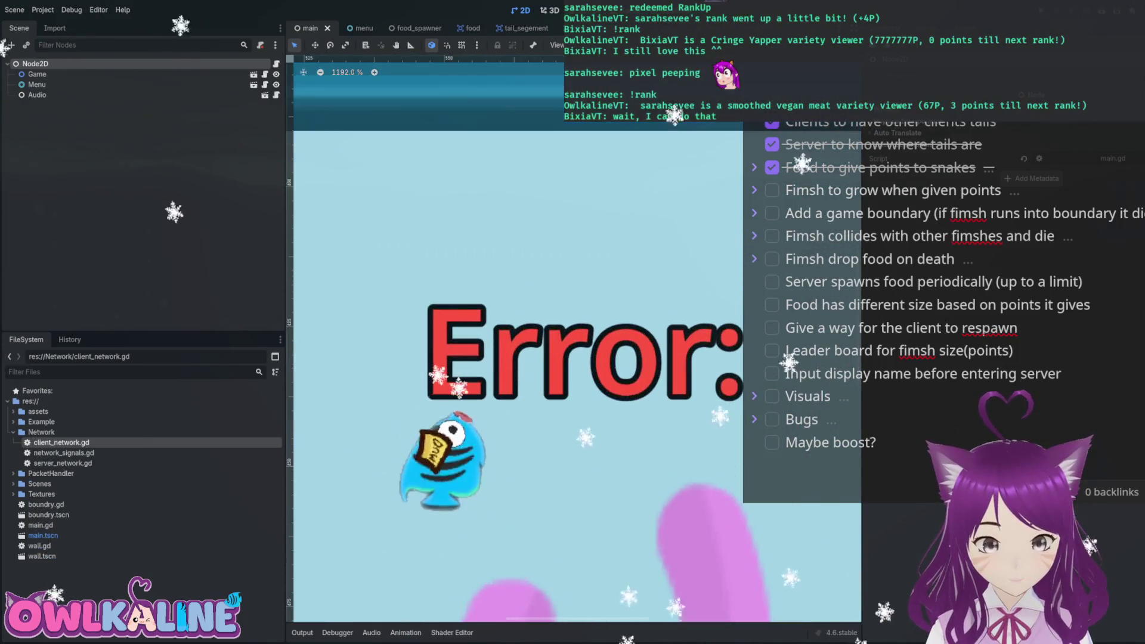
scroll(630, 367, "down", 12)
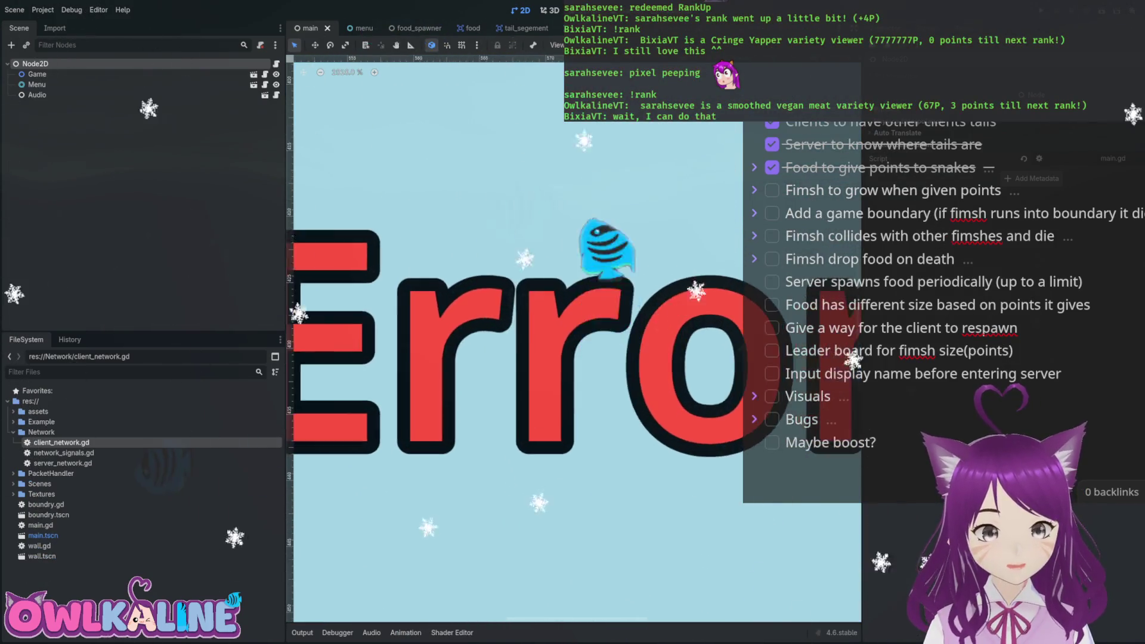
scroll(631, 374, "up", 13)
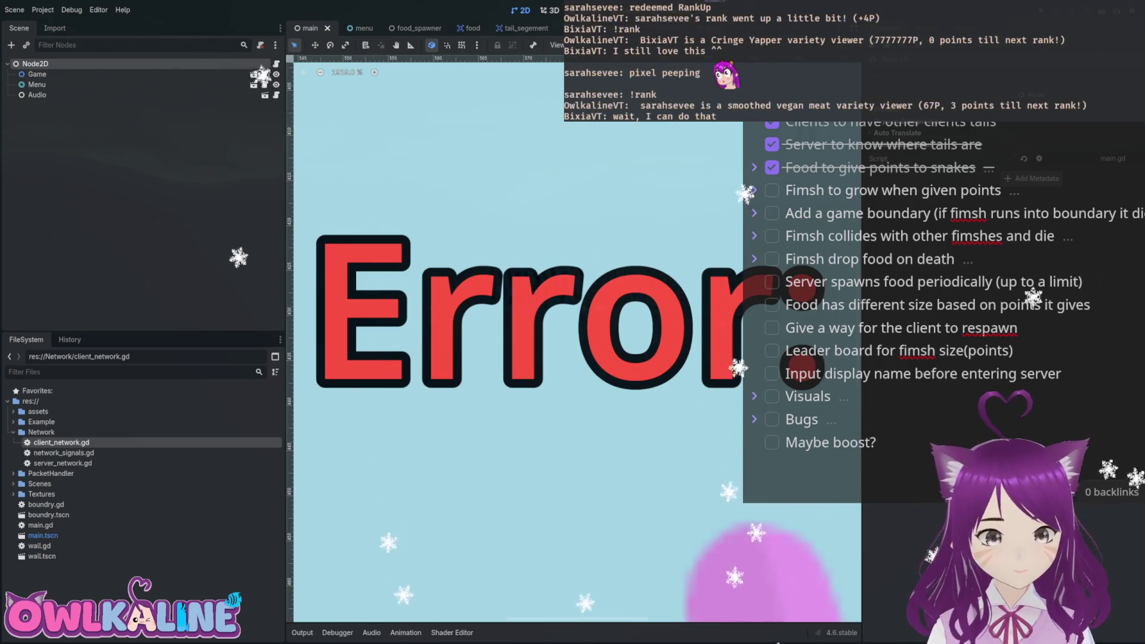
scroll(599, 326, "down", 7)
scroll(599, 327, "up", 13)
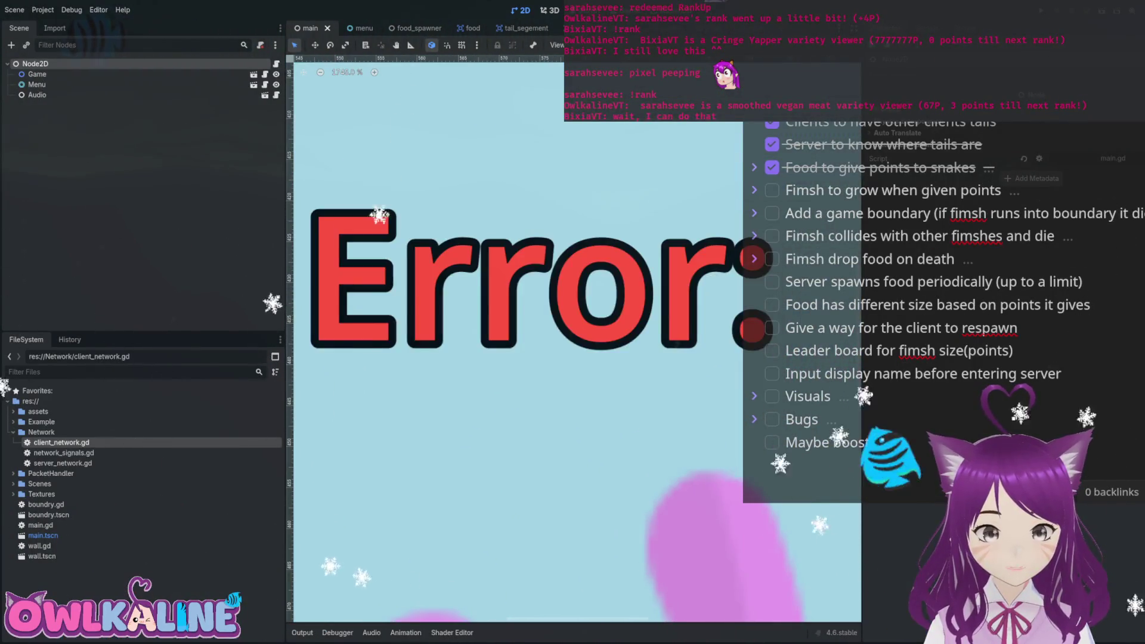
scroll(598, 327, "down", 10)
scroll(593, 341, "down", 3)
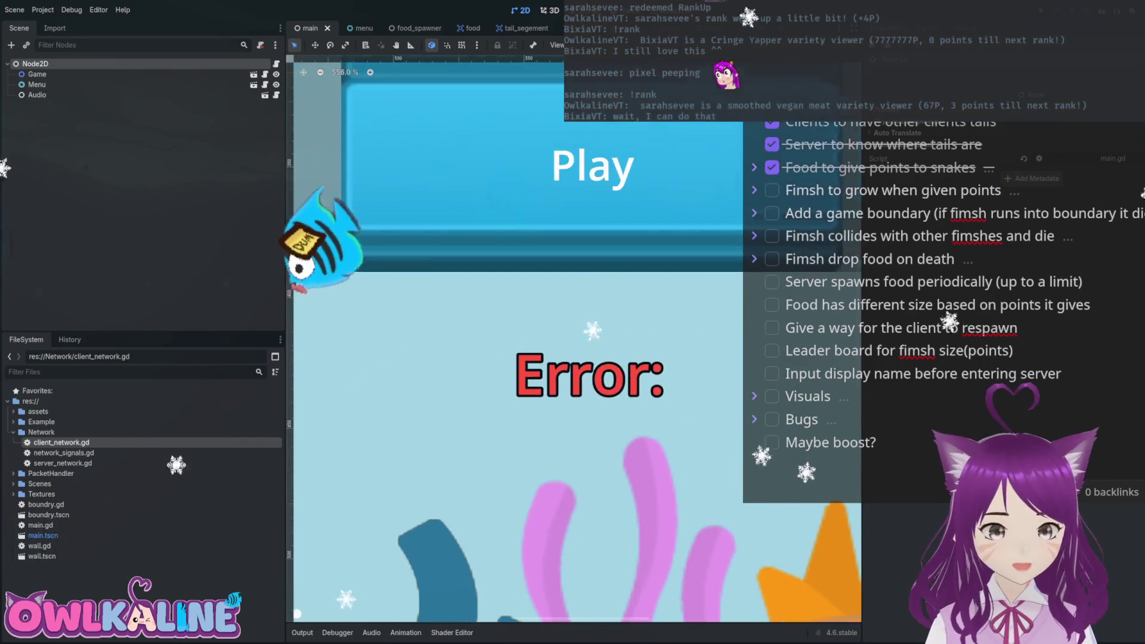
Move on to the menu scene showing its Client and Server buttons and Error label.
scroll(561, 392, "down", 3)
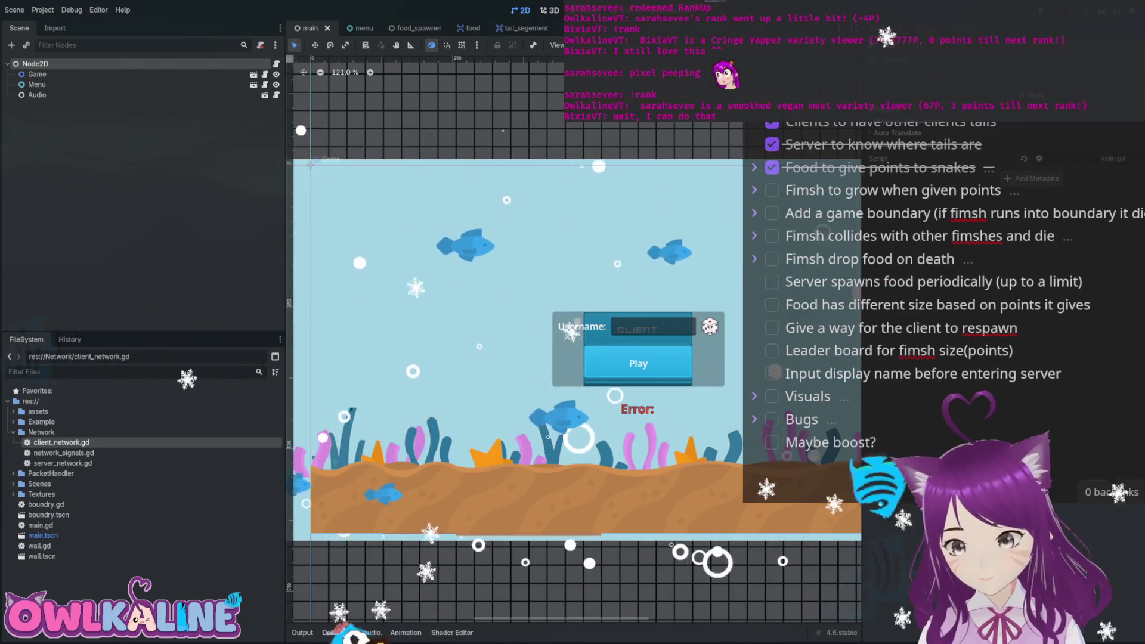
scroll(577, 349, "down", 1)
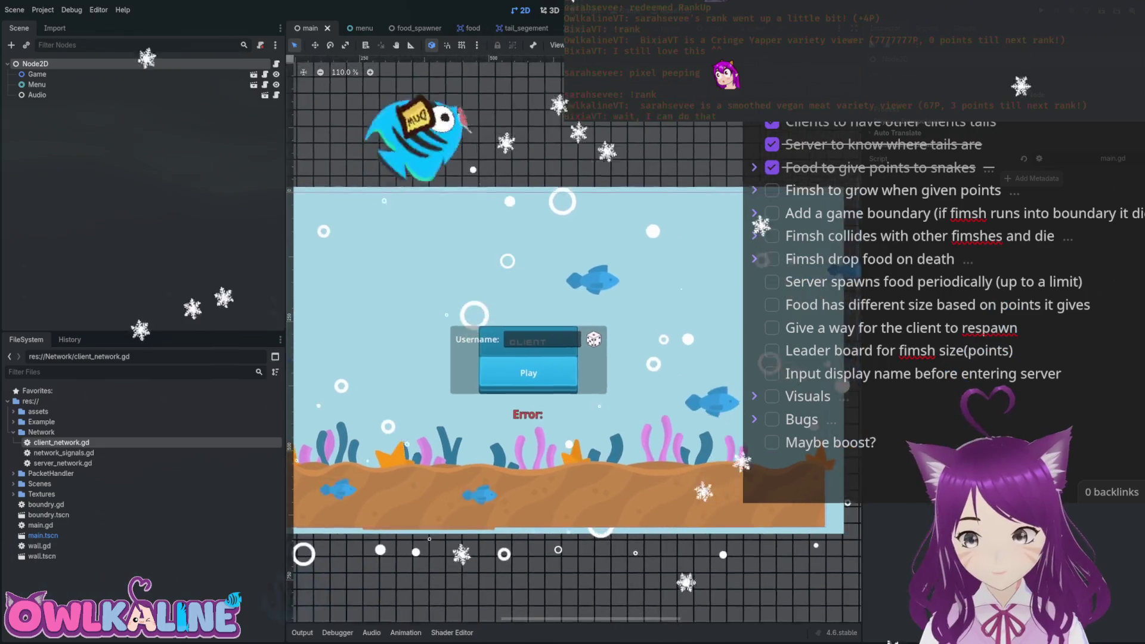
scroll(578, 349, "left", 3)
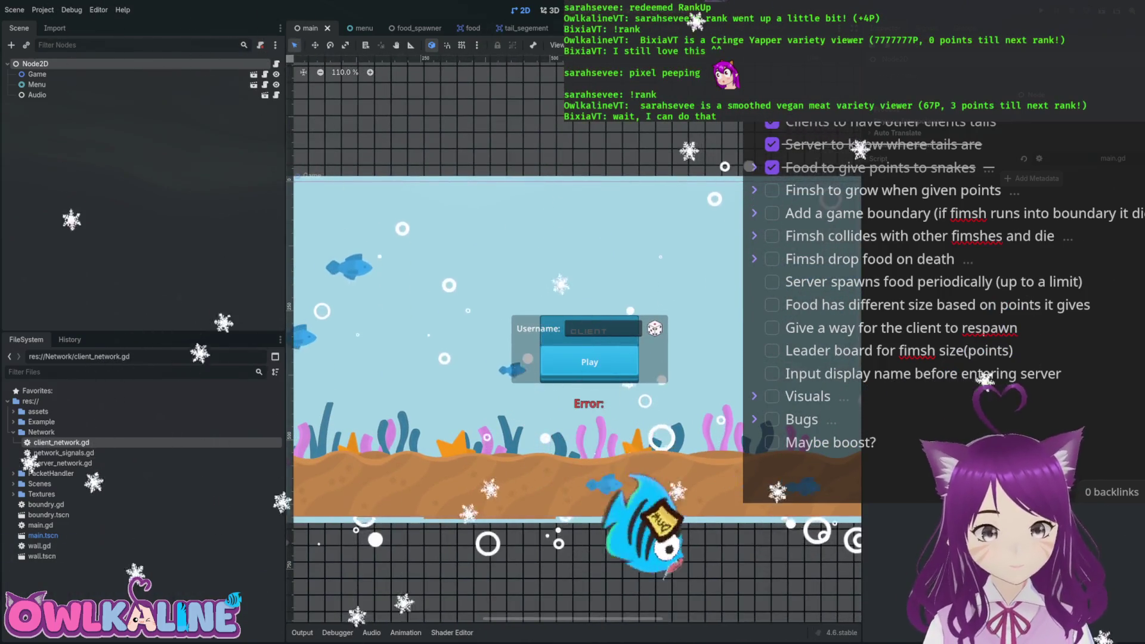
key("ctrl+Tab")
scroll(577, 349, "down", 2)
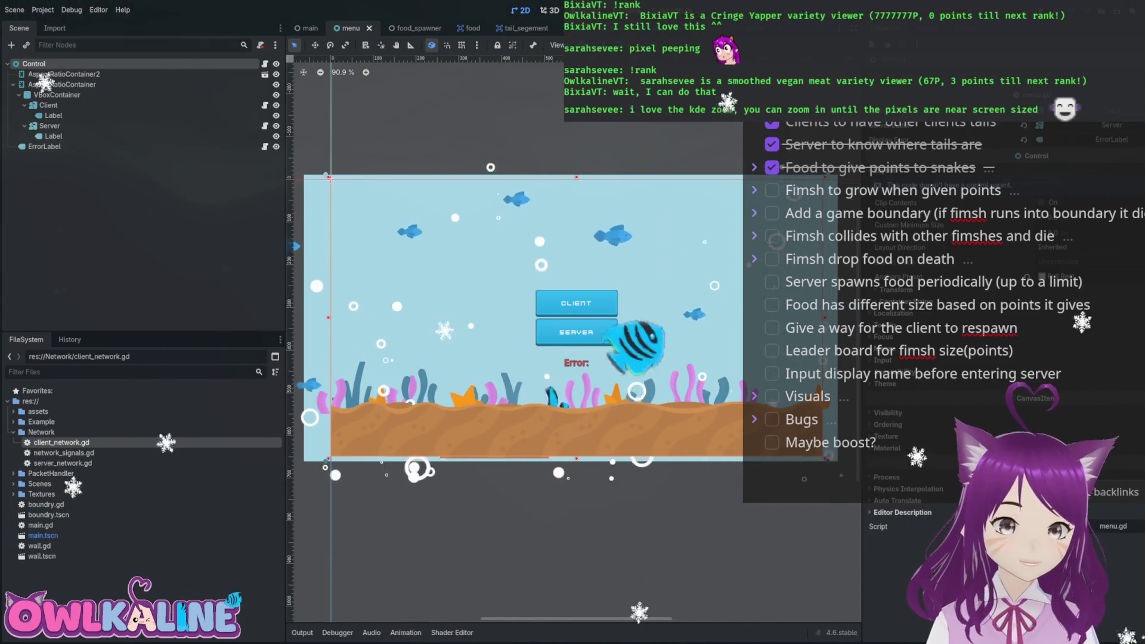
scroll(583, 366, "up", 20)
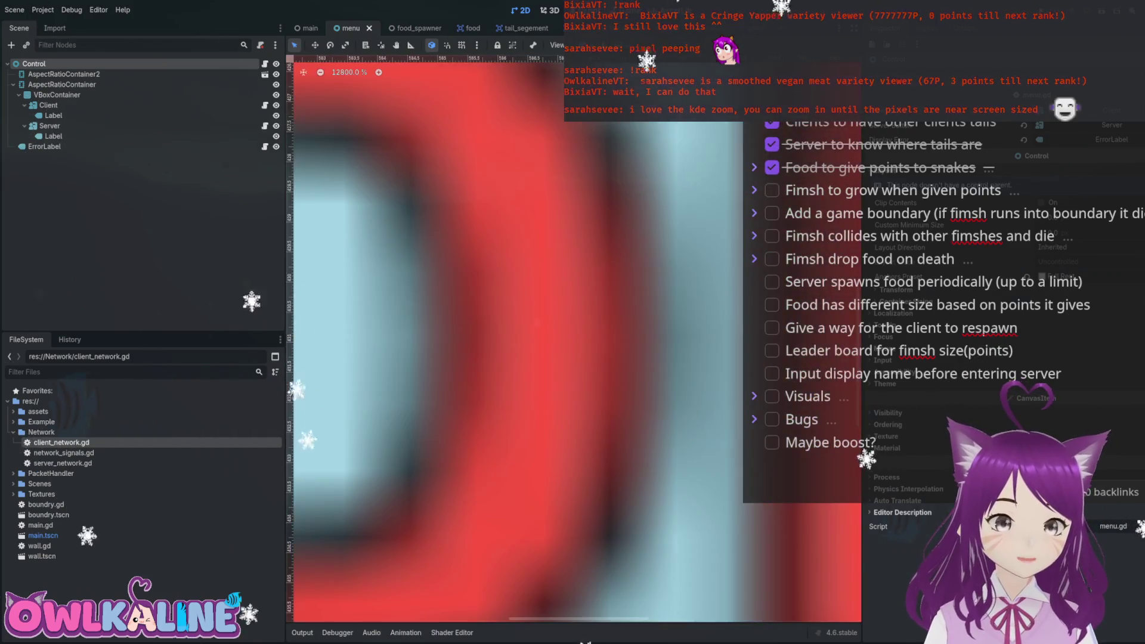
scroll(583, 366, "left", 2)
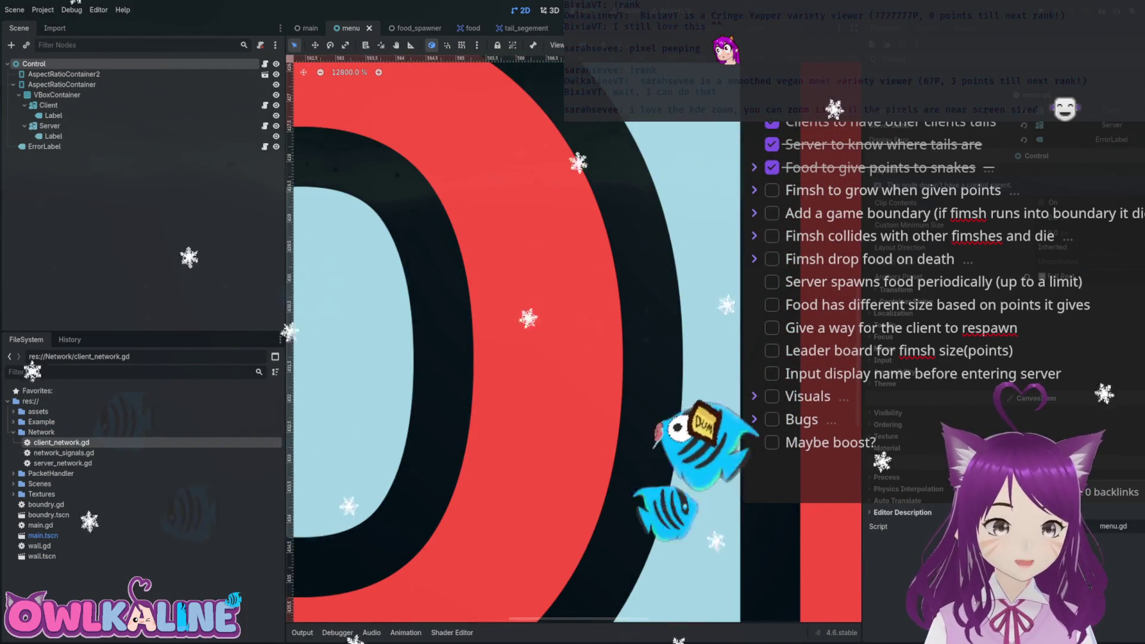
scroll(583, 366, "left", 1)
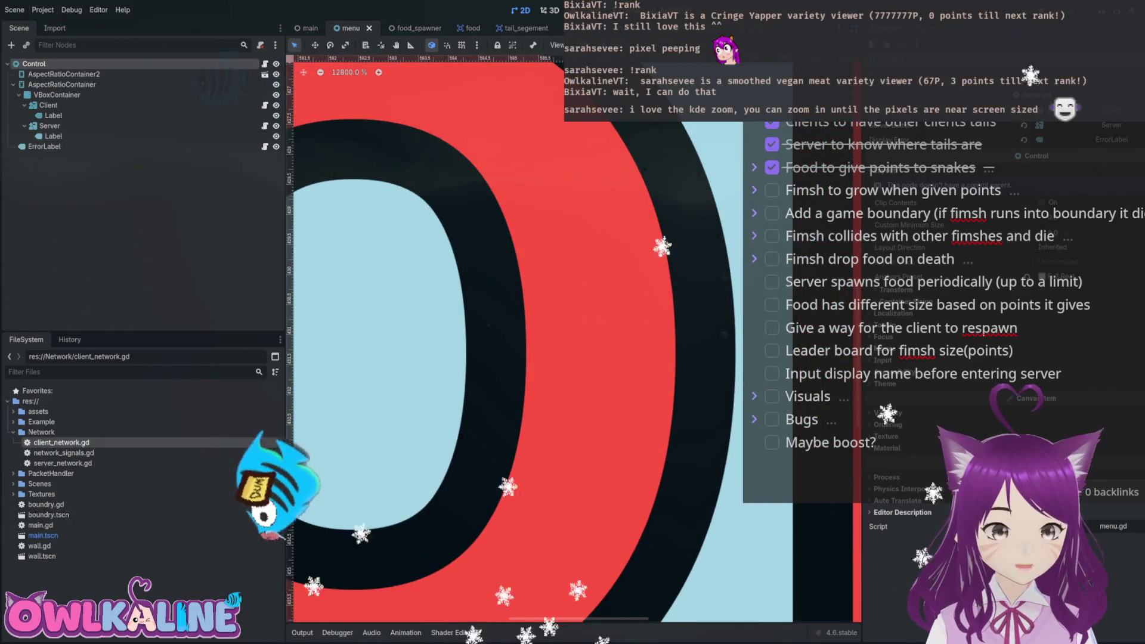
scroll(583, 366, "left", 1)
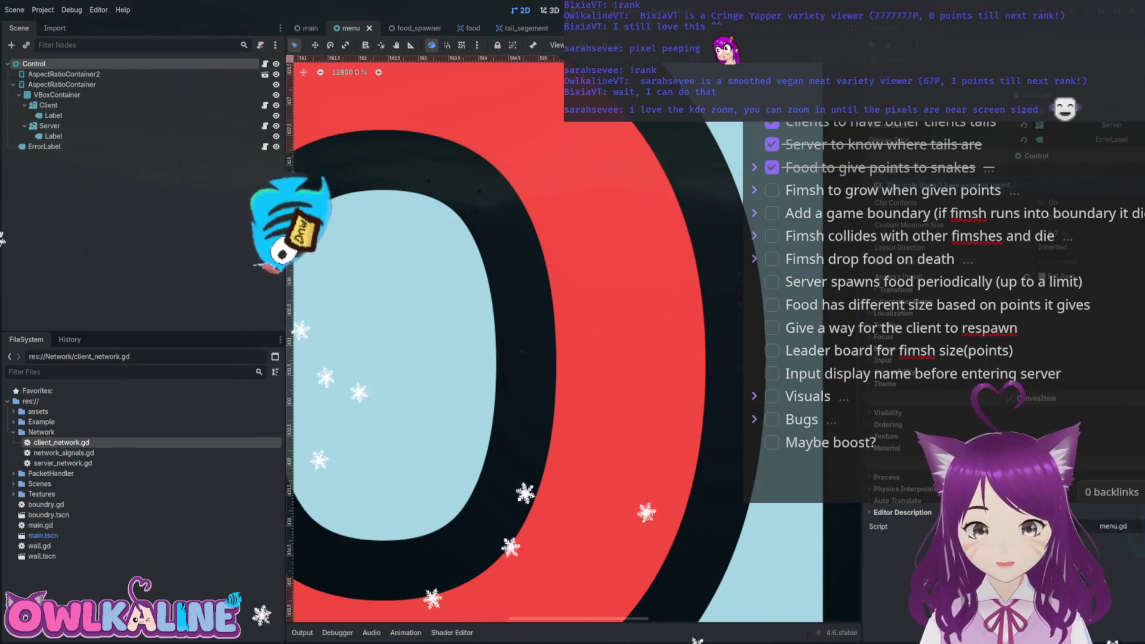
scroll(583, 366, "down", 15)
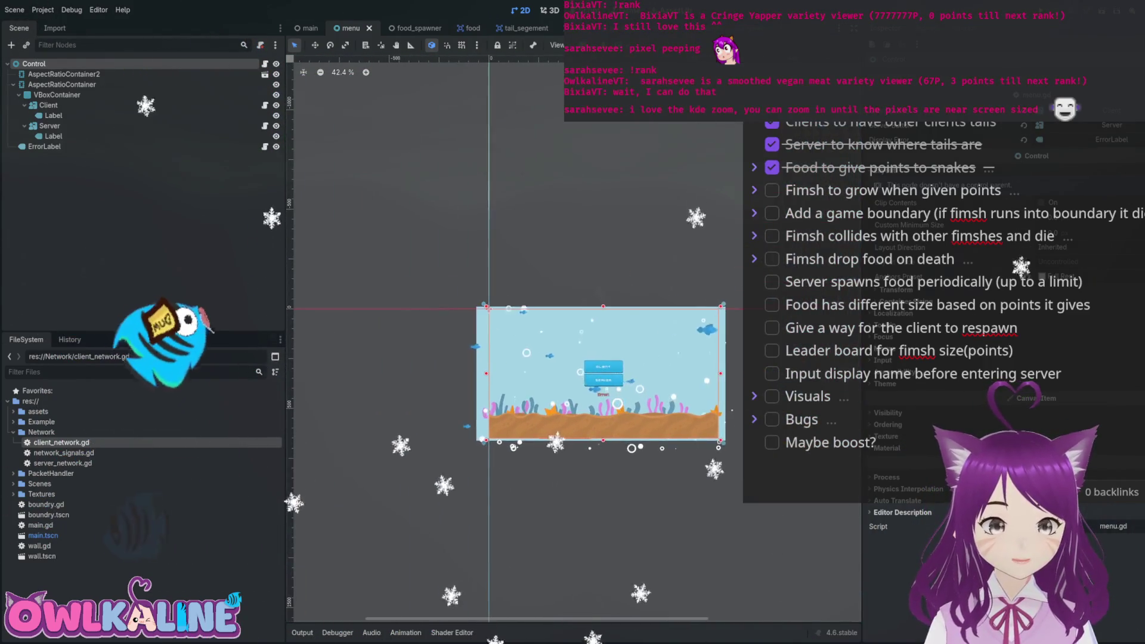
scroll(605, 382, "up", 3)
scroll(597, 358, "right", 1)
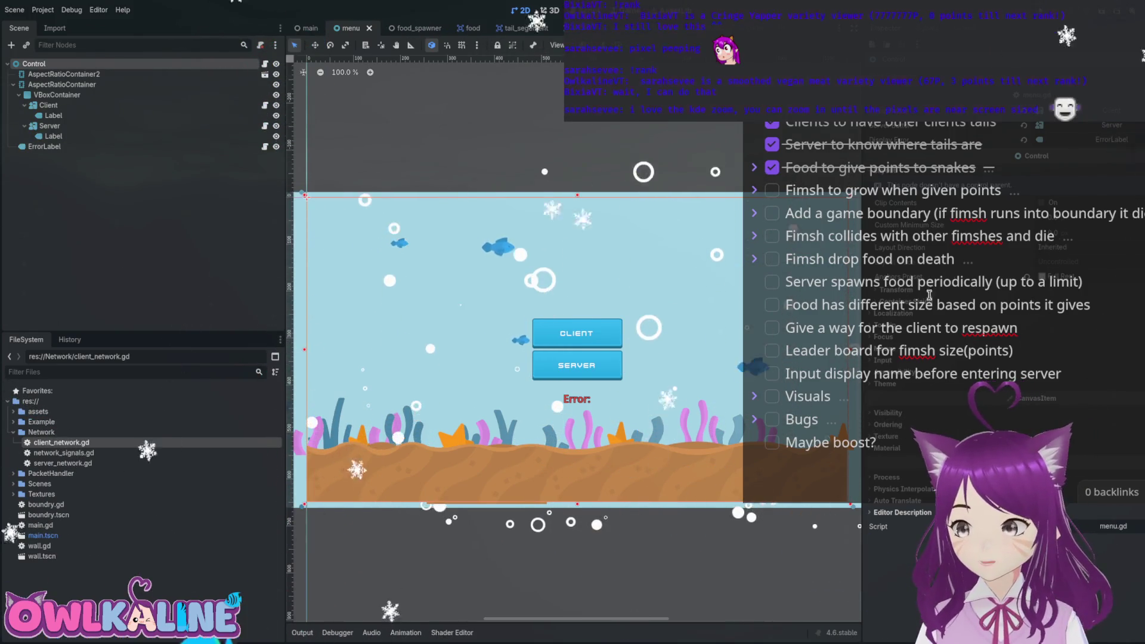
scroll(892, 264, "down", 5)
scroll(891, 264, "up", 5)
scroll(891, 256, "down", 2)
scroll(891, 250, "up", 2)
scroll(891, 247, "down", 5)
scroll(891, 247, "up", 5)
scroll(893, 248, "down", 5)
scroll(896, 248, "up", 5)
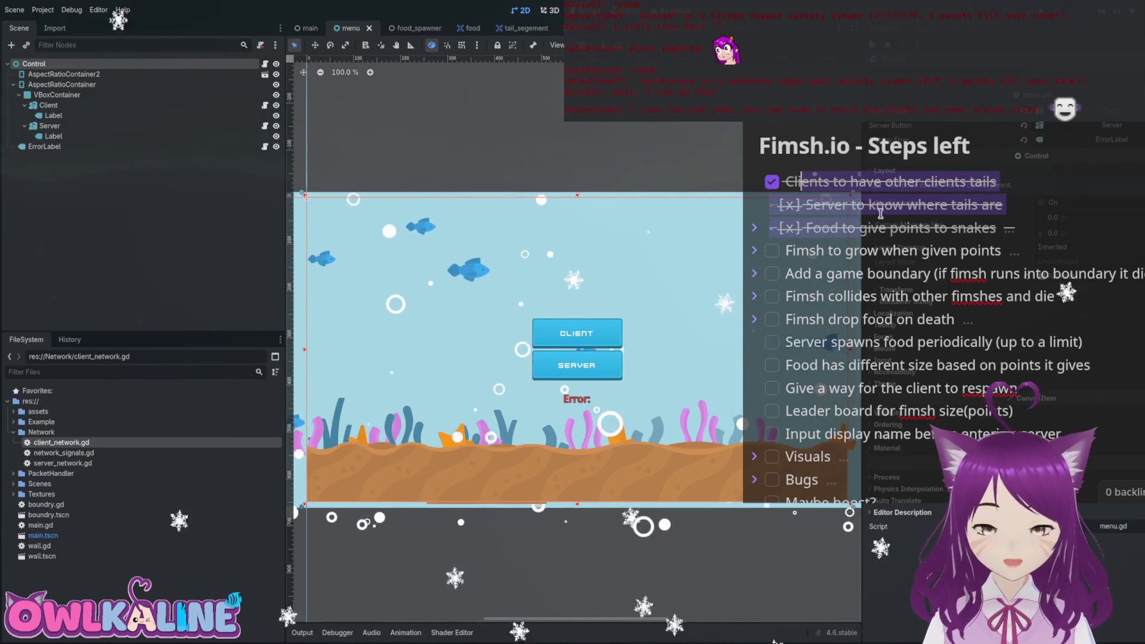
Collapse the Fimsh to grow task and toggle the game boundary and Fimsh collides sub-steps.
left_click(755, 251)
left_click(755, 275)
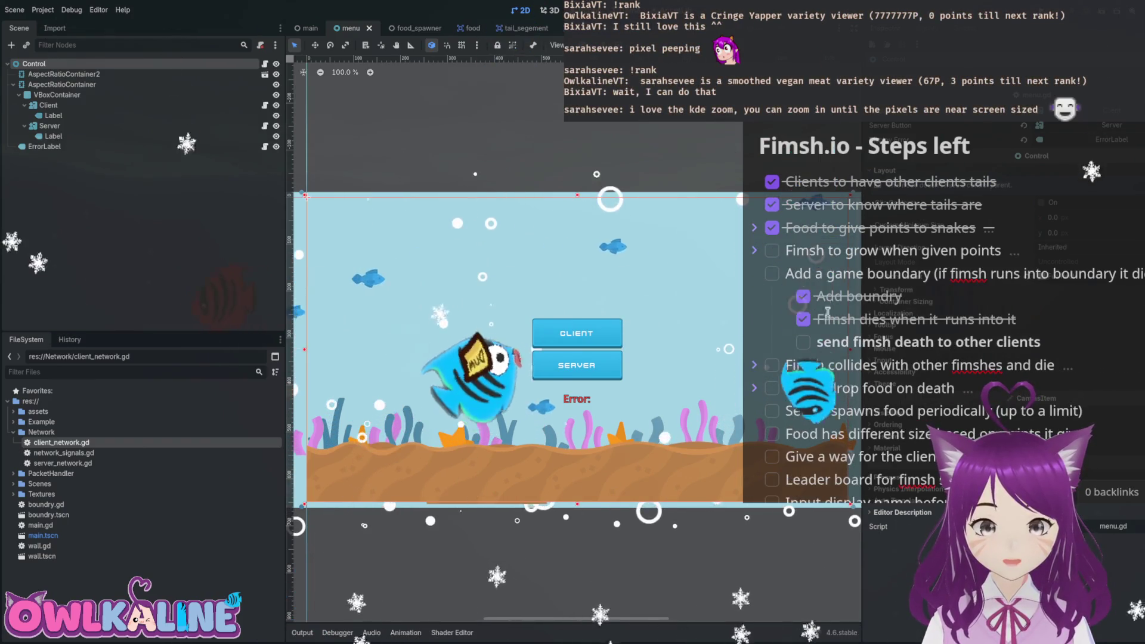
left_click(755, 273)
left_click(755, 297)
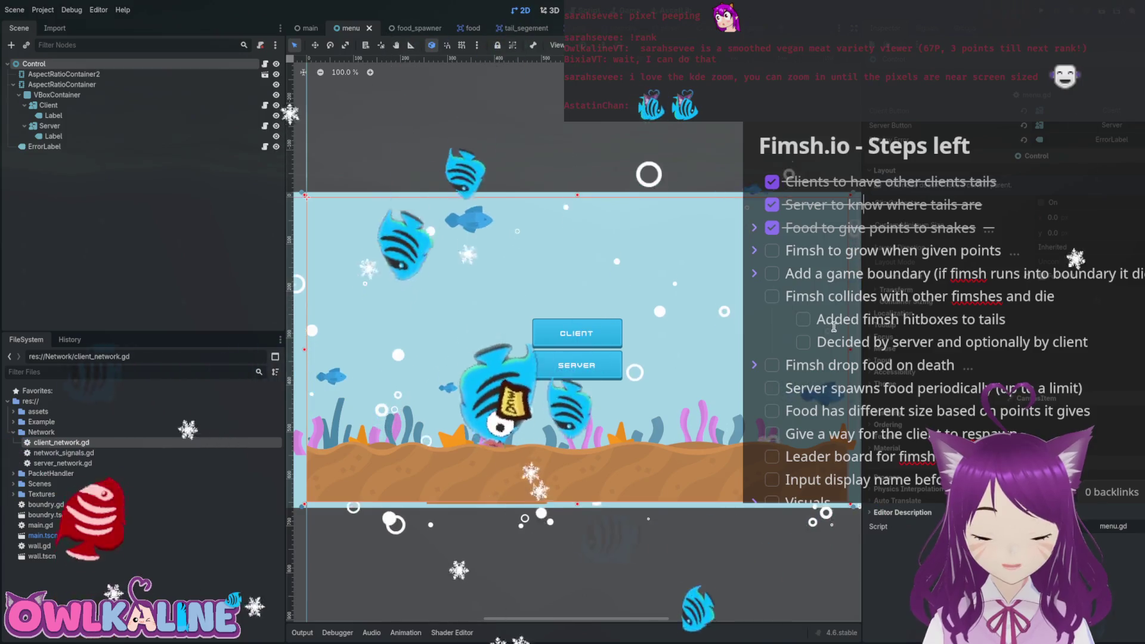
Select the two sub-steps under Fimsh collides with other fimshes, then collapse that task.
left_click(868, 302)
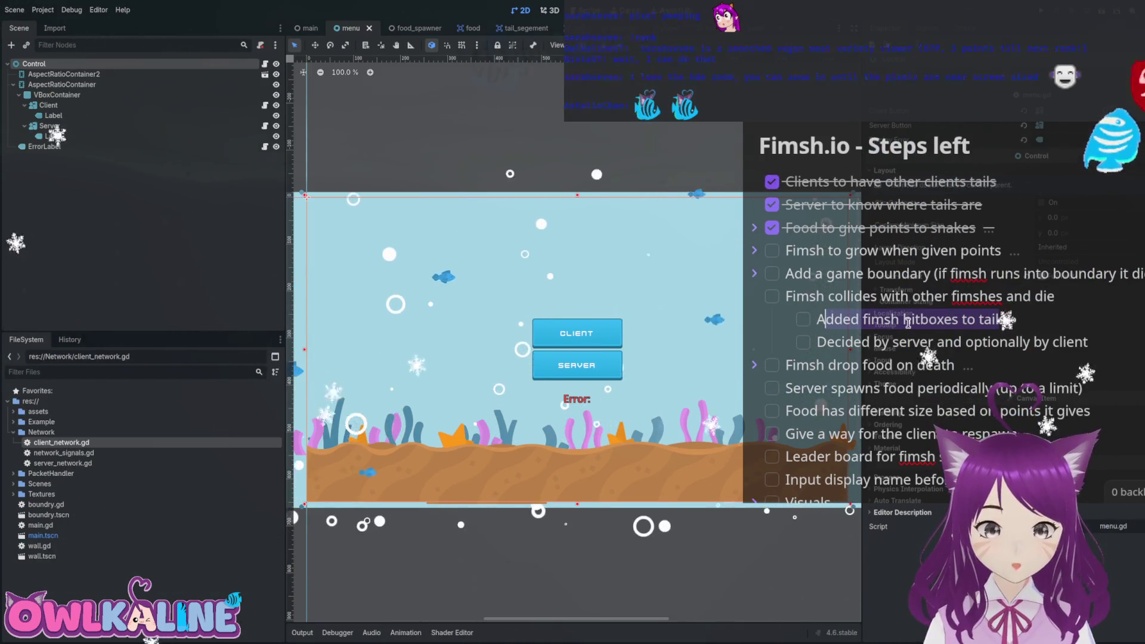
left_click_drag(1066, 343, 856, 329)
left_click(854, 296)
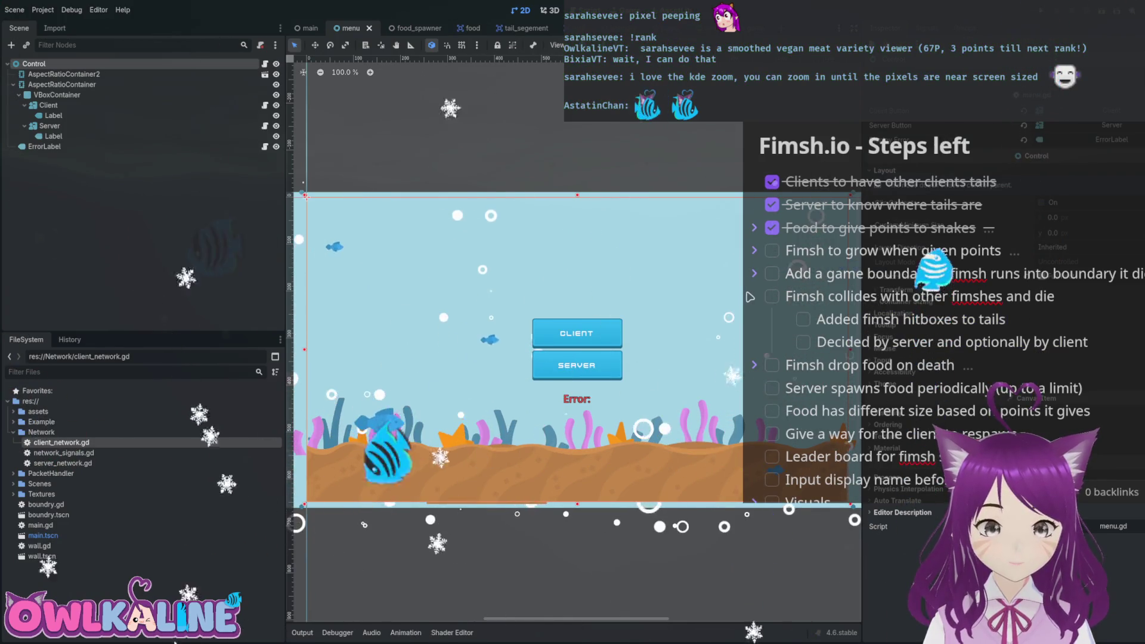
key("ctrl+Up")
Expand and re-collapse the Bugs and Visuals sections, then select 'board' in the leader board task.
scroll(924, 316, "down", 3)
scroll(894, 299, "up", 3)
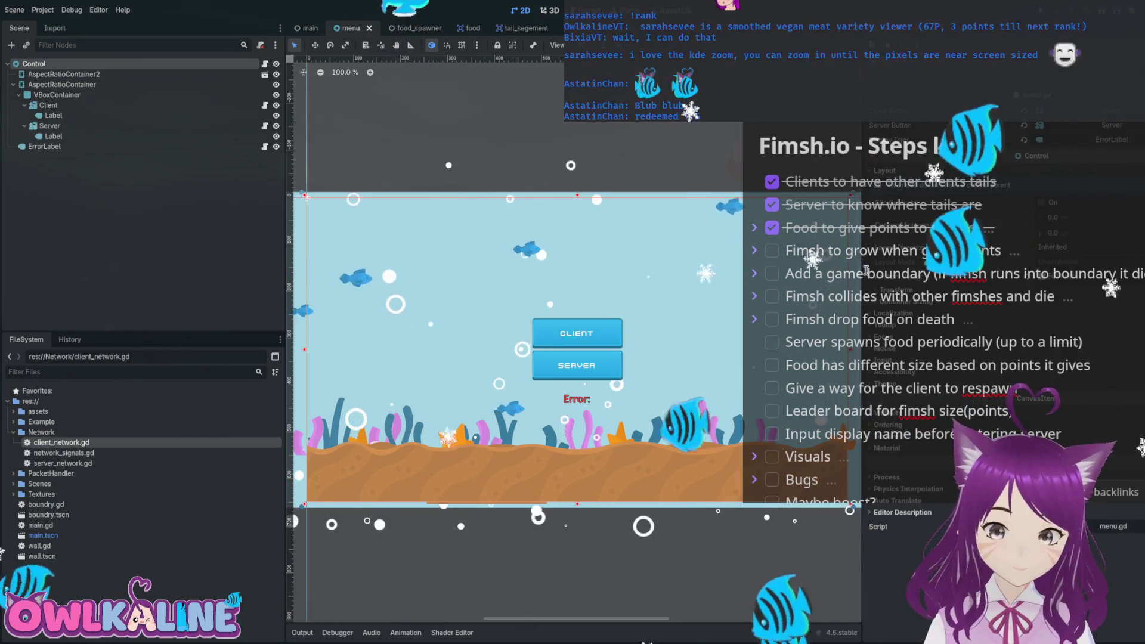
scroll(840, 306, "down", 3)
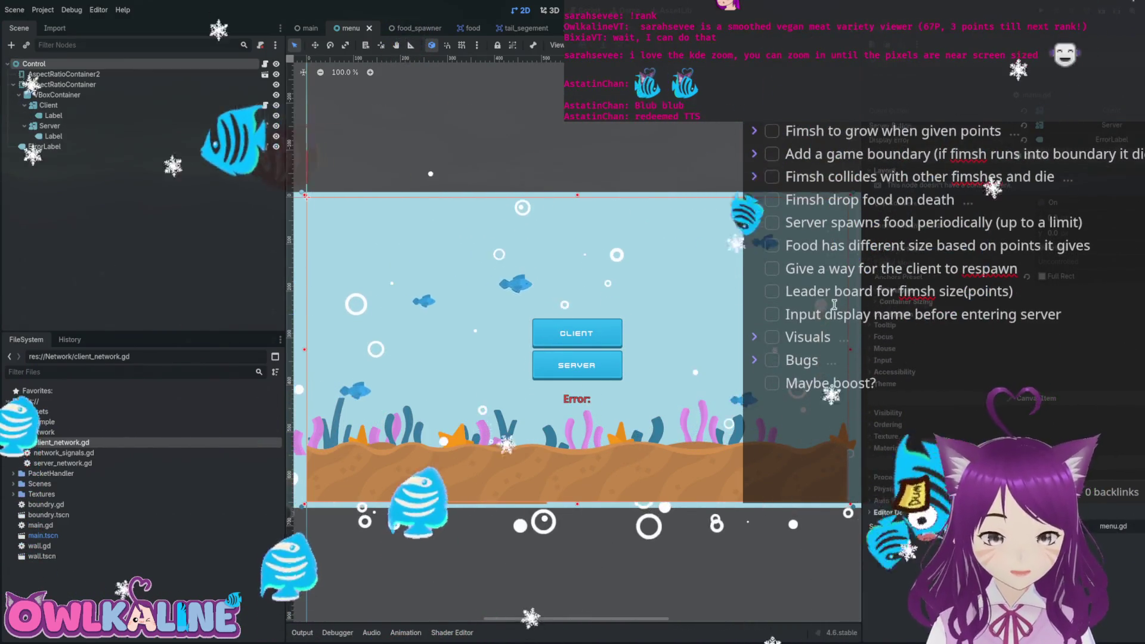
scroll(823, 322, "up", 2)
scroll(799, 340, "down", 2)
left_click(754, 360)
left_click(755, 359)
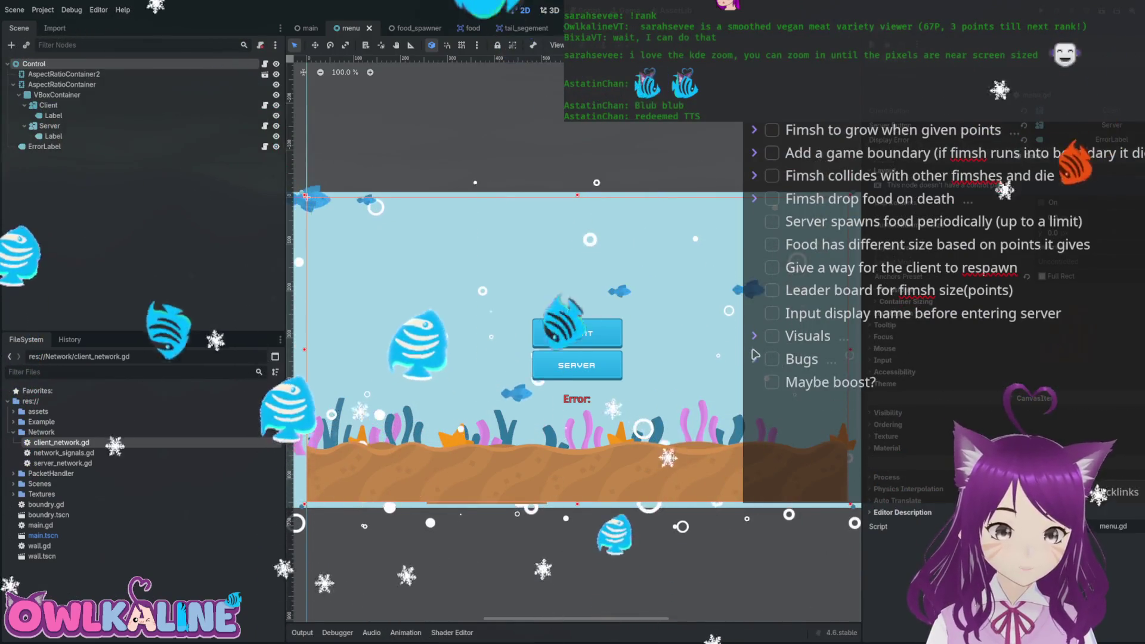
left_click(754, 336)
left_click(754, 336)
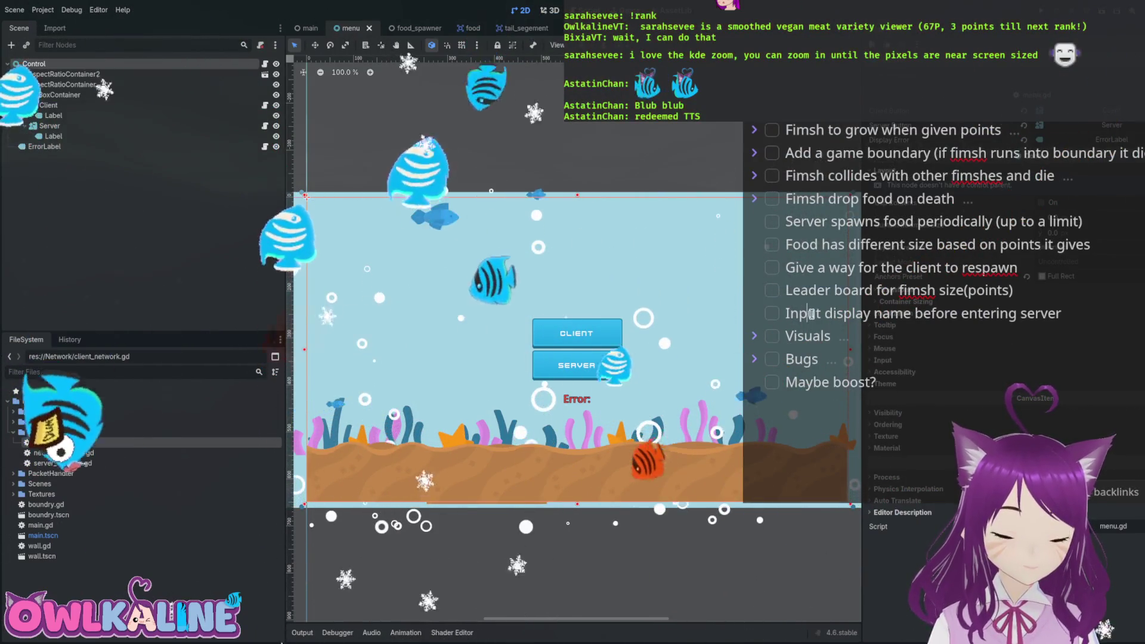
double_click(853, 290)
scroll(890, 288, "up", 3)
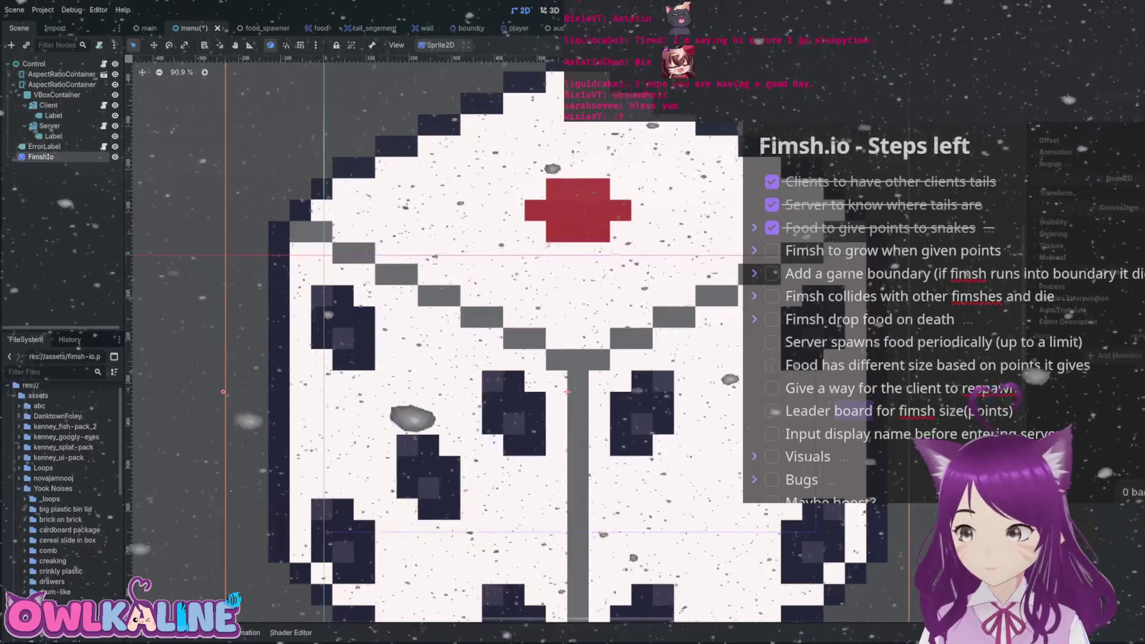
scroll(435, 340, "right", 5)
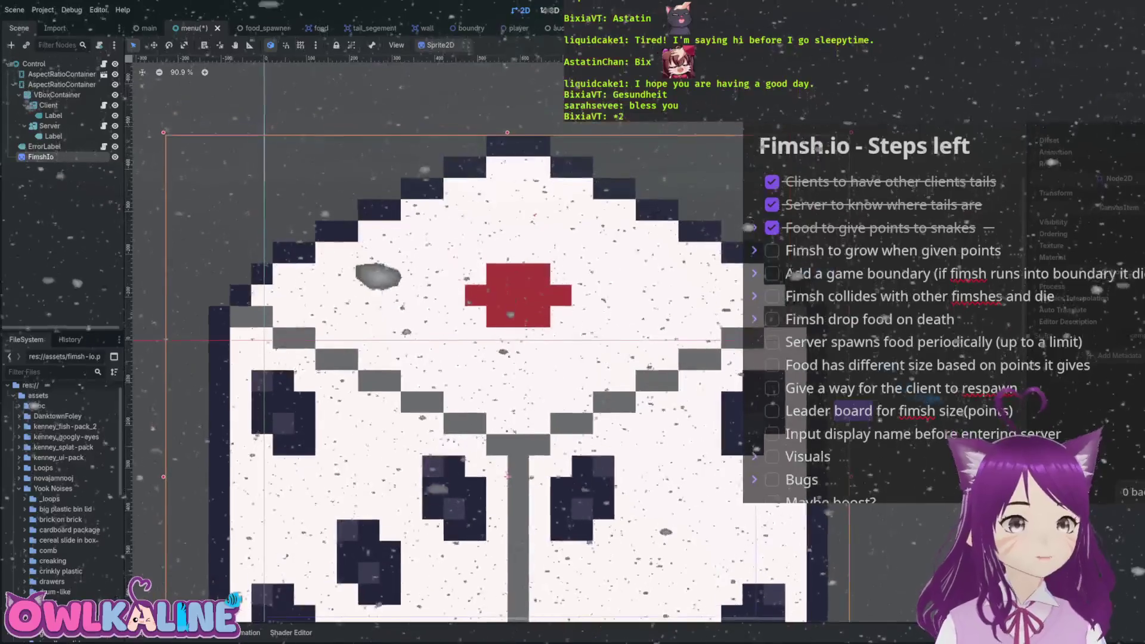
scroll(545, 210, "up", 10)
scroll(544, 210, "up", 12)
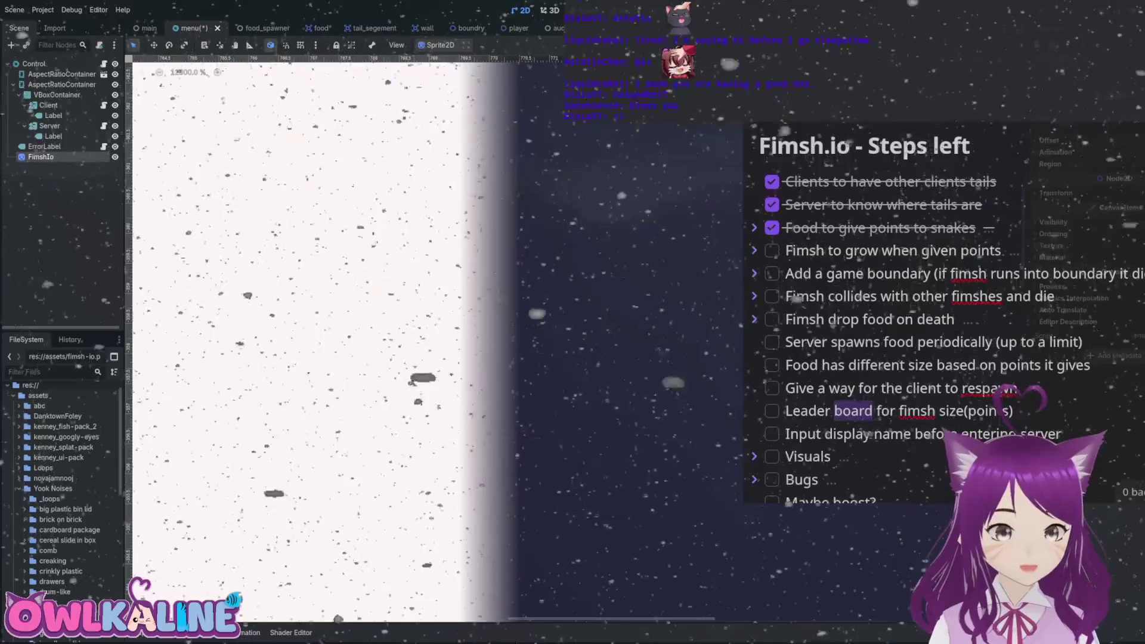
scroll(545, 210, "down", 20)
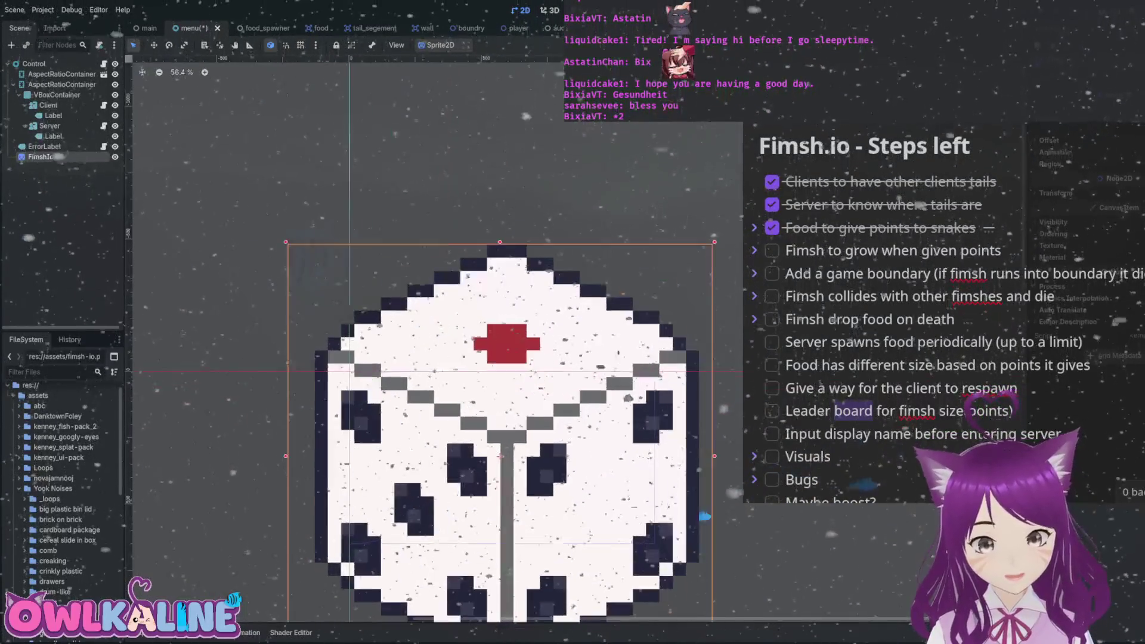
scroll(507, 358, "up", 3)
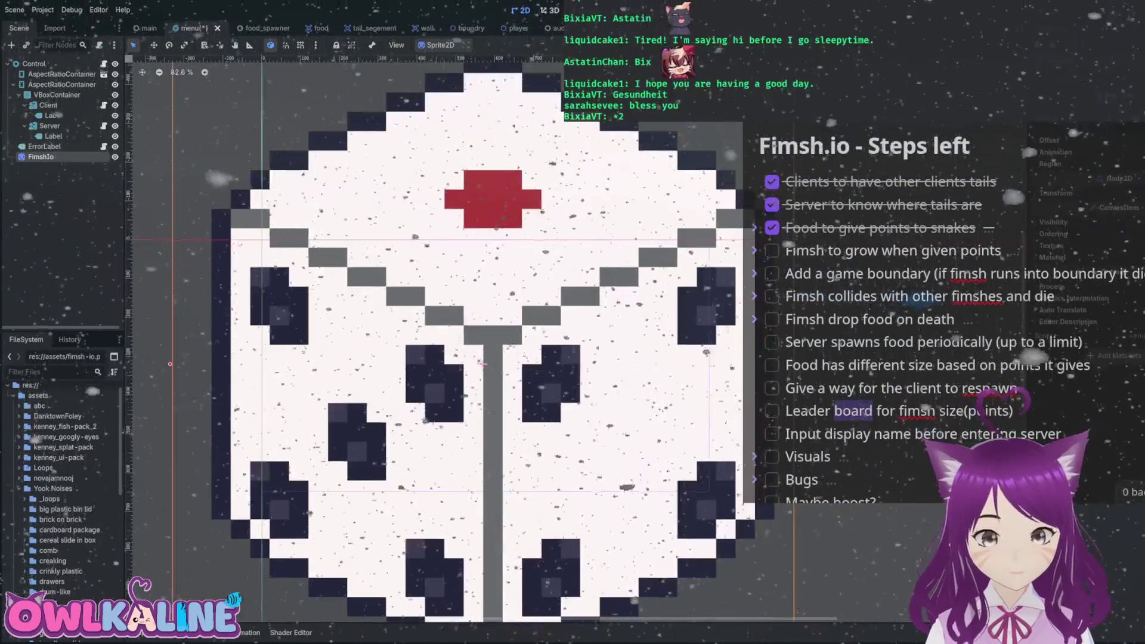
scroll(519, 312, "down", 1)
left_click_drag(528, 307, 514, 344)
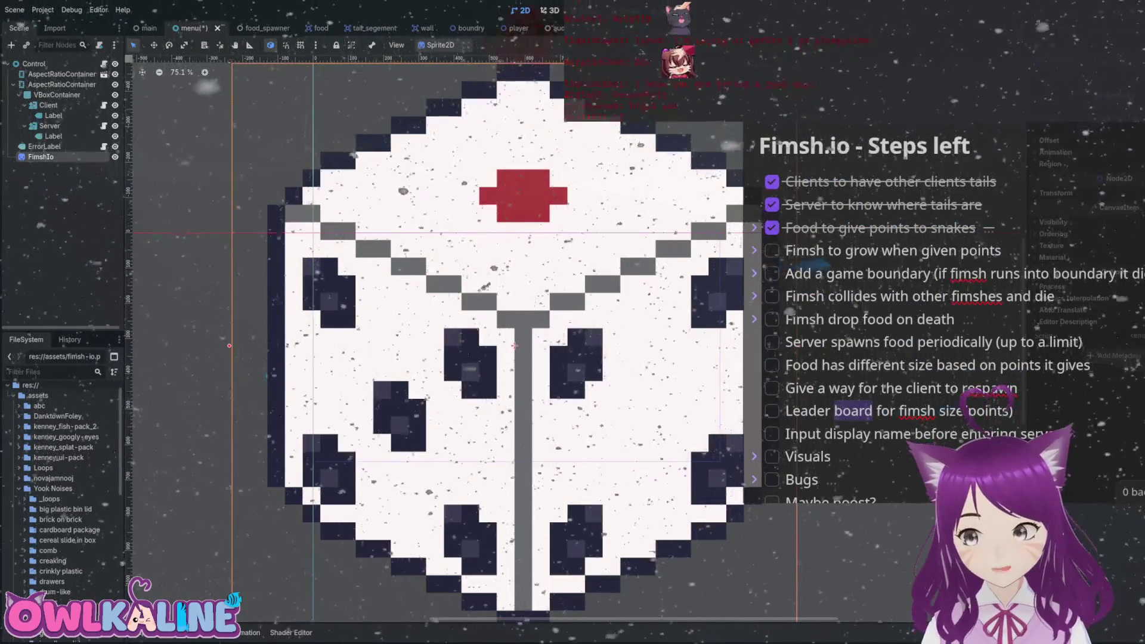
left_click_drag(471, 340, 430, 337)
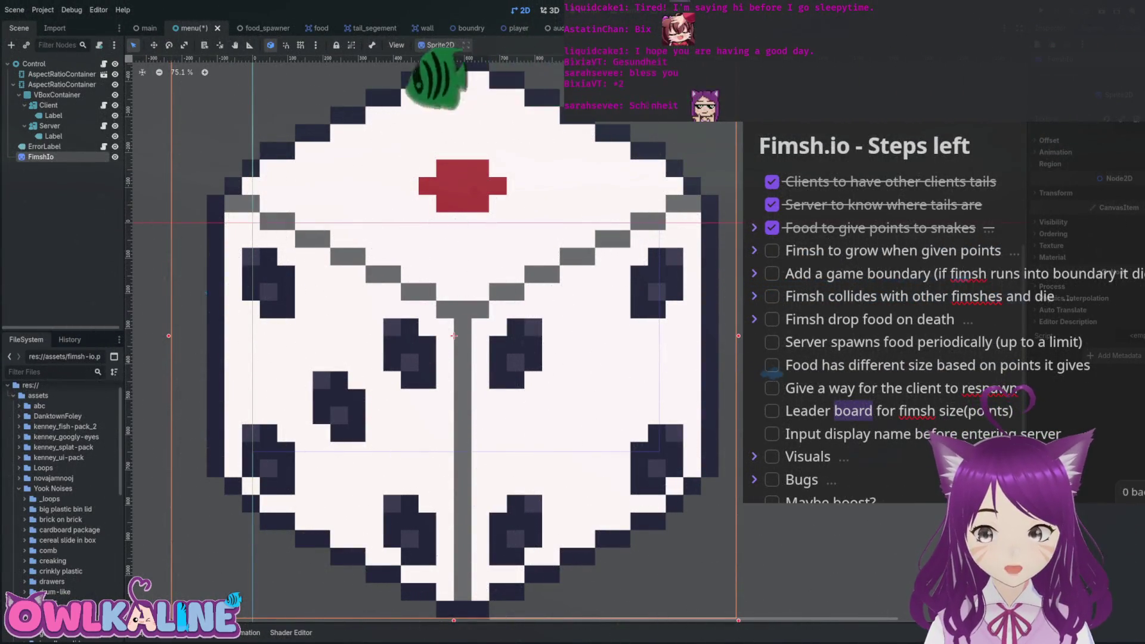
mouse_move(455, 336)
left_mouse_down()
mouse_move(514, 337)
mouse_move(552, 373)
mouse_move(441, 341)
mouse_move(502, 349)
mouse_move(532, 330)
mouse_move(597, 329)
mouse_move(568, 330)
left_mouse_up()
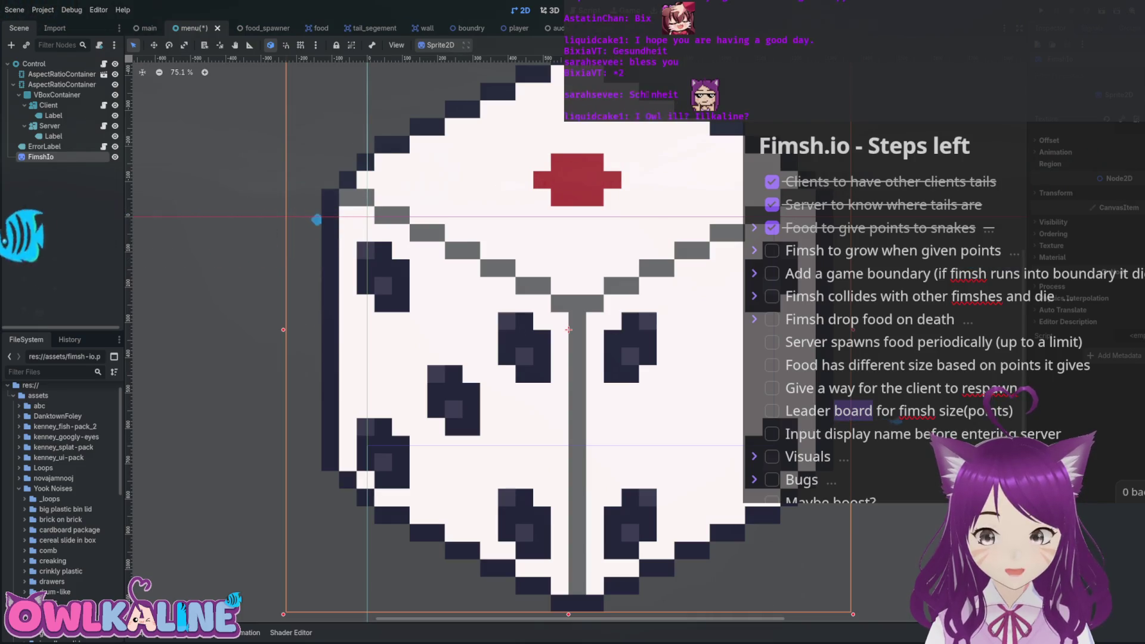
mouse_move(568, 329)
left_mouse_down()
mouse_move(474, 328)
mouse_move(554, 323)
mouse_move(572, 341)
mouse_move(502, 335)
mouse_move(573, 319)
mouse_move(528, 324)
mouse_move(516, 342)
mouse_move(440, 340)
left_mouse_up()
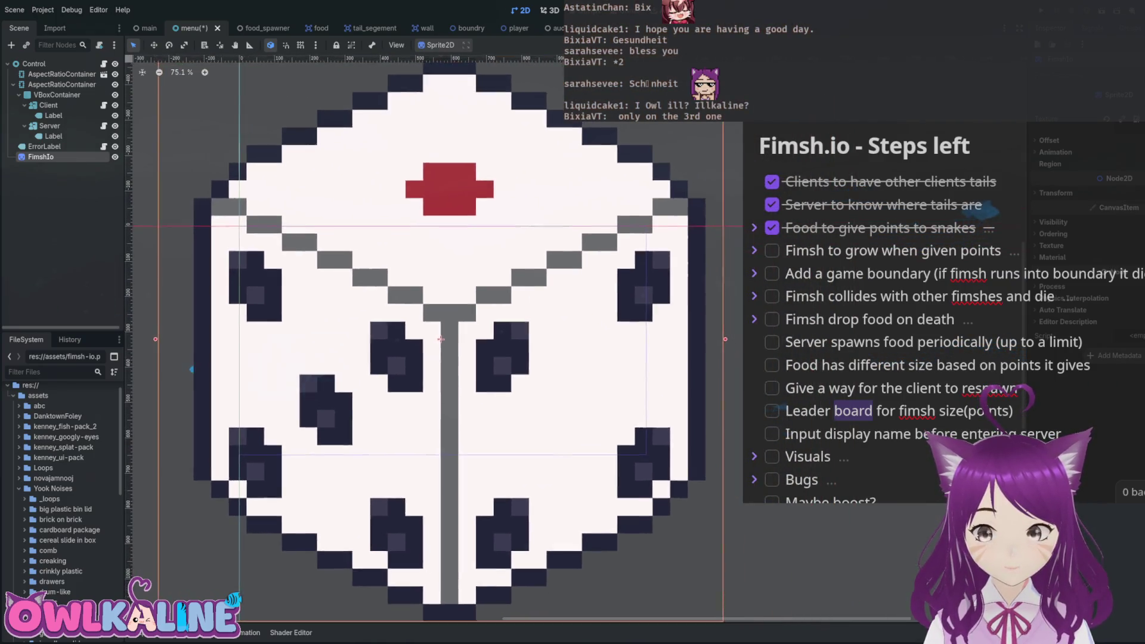
Zoom and pan the 2D viewport to frame the whole FimshIo sprite.
scroll(441, 338, "up", 8)
scroll(789, 305, "up", 4)
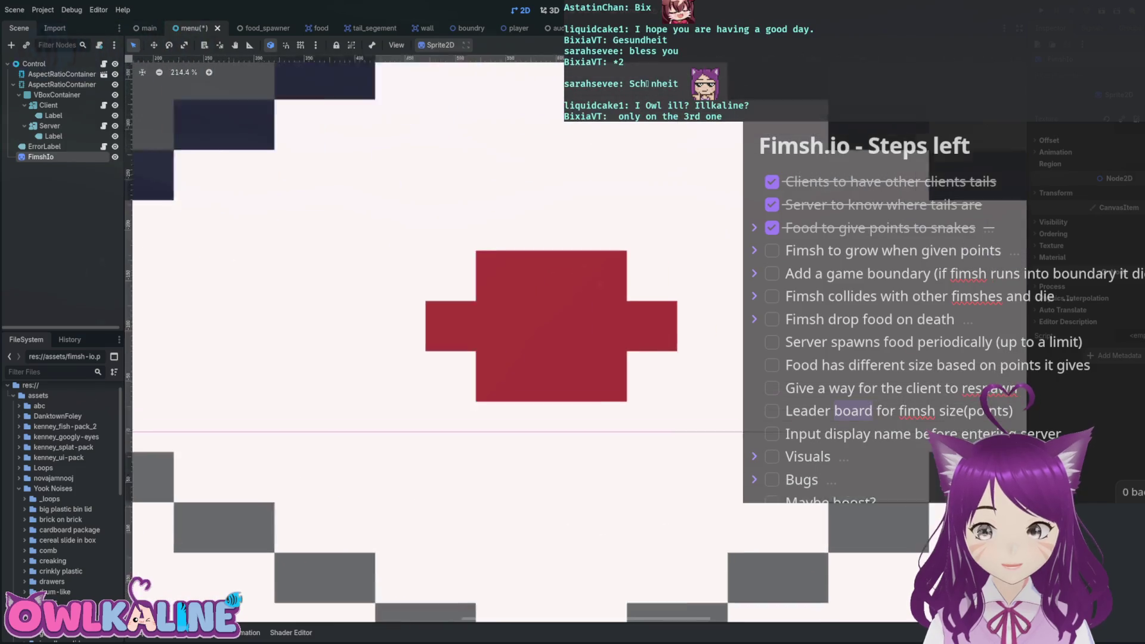
scroll(569, 234, "up", 5)
scroll(712, 244, "down", 6)
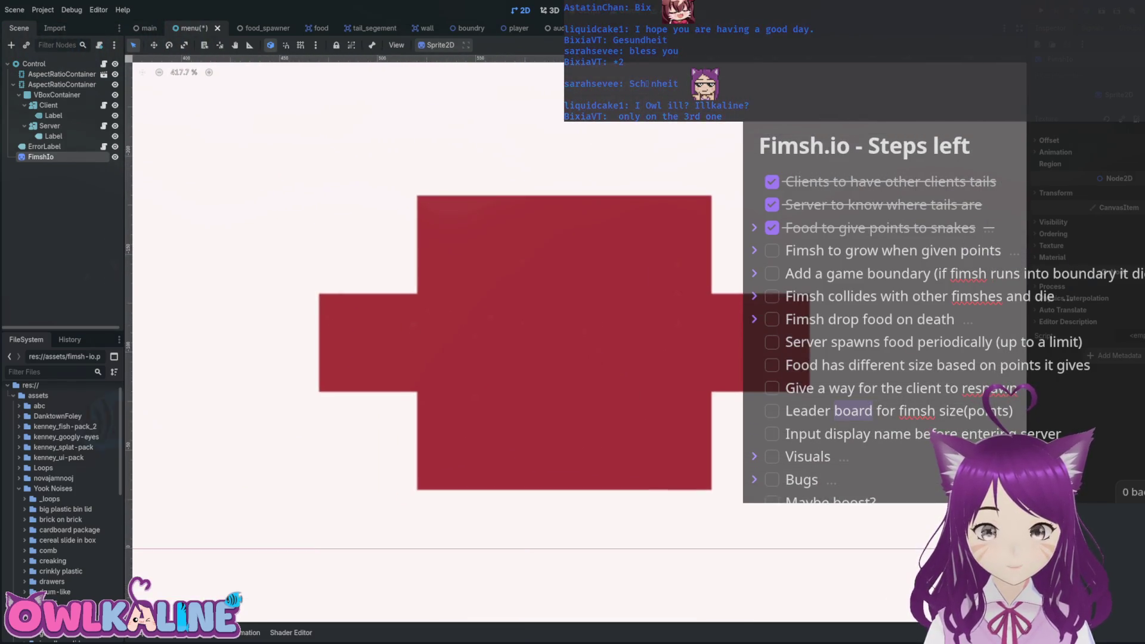
scroll(649, 417, "down", 3)
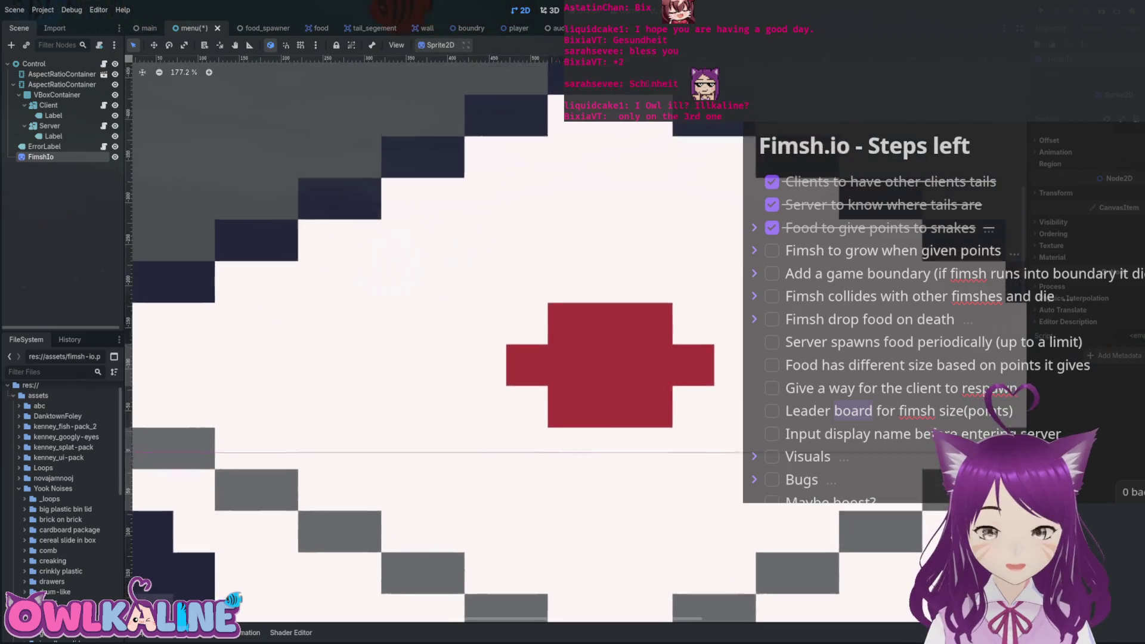
scroll(614, 156, "up", 1)
scroll(452, 451, "down", 4)
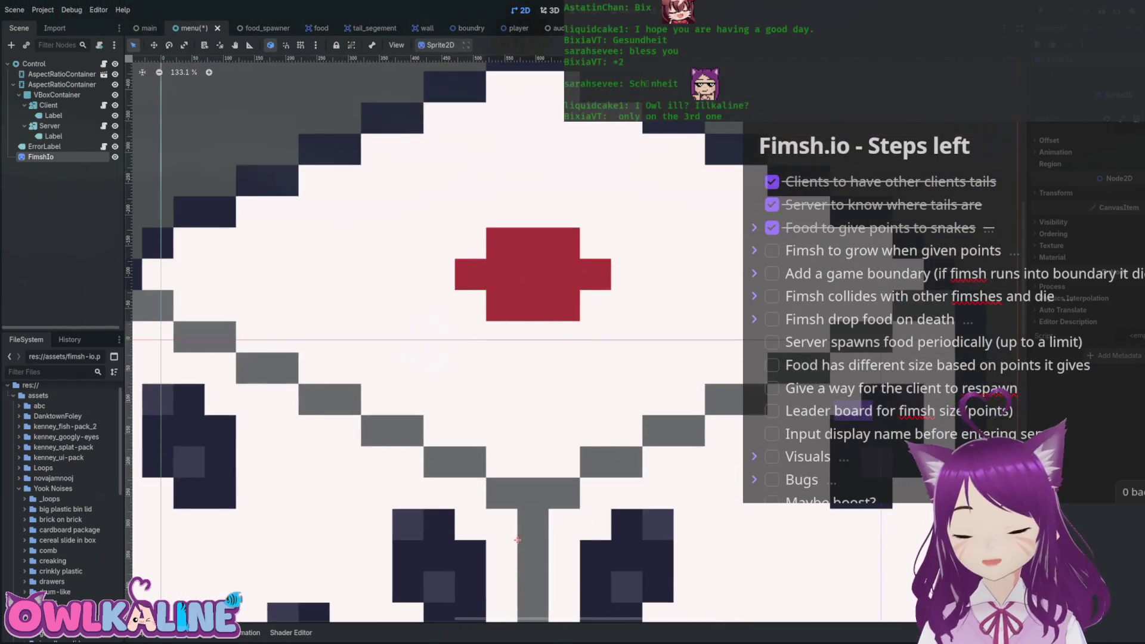
scroll(452, 452, "up", 4)
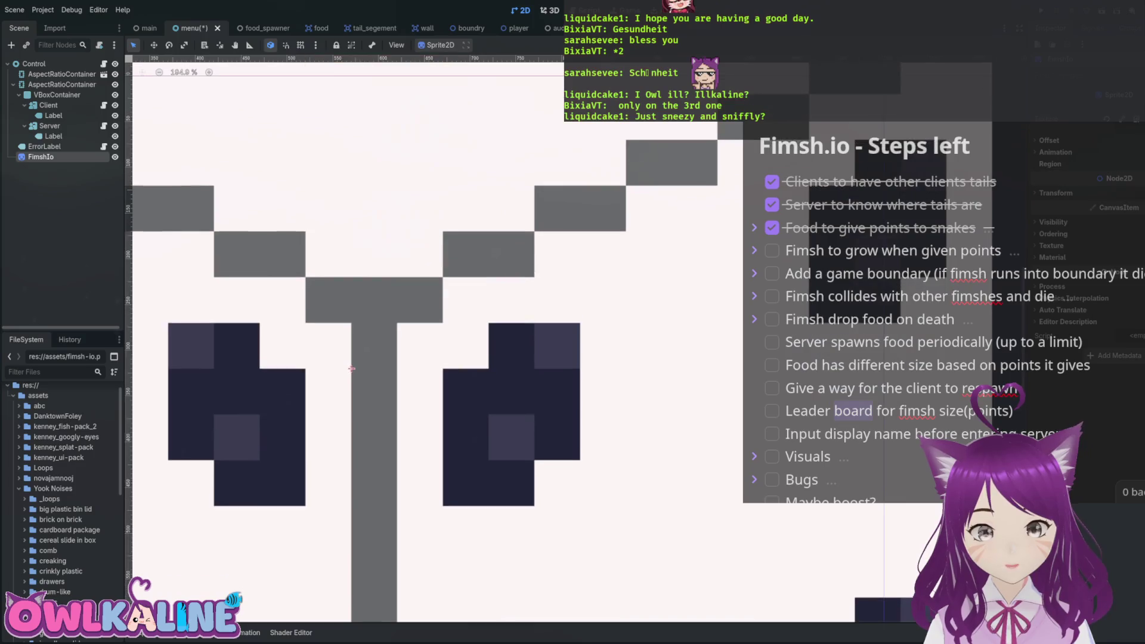
scroll(332, 374, "down", 11)
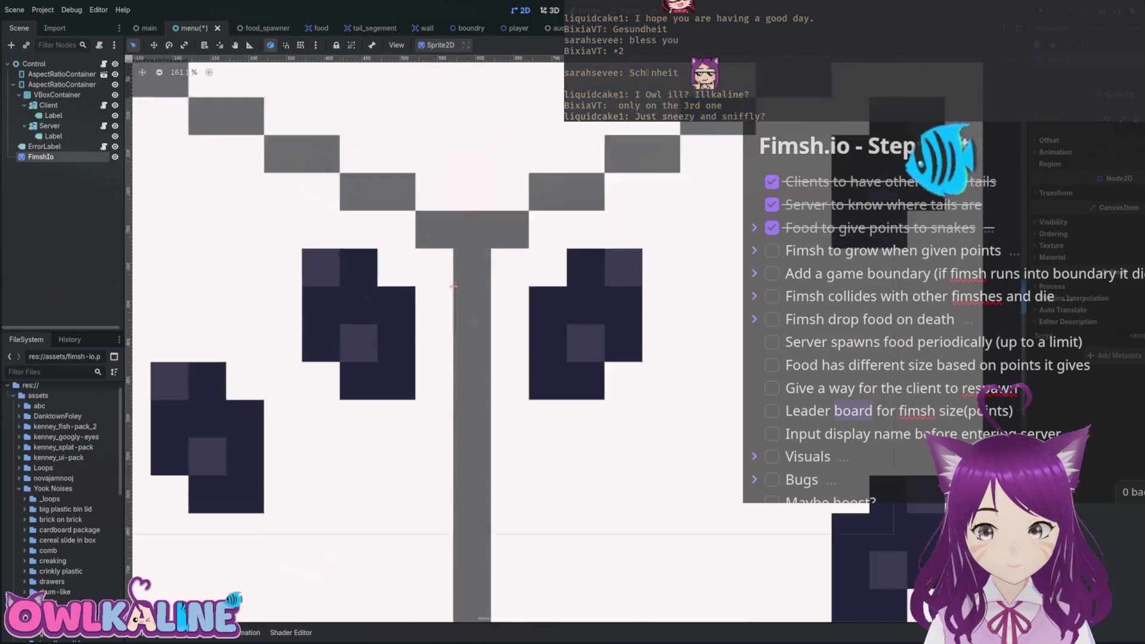
scroll(658, 284, "up", 11)
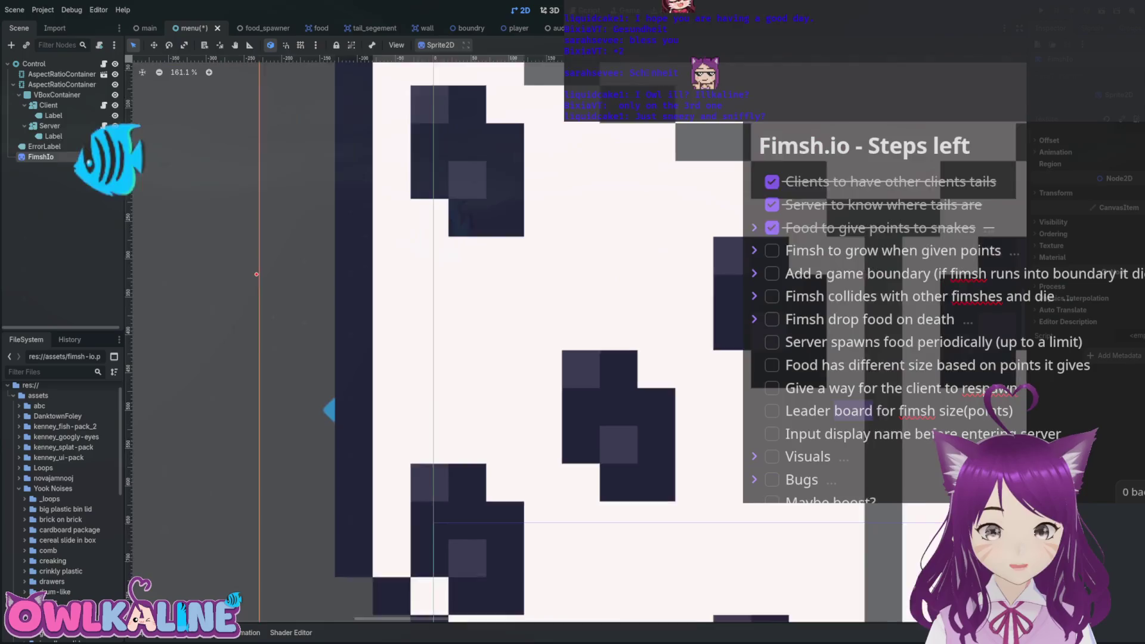
left_click_drag(424, 285, 392, 43)
scroll(709, 334, "down", 4)
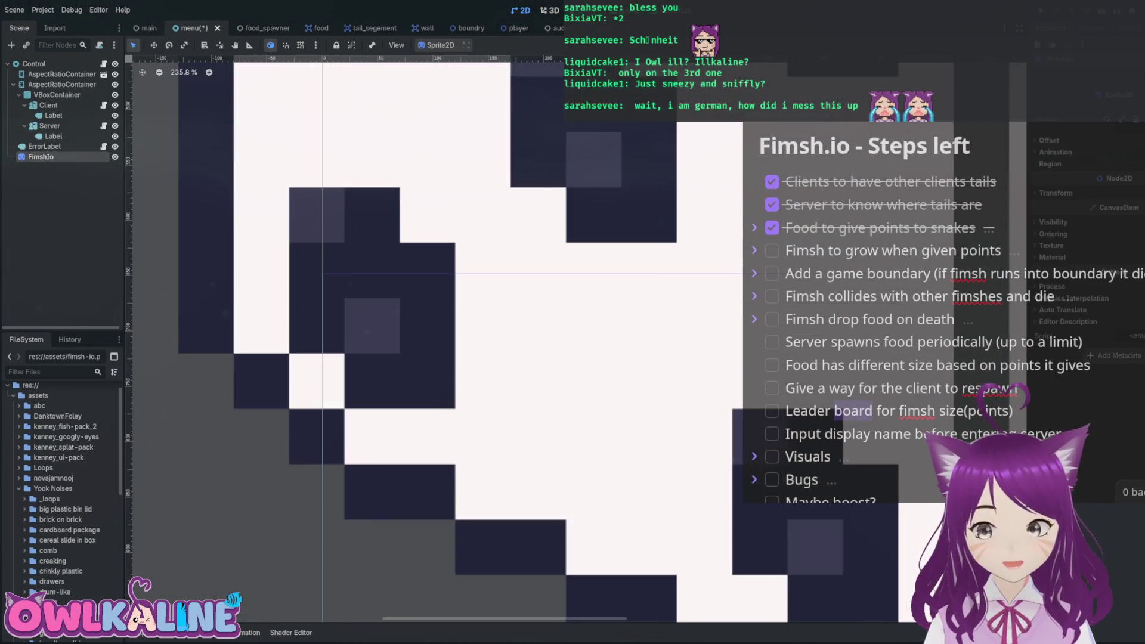
scroll(436, 340, "up", 2)
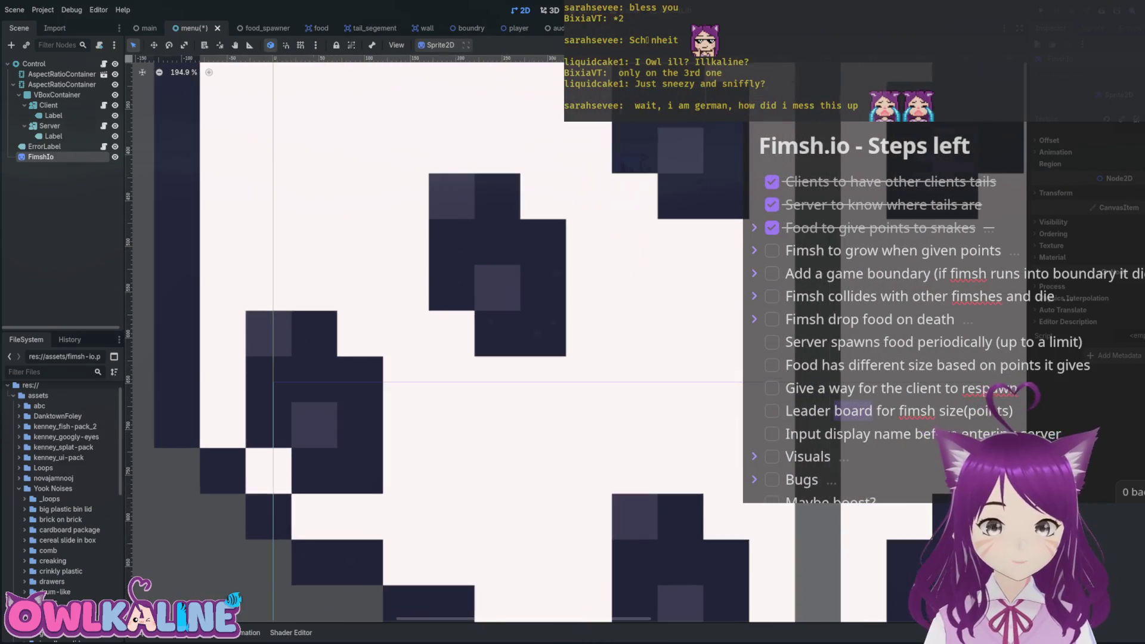
scroll(652, 334, "down", 12)
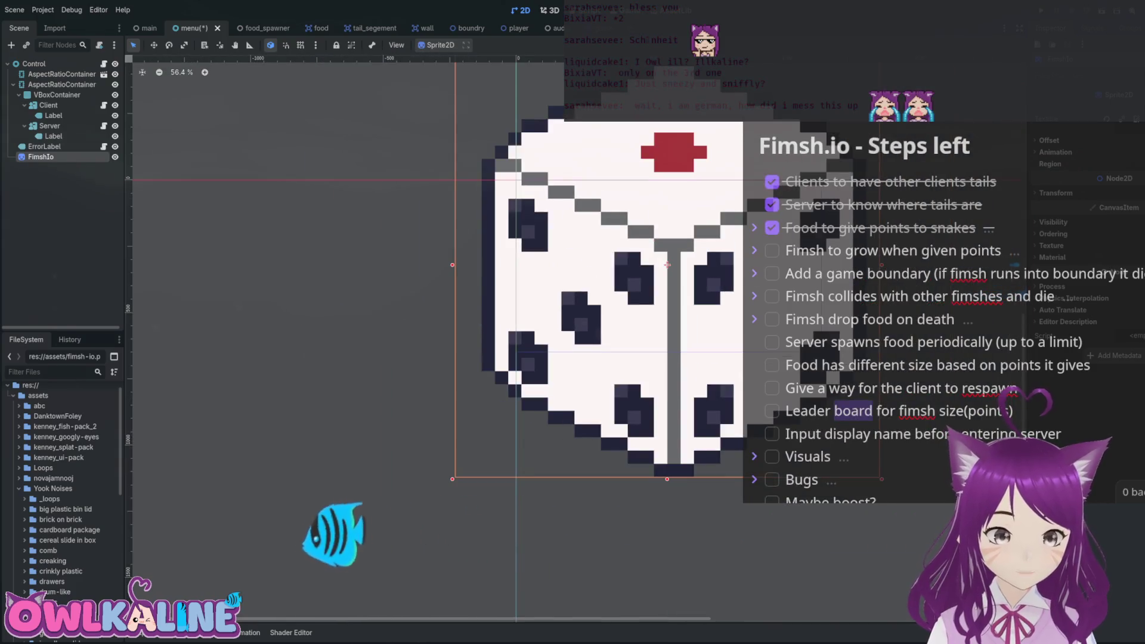
left_click_drag(480, 218, 422, 242)
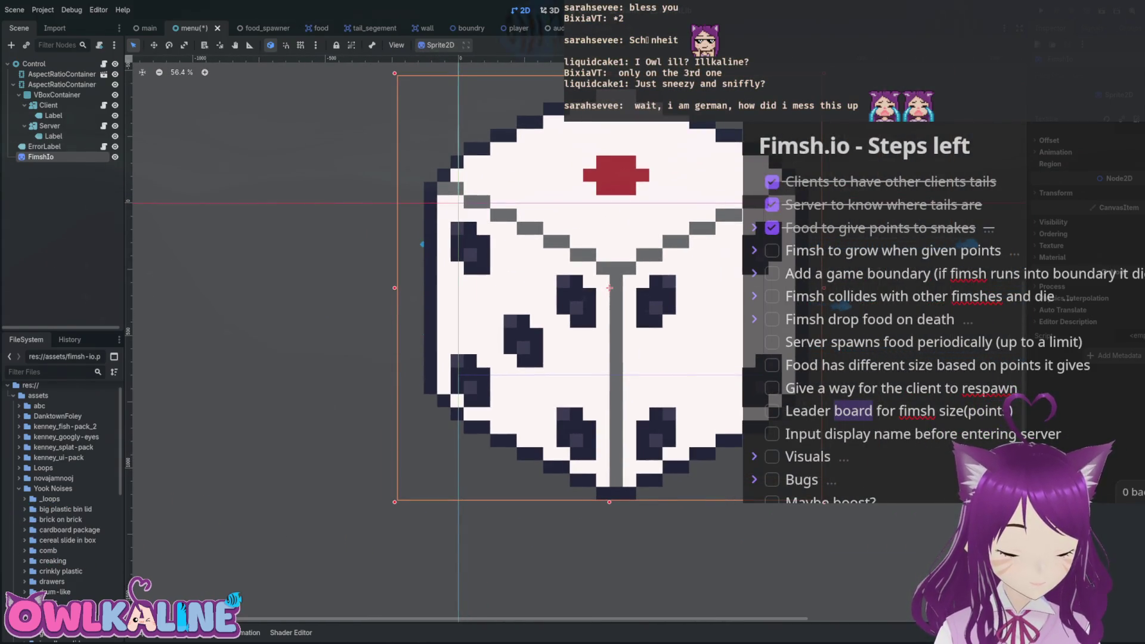
left_click_drag(422, 242, 534, 304)
left_click_drag(732, 398, 559, 377)
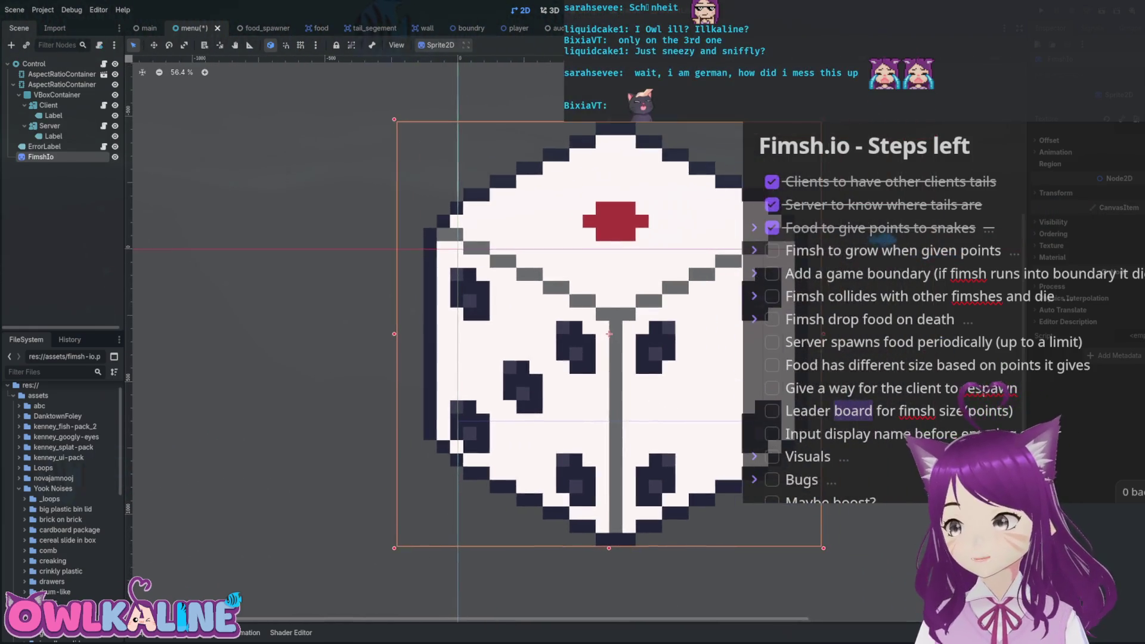
Zoom in on the enlarged FimshIo sprite and recentre it in the viewport.
scroll(558, 378, "up", 10)
scroll(494, 226, "up", 2)
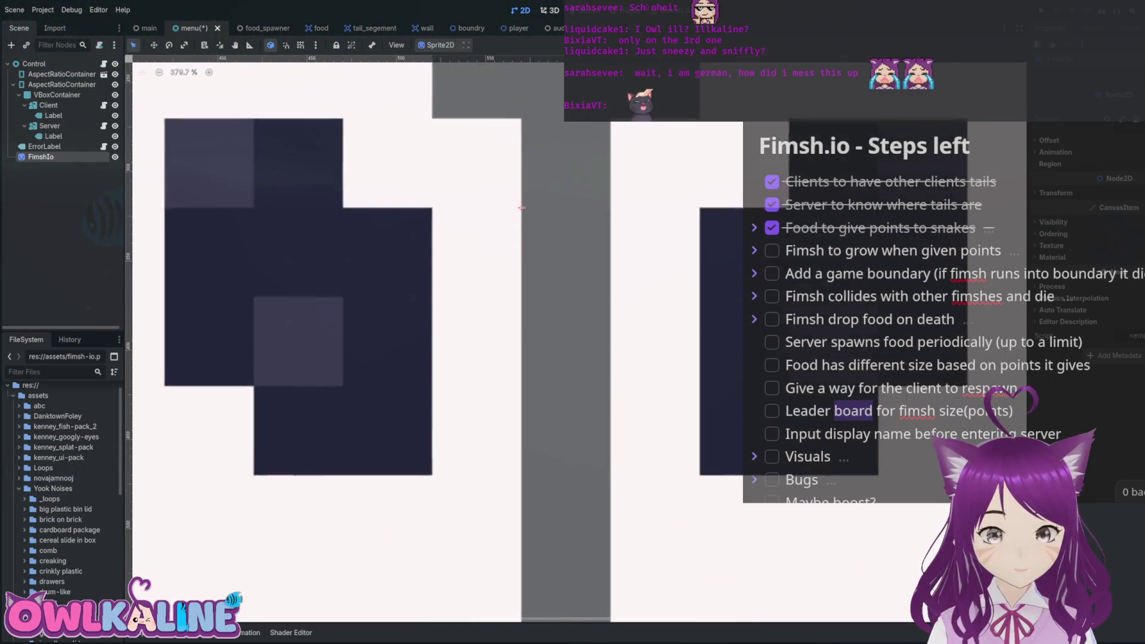
scroll(494, 226, "down", 7)
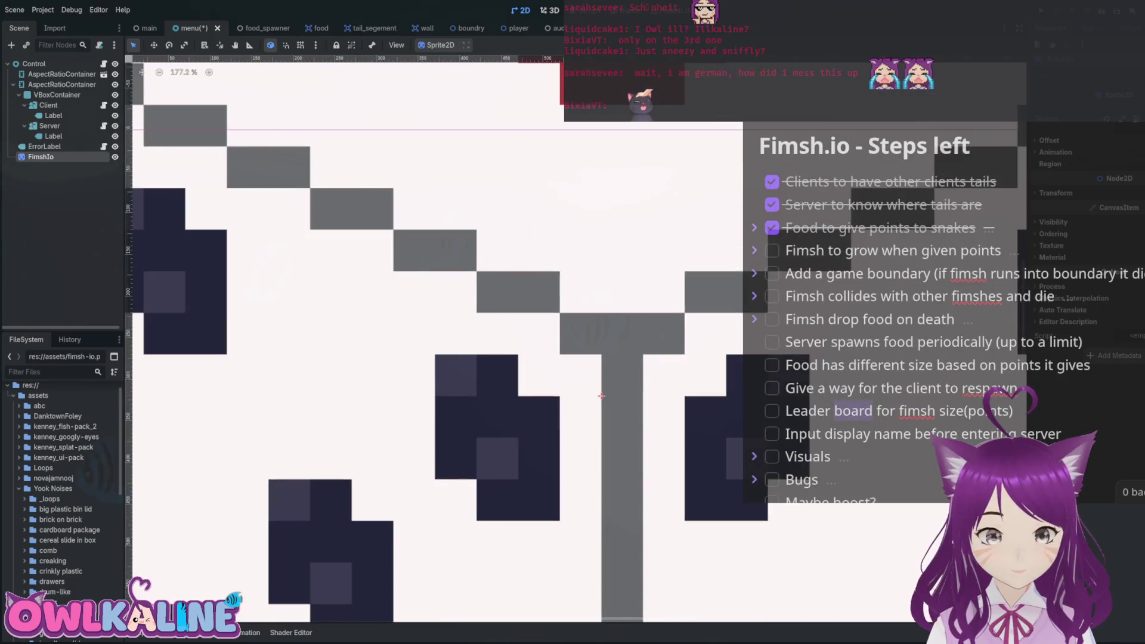
scroll(426, 291, "up", 5)
scroll(426, 291, "down", 6)
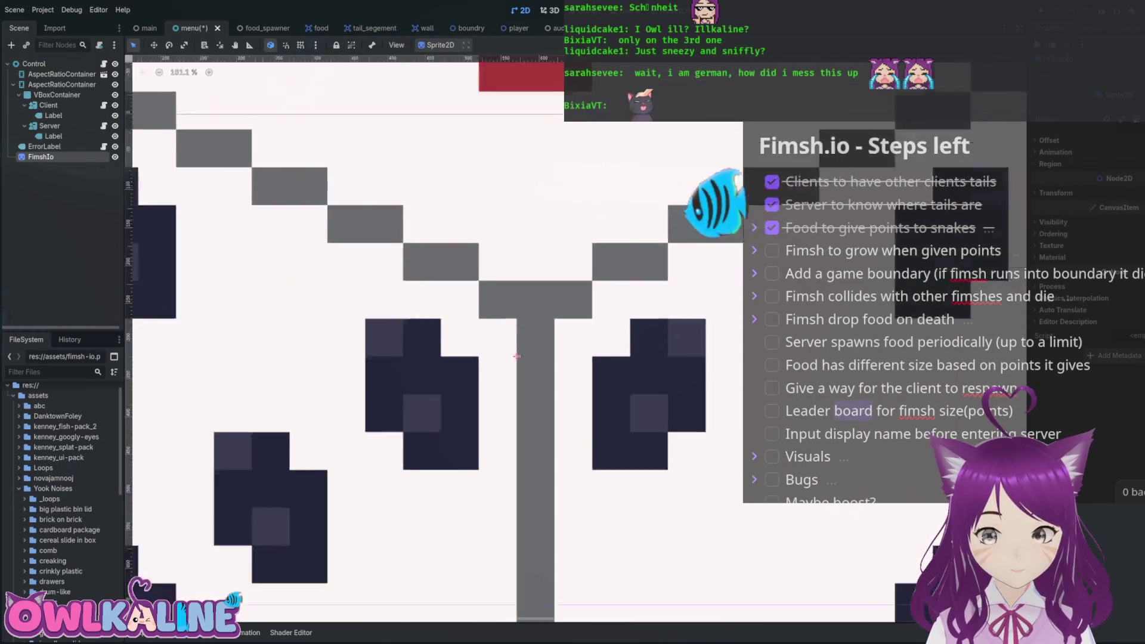
scroll(505, 220, "up", 3)
scroll(504, 219, "down", 3)
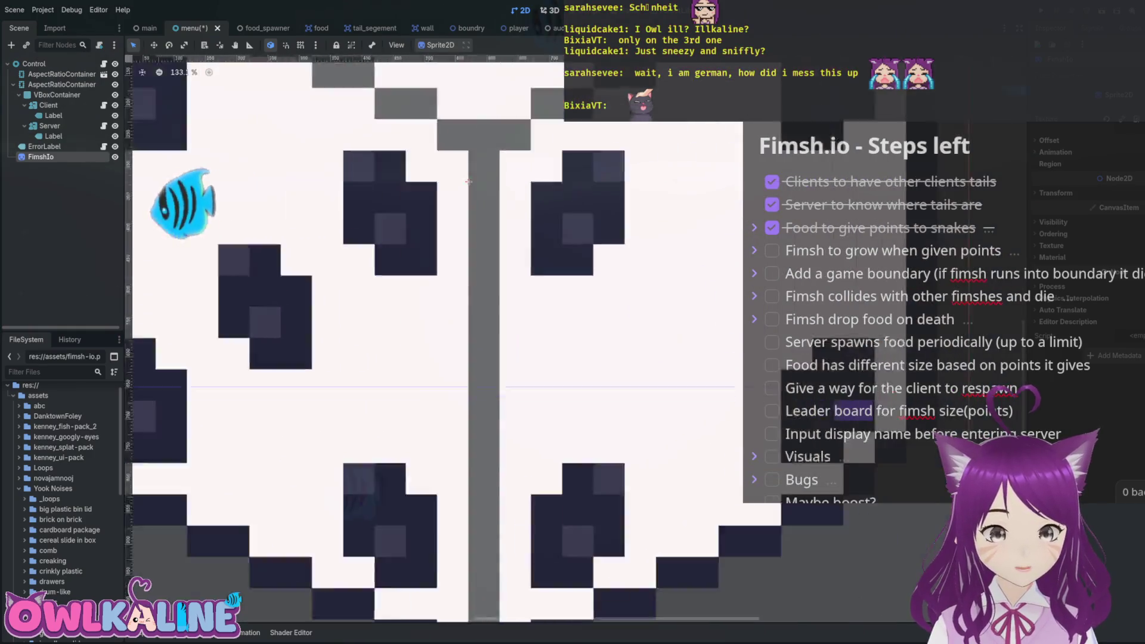
scroll(579, 343, "up", 6)
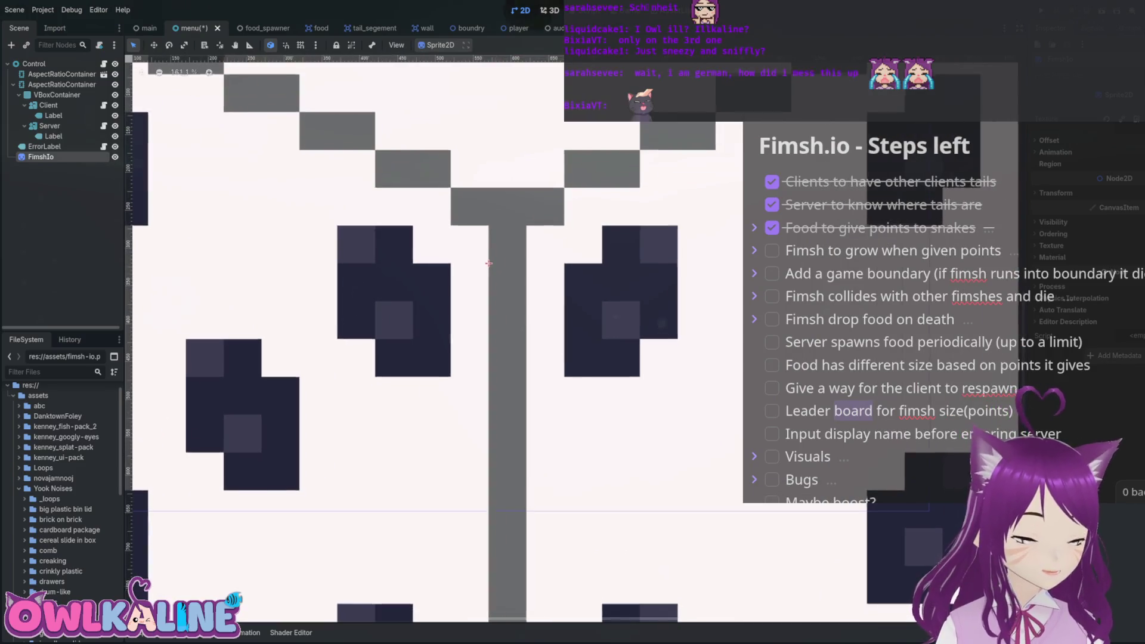
mouse_move(489, 262)
left_mouse_down()
mouse_move(541, 320)
mouse_move(552, 361)
left_mouse_up()
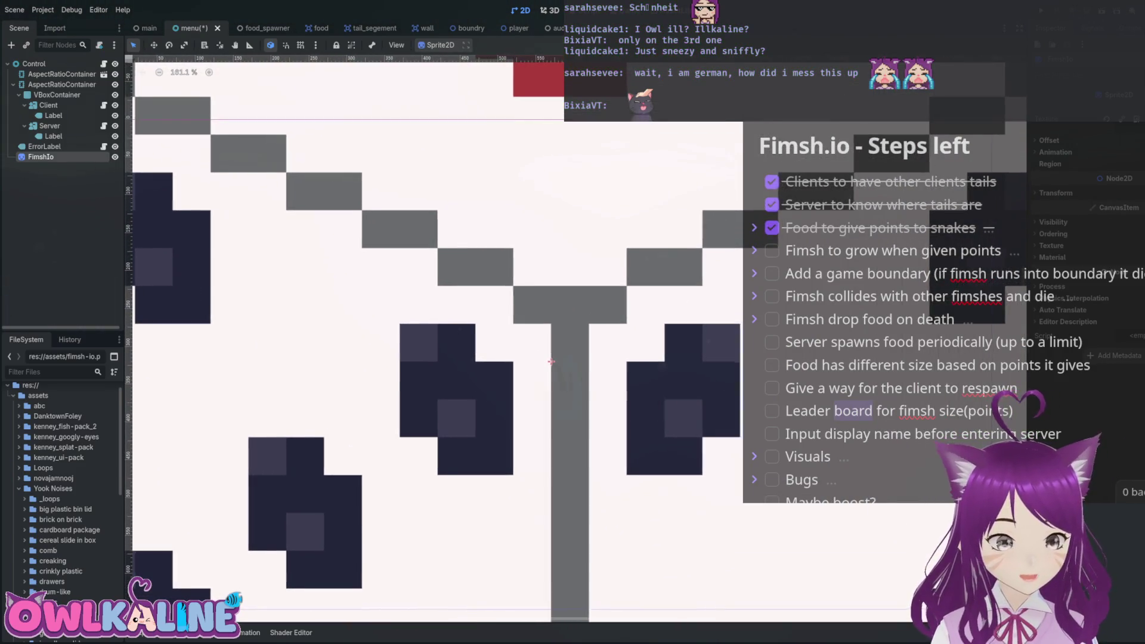
scroll(551, 361, "down", 3)
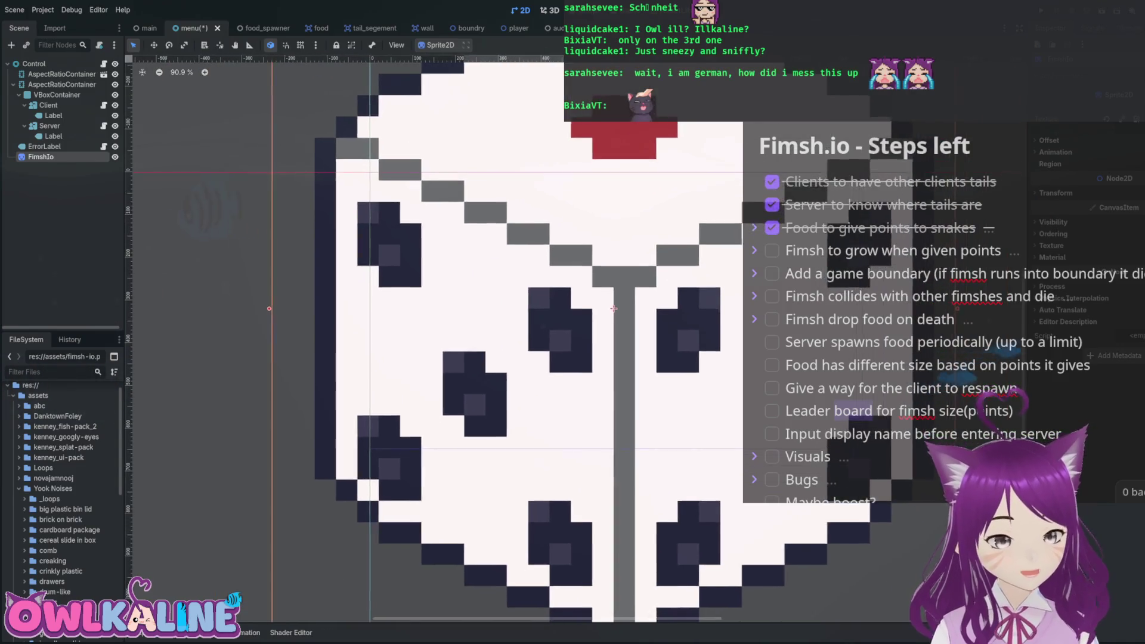
left_click_drag(614, 308, 631, 320)
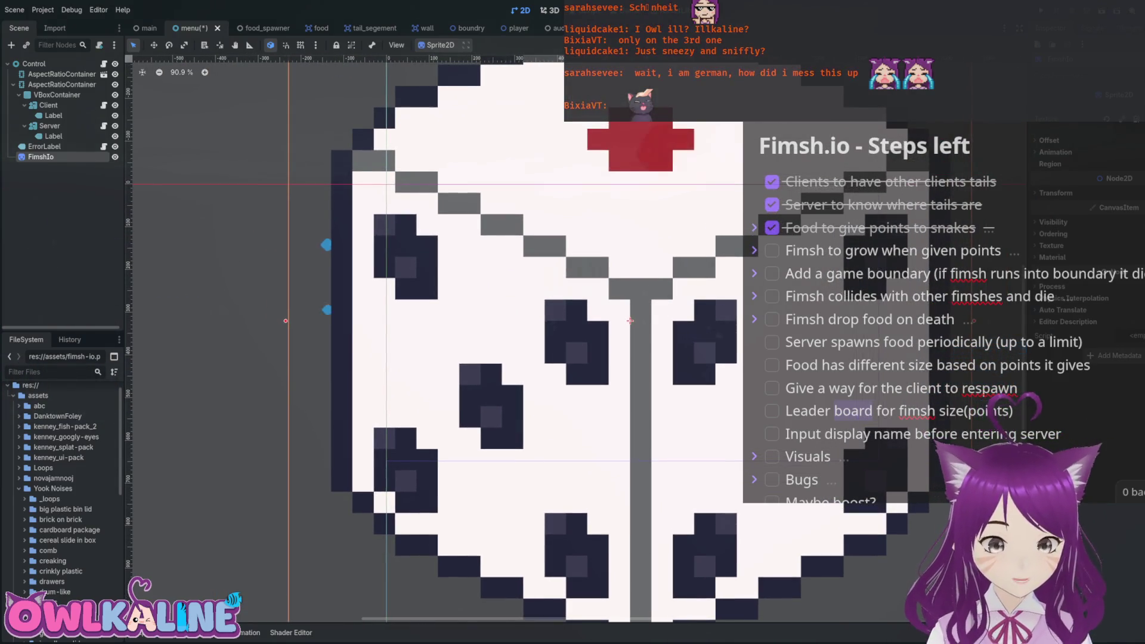
scroll(631, 321, "down", 5)
scroll(627, 361, "up", 3)
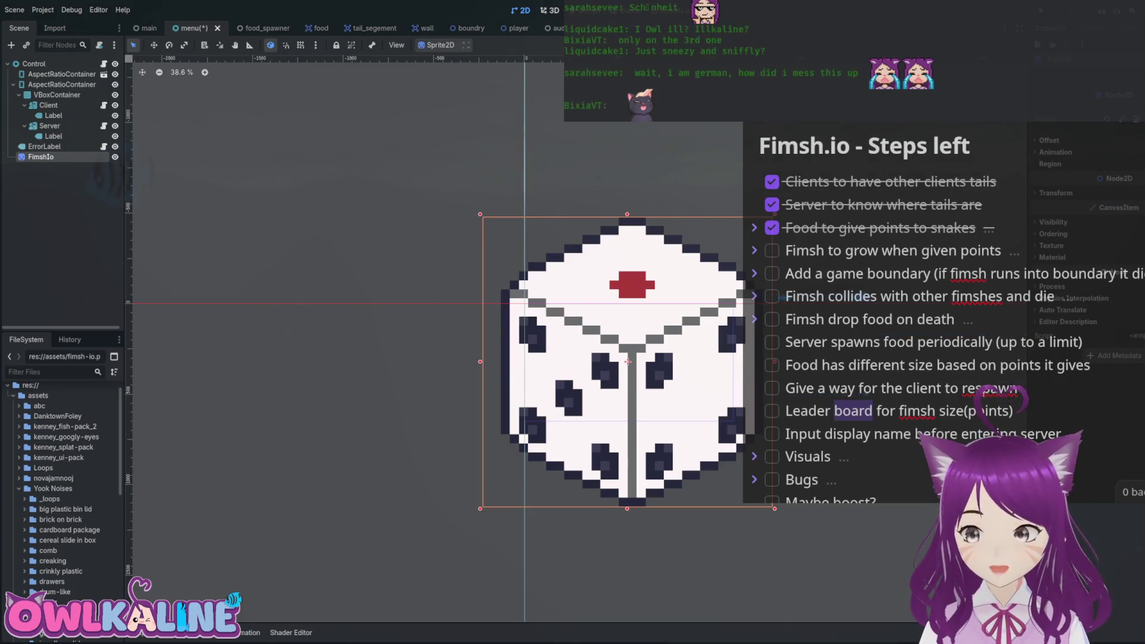
scroll(628, 362, "up", 10)
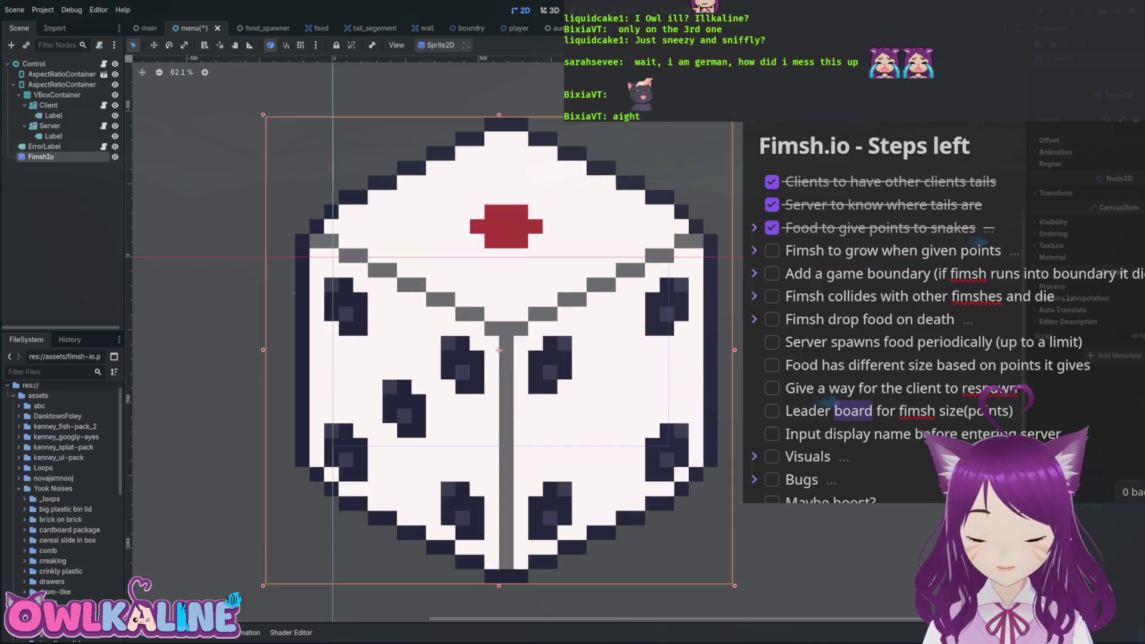
scroll(410, 248, "up", 3)
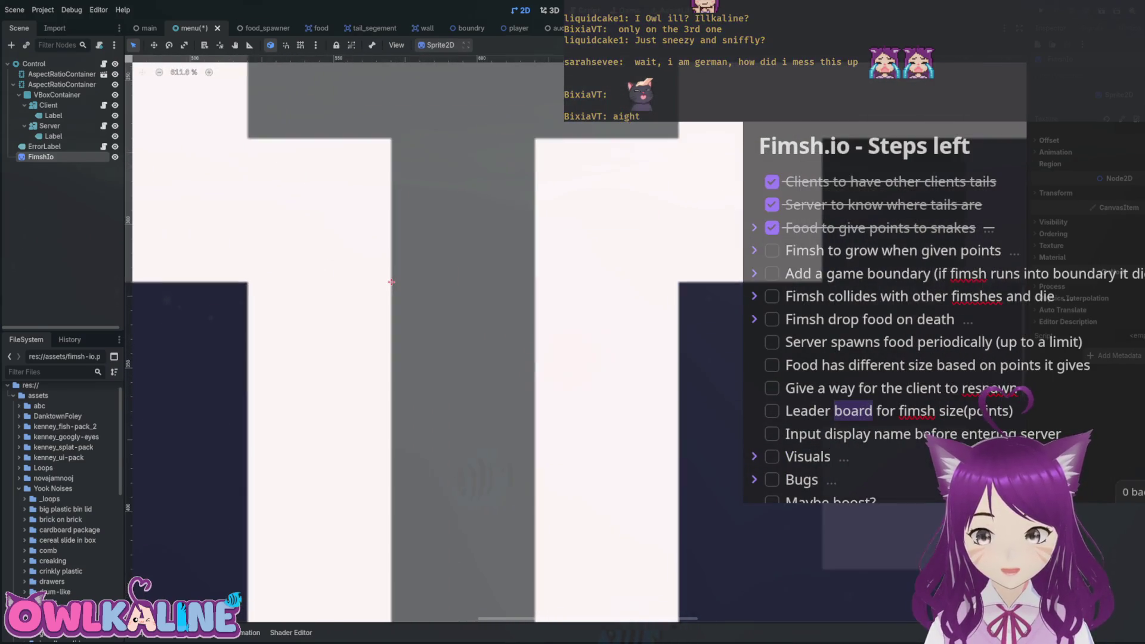
Pan down the sprite's stem, zoom back out, and remove the FimshIo sprite node.
left_click_drag(402, 394, 401, 462)
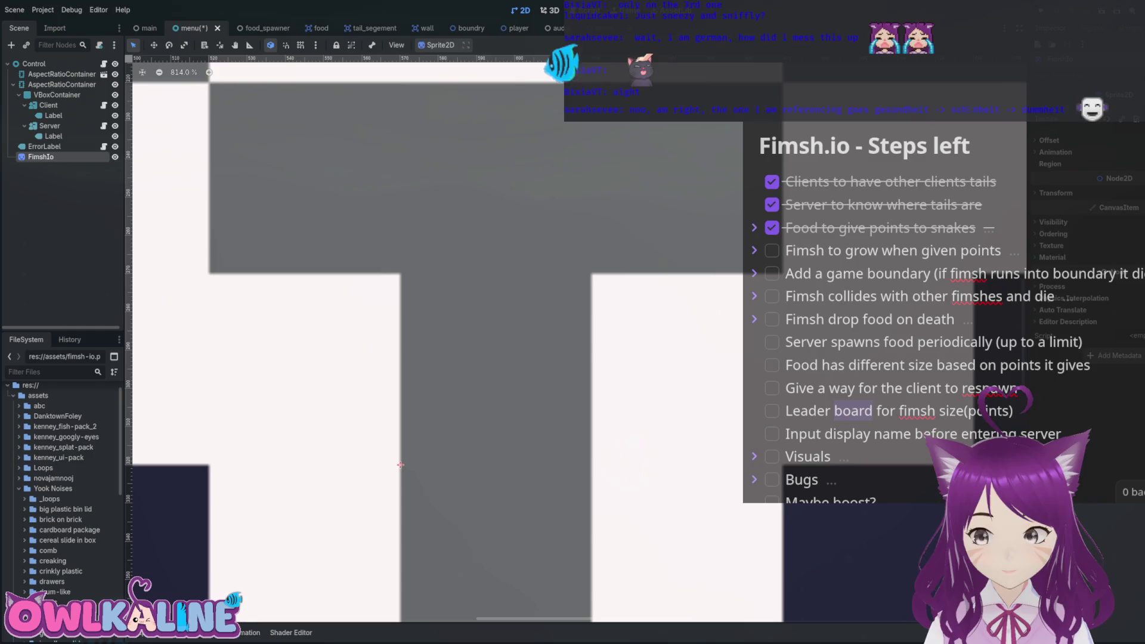
scroll(400, 464, "down", 4)
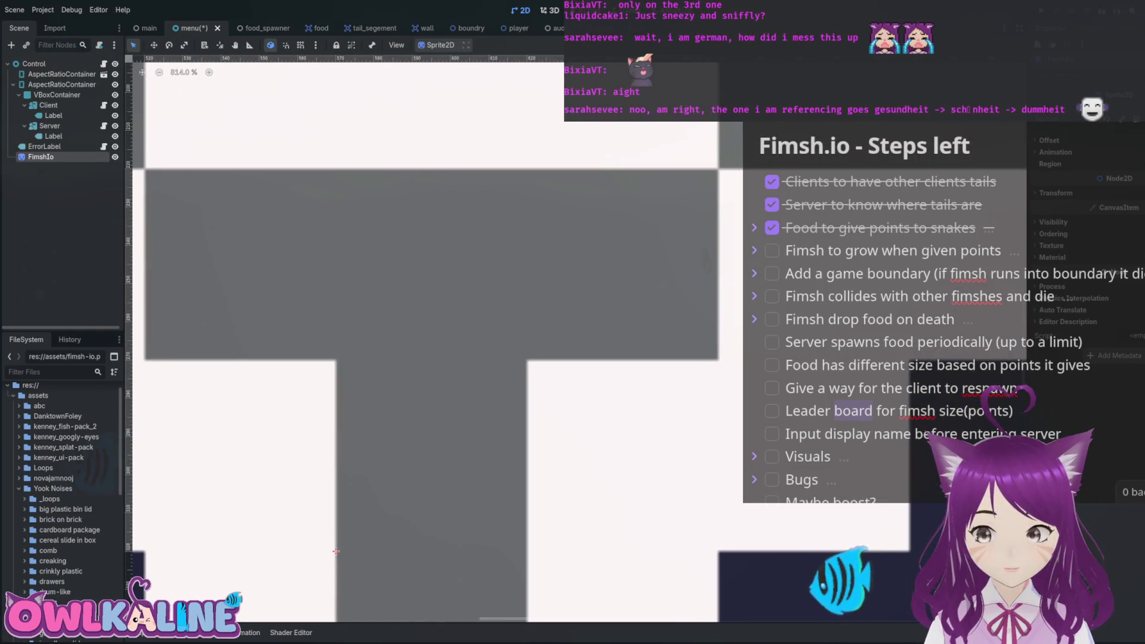
scroll(515, 449, "down", 2)
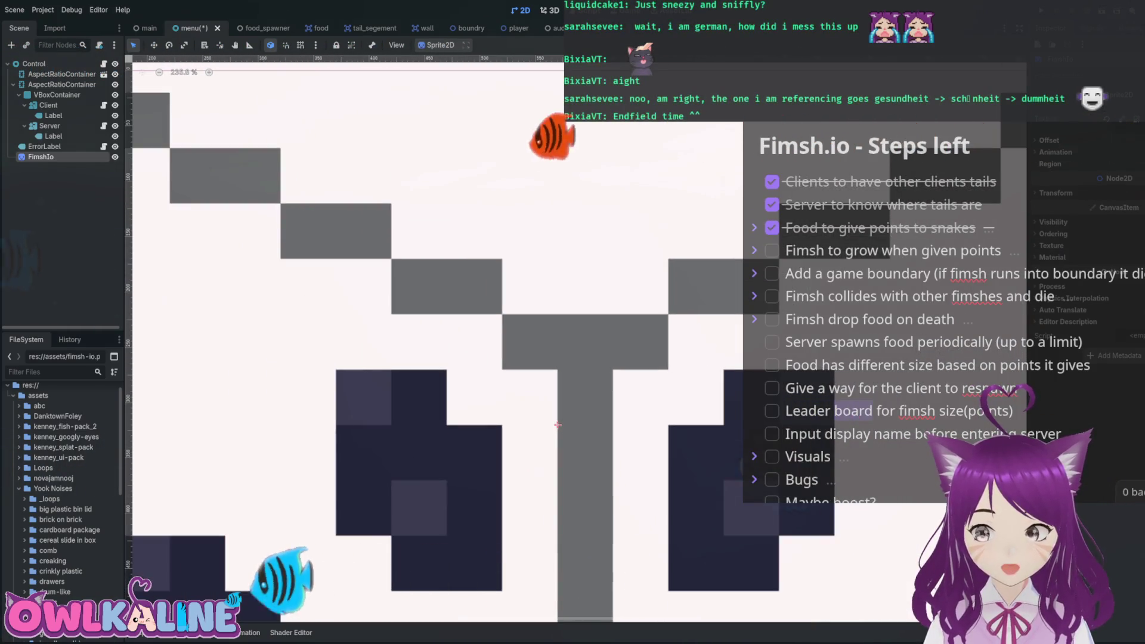
scroll(558, 425, "down", 1)
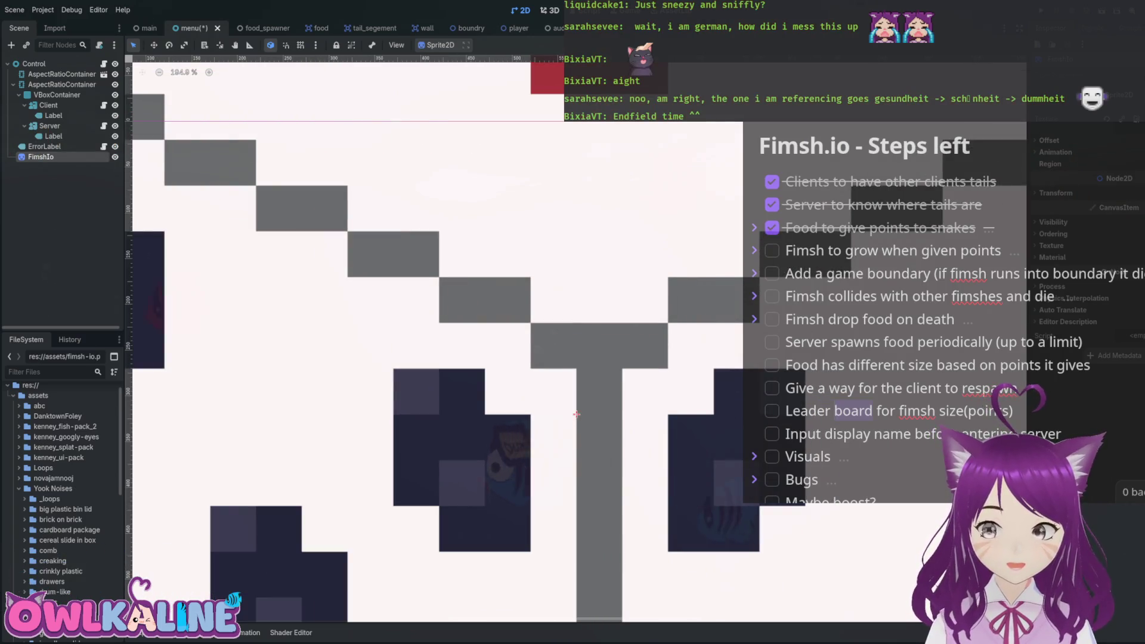
scroll(576, 414, "down", 2)
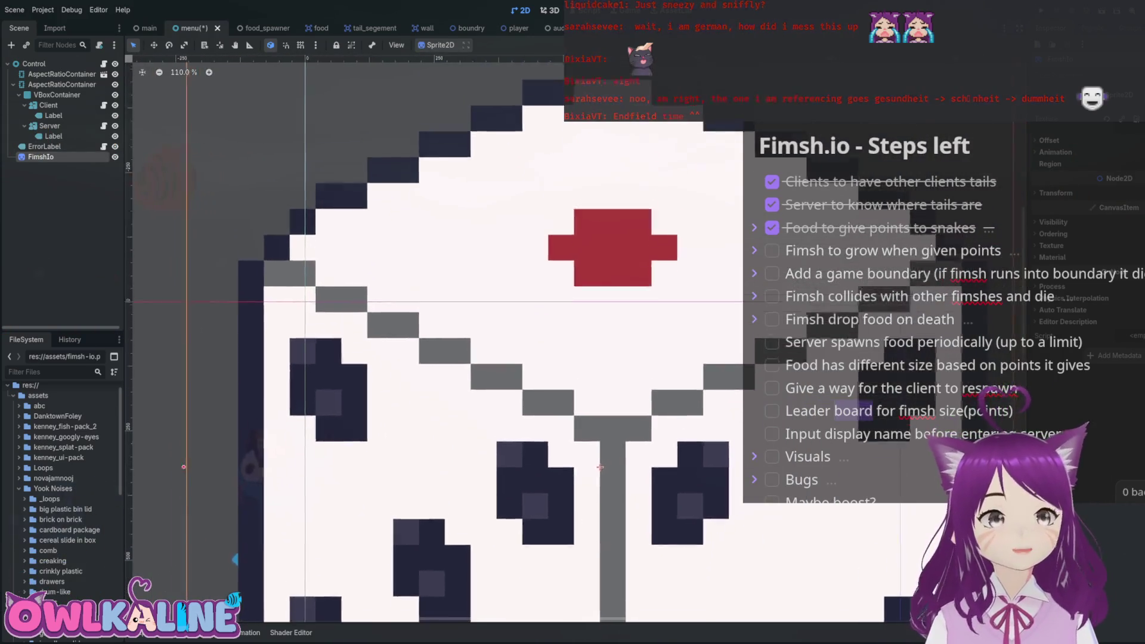
scroll(668, 519, "up", 2)
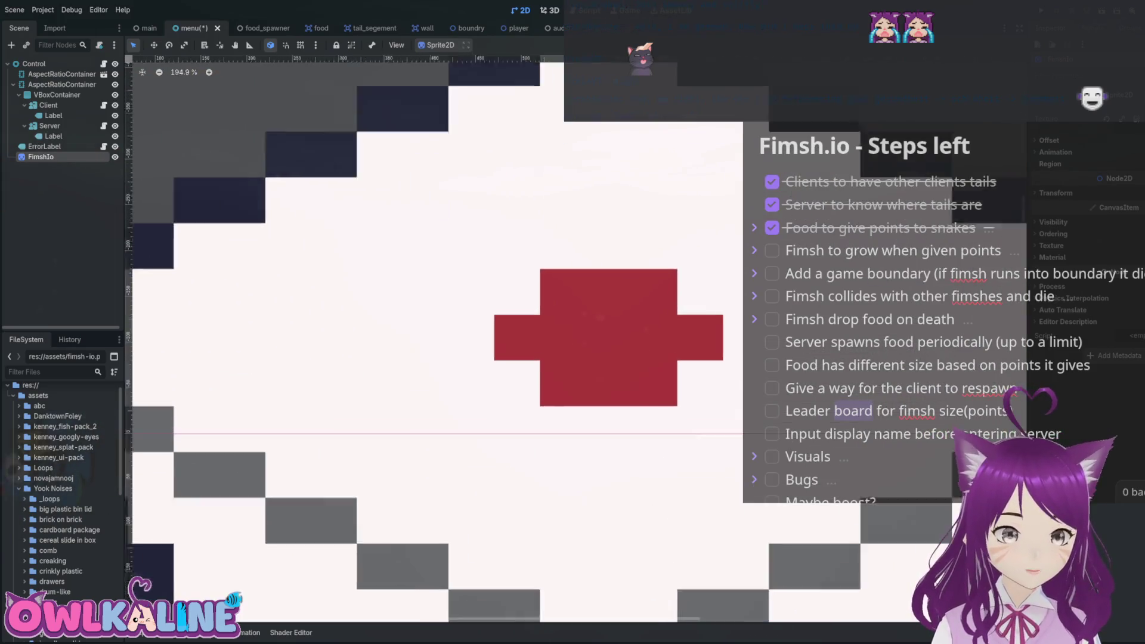
scroll(668, 519, "down", 4)
scroll(620, 377, "up", 1)
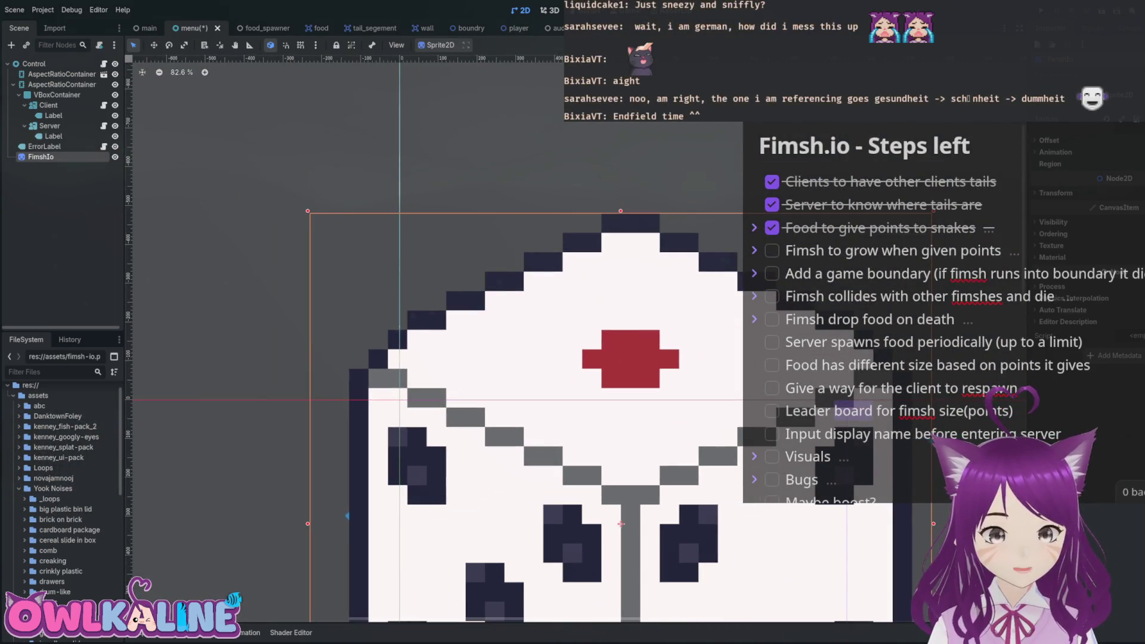
key("ctrl+z")
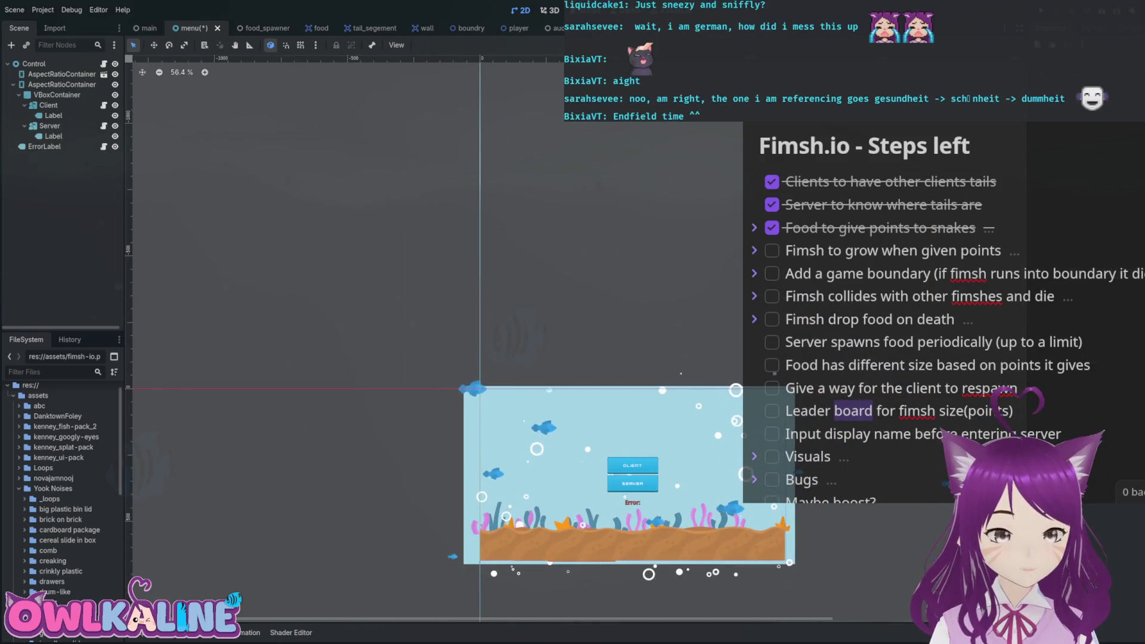
scroll(620, 524, "down", 1)
scroll(519, 399, "up", 11)
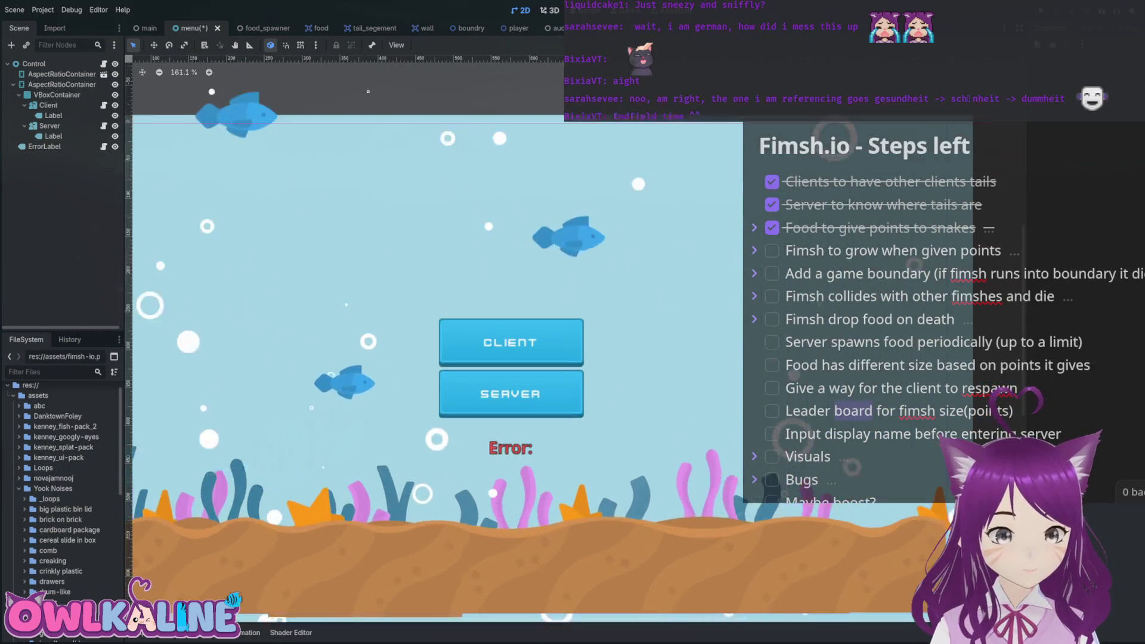
scroll(894, 385, "up", 3)
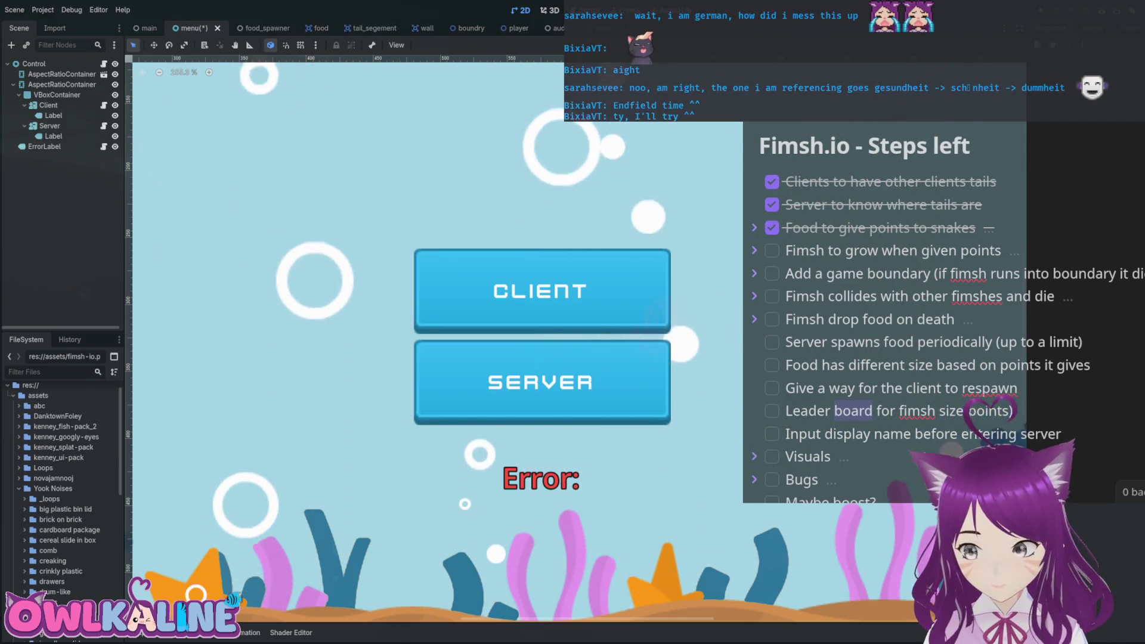
scroll(333, 238, "down", 5)
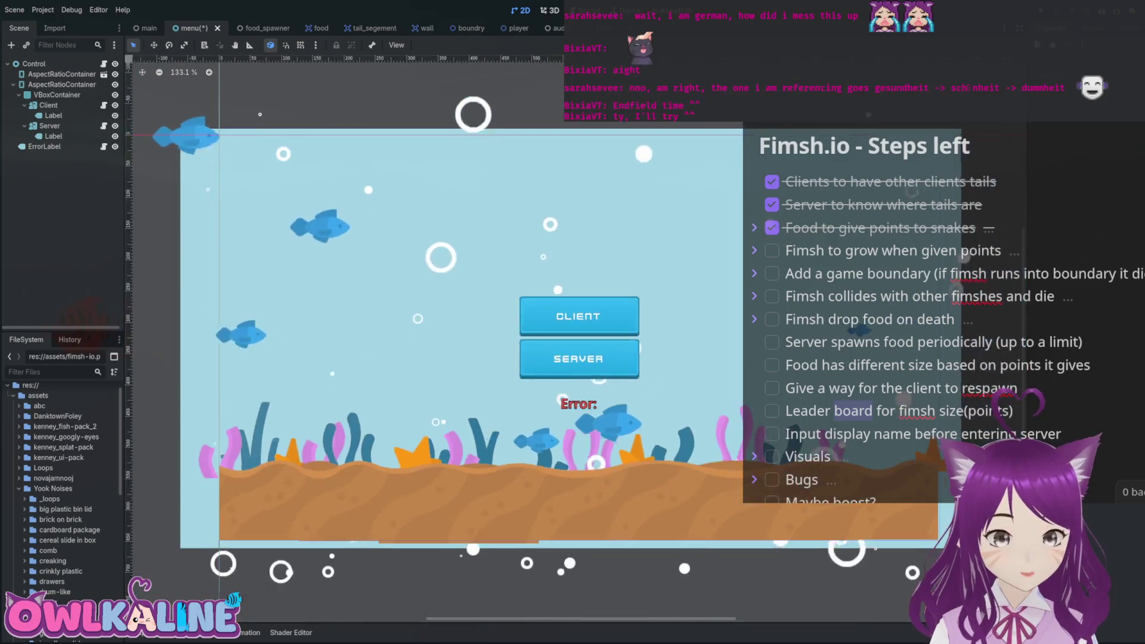
scroll(334, 238, "up", 2)
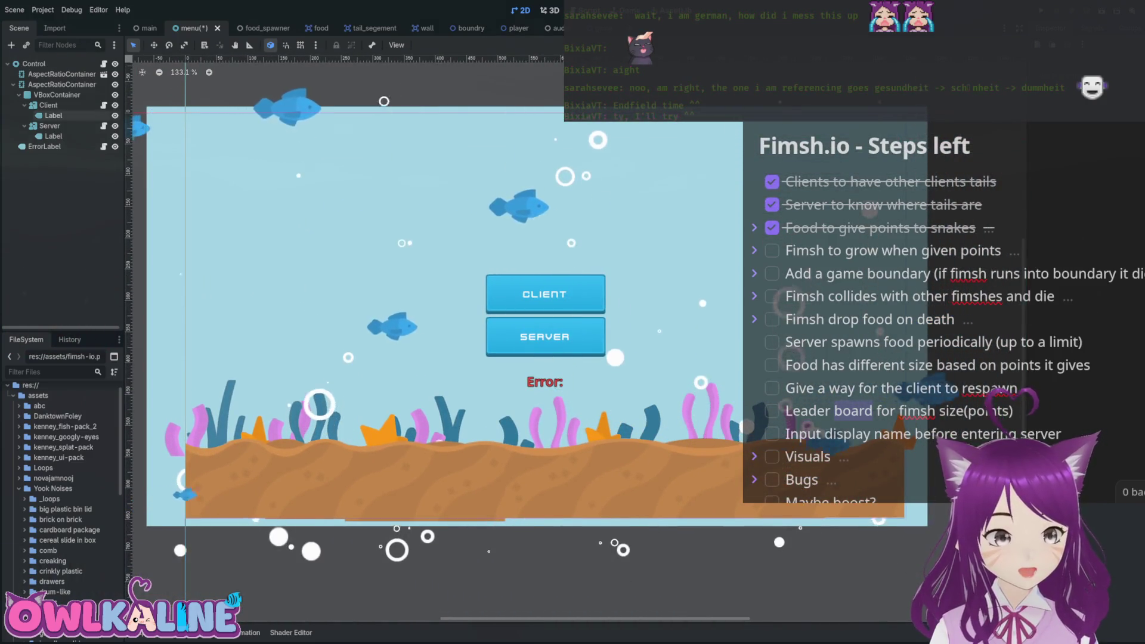
key("ctrl+s")
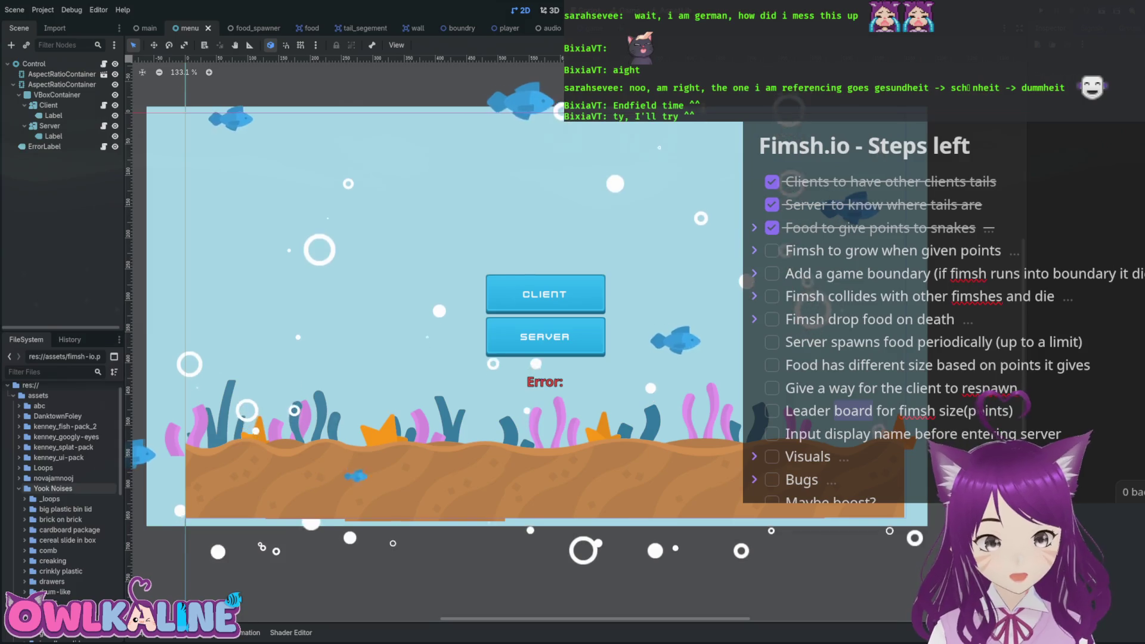
Expand the water and in bottle sound folders in the FileSystem dock, then collapse water.
scroll(66, 489, "down", 10)
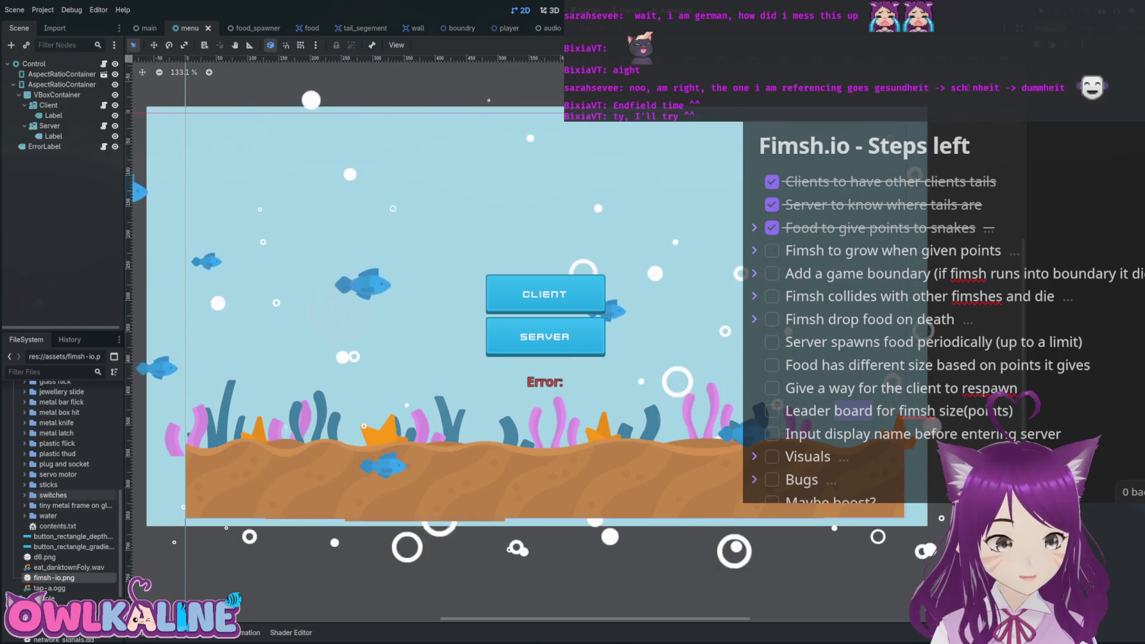
left_click(48, 516)
double_click(47, 516)
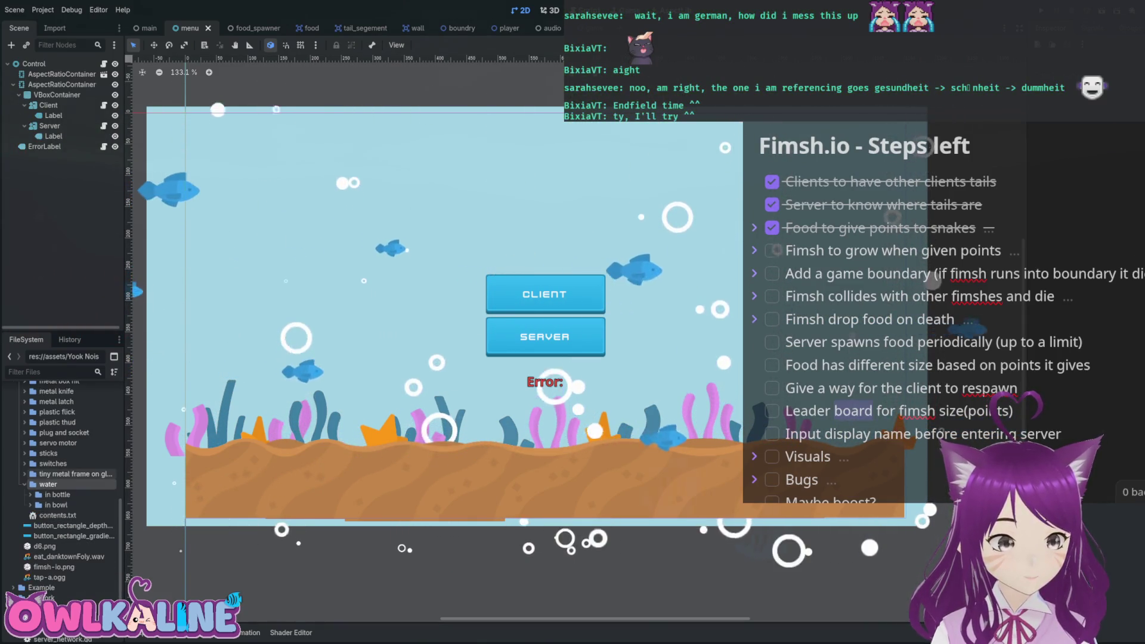
left_click(30, 494)
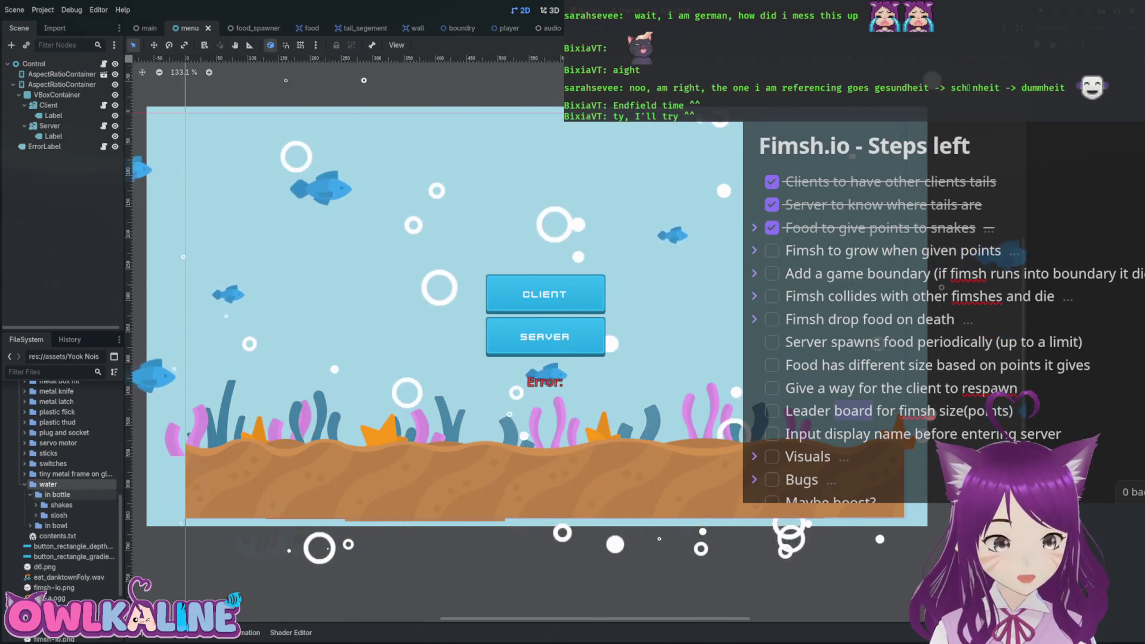
key("Left")
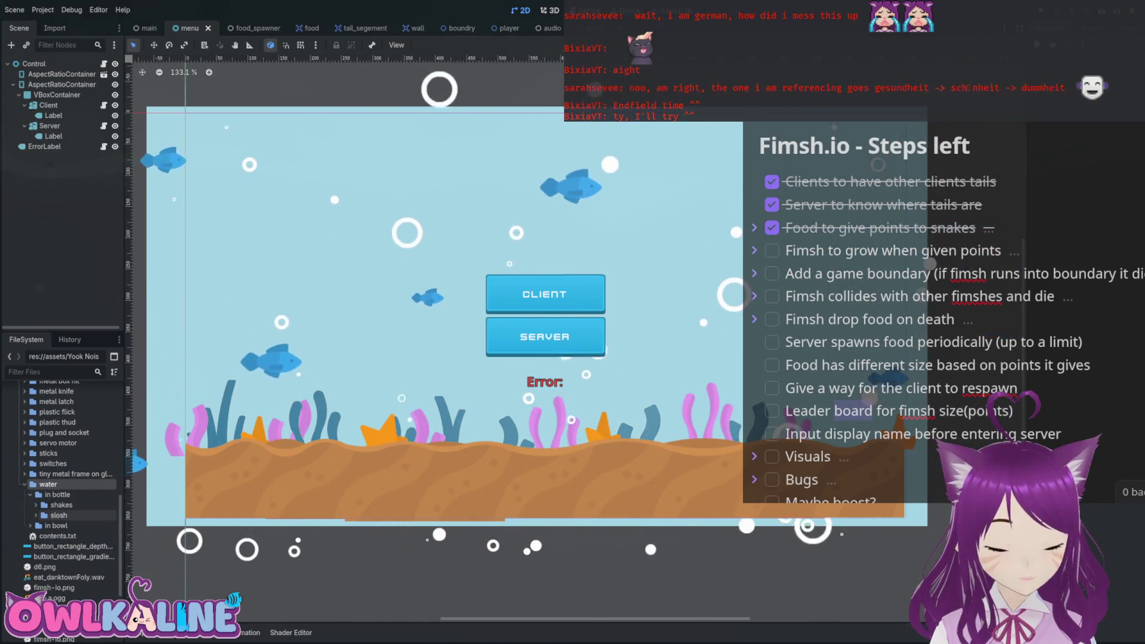
Collapse the Yook Noises and assets folders and return to the main scene.
scroll(66, 496, "up", 5)
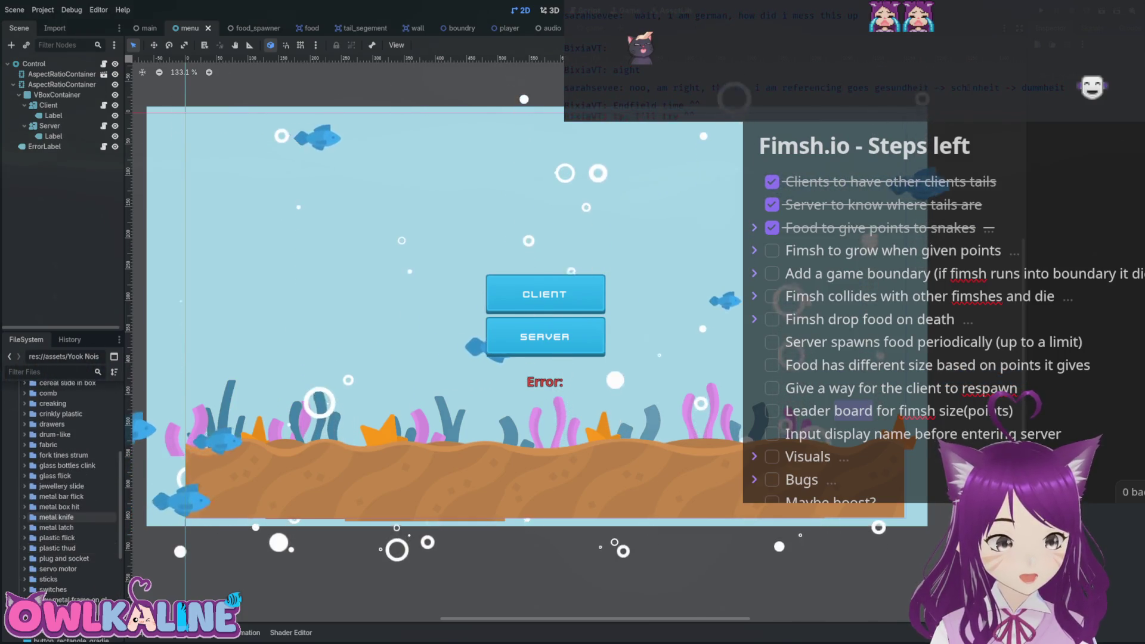
scroll(65, 497, "up", 2)
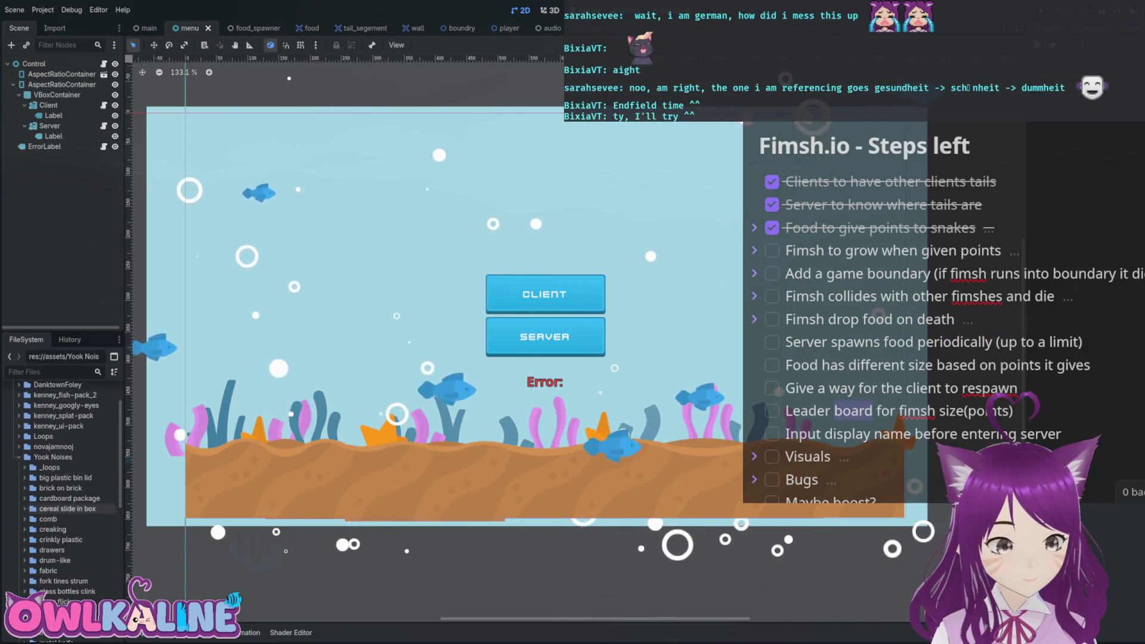
scroll(66, 497, "up", 1)
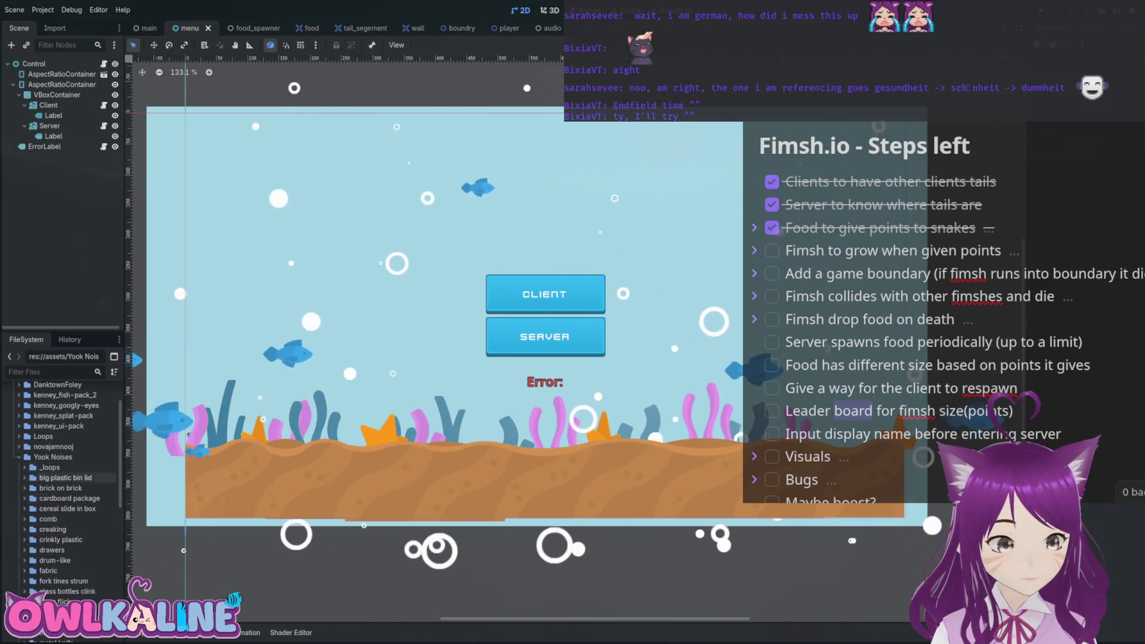
double_click(52, 457)
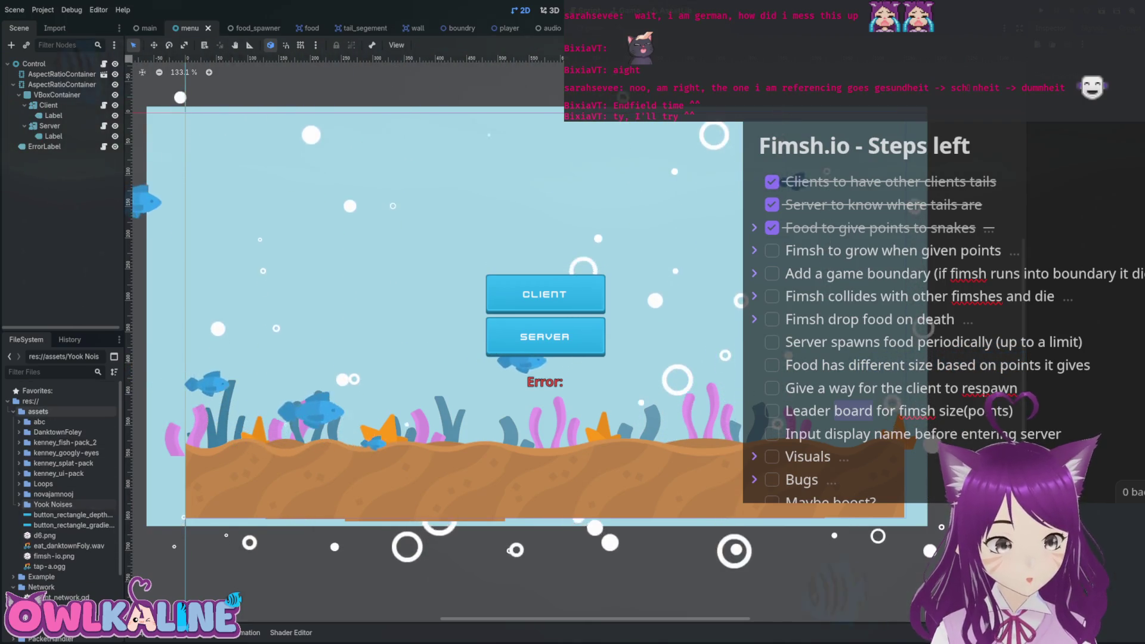
double_click(37, 412)
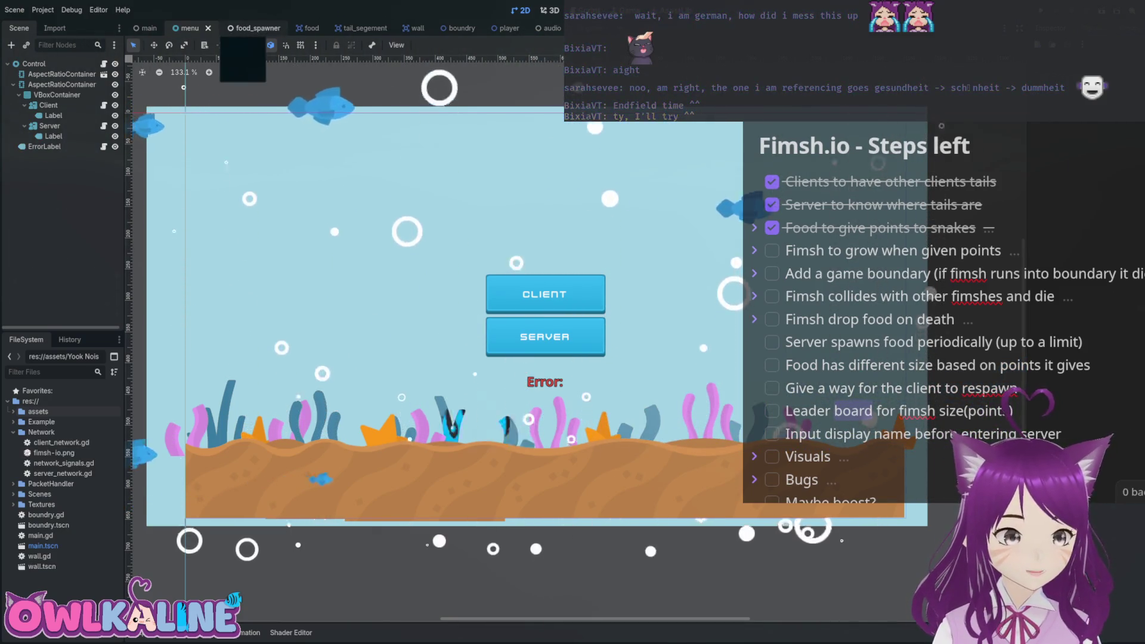
left_click(148, 28)
scroll(745, 301, "down", 4)
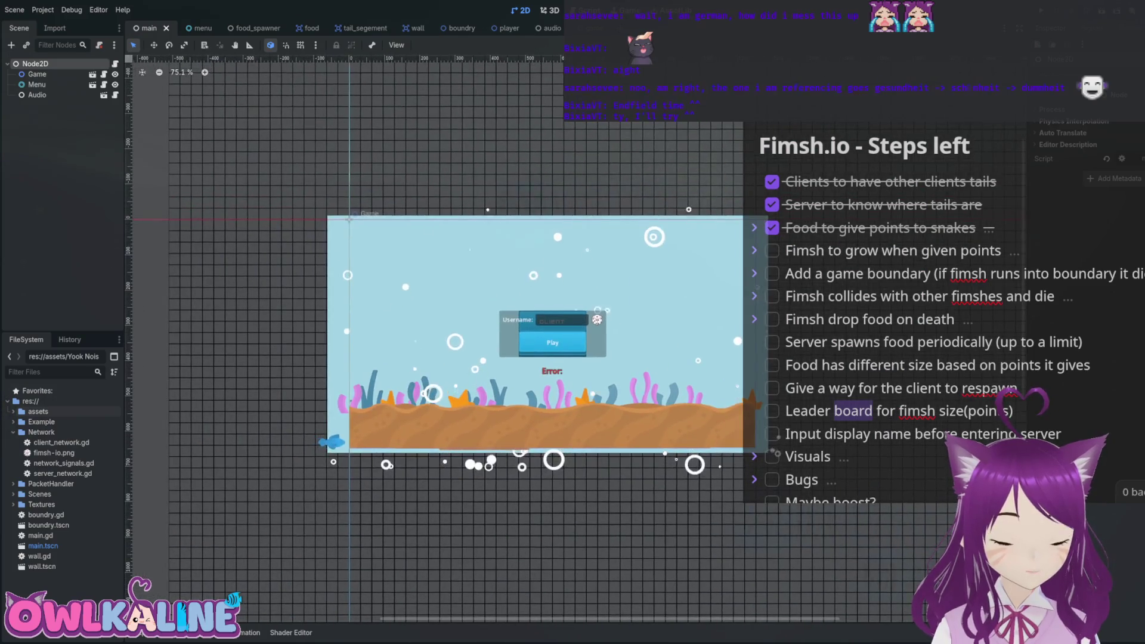
Run the game with F5, switch to the menu scene, then open player_spawner.gd in the Script editor.
key("F5")
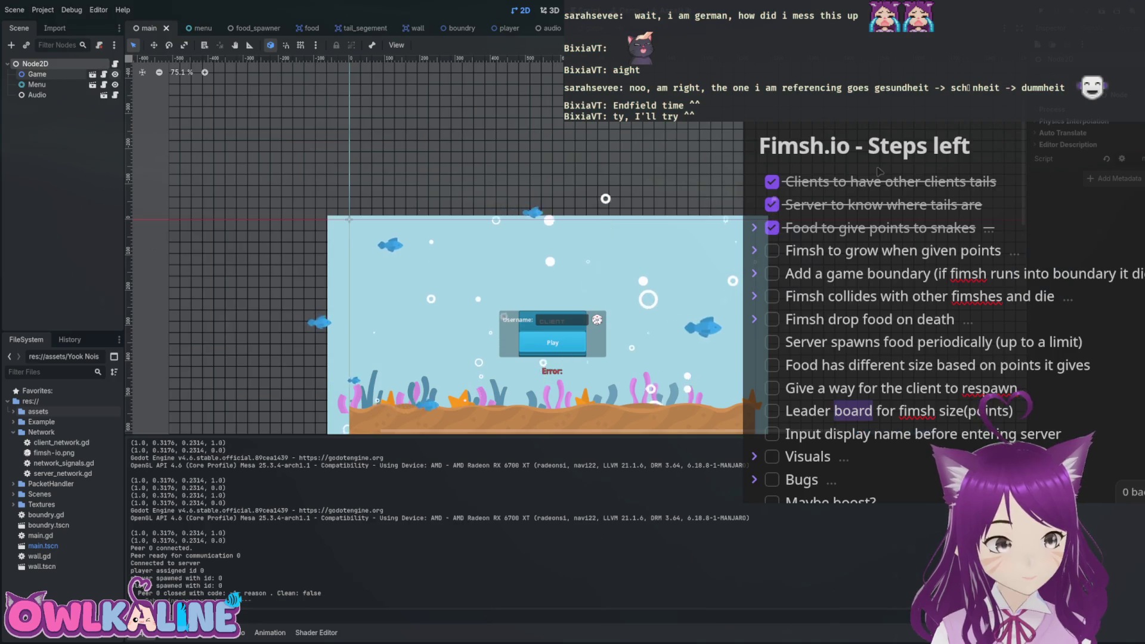
key("ctrl+Tab")
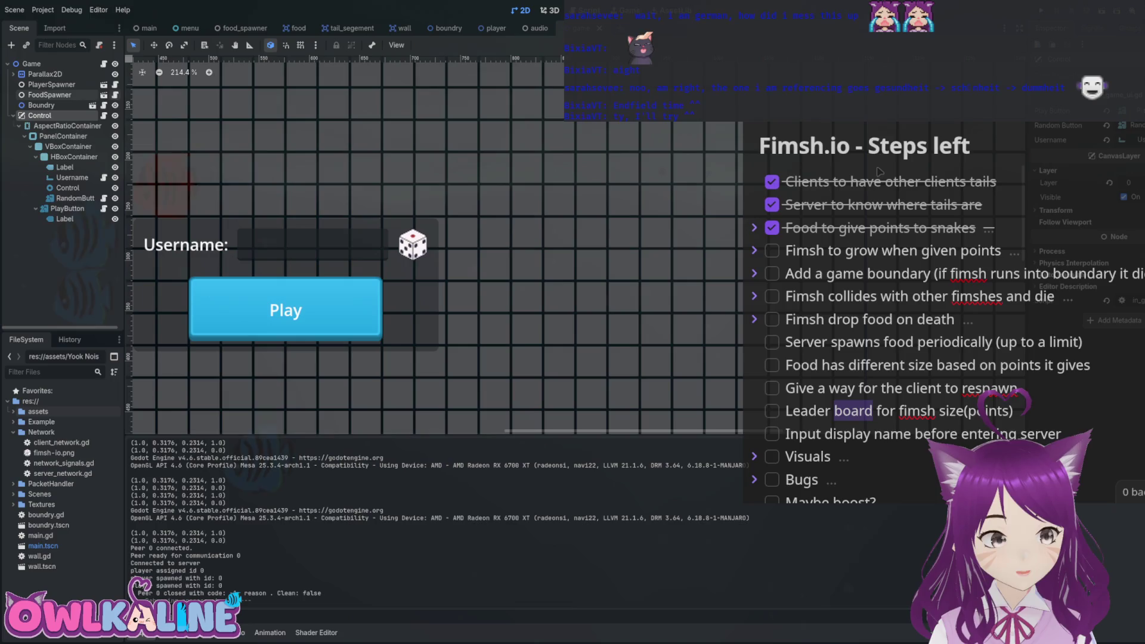
key("ctrl+F3")
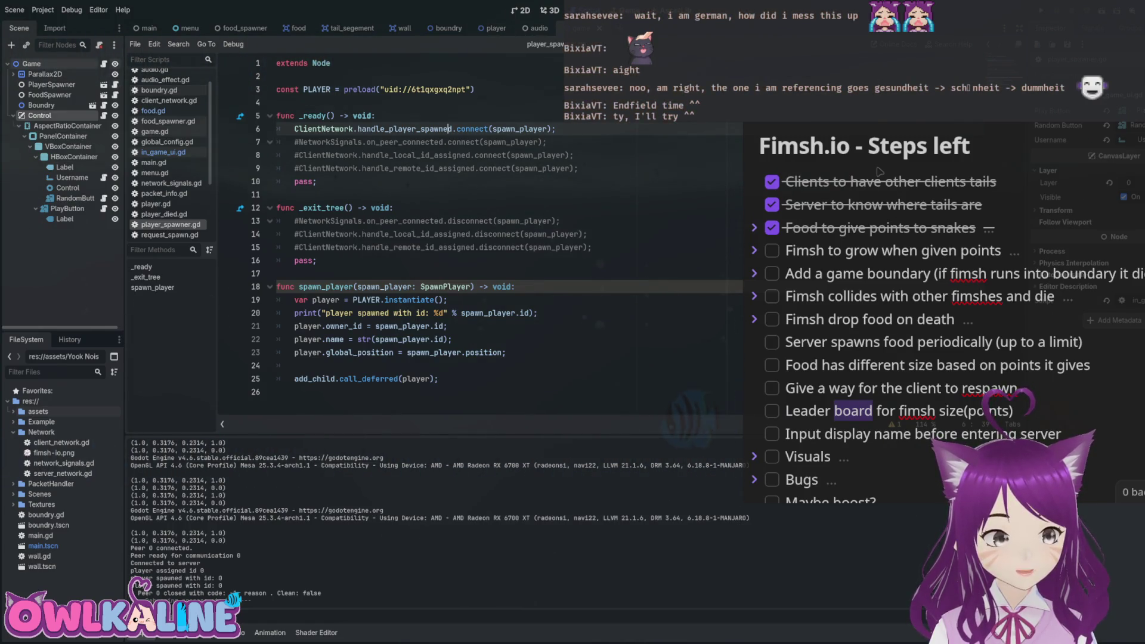
Open the player scene and scroll through player.gd's die() code.
left_click(497, 28)
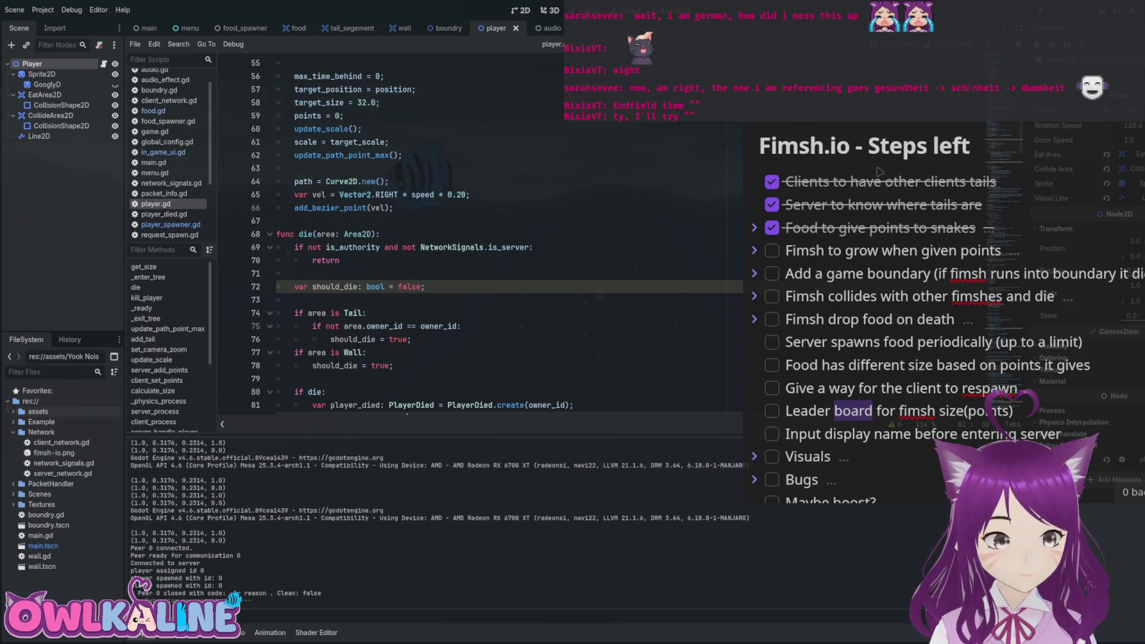
scroll(480, 239, "down", 5)
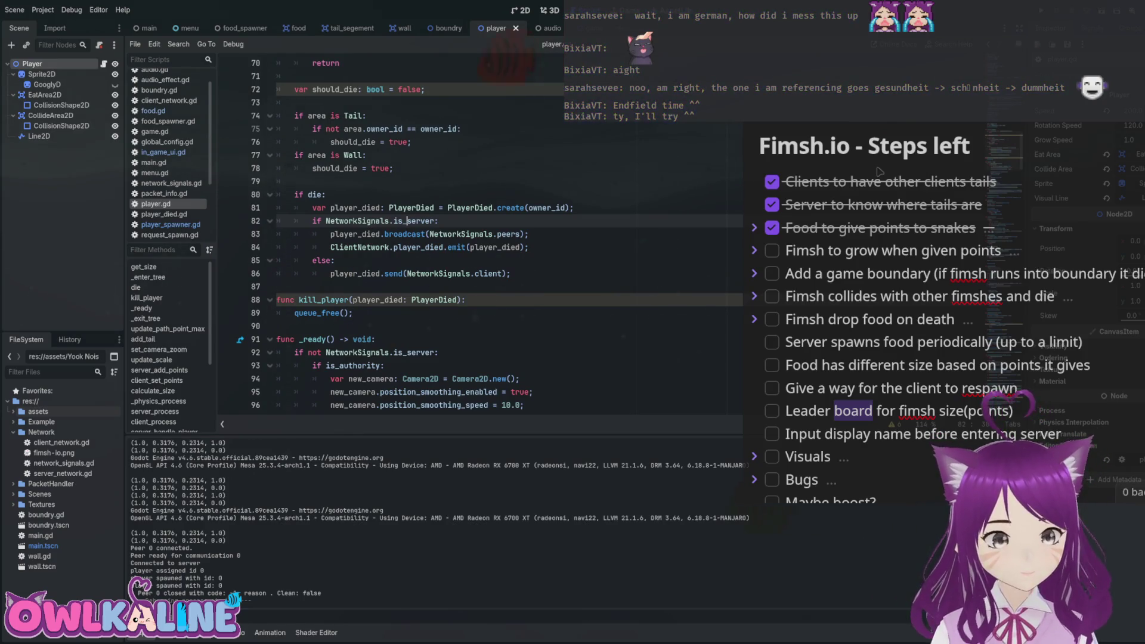
scroll(480, 239, "up", 1)
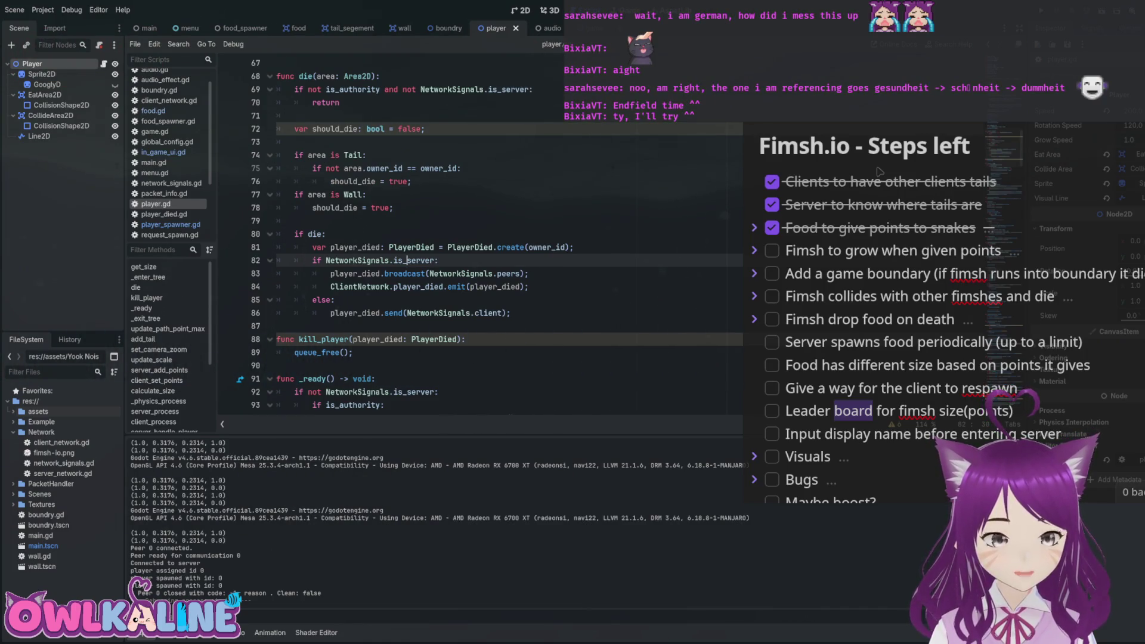
scroll(879, 172, "up", 3)
scroll(880, 172, "down", 3)
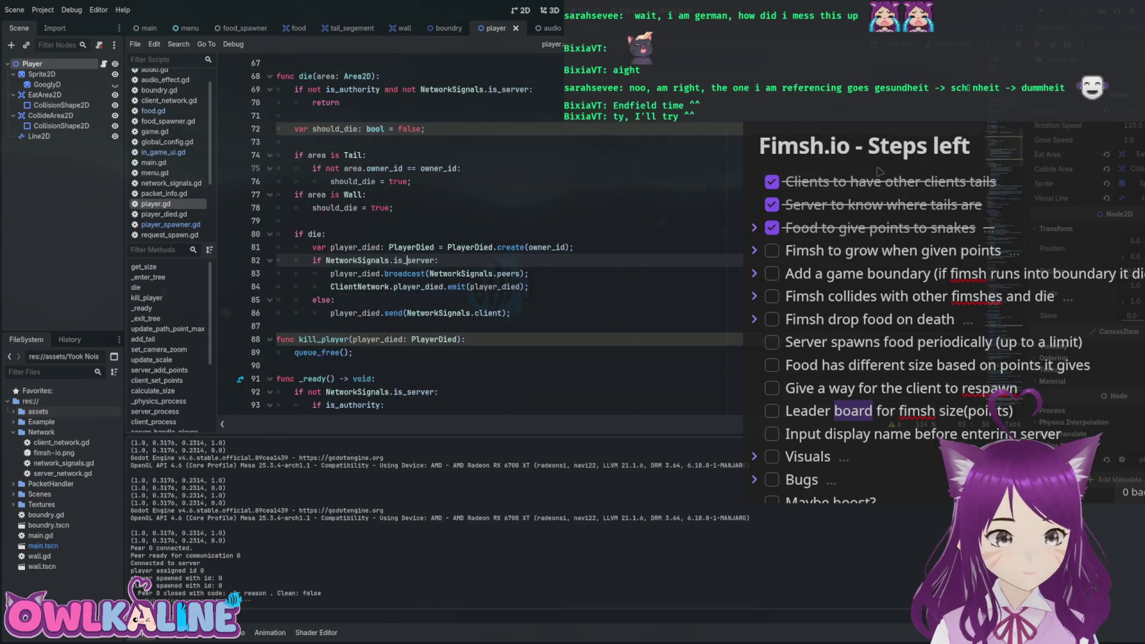
Step down through the server death broadcast code to the kill_player function definition.
key("shift+Down")
key("shift+Down")
key("shift+Down")
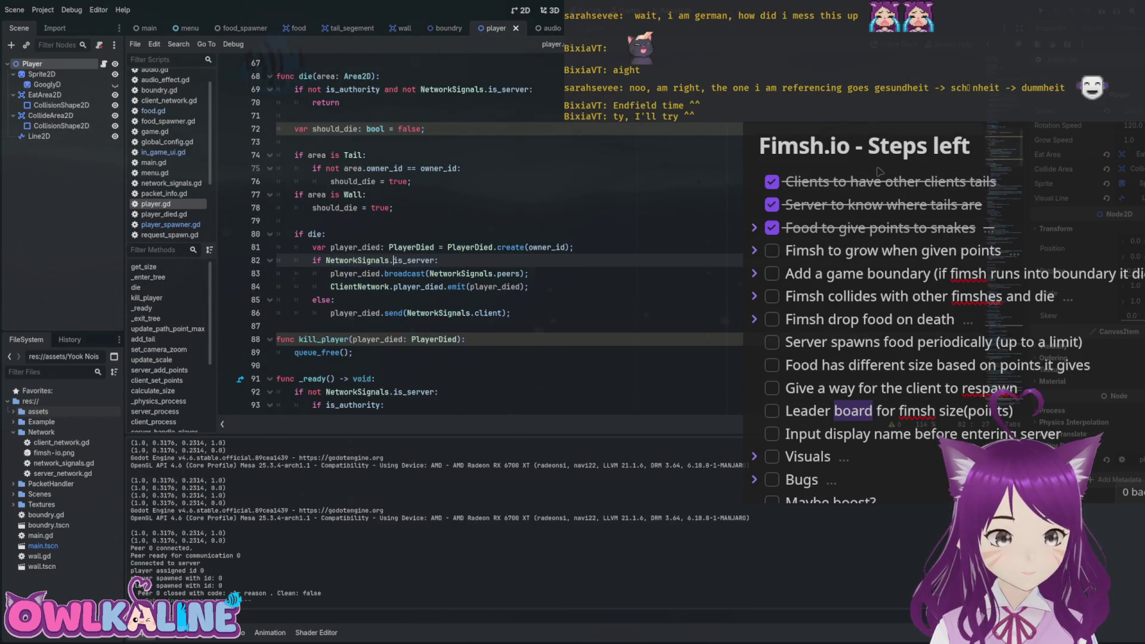
key("Escape")
key("Right")
key("Right")
key("Right")
key("shift+Down")
key("shift+Down")
key("shift+Down")
key("Escape")
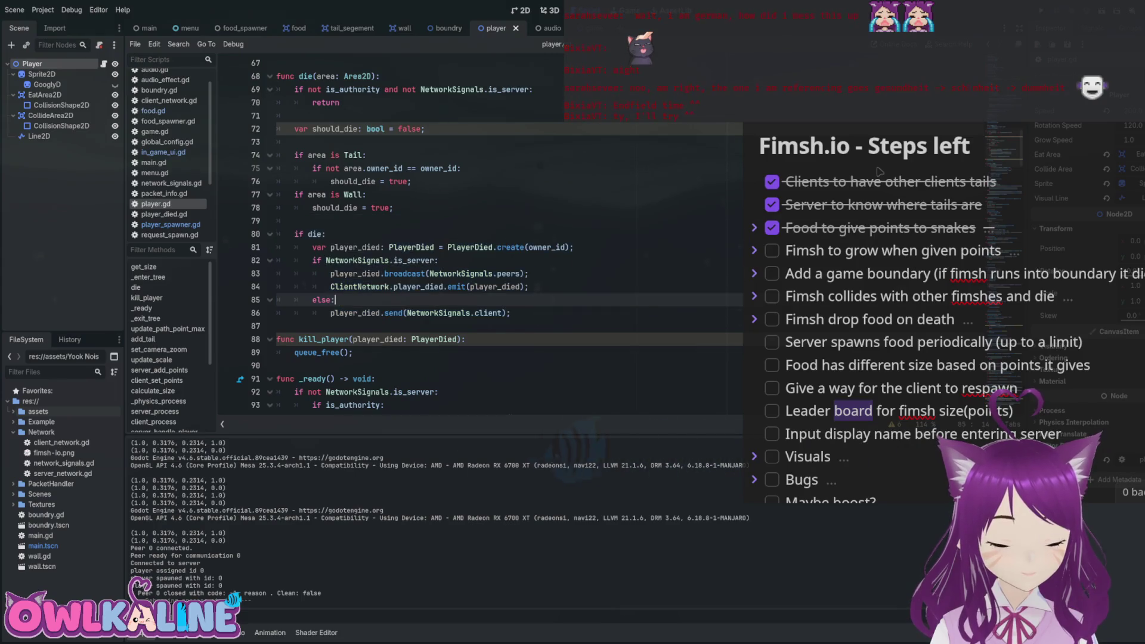
key("shift+Down")
key("shift+Down")
key("shift+Down")
key("Escape")
key("Down")
key("shift+Down")
key("shift+Down")
key("shift+Down")
key("Escape")
key("Down")
key("Down")
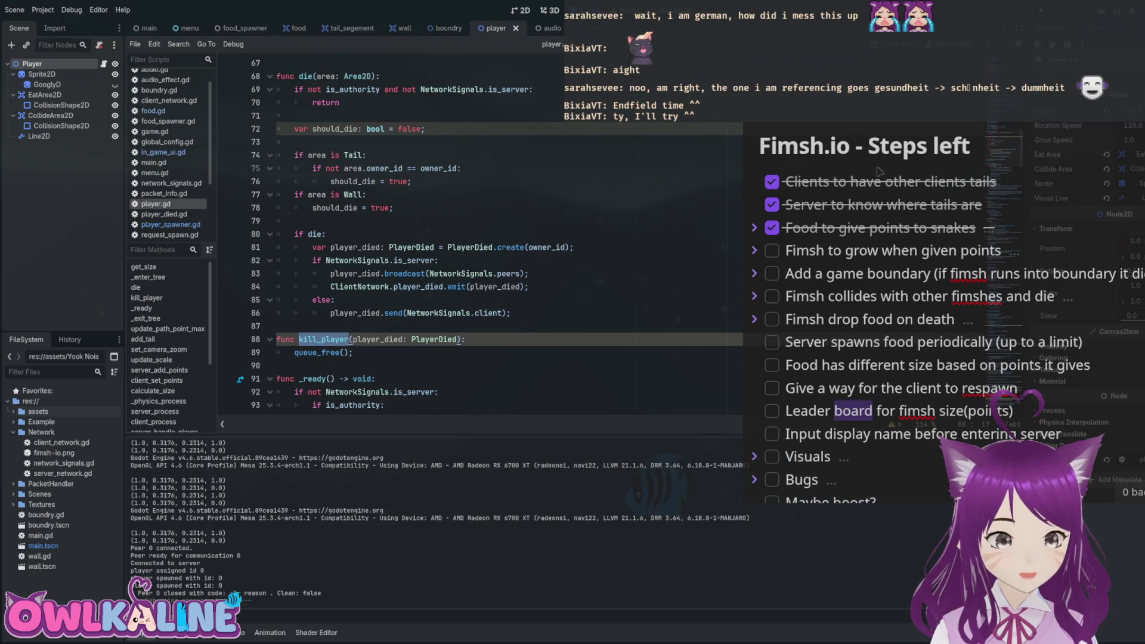
Place the cursor on line 53 in _enter_tree, where player_died connects to kill_player.
scroll(477, 239, "up", 10)
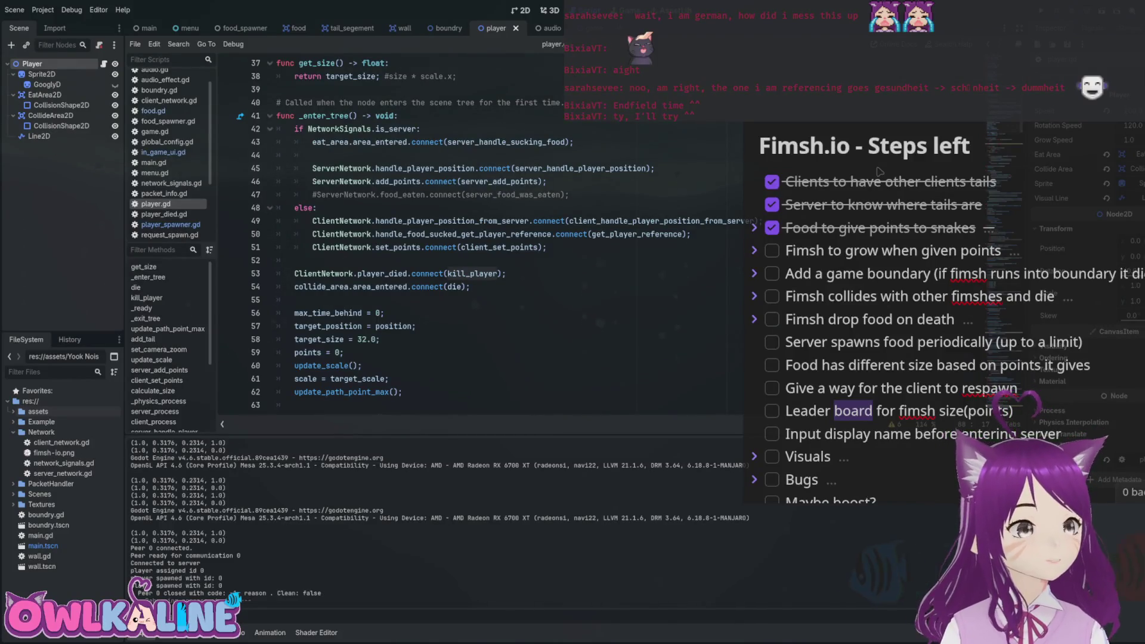
left_click(376, 286)
left_click(394, 273)
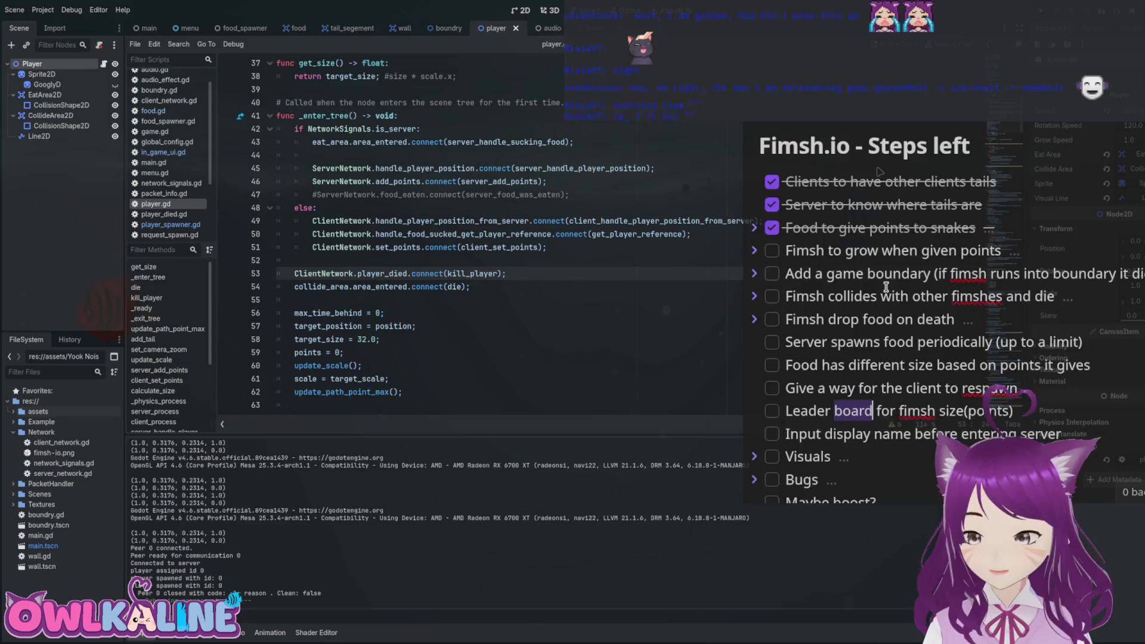
scroll(896, 300, "down", 3)
scroll(895, 300, "up", 3)
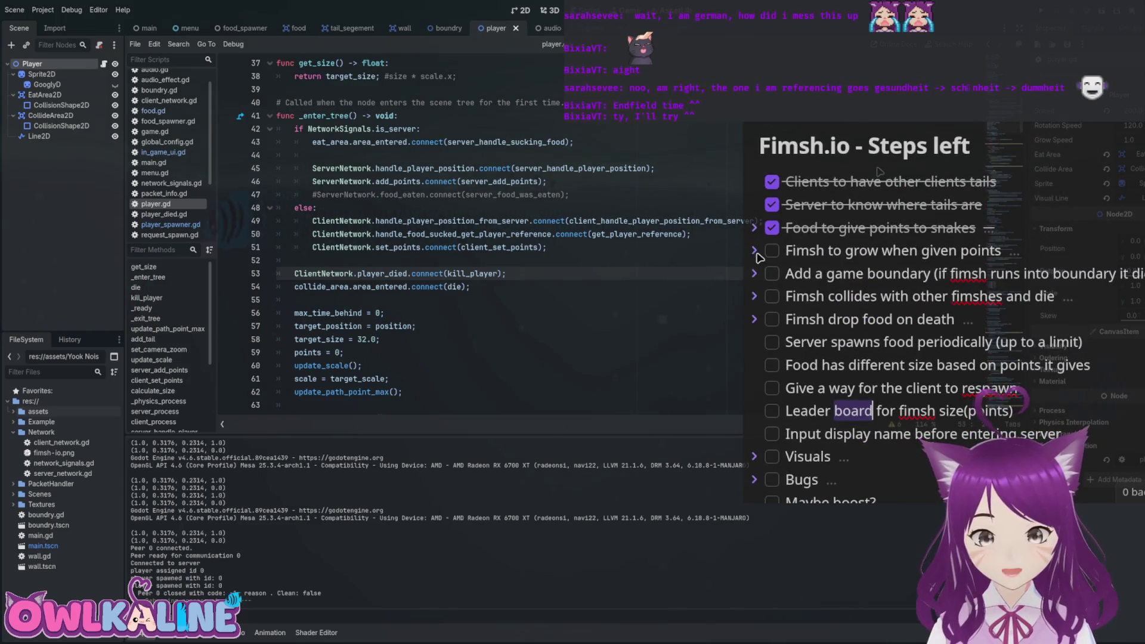
Expand 'Fimsh to grow when given points' and select text in its size and sync sub-tasks.
left_click(755, 251)
mouse_move(869, 301)
left_mouse_down()
mouse_move(951, 322)
mouse_move(966, 305)
mouse_move(855, 315)
left_mouse_up()
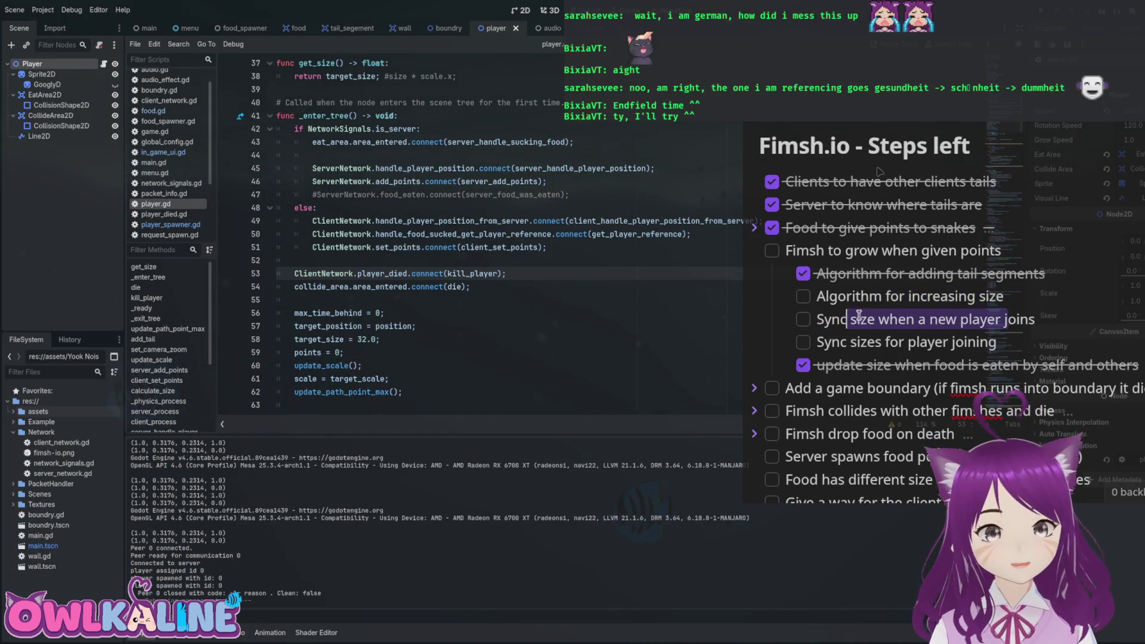
left_click(937, 316)
left_click_drag(1007, 321, 842, 325)
left_click(860, 315)
left_click(970, 325)
left_click(861, 341)
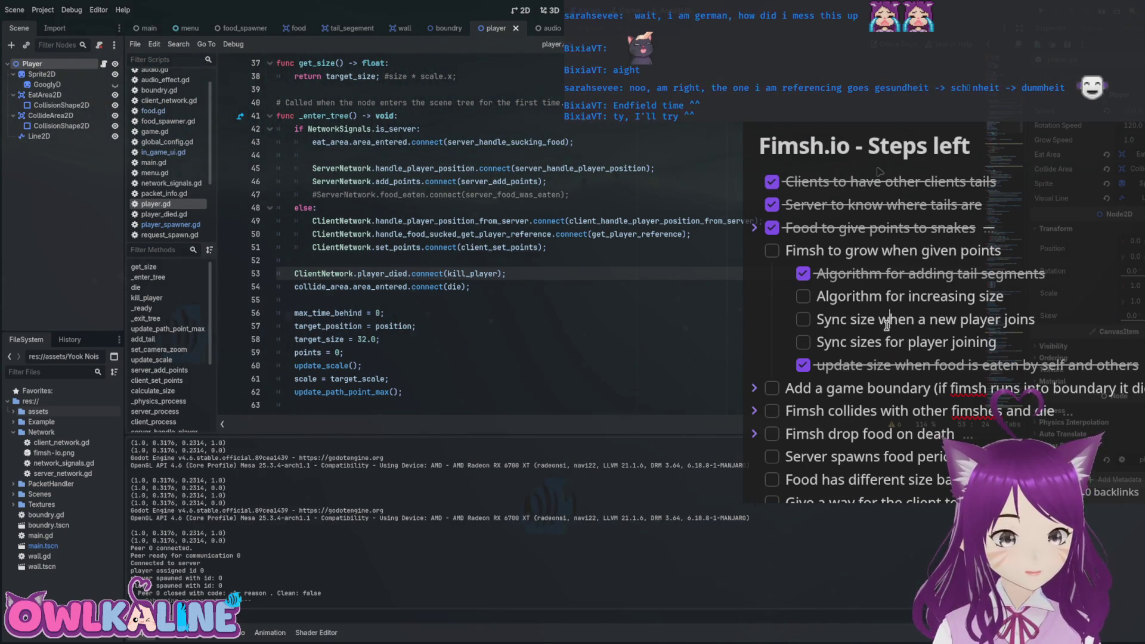
Collapse and re-expand the grow task, selecting words in its Sync size and algorithm sub-tasks.
left_click(757, 254)
left_click(760, 258)
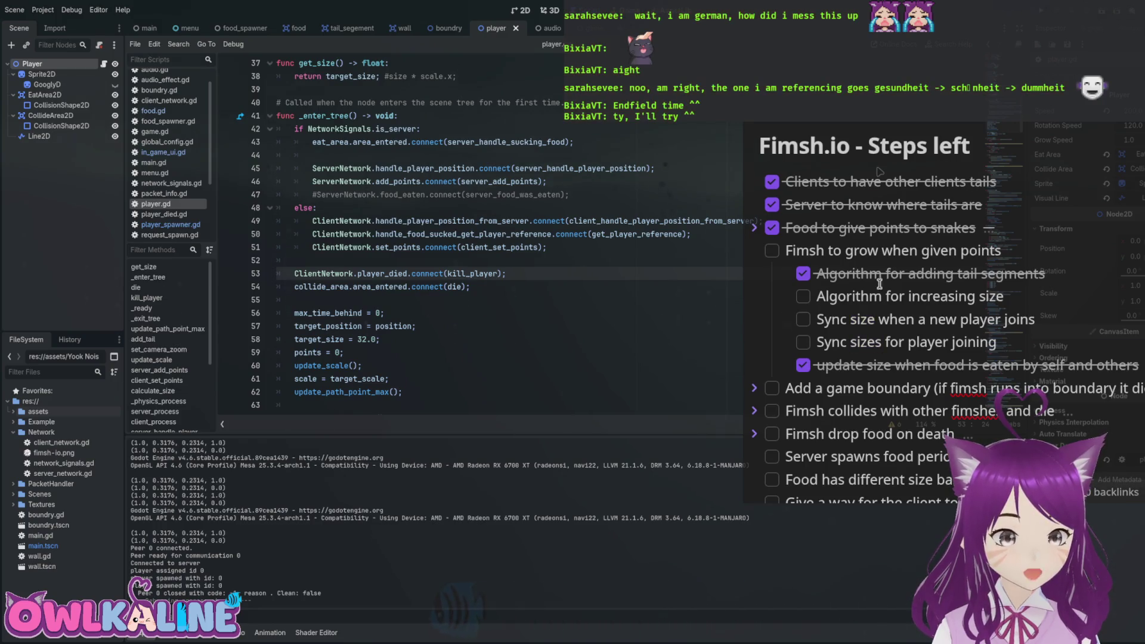
double_click(867, 318)
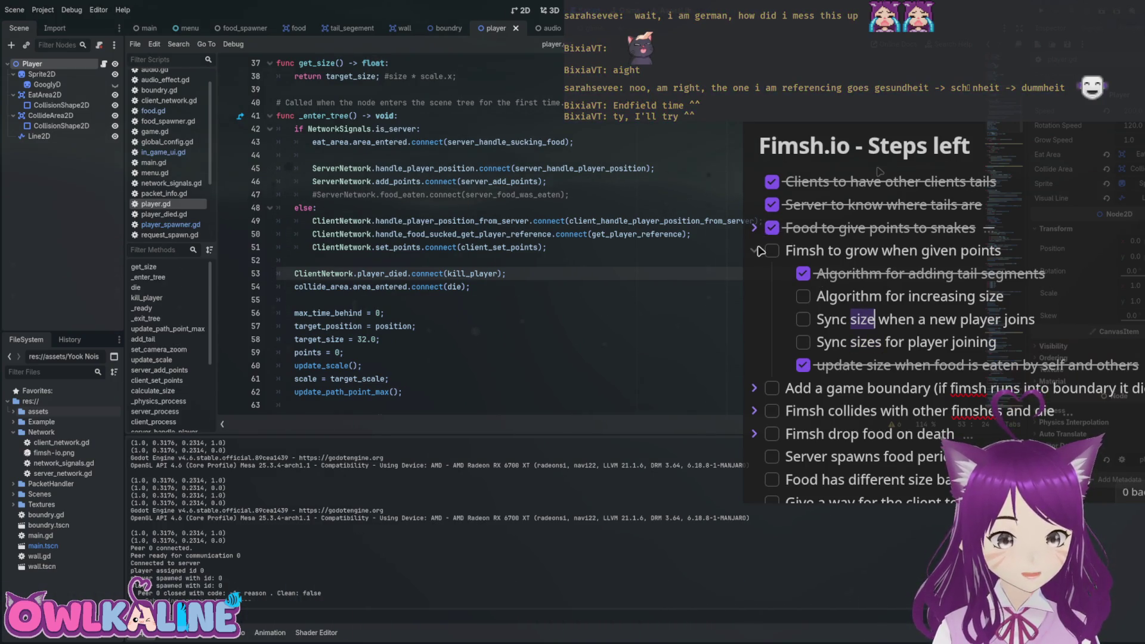
left_click(754, 251)
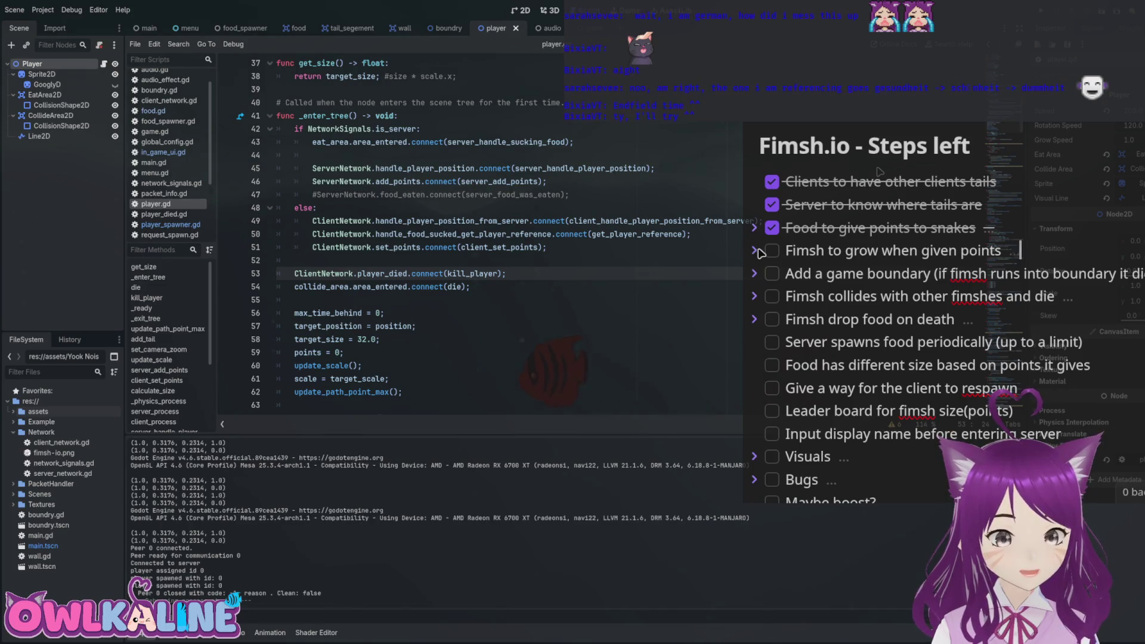
left_click(754, 250)
mouse_move(861, 297)
left_mouse_down()
mouse_move(814, 296)
mouse_move(972, 293)
left_mouse_up()
left_click(754, 251)
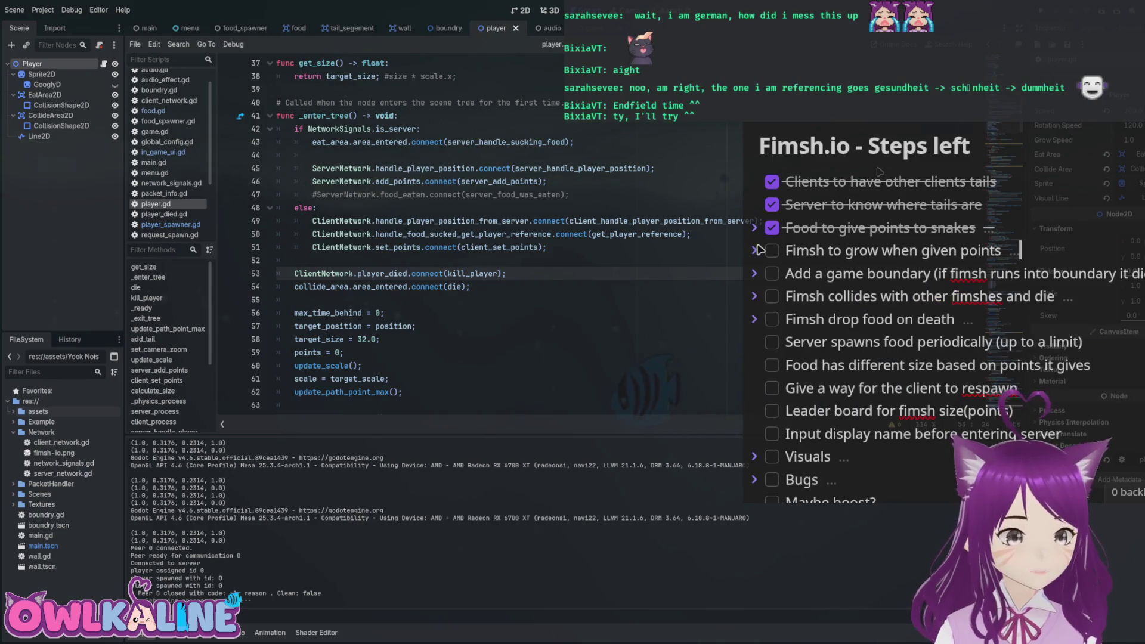
Expand 'Add a game boundary' to reveal its unchecked 'send fimsh death to other clients' step.
left_click(755, 273)
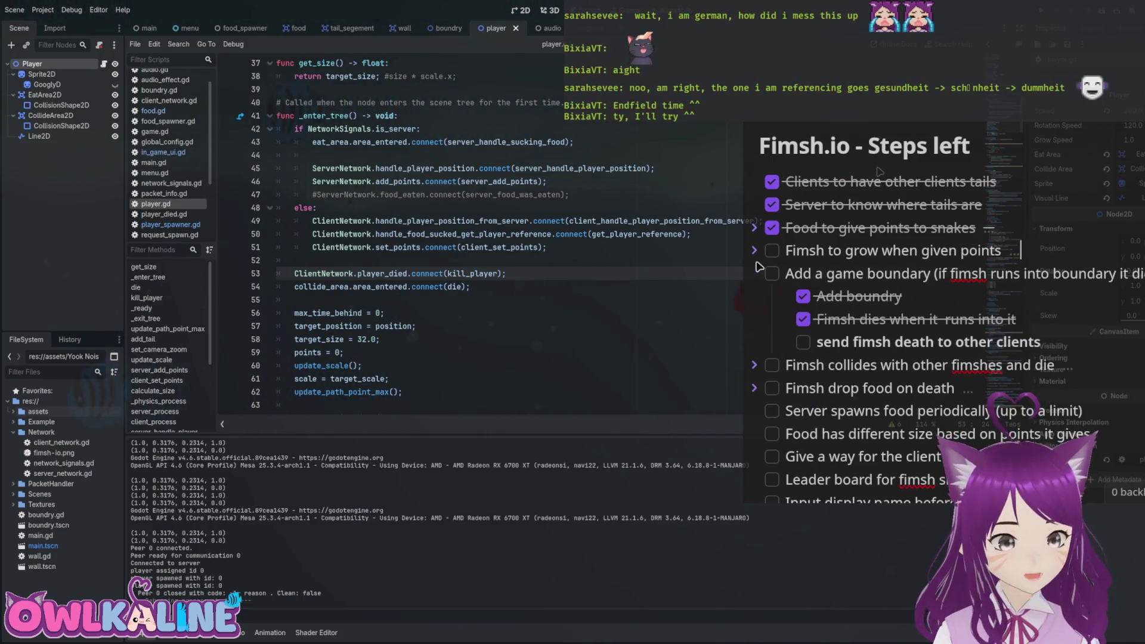
left_click_drag(881, 342, 972, 337)
left_click(842, 338)
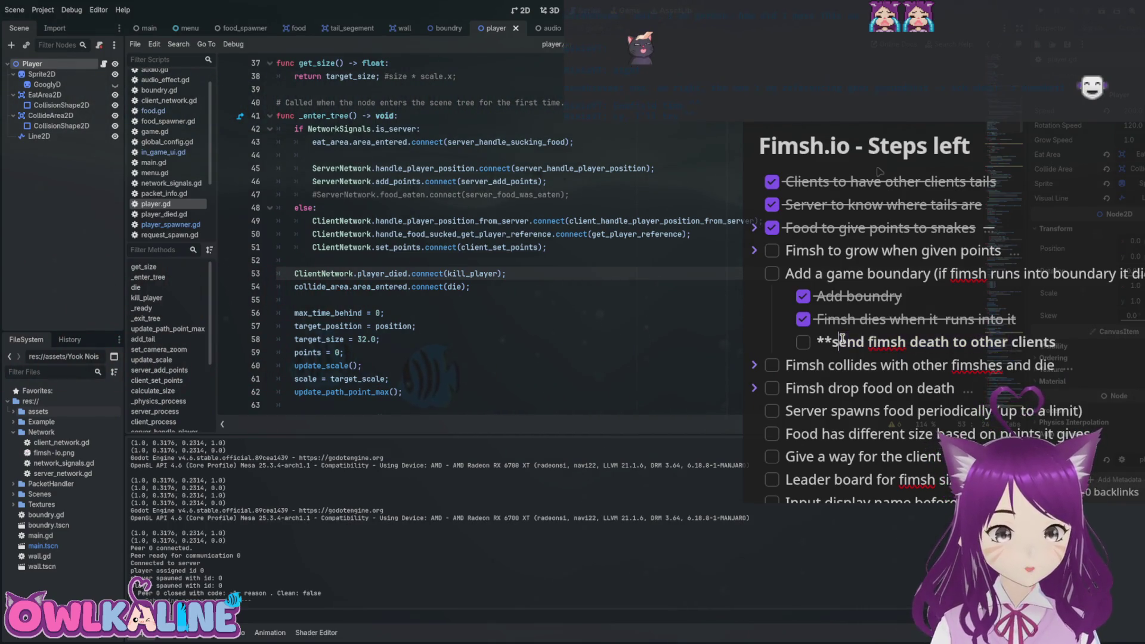
scroll(777, 224, "down", 2)
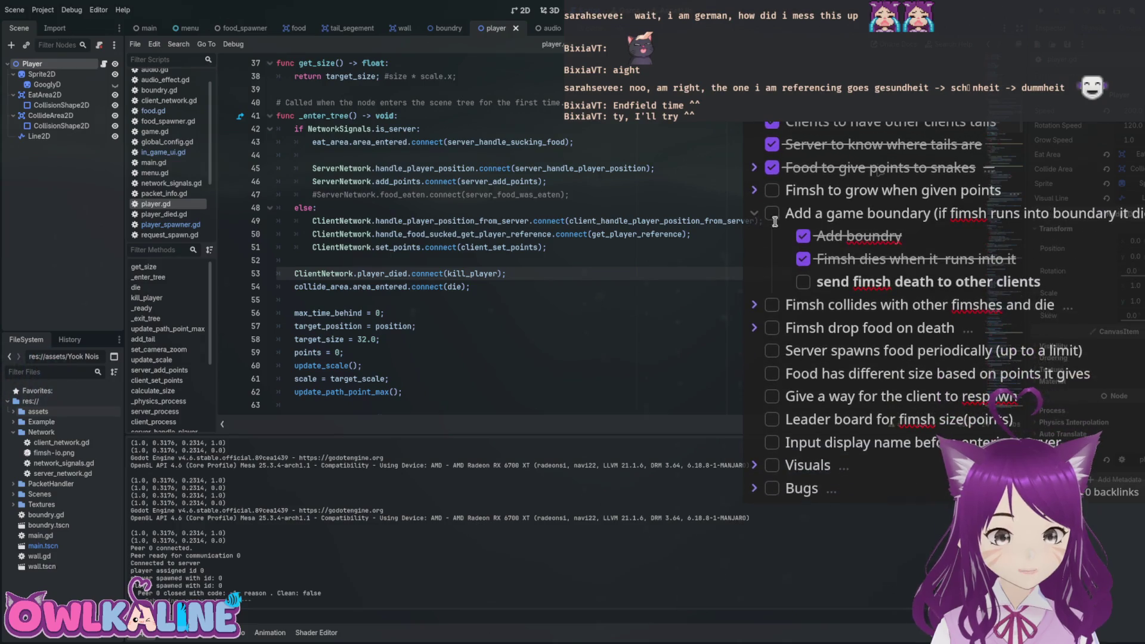
Collapse the boundary task and peek at the fimsh collision and drop-food-on-death sub-tasks.
left_click(755, 213)
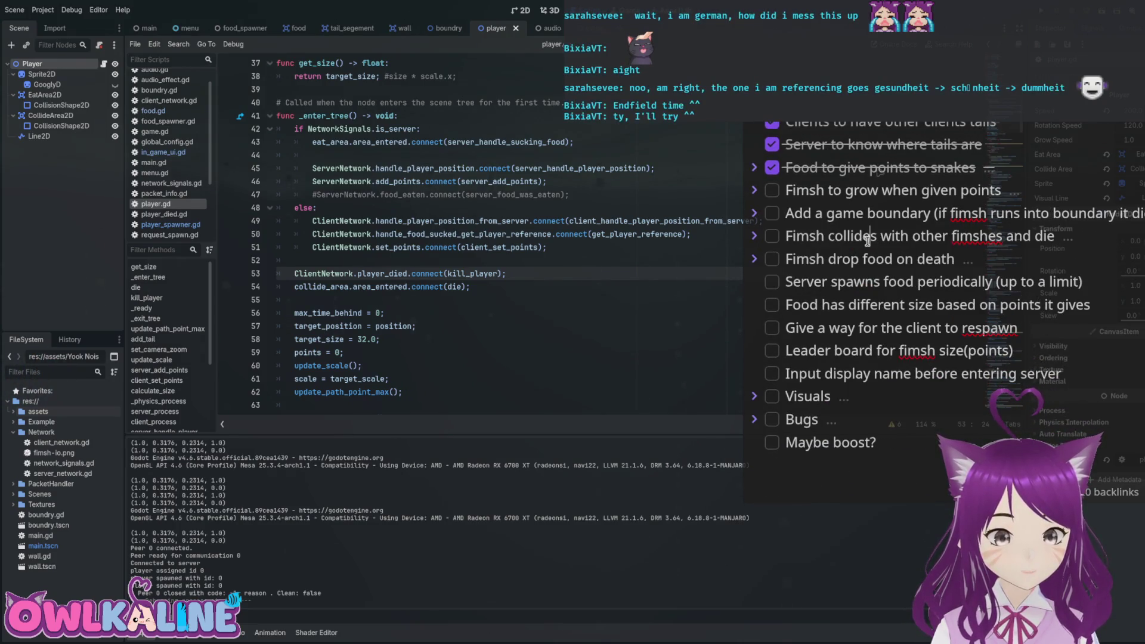
left_click(754, 236)
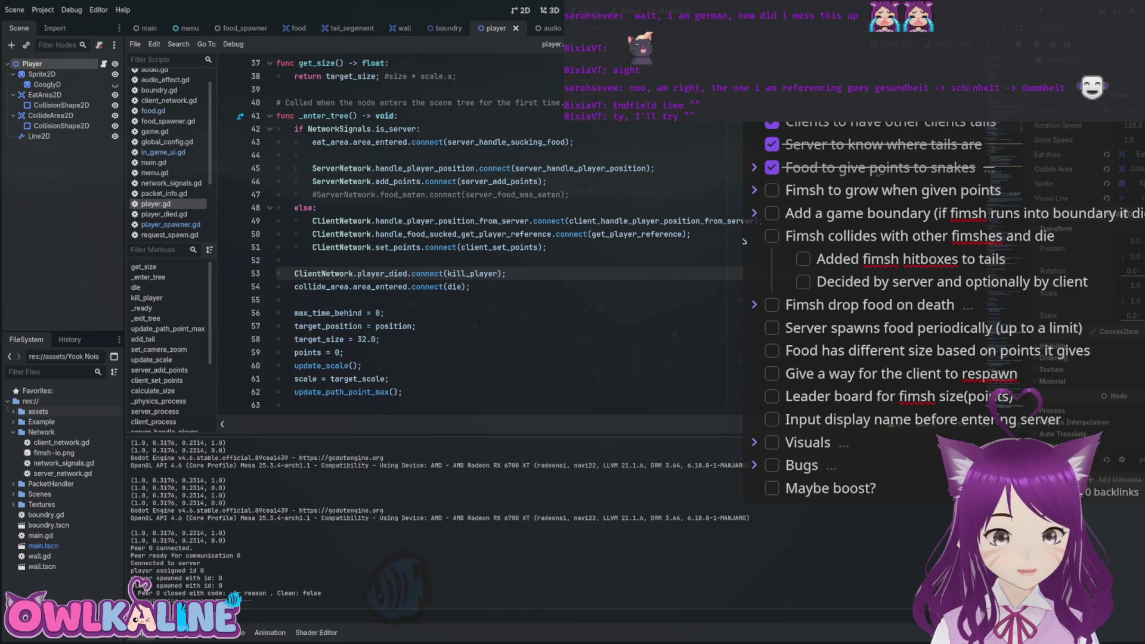
left_click(754, 236)
left_click(755, 260)
left_click(755, 260)
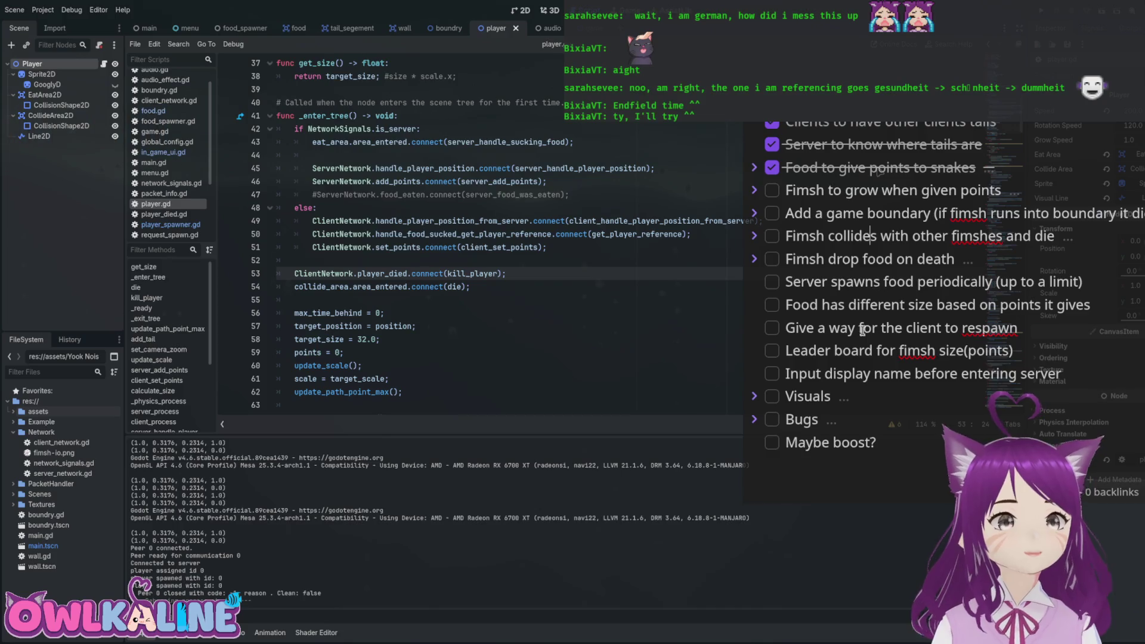
scroll(853, 237, "up", 2)
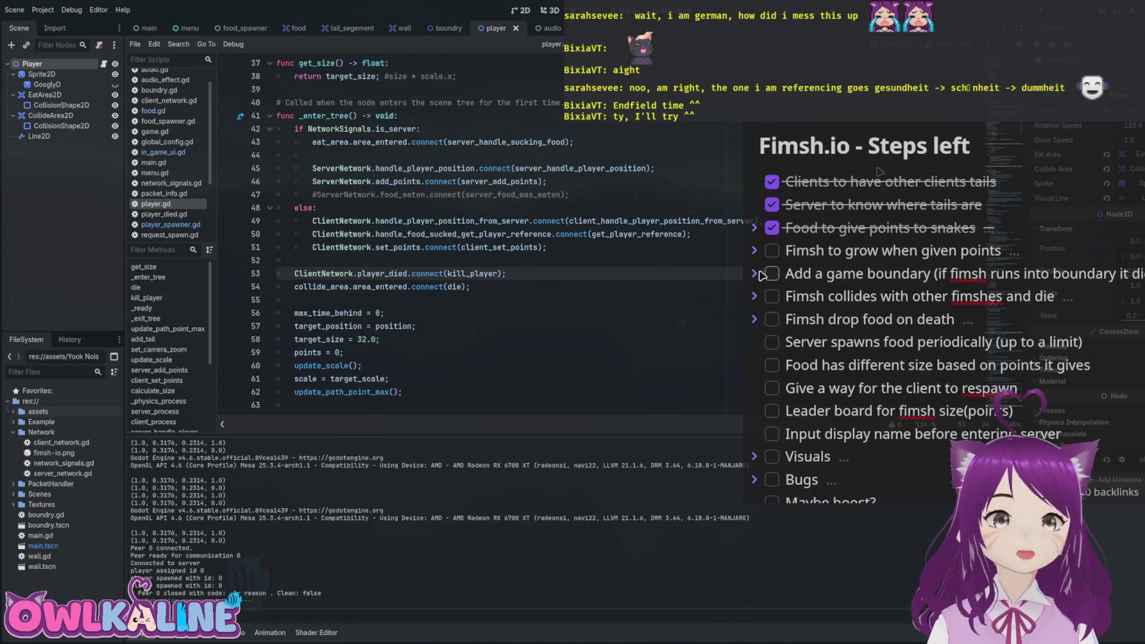
Toggle the 'Fimsh to grow when given points' task open and closed.
left_click(771, 251)
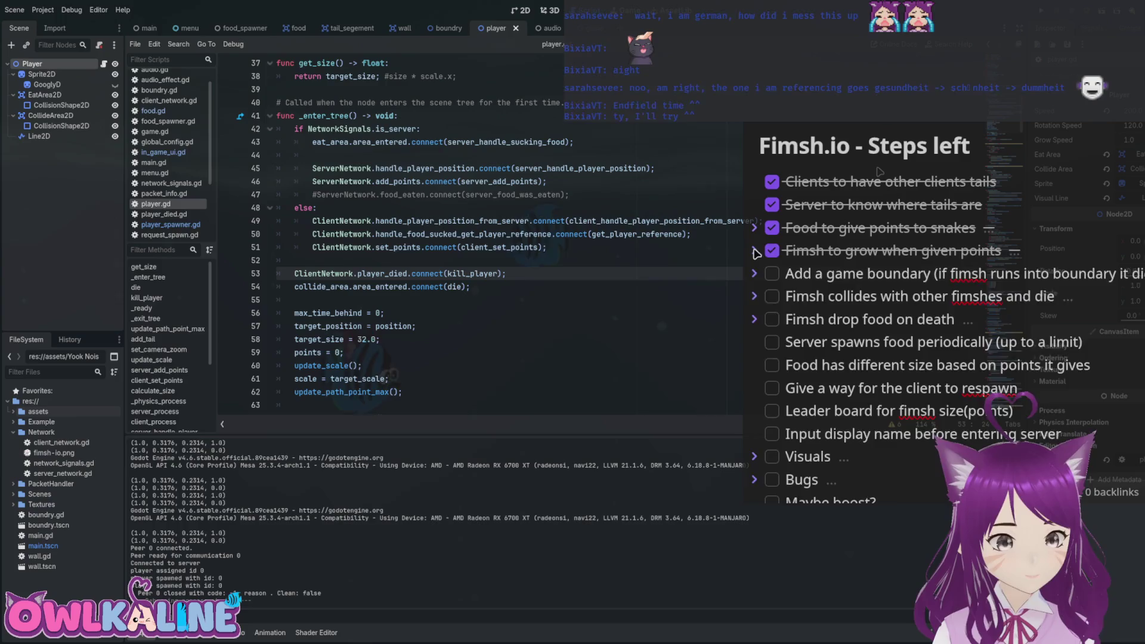
left_click(755, 250)
left_click(771, 251)
left_click(755, 251)
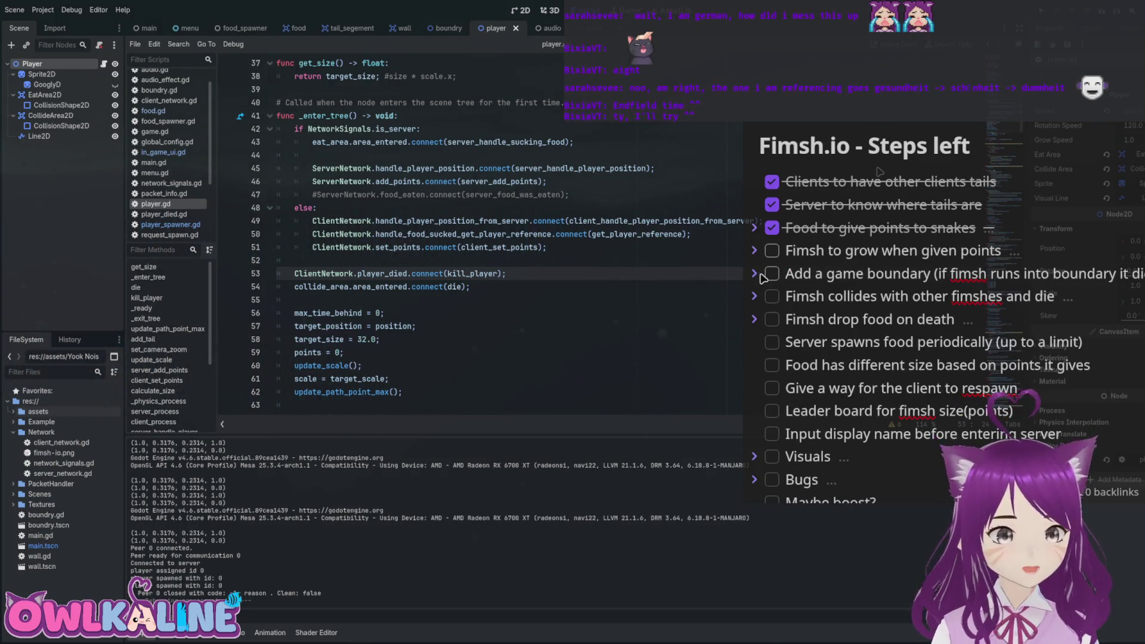
Re-expand the game boundary task, then open client_network.gd in Godot.
left_click(754, 275)
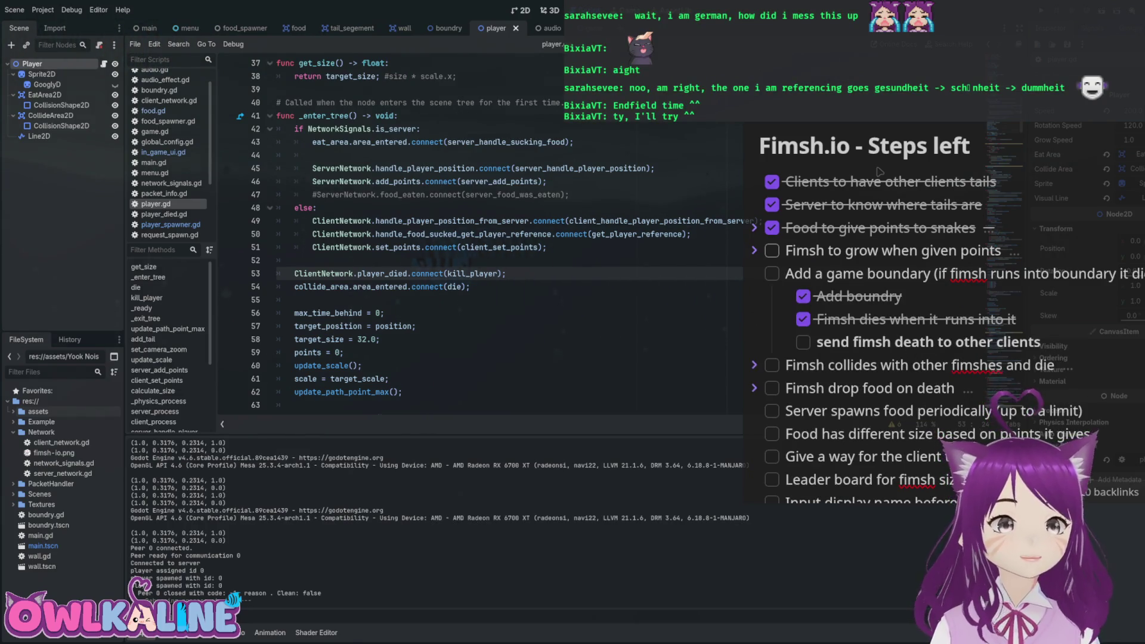
left_click(540, 234)
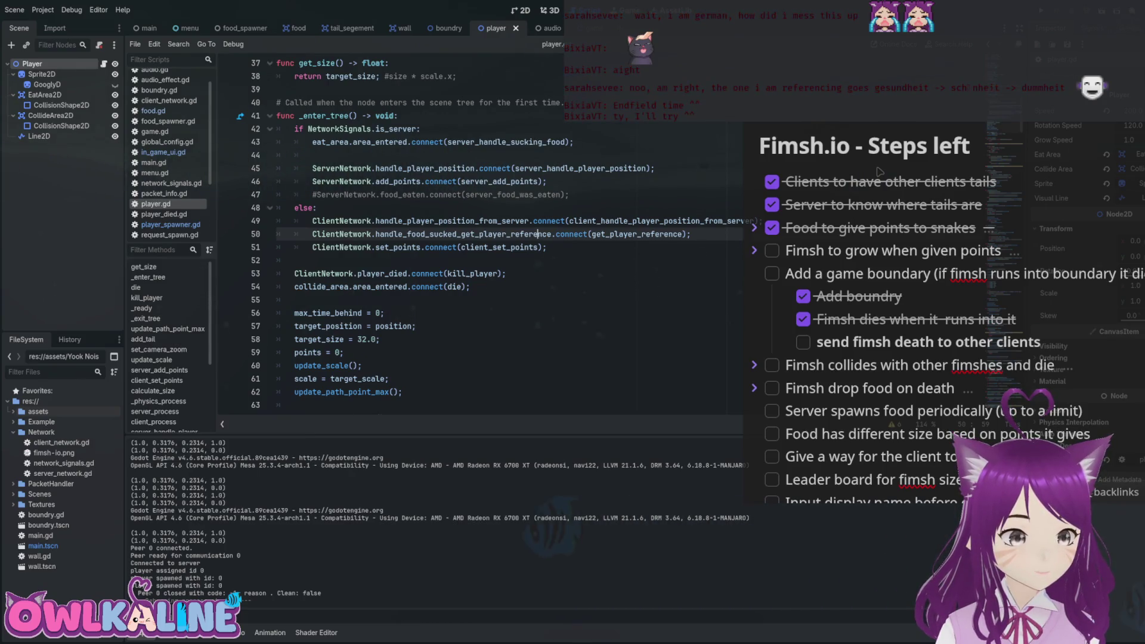
double_click(62, 443)
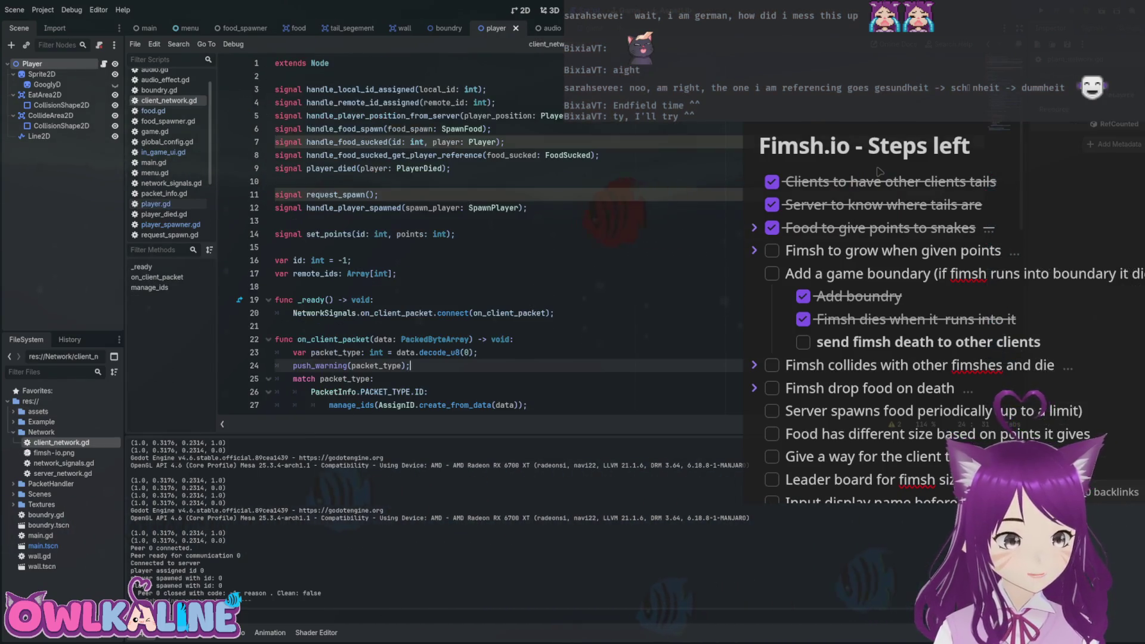
Delete the player_died signal declaration from client_network.gd.
left_click(380, 195)
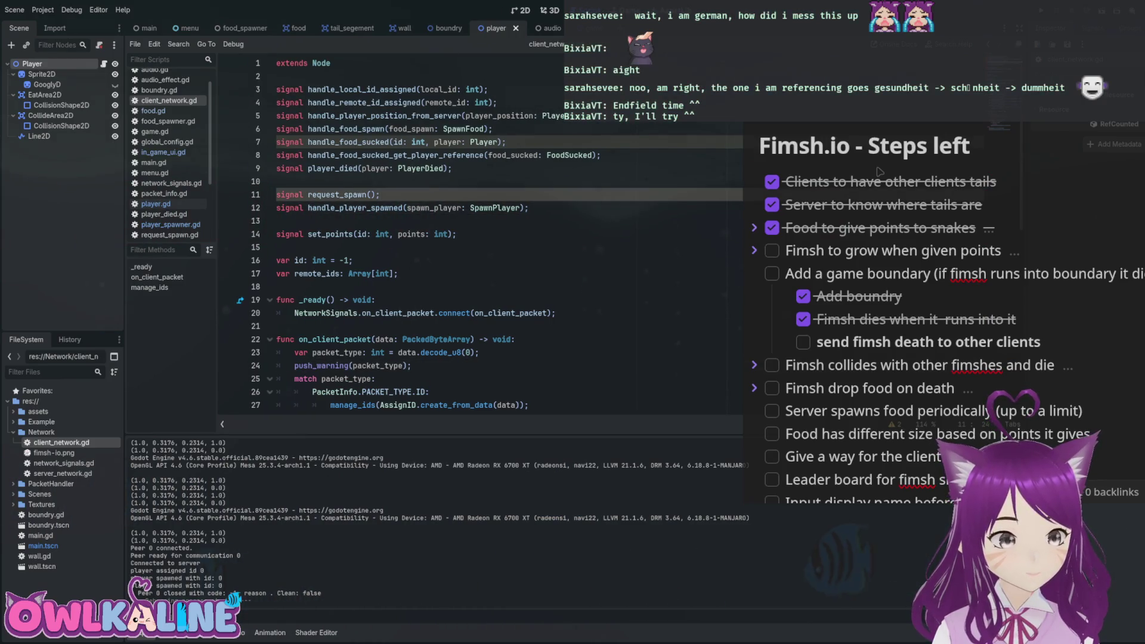
triple_click(363, 168)
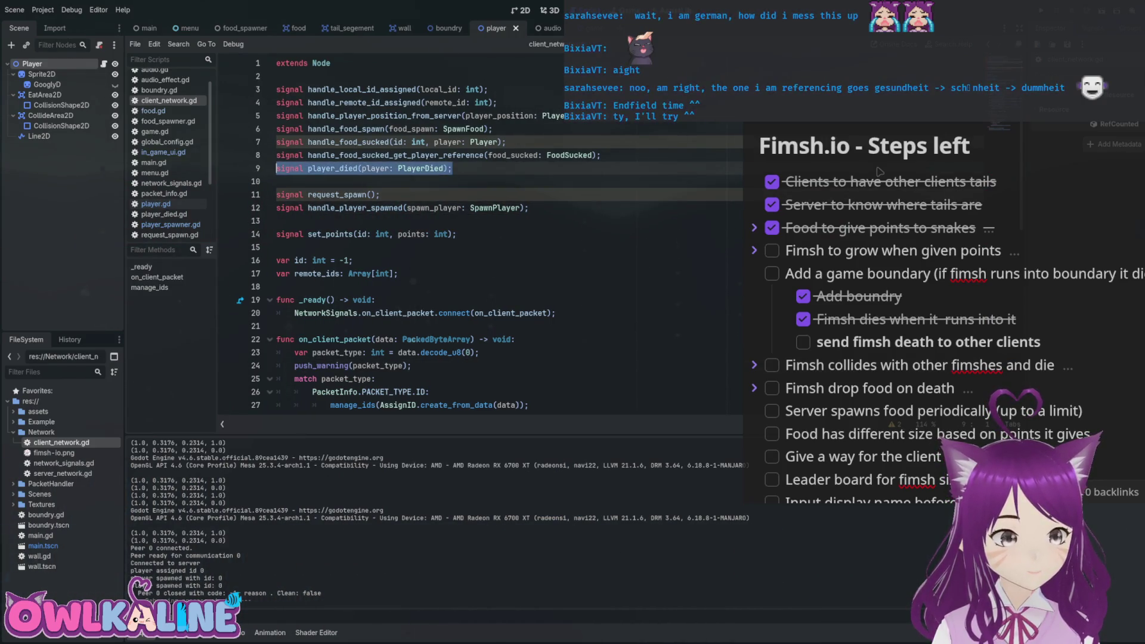
key("BackSpace")
key("BackSpace")
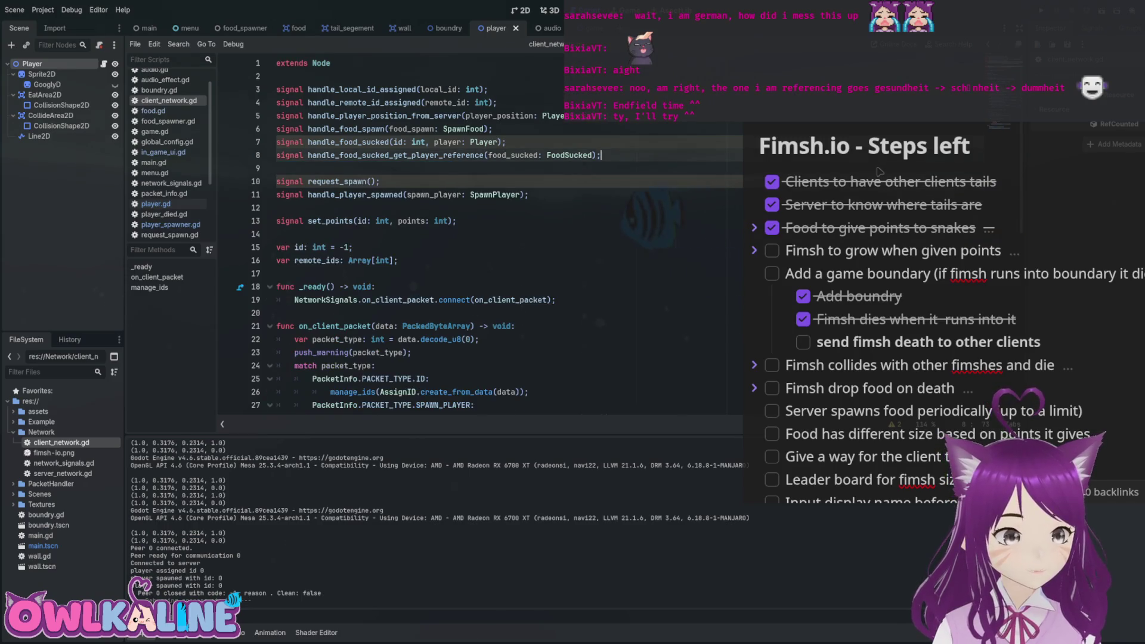
Delete the player_died.emit call on line 39.
scroll(478, 239, "down", 3)
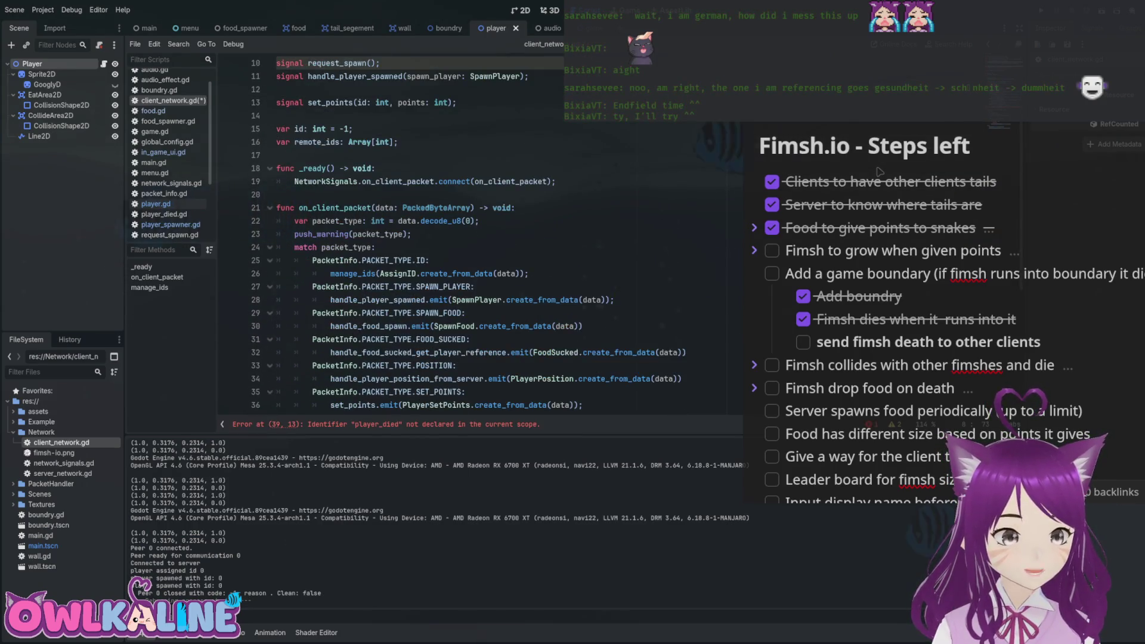
scroll(477, 238, "down", 2)
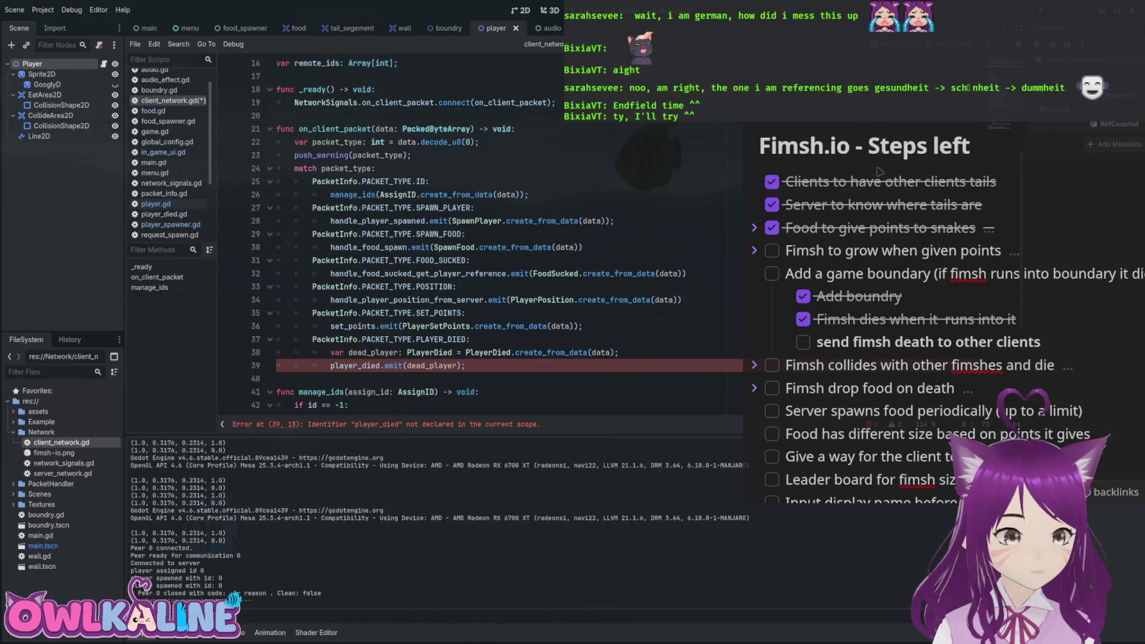
key("Down")
key("shift+End")
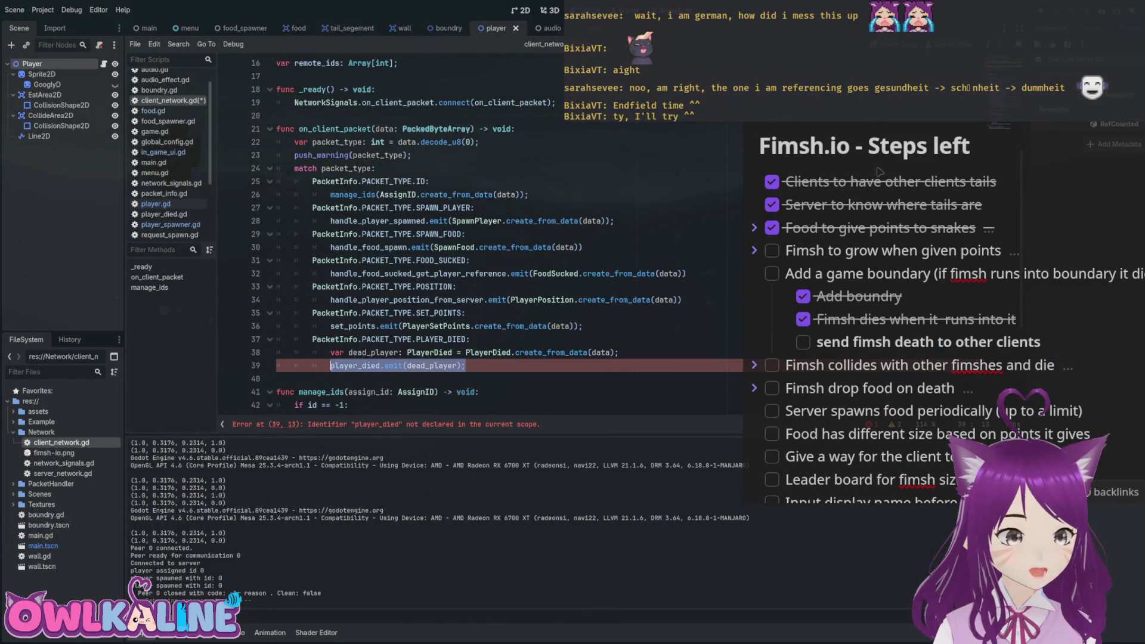
key("BackSpace")
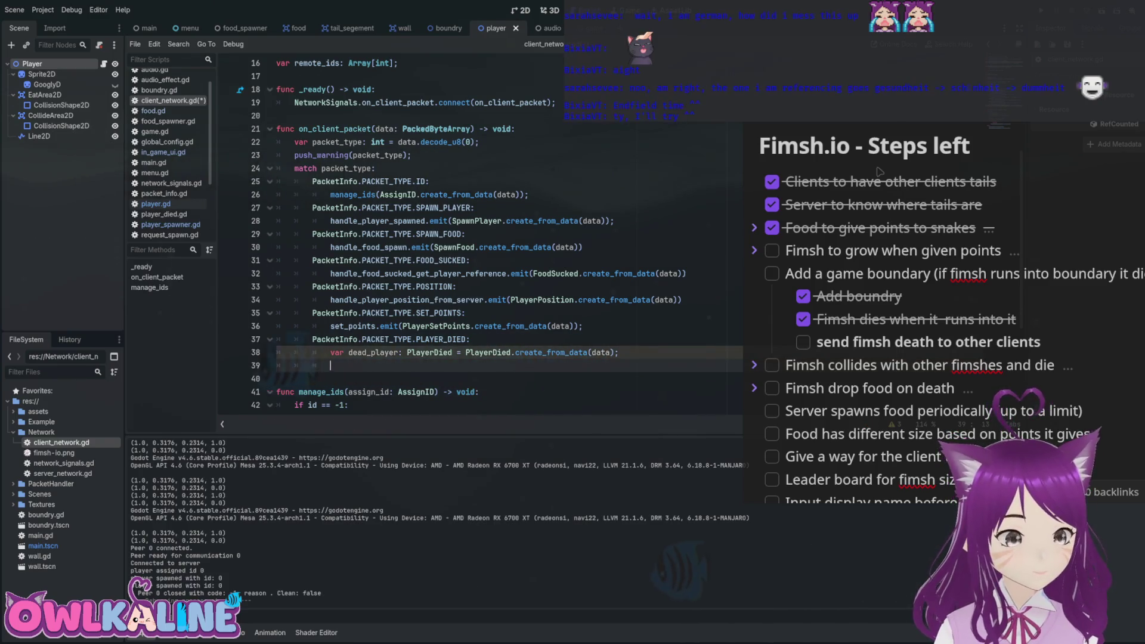
type("#")
Comment out the dead_player line under PLAYER_DIED with #, then open server_network.gd.
key("shift+Up")
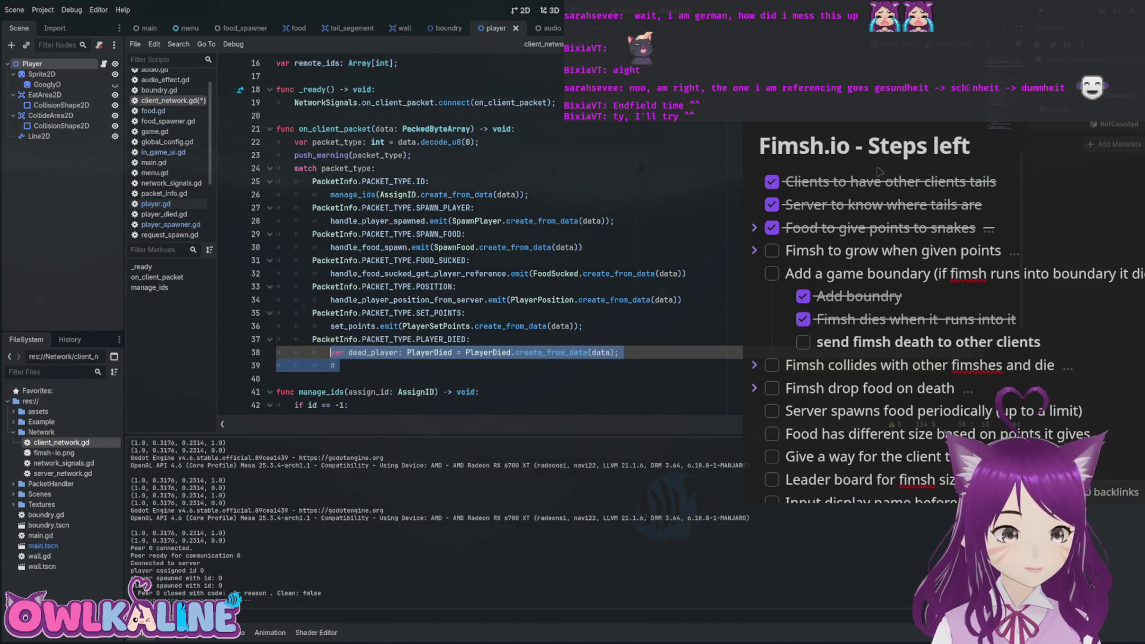
key("Left")
type("#")
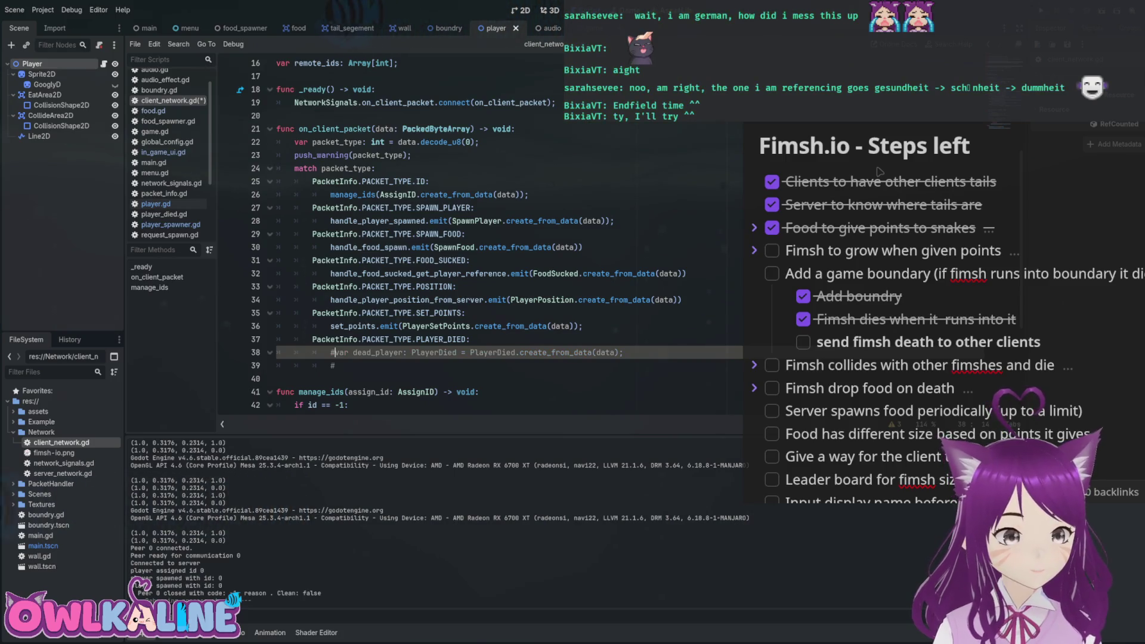
scroll(480, 238, "down", 4)
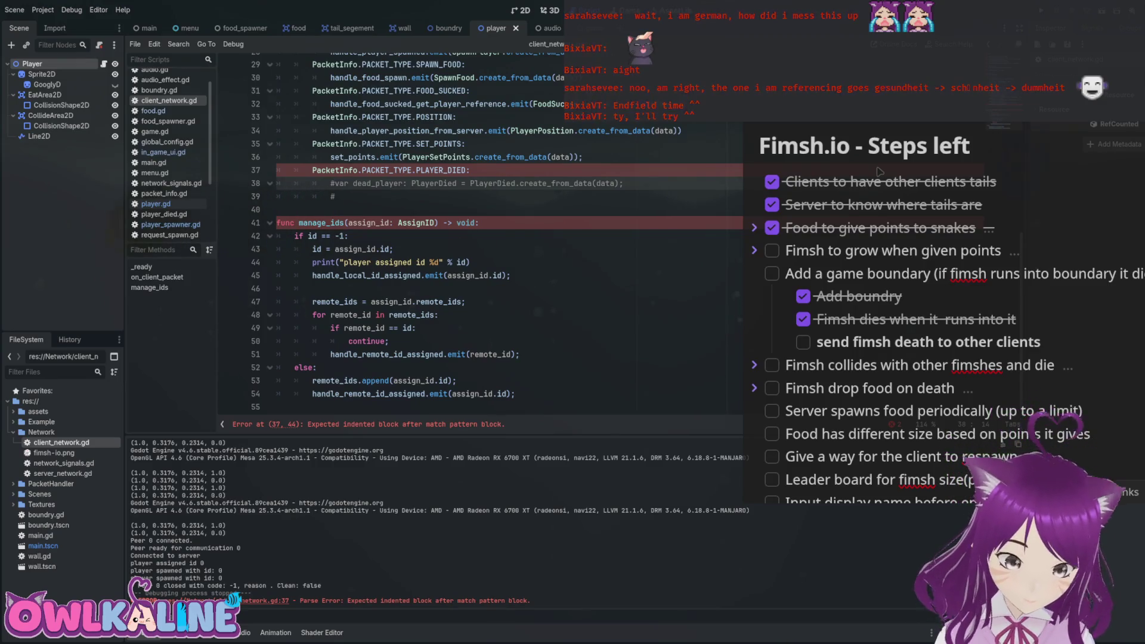
scroll(480, 238, "up", 5)
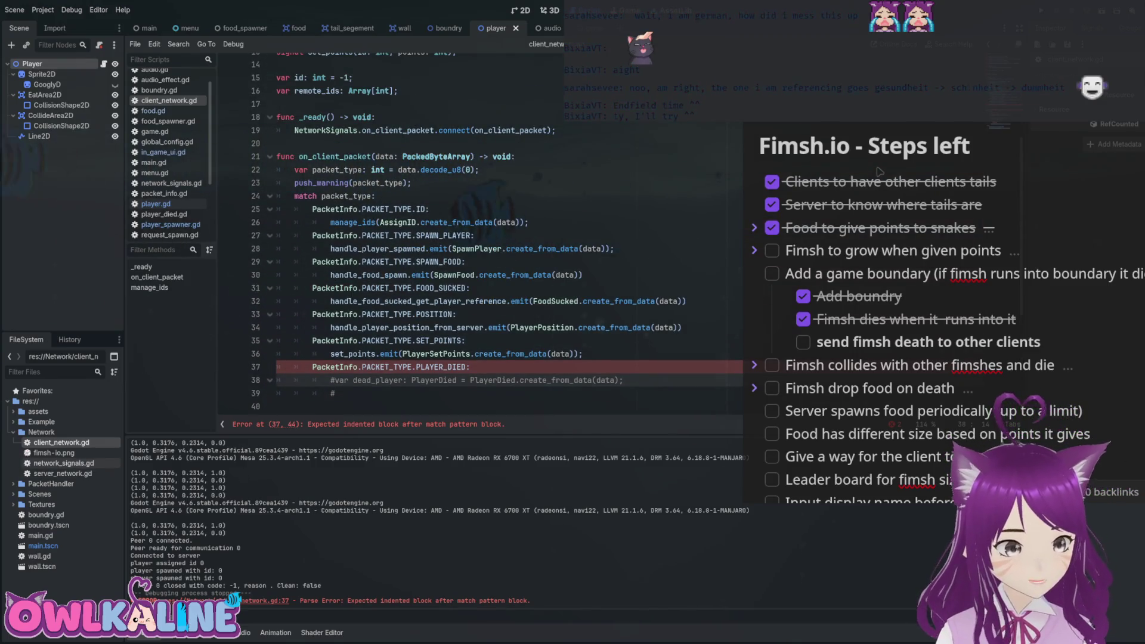
double_click(63, 473)
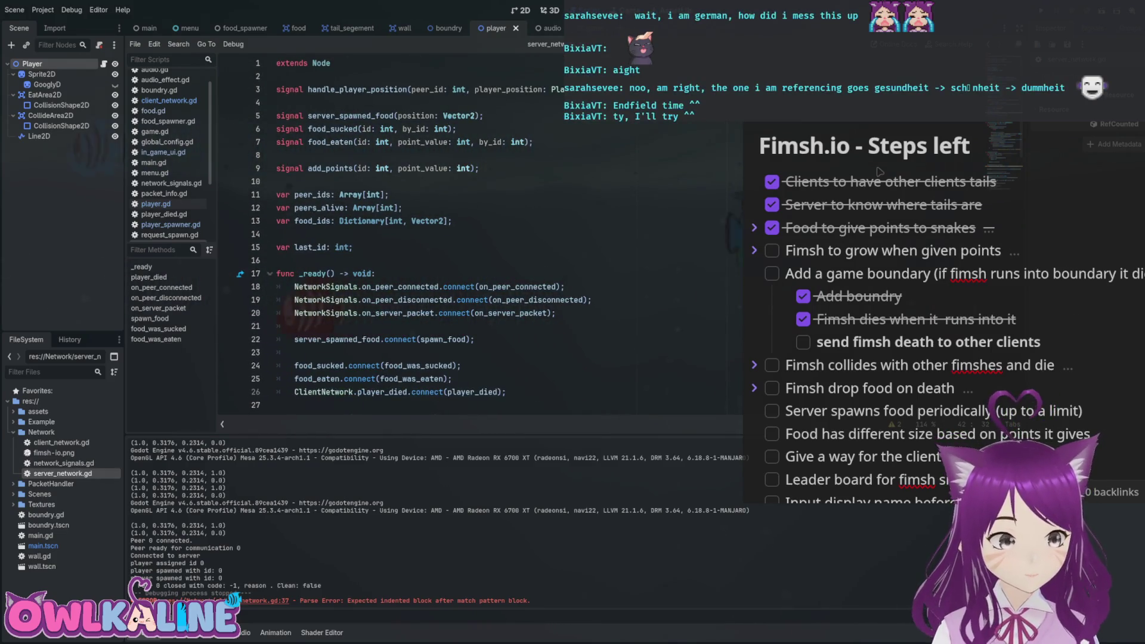
Delete the ClientNetwork.player_died connection line in server_network.gd.
scroll(411, 233, "down", 2)
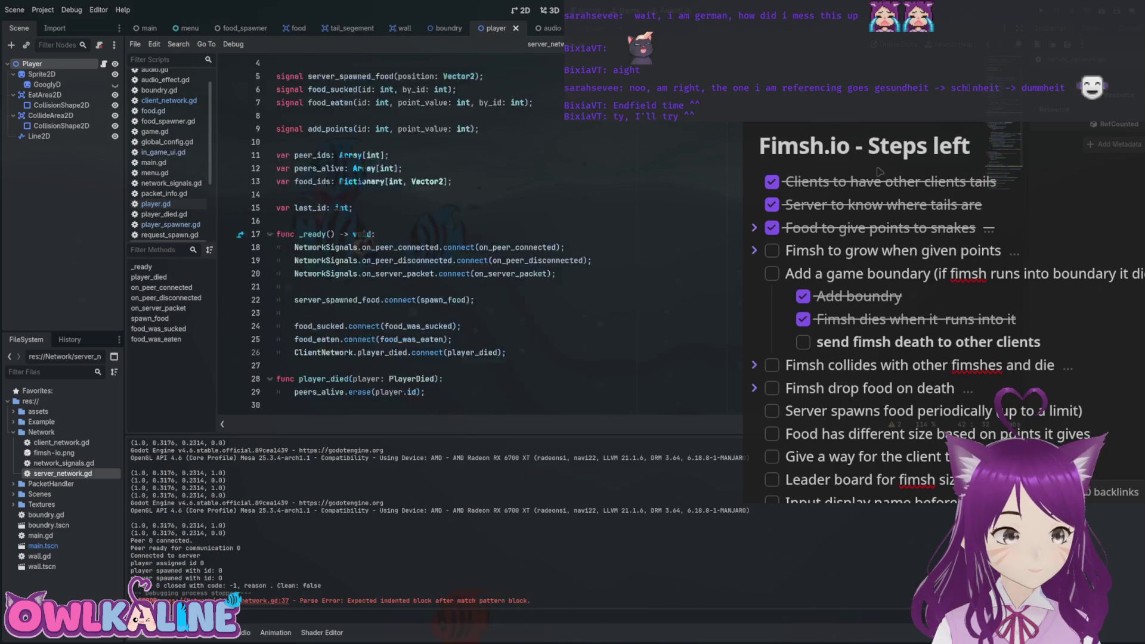
scroll(411, 233, "down", 1)
scroll(411, 232, "down", 1)
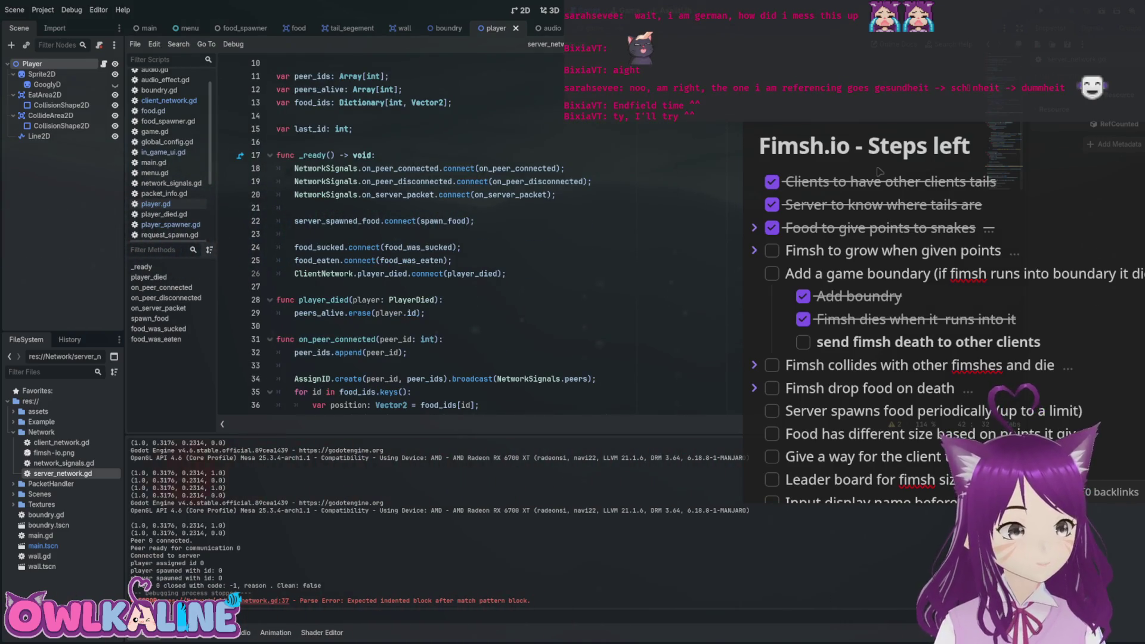
left_click(294, 273)
key("shift+End")
key("BackSpace")
key("BackSpace")
key("BackSpace")
Comment out the ClientNetwork line 40 and the player_died broadcast line beneath it with #.
scroll(412, 232, "down", 5)
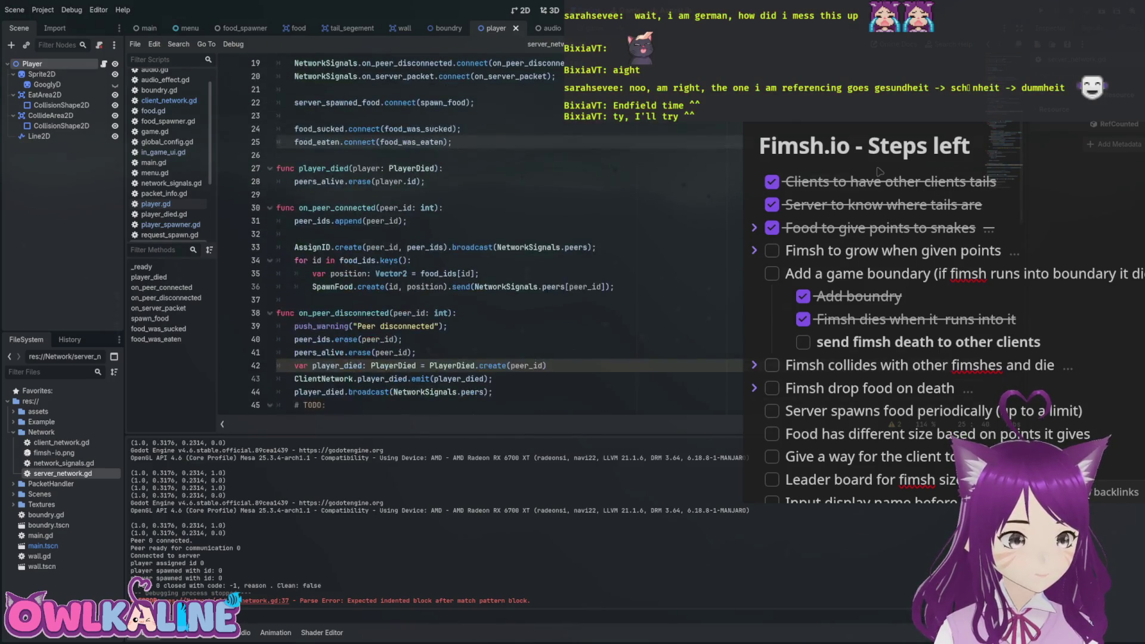
scroll(411, 232, "down", 2)
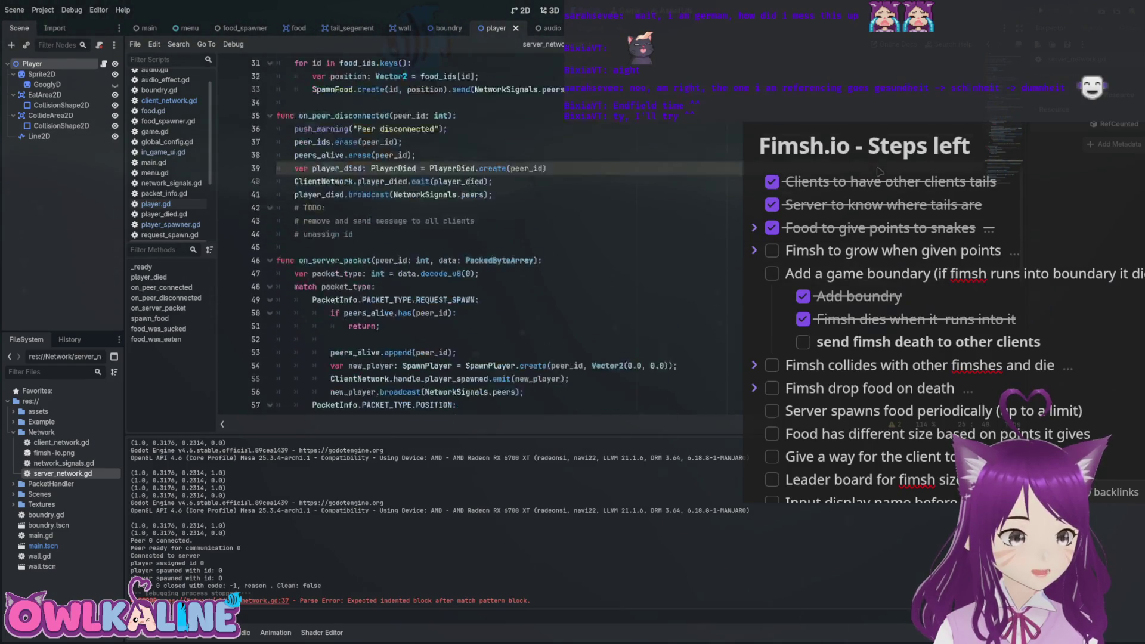
scroll(421, 299, "up", 1)
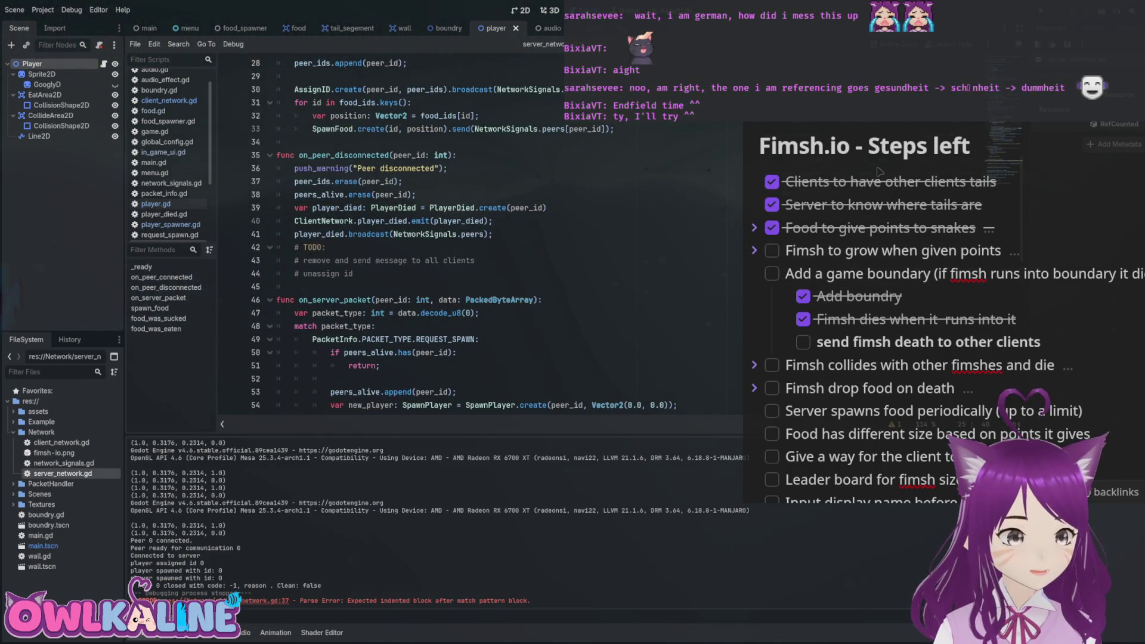
left_click(295, 220)
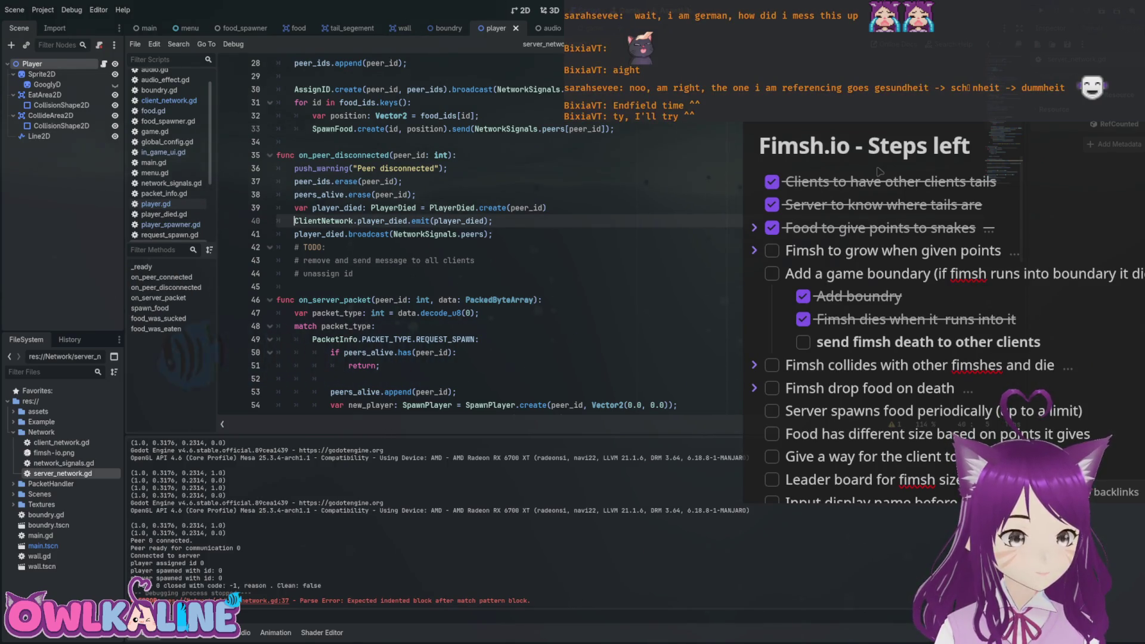
type("#")
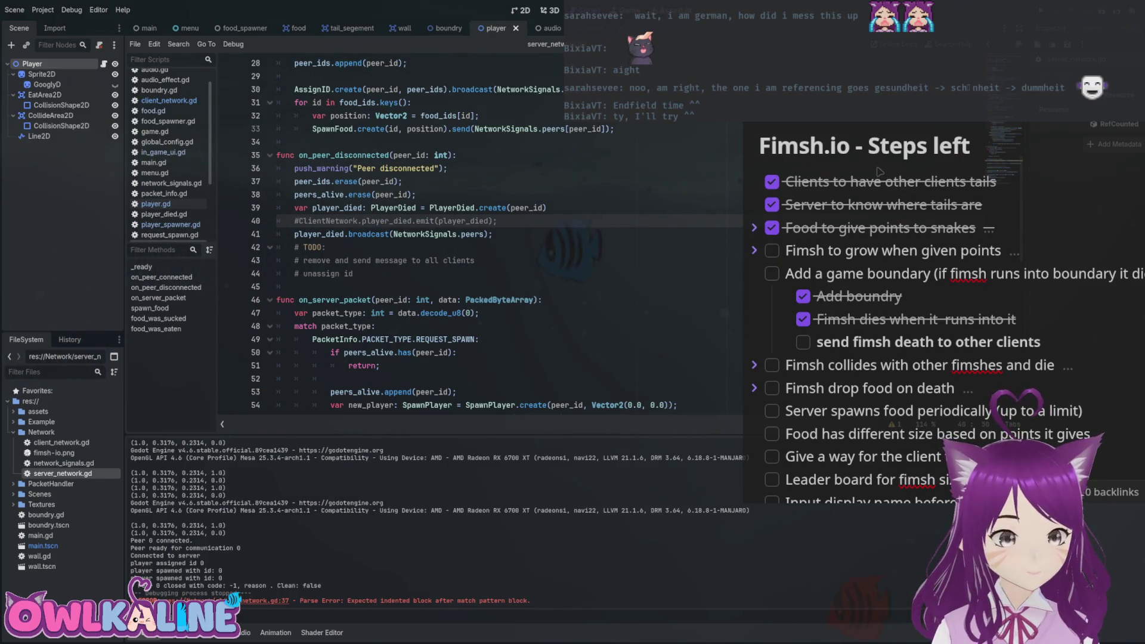
key("Down")
key("Home")
type("#")
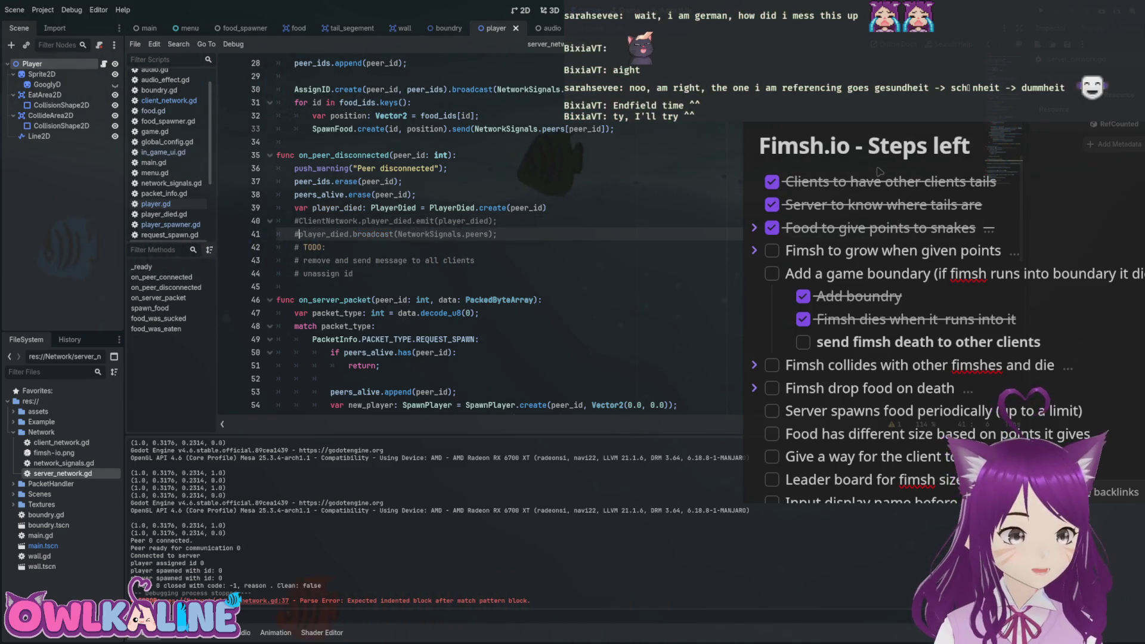
Review the PLAYER_DIED packet handling and disconnect handler, then switch to player.gd.
key("Up")
key("Up")
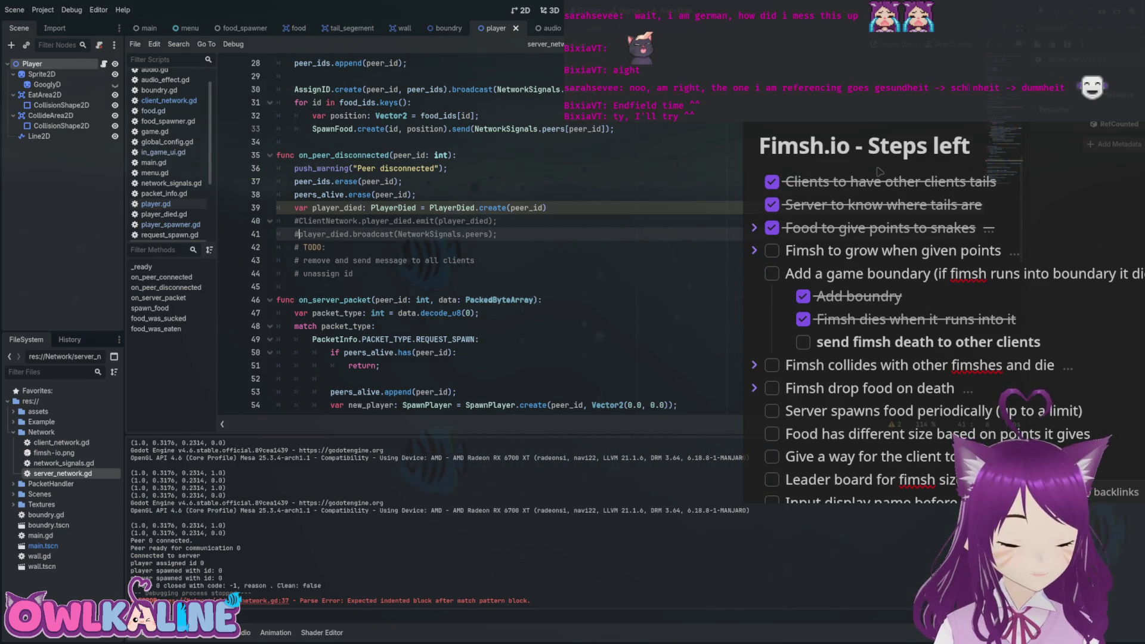
key("Down")
key("Down")
key("Down")
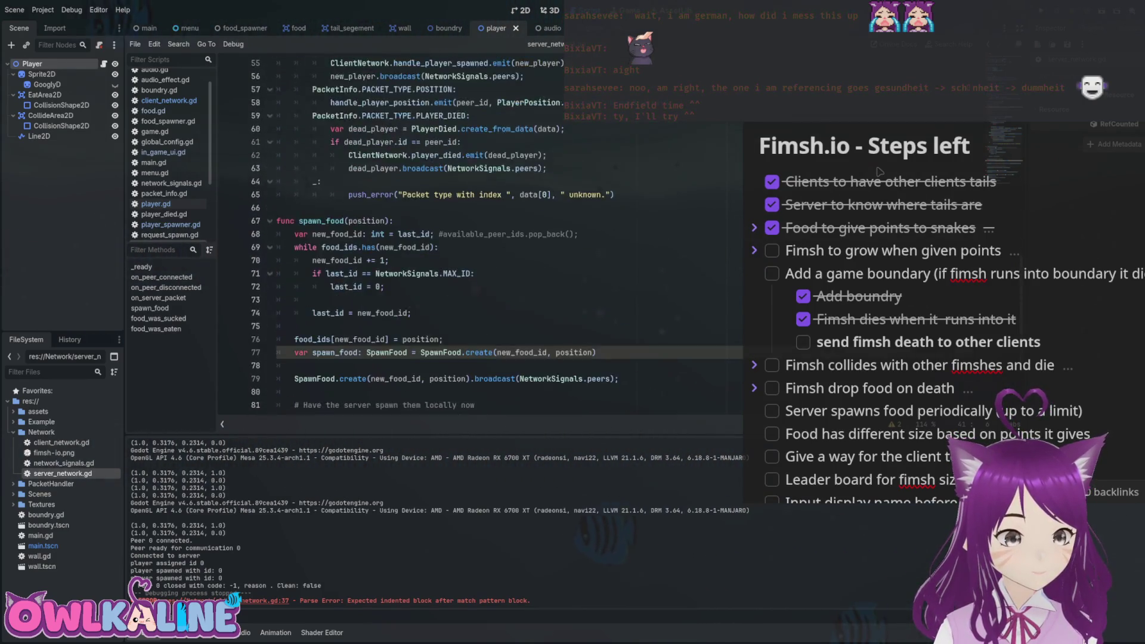
key("Up")
key("Up")
key("Up")
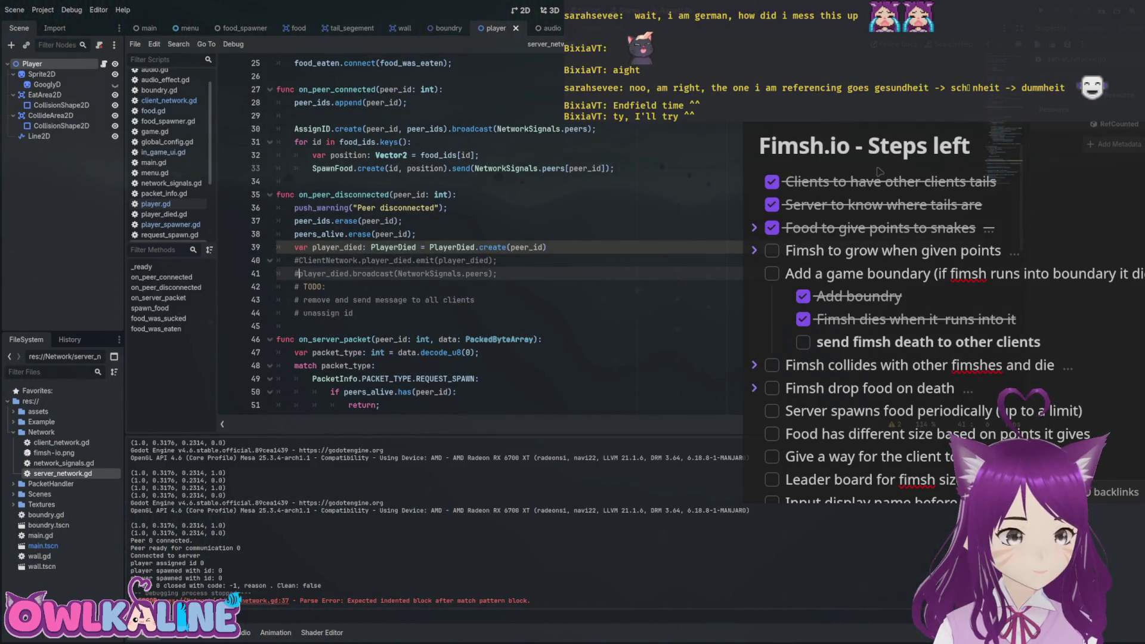
left_click(156, 203)
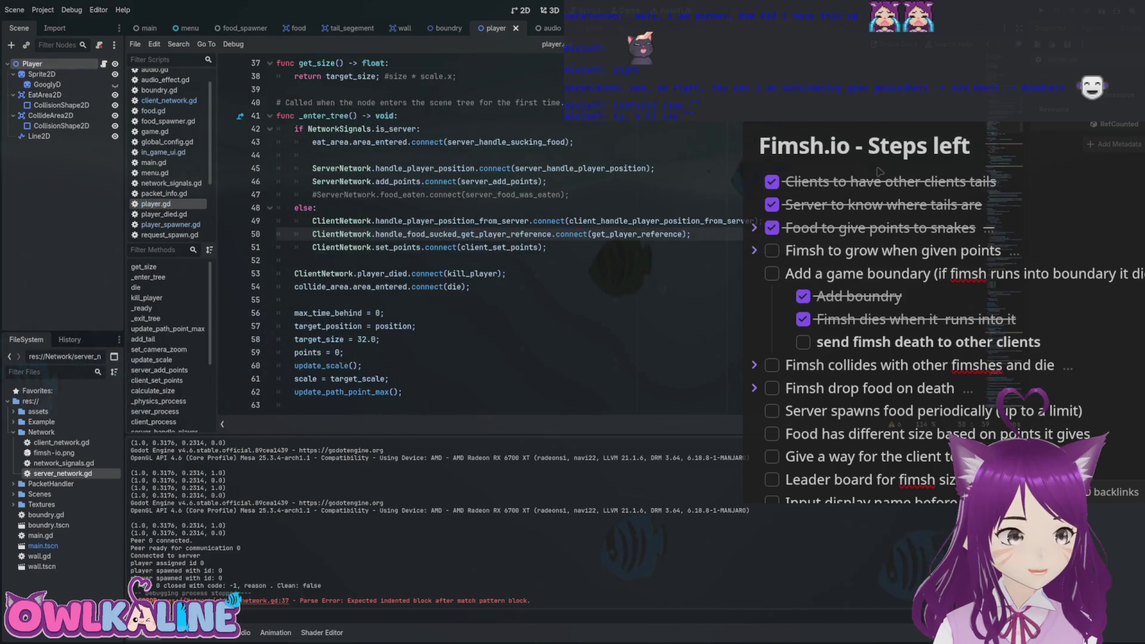
Delete the player_died.connect line from player.gd.
key("Down")
key("Down")
key("Down")
key("End")
key("shift+Home")
key("shift+Home")
key("BackSpace")
key("BackSpace")
scroll(477, 239, "up", 2)
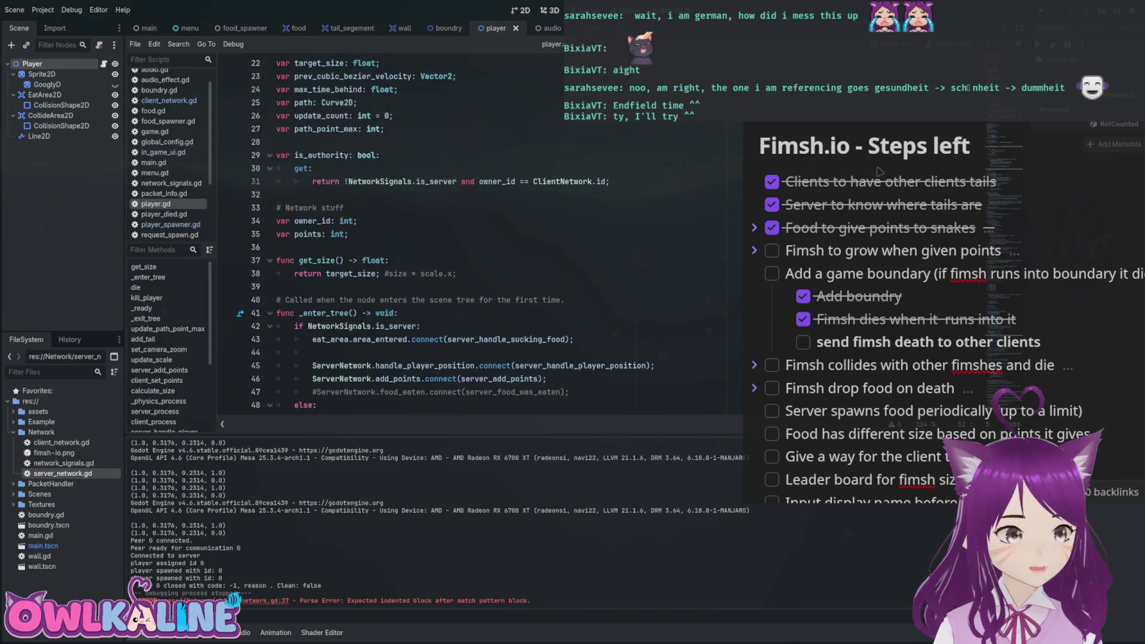
Cut the death broadcast and send lines out of the die function.
key("Down")
key("Down")
key("Down")
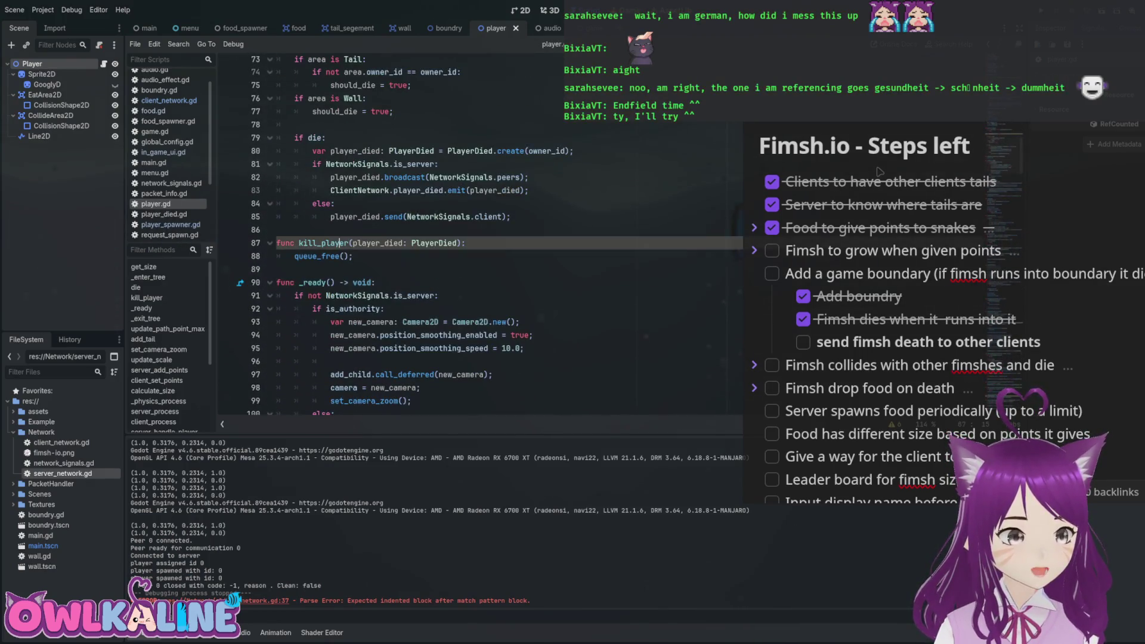
key("Up")
key("Up")
key("Up")
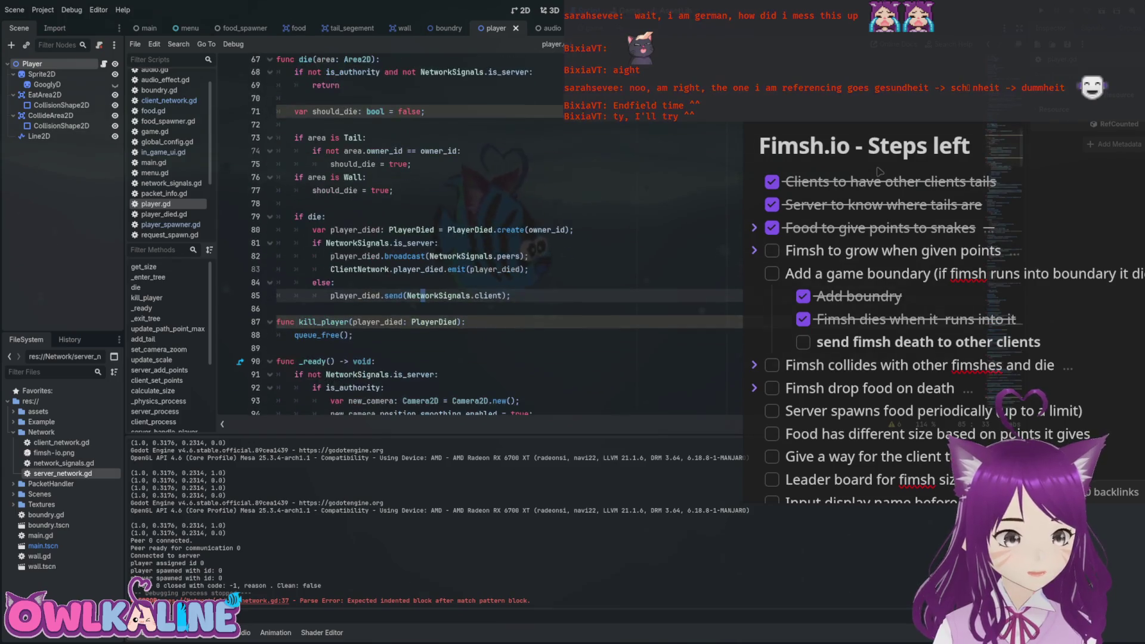
key("End")
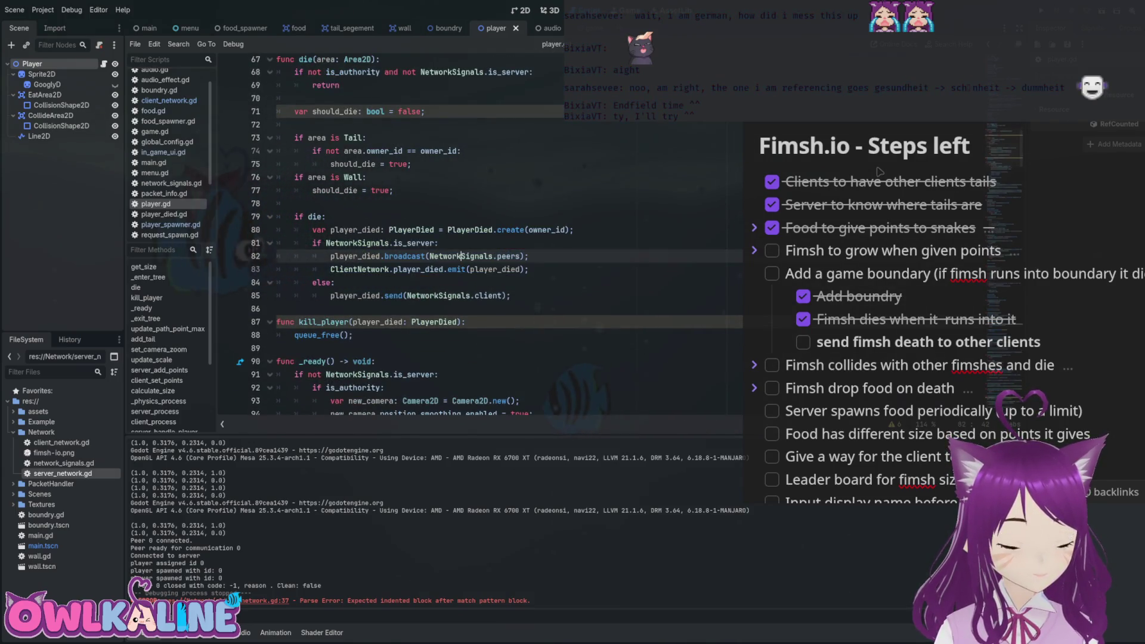
key("shift+Up")
key("shift+Up")
key("shift+Up")
key("shift+Home")
key("shift+Down")
key("ctrl+x")
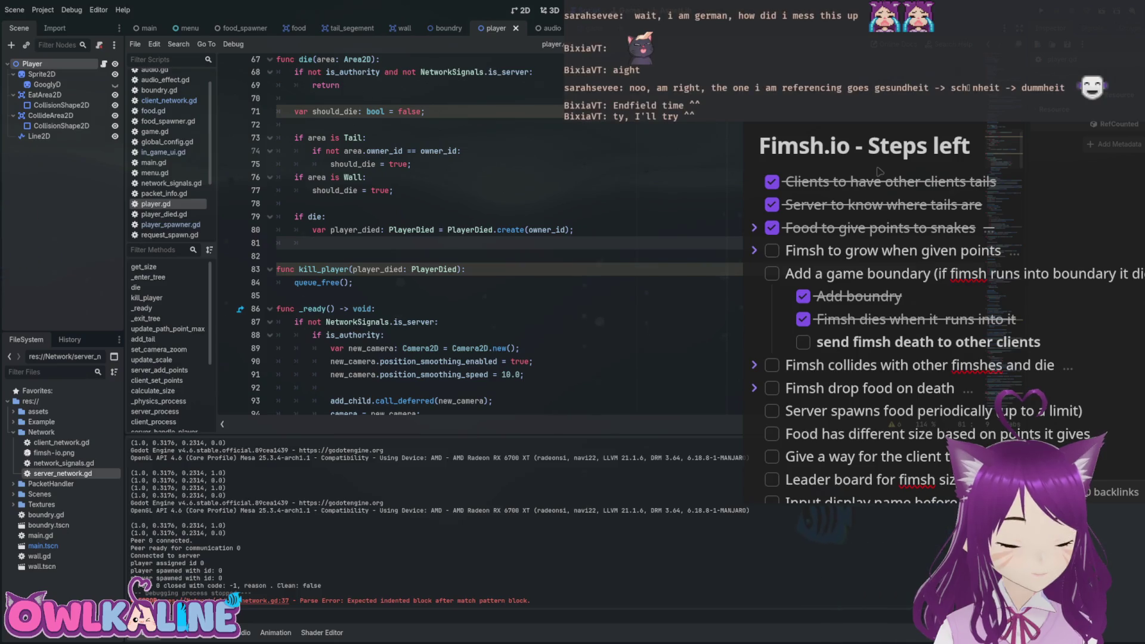
Shift kill_player down and back, then remove the leftover blank line in die.
key("Up")
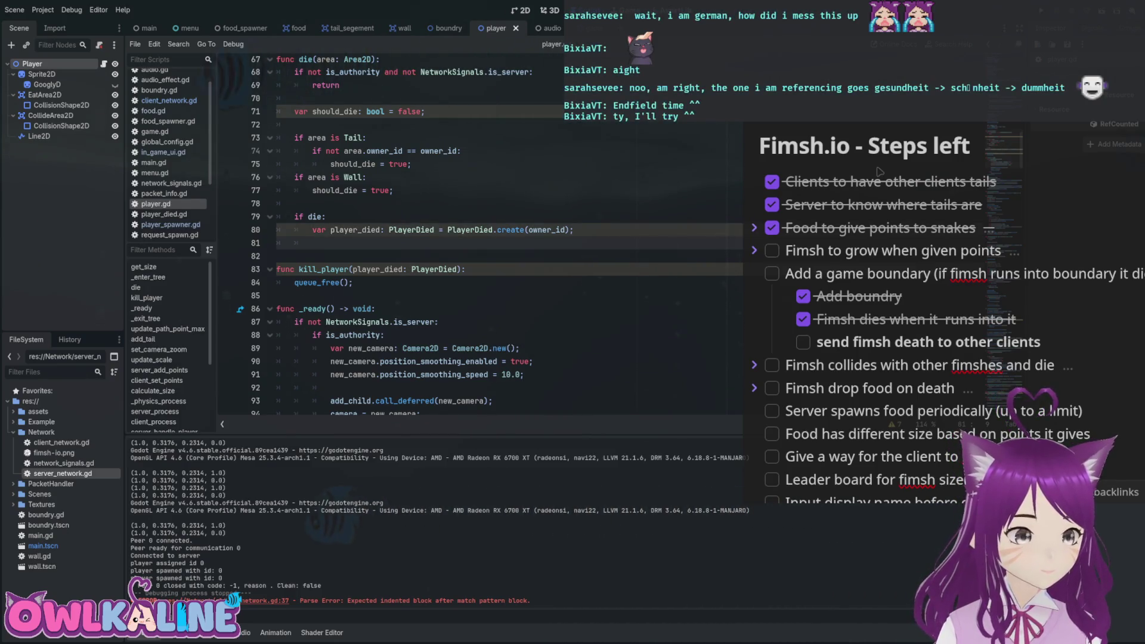
key("Down")
key("Down")
key("Down")
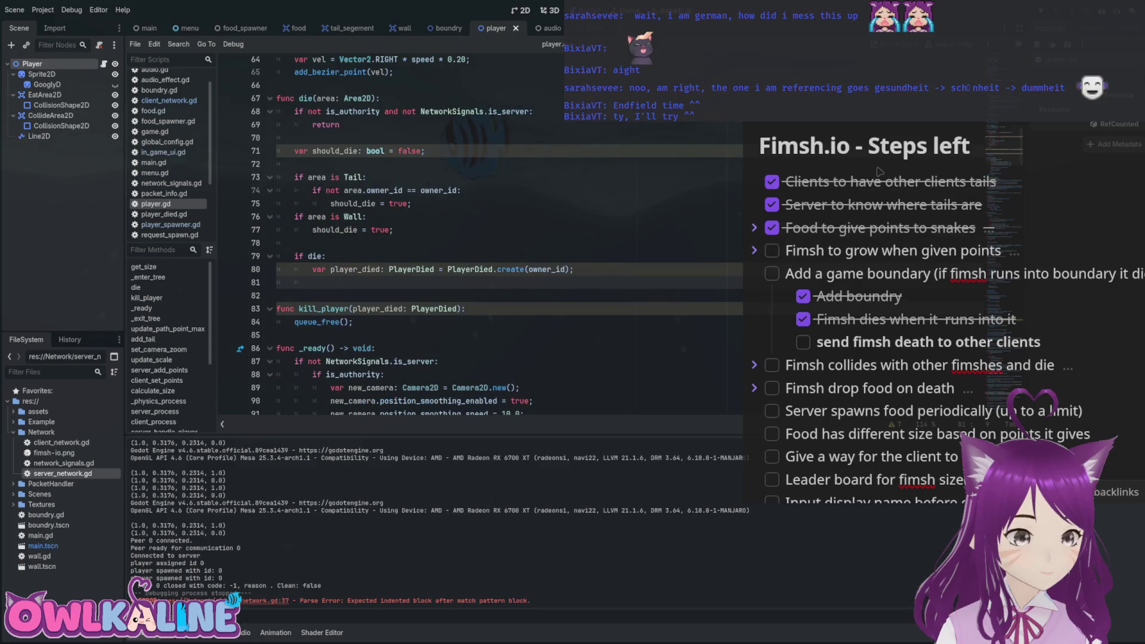
key("shift+Up")
key("shift+Home")
key("alt+Down")
key("alt+Up")
key("Left")
key("Up")
key("Up")
key("BackSpace")
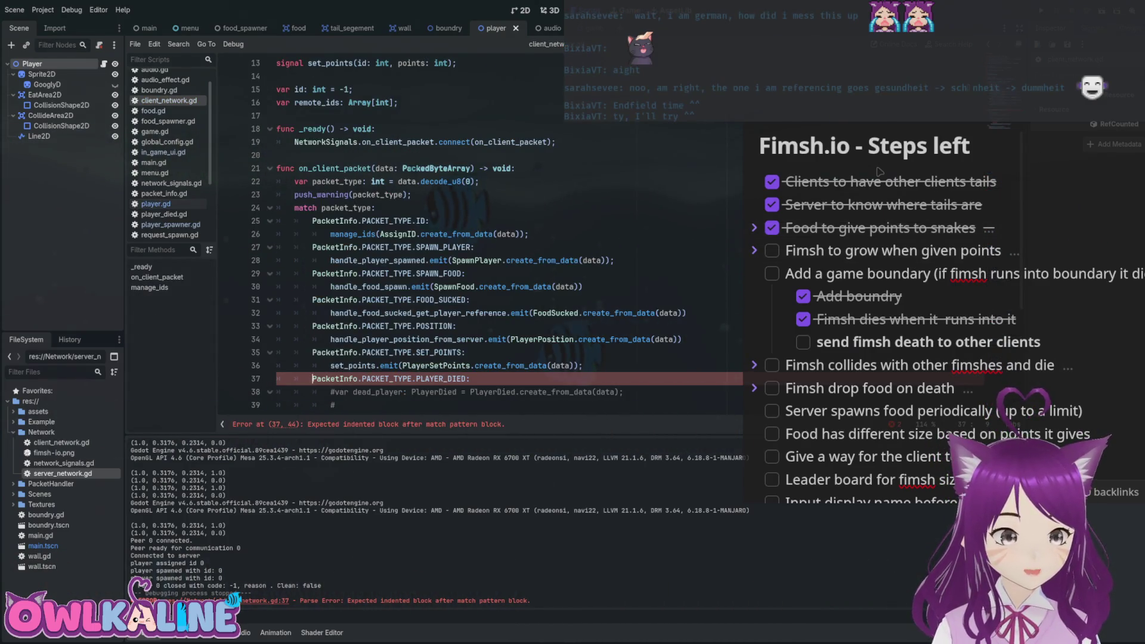
Comment out the PLAYER_DIED match case in client_network.gd with Ctrl+K and run the game.
key("ctrl+k")
scroll(494, 233, "down", 4)
scroll(477, 239, "up", 2)
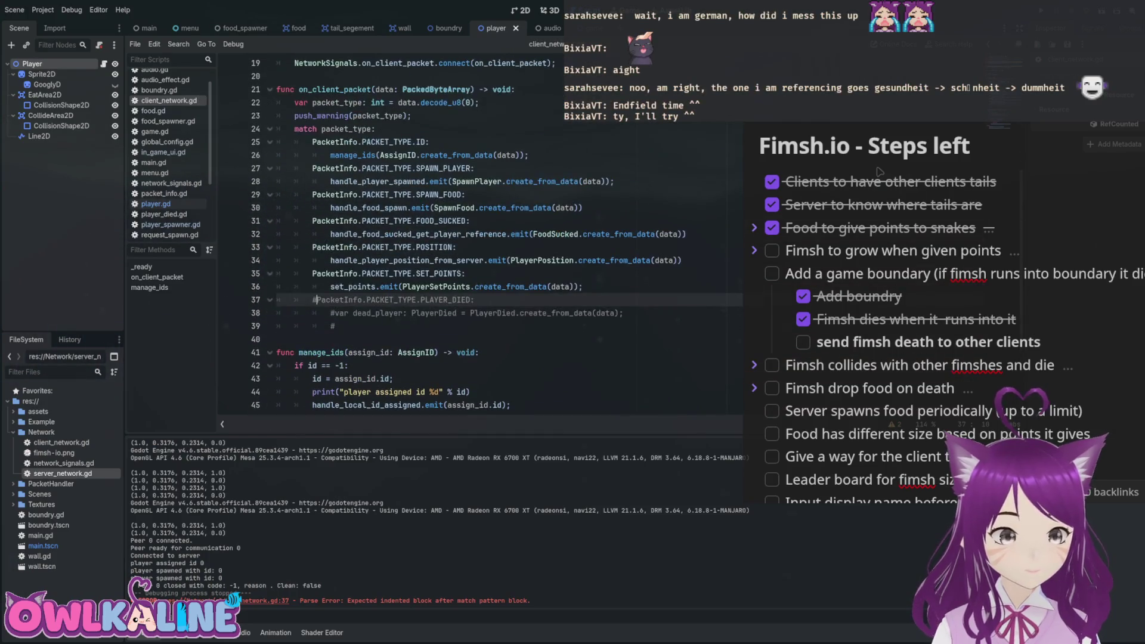
key("F5")
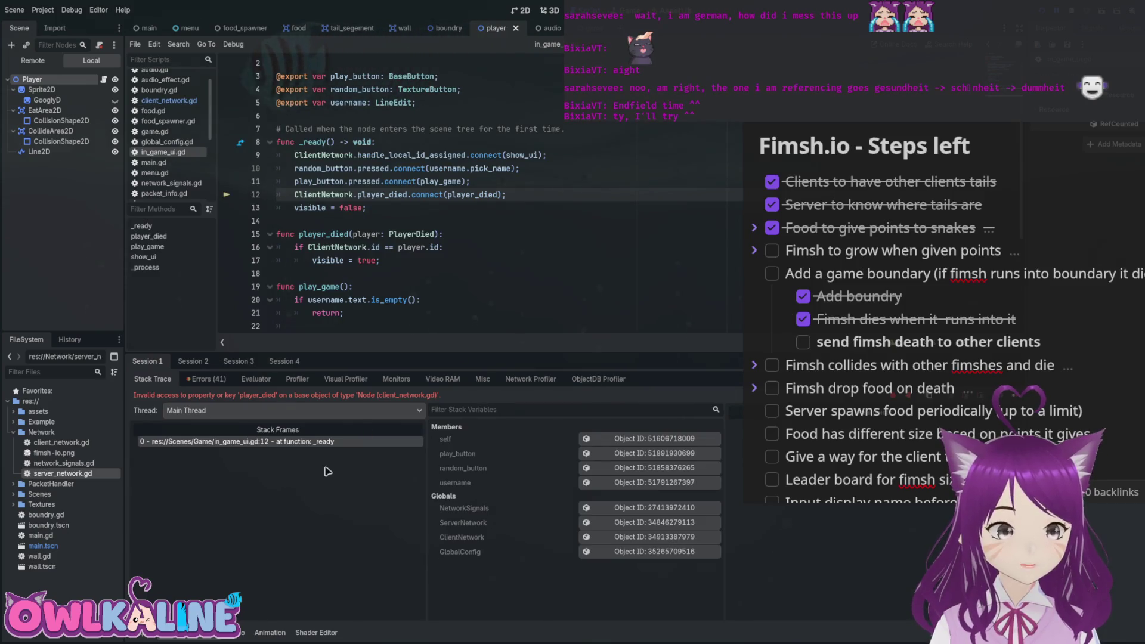
Stop the debugger, comment out ClientNetwork.player_died.connect on in_game_ui.gd line 12, and rerun.
key("F8")
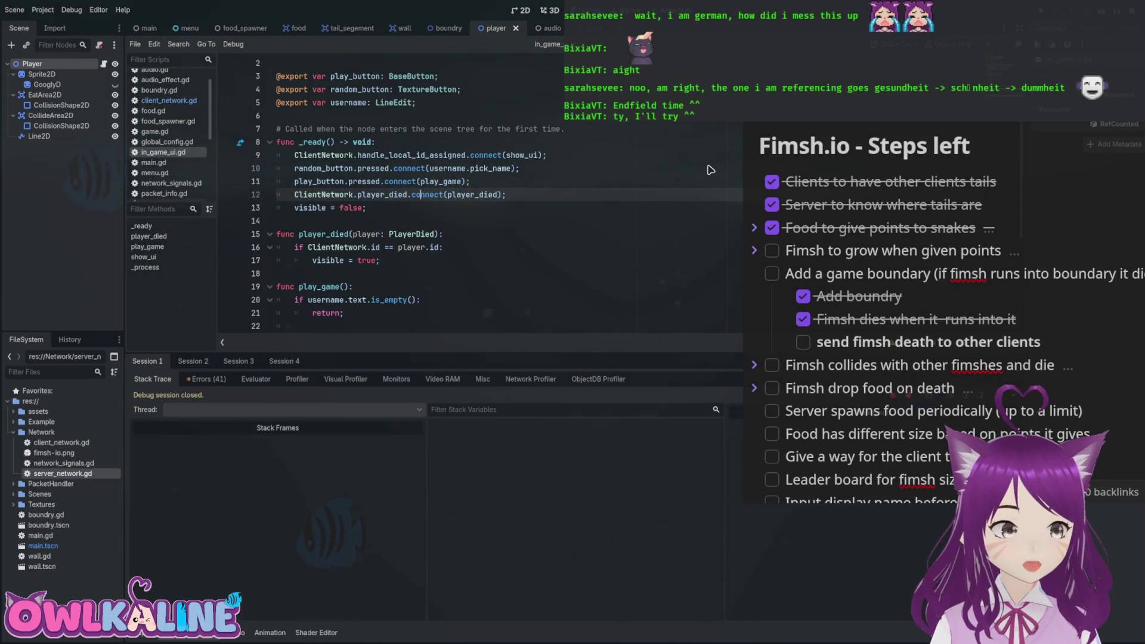
key("Up")
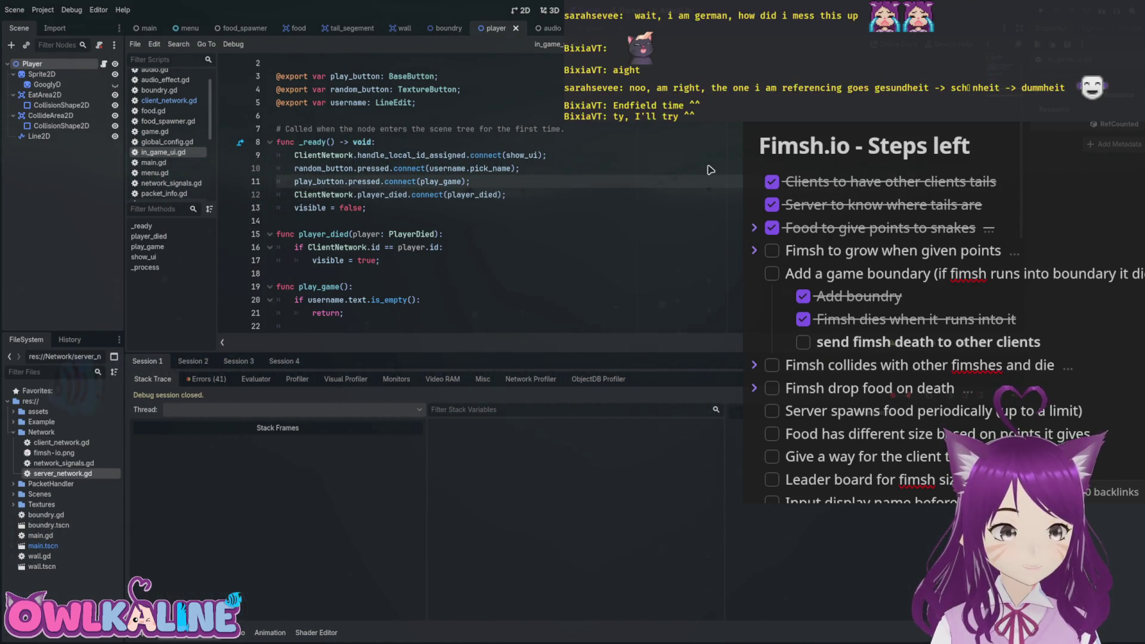
key("Down")
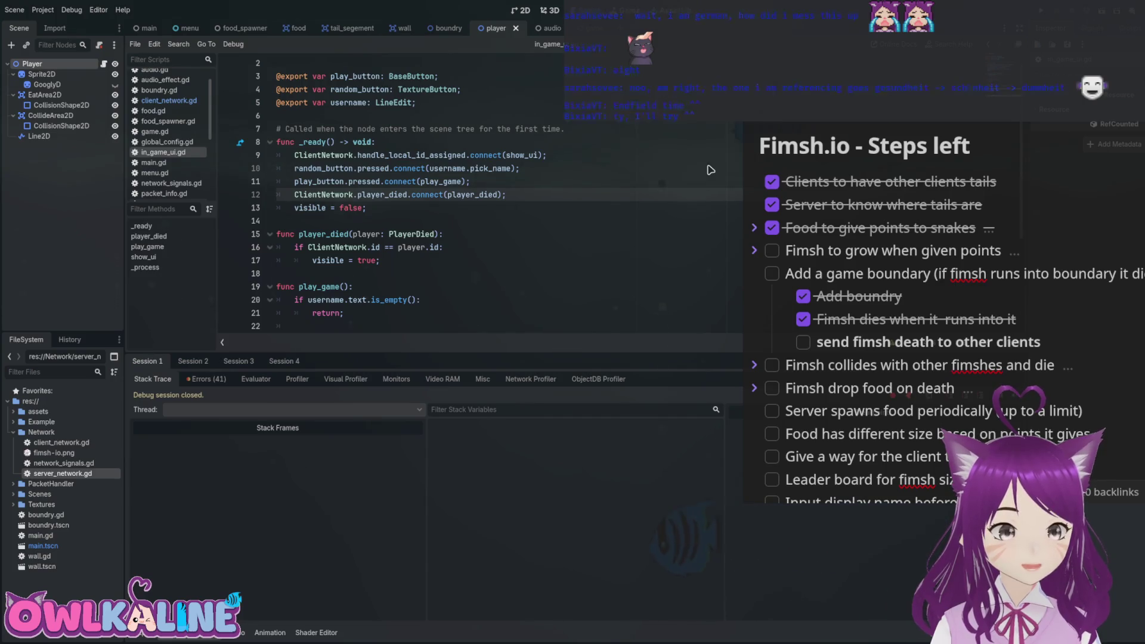
key("ctrl+Right")
key("ctrl+Right")
key("ctrl+Right")
key("ctrl+shift+Right")
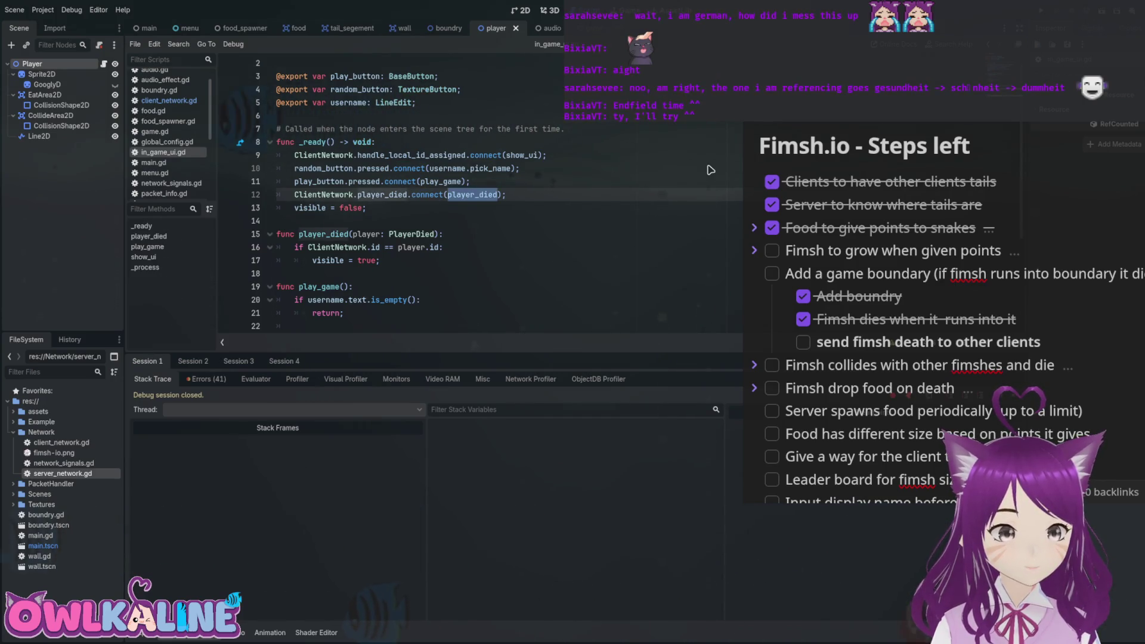
key("Down")
key("Home")
key("Up")
type("#")
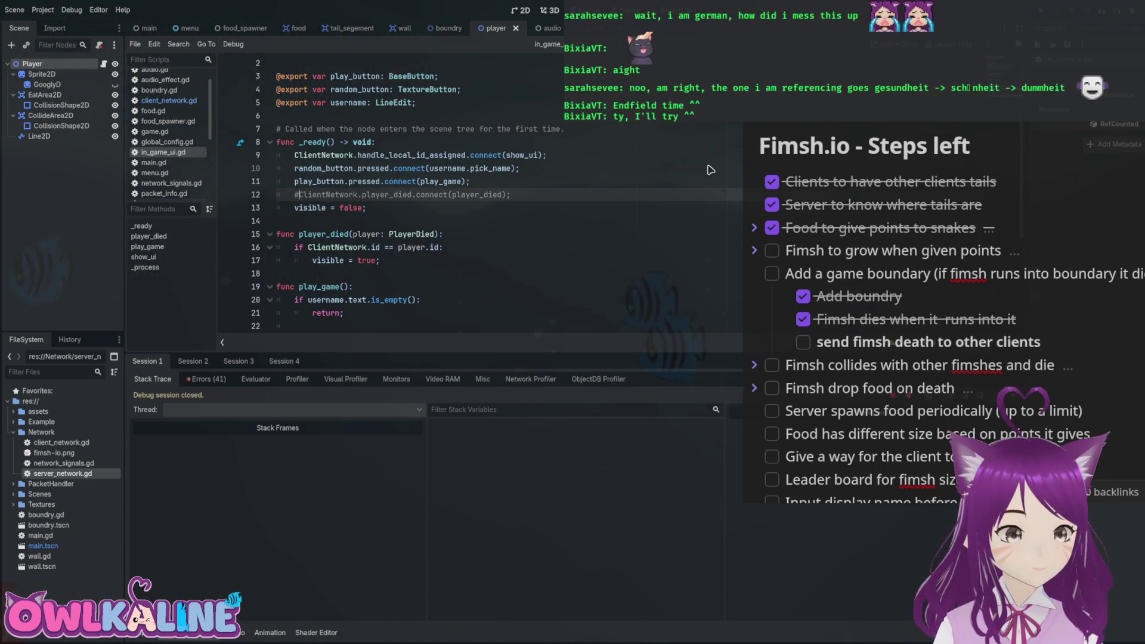
key("F5")
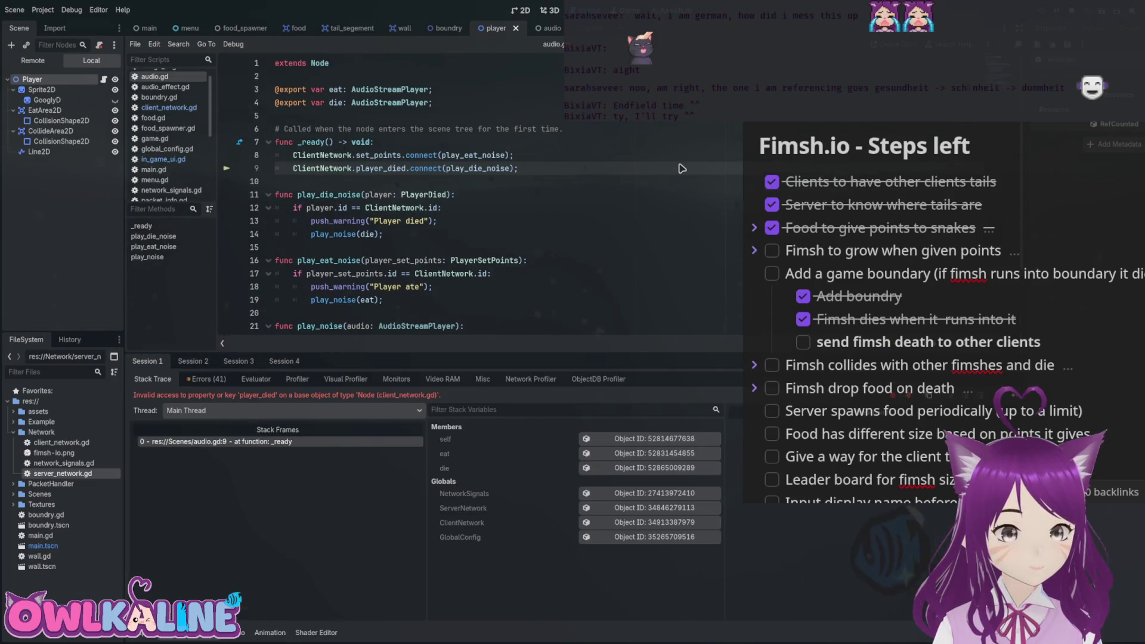
Stop again, comment out the player_died connection on audio.gd line 9, and rerun.
key("F8")
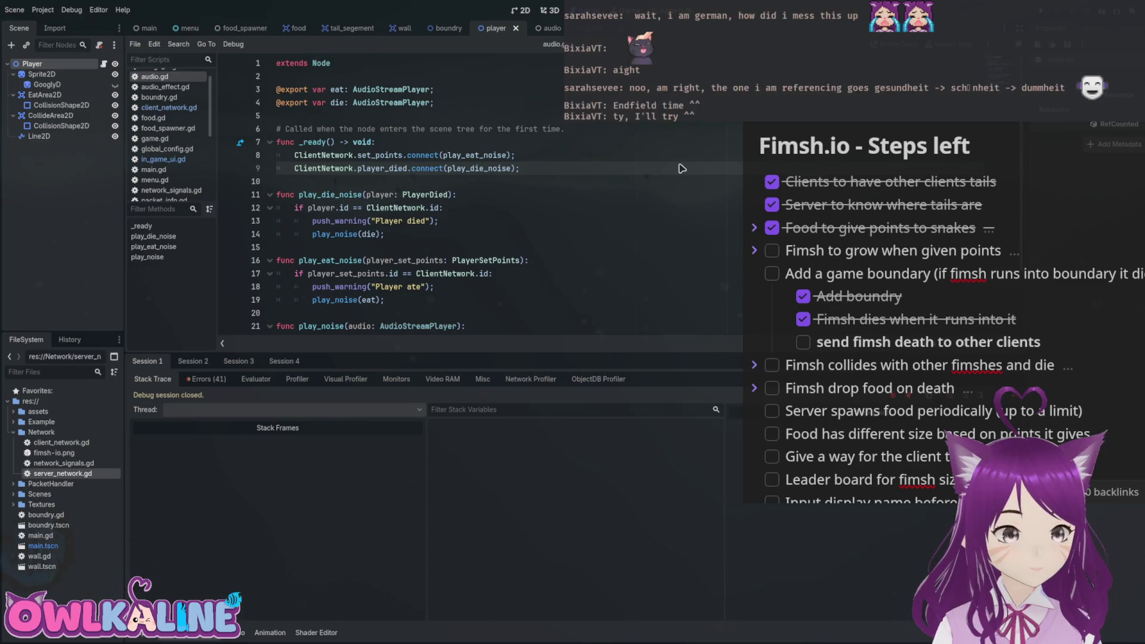
type("#")
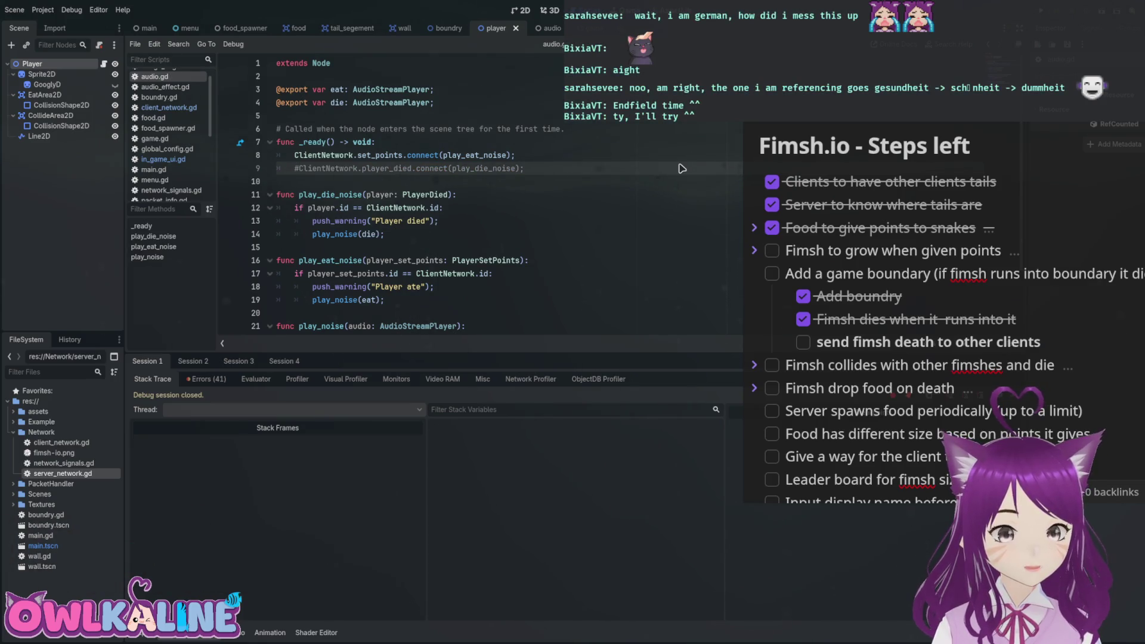
key("F5")
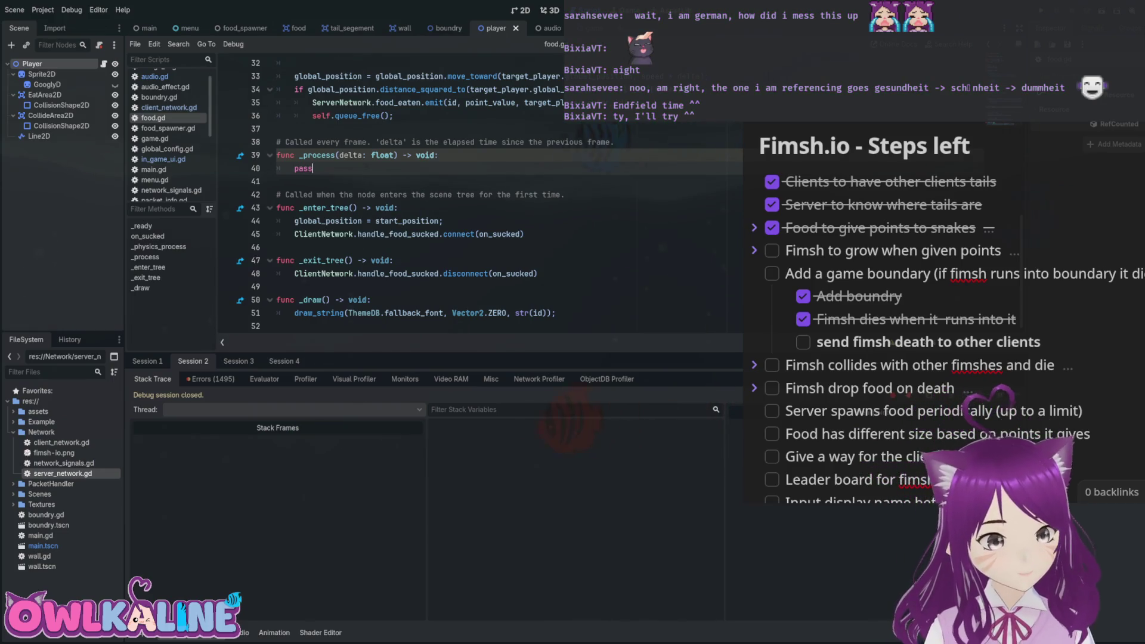
Switch from food.gd to player.gd and select die in collide_area.area_entered.connect(die).
scroll(480, 197, "up", 8)
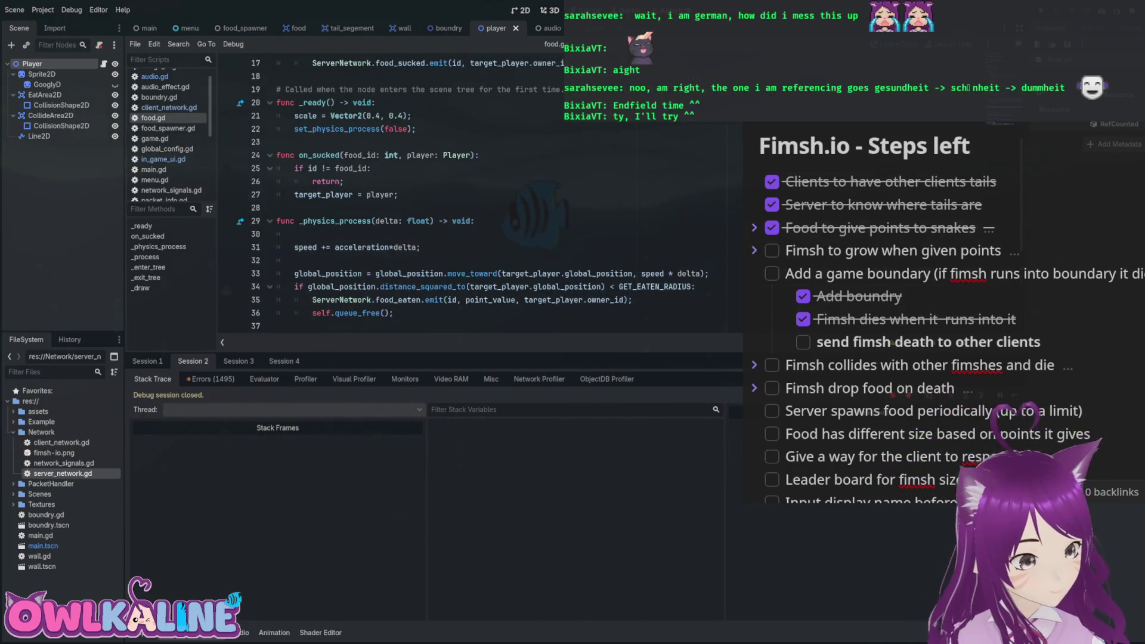
scroll(418, 197, "up", 3)
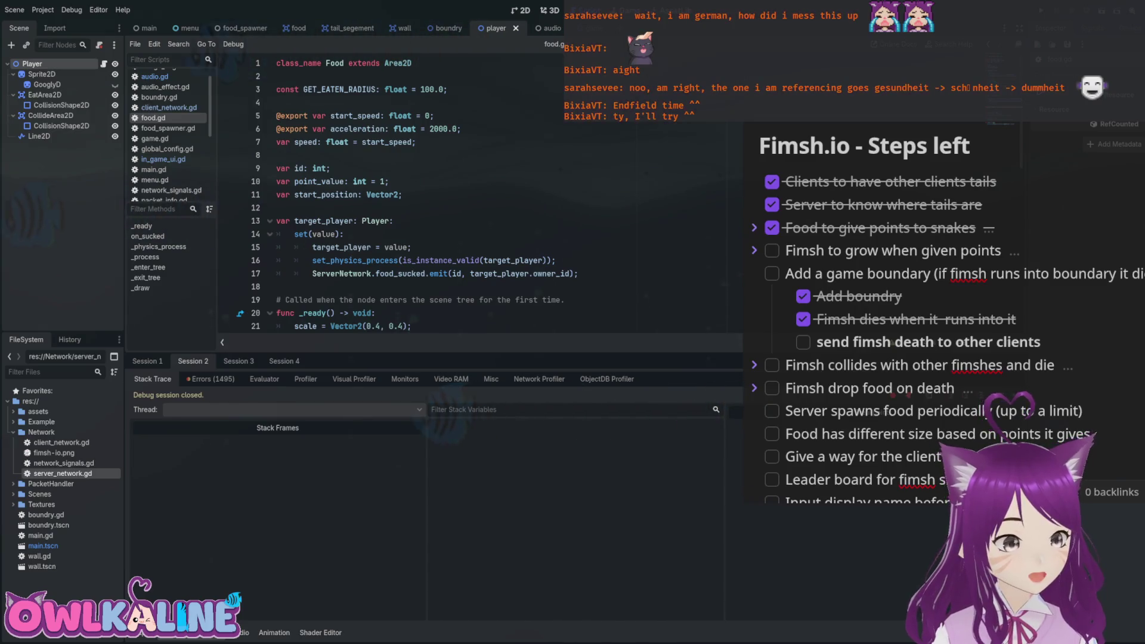
left_click(103, 63)
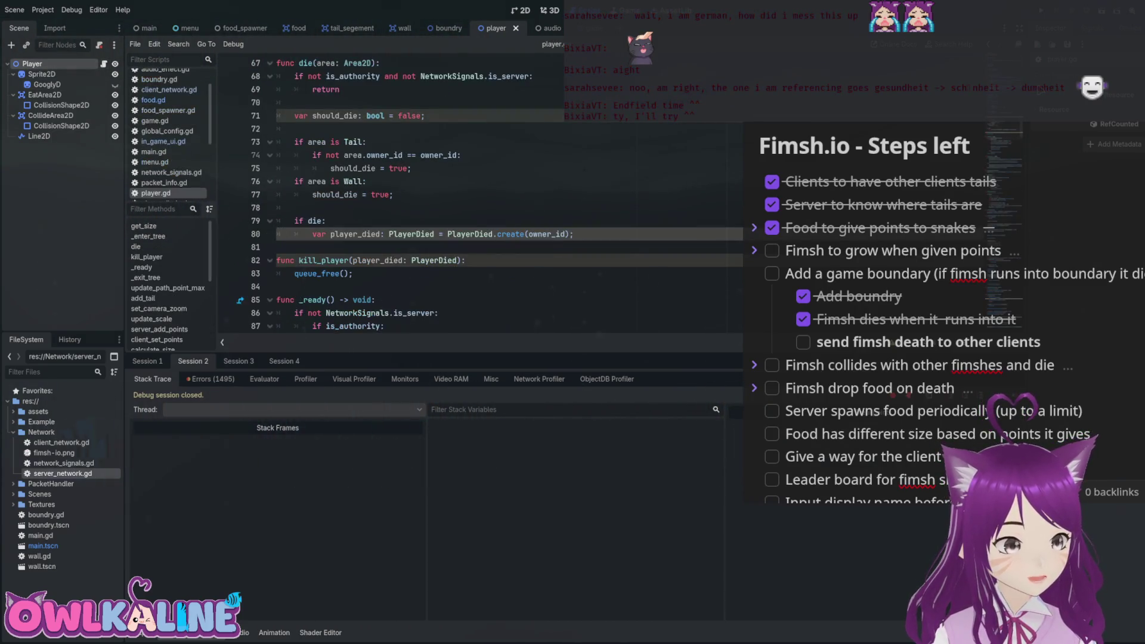
scroll(480, 197, "up", 3)
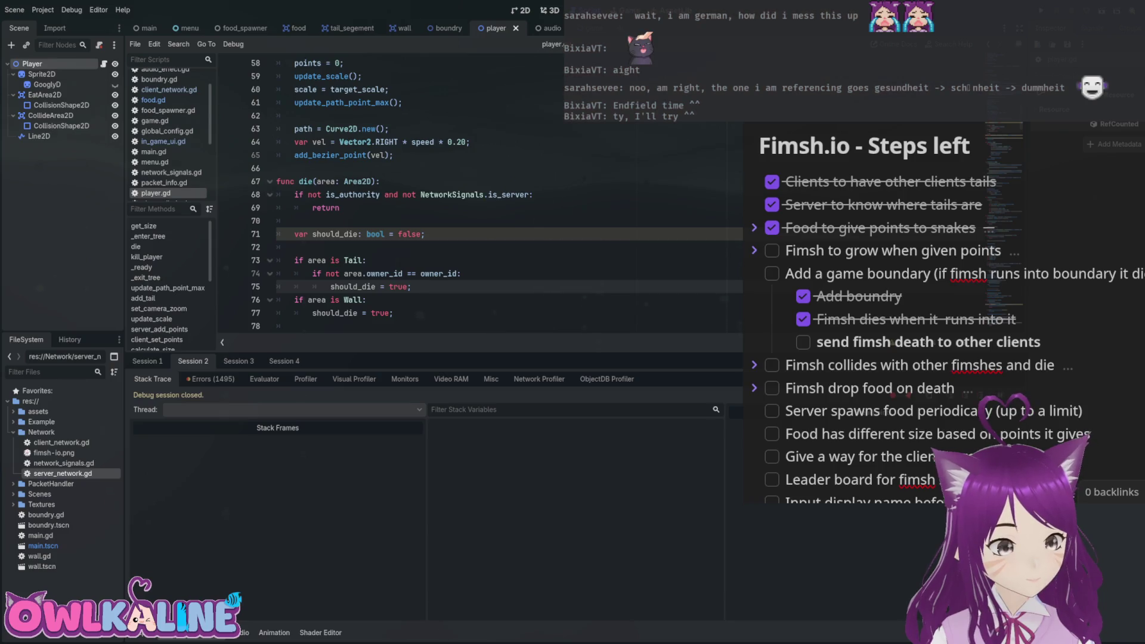
scroll(480, 197, "up", 5)
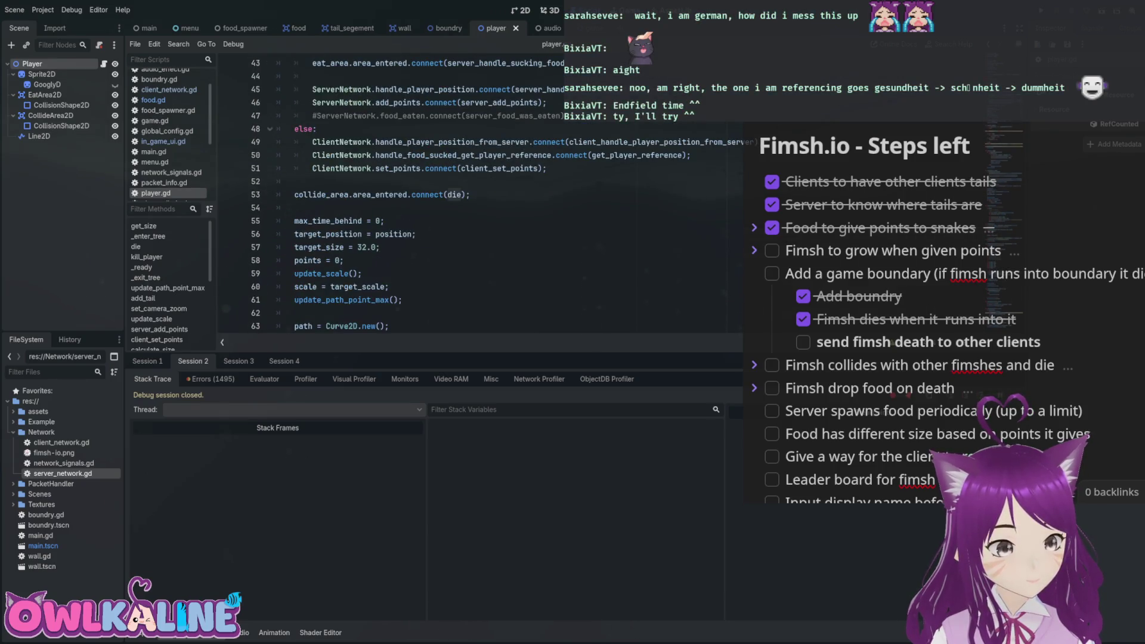
double_click(454, 194)
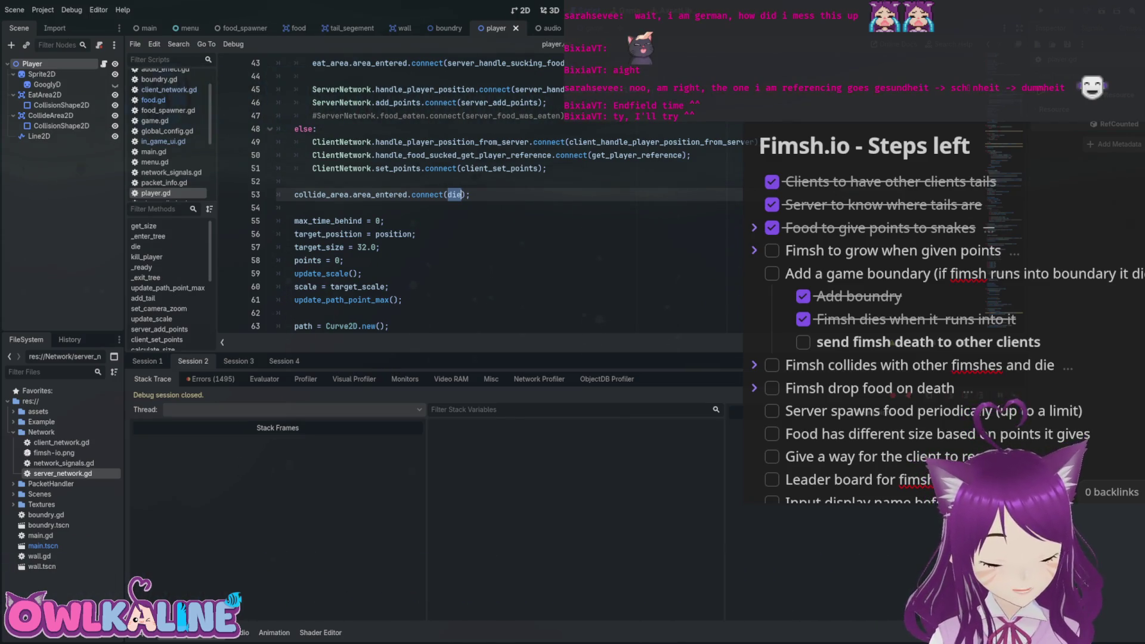
Rename die to head_collision in the area_entered connection and the function definition.
type("head")
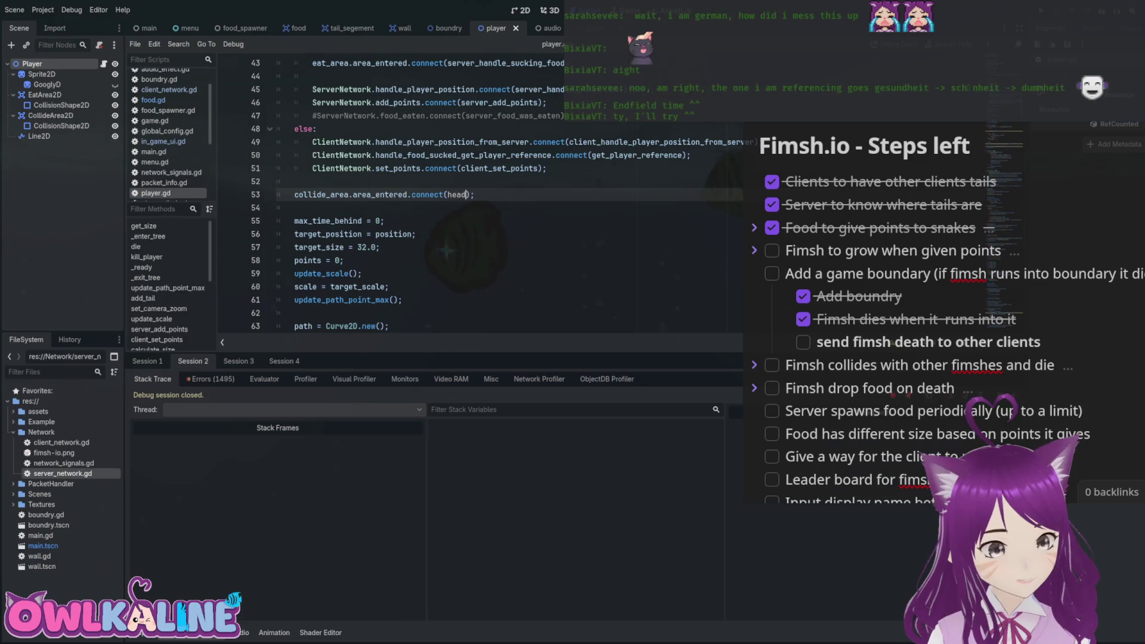
left_click(467, 195)
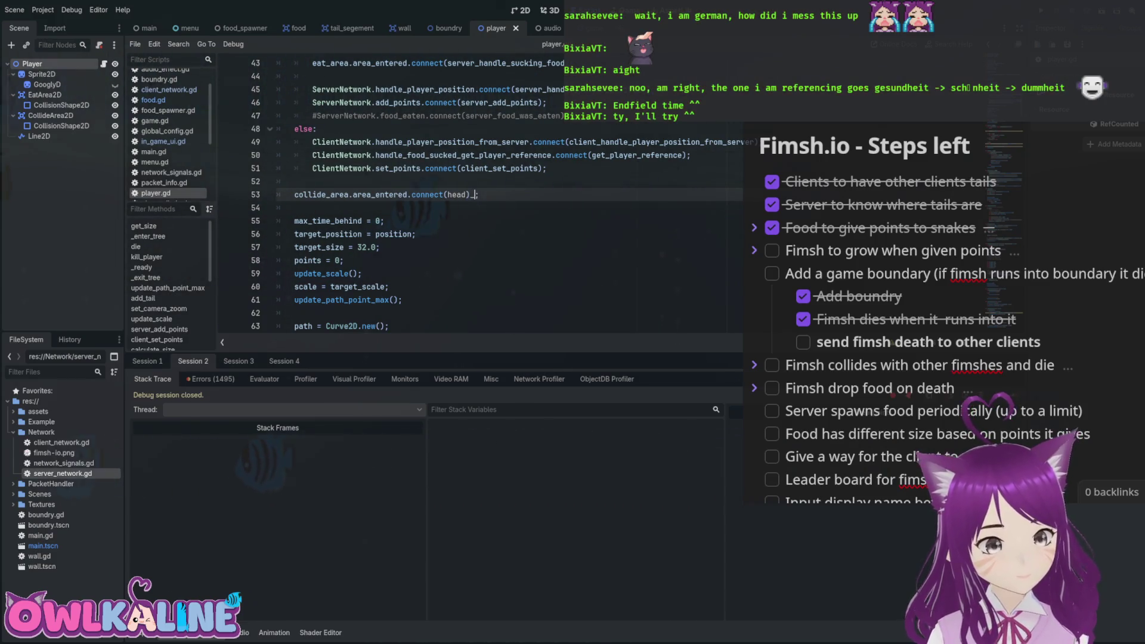
key("BackSpace")
type("_collision")
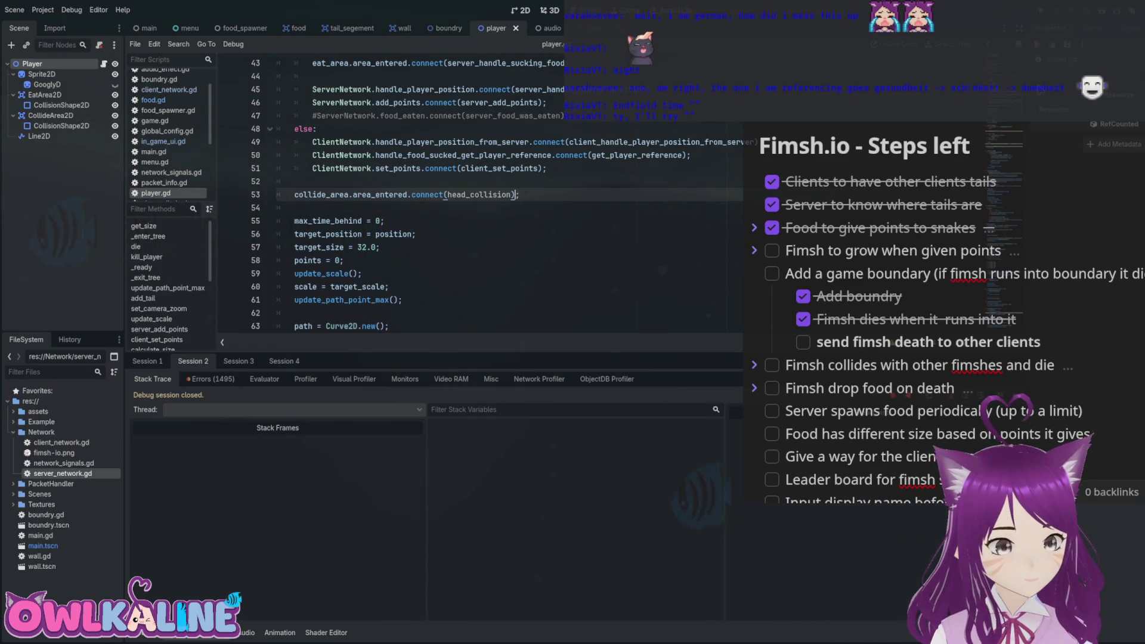
key("Right")
scroll(418, 197, "down", 3)
double_click(305, 260)
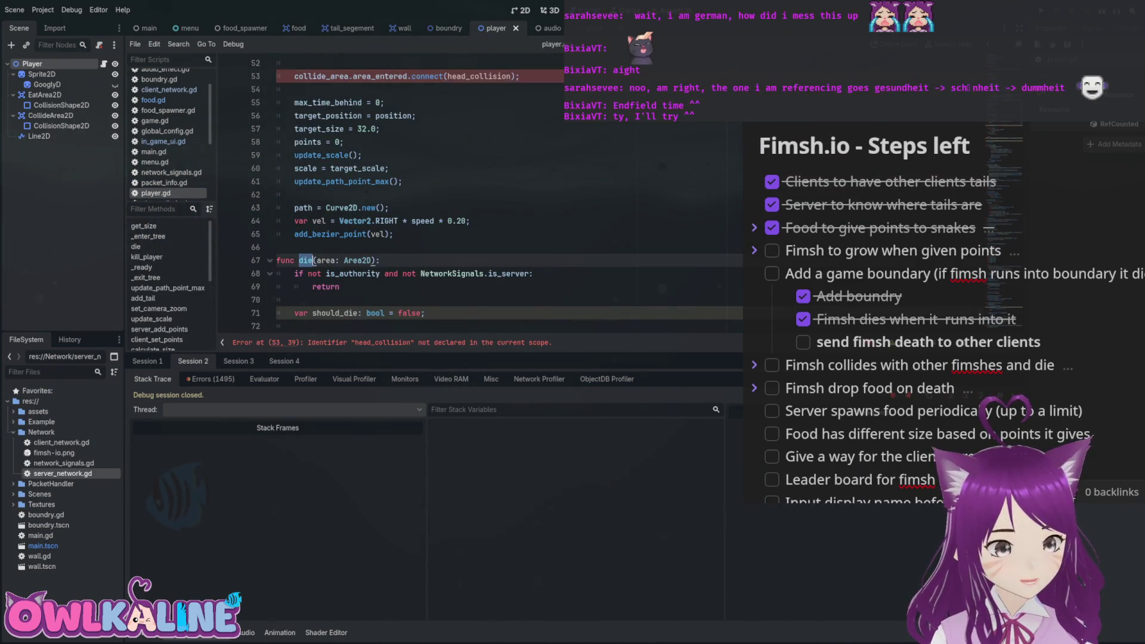
type("head_collis")
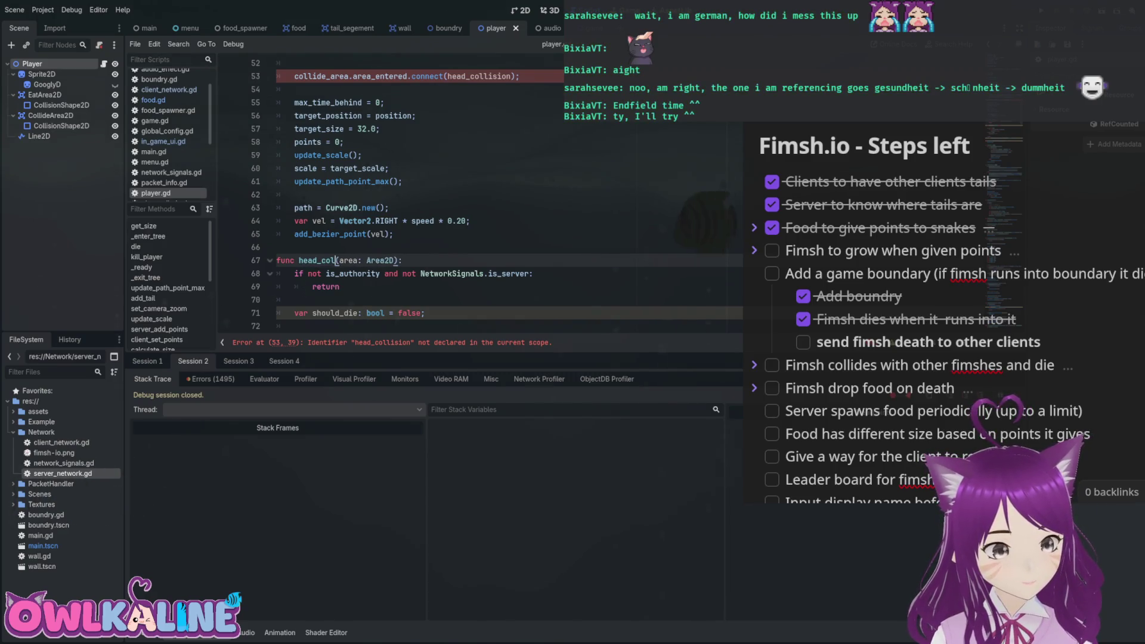
type("ion")
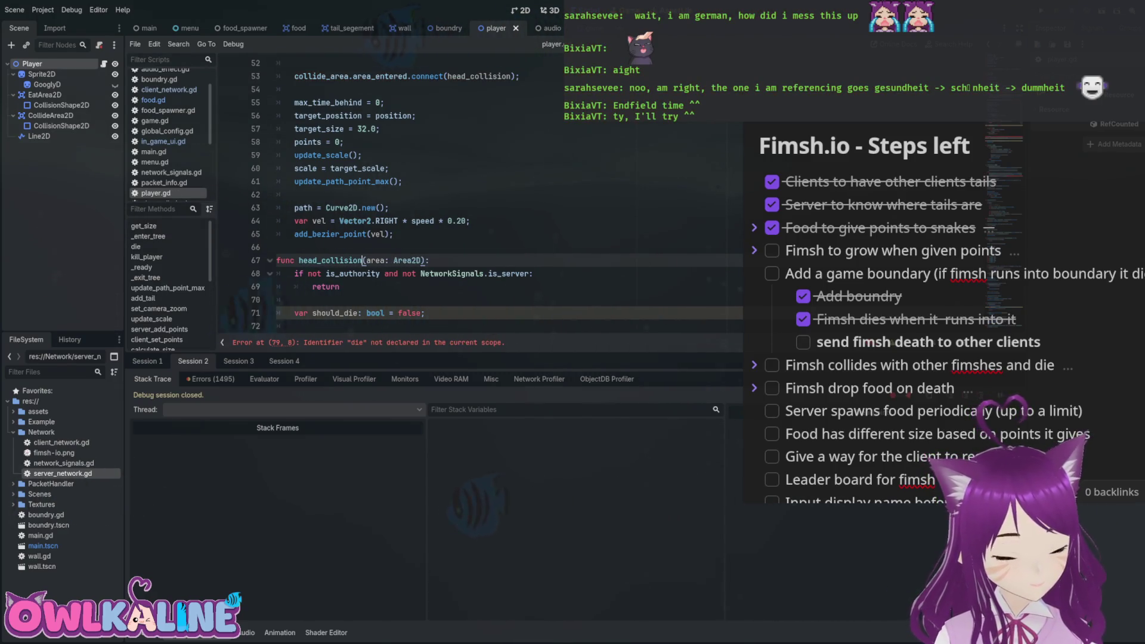
Review the is_authority and is_server checks and the undeclared die condition.
left_click_drag(308, 274, 367, 273)
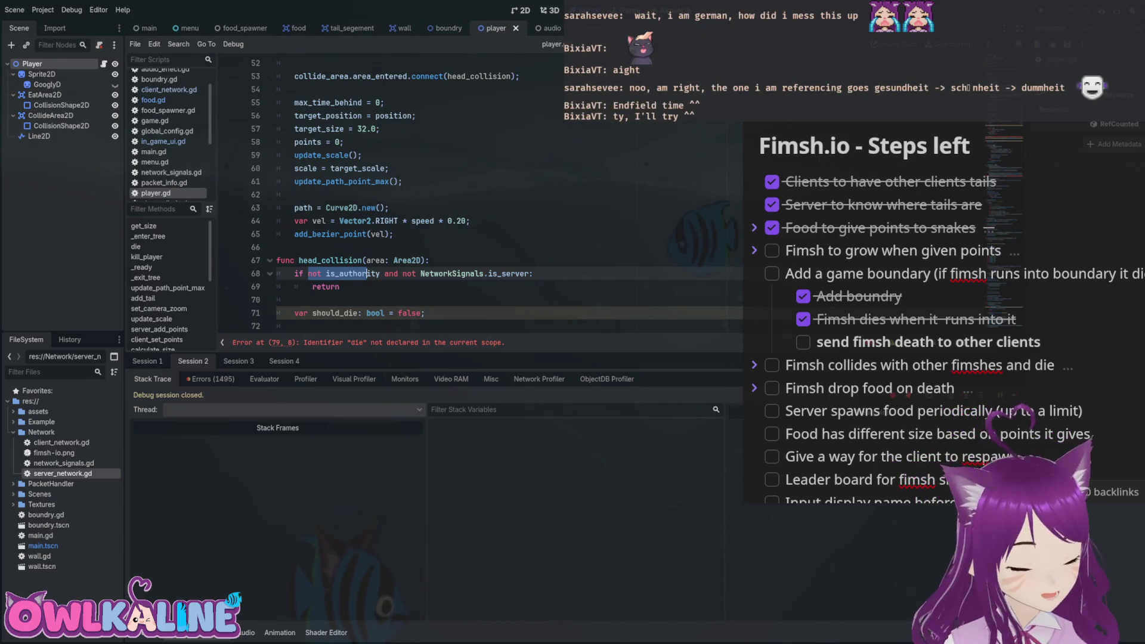
double_click(509, 273)
left_click_drag(343, 273, 381, 273)
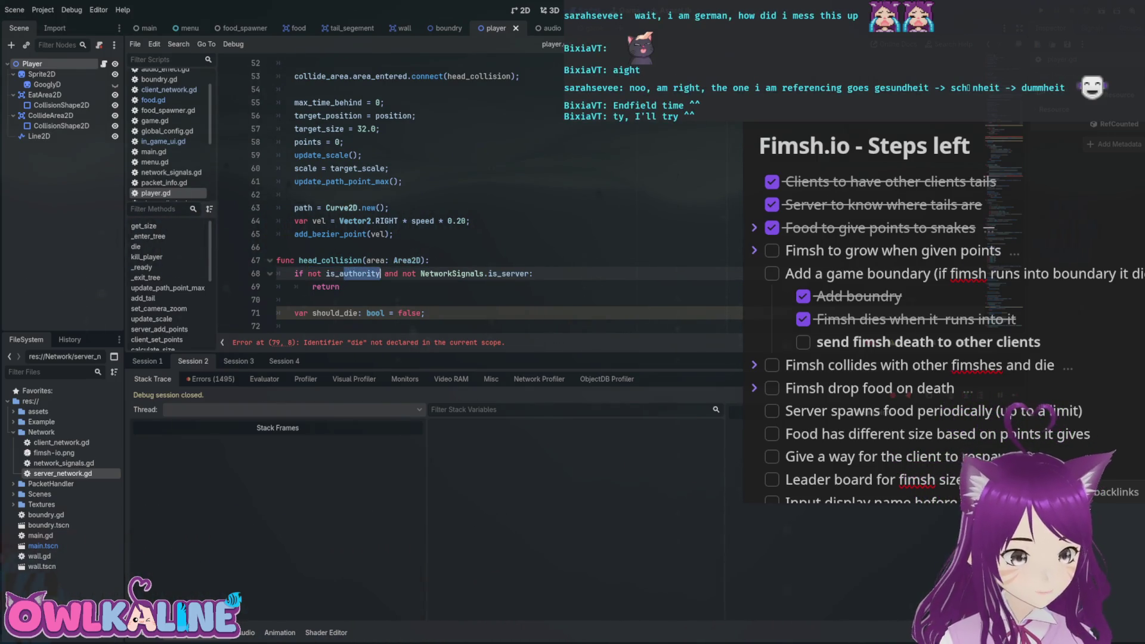
scroll(480, 194, "down", 2)
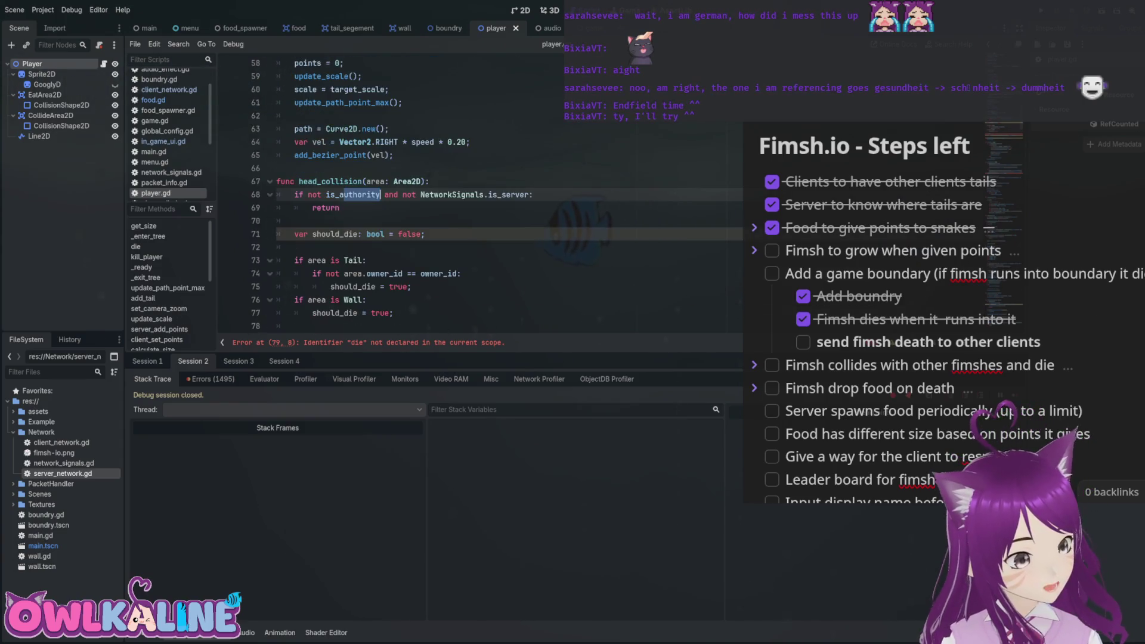
scroll(480, 194, "down", 1)
mouse_move(317, 220)
left_mouse_down()
mouse_move(459, 234)
mouse_move(330, 247)
mouse_move(334, 274)
mouse_move(298, 273)
mouse_move(385, 273)
left_mouse_up()
scroll(385, 273, "down", 3)
scroll(385, 156, "up", 2)
double_click(315, 261)
Add player_died.send(NetworkSignals.client) under the PlayerDied creation line and save player.gd.
left_click(574, 273)
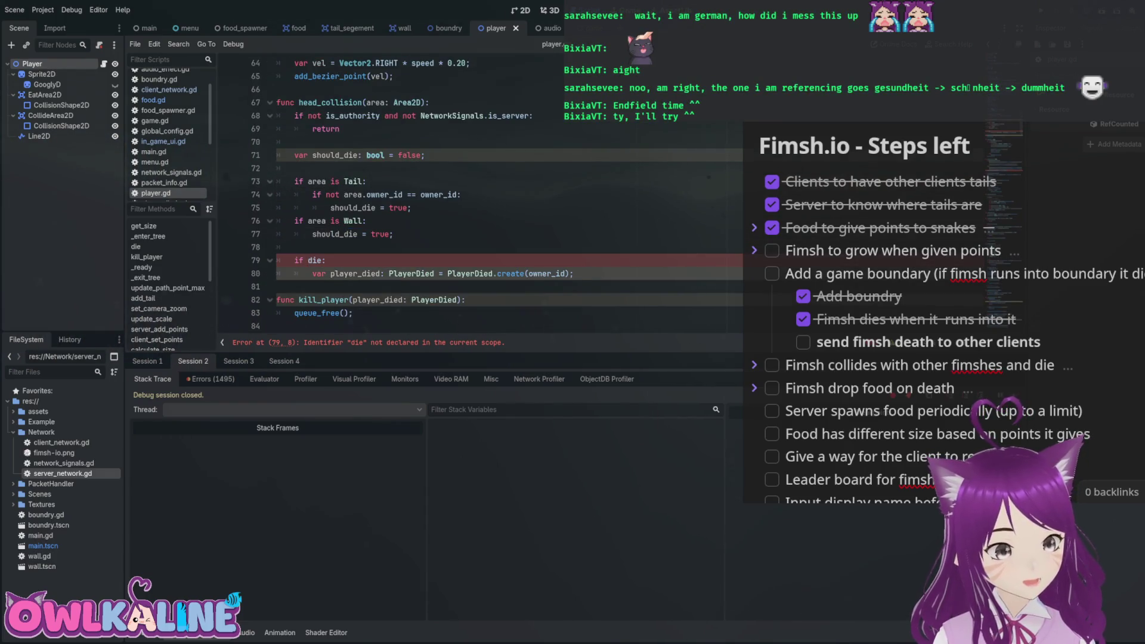
key("Return")
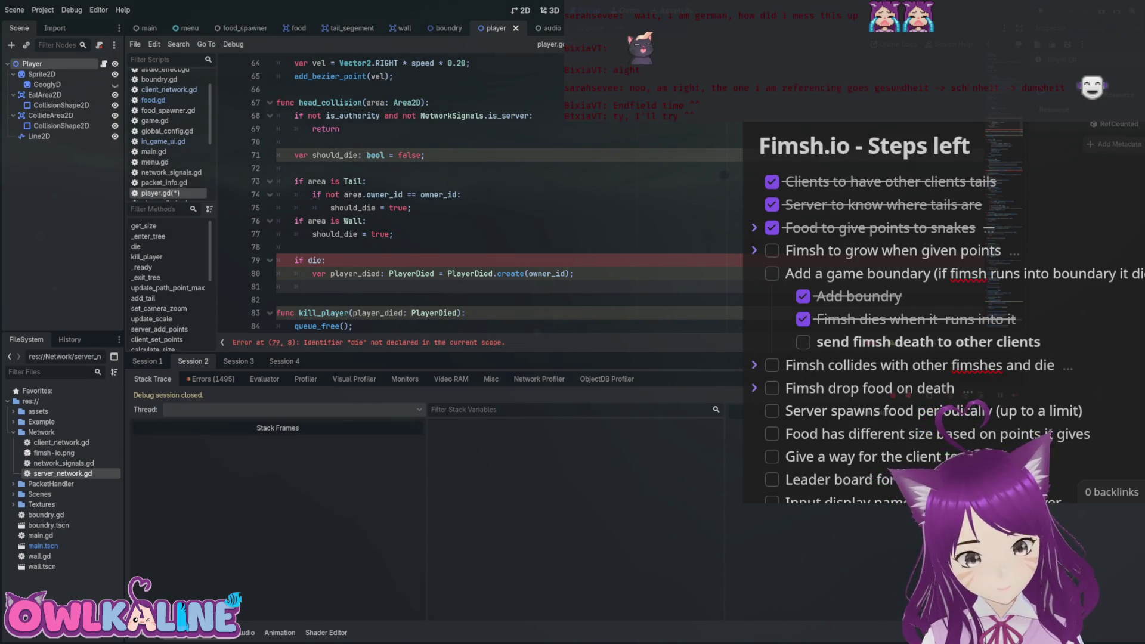
type("player_died")
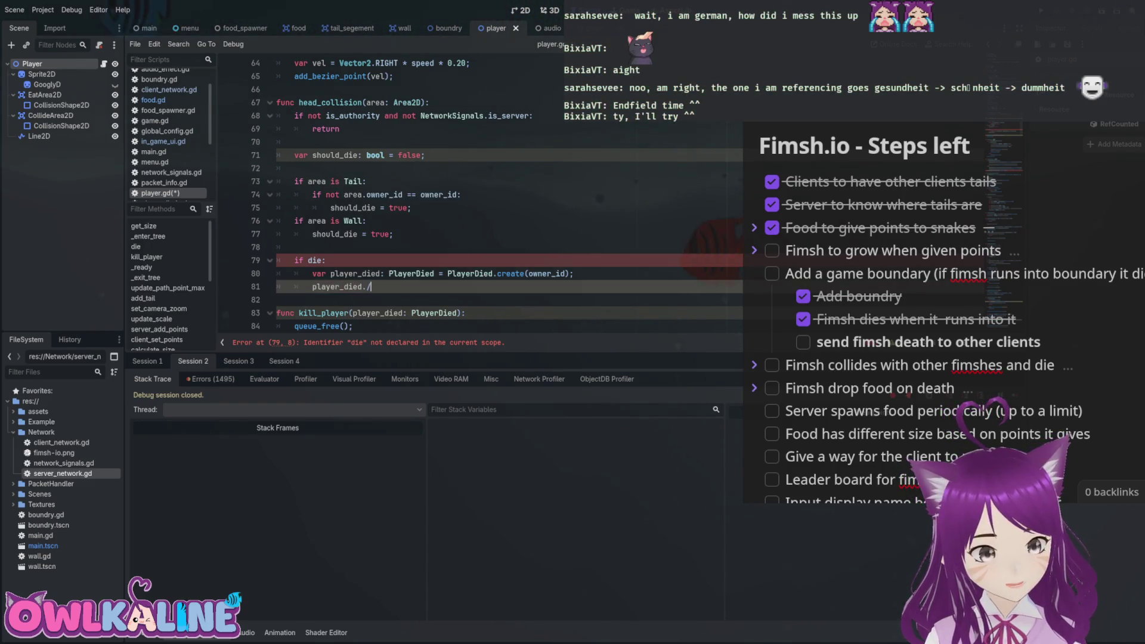
type(".s")
key("Return")
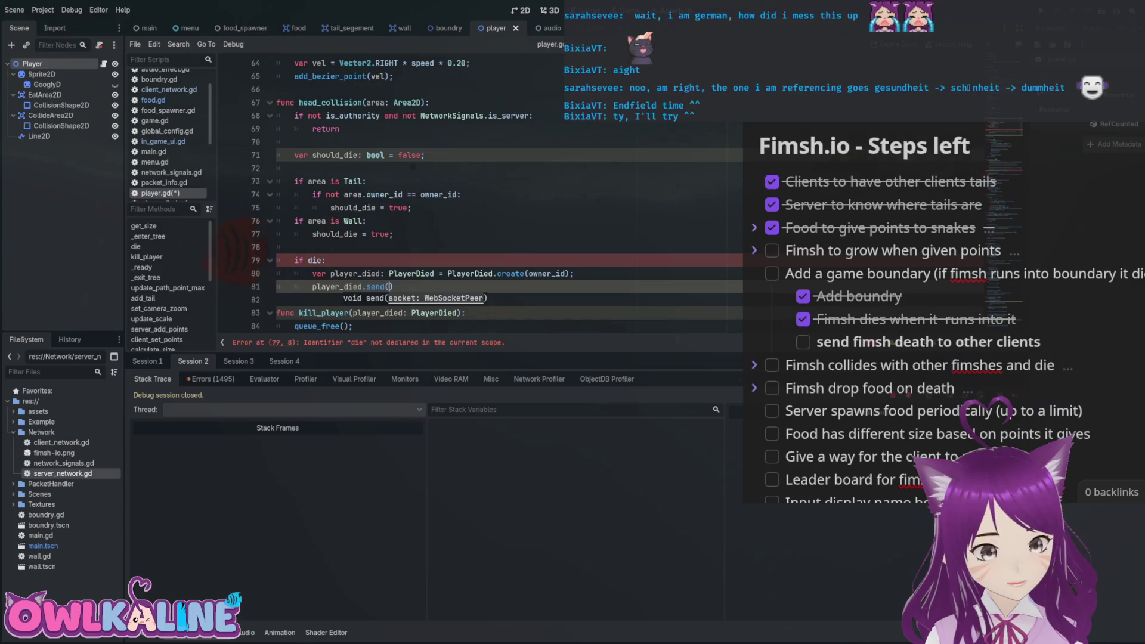
type("Netowr")
key("BackSpace")
key("BackSpace")
key("BackSpace")
type("work")
key("Return")
type(".client")
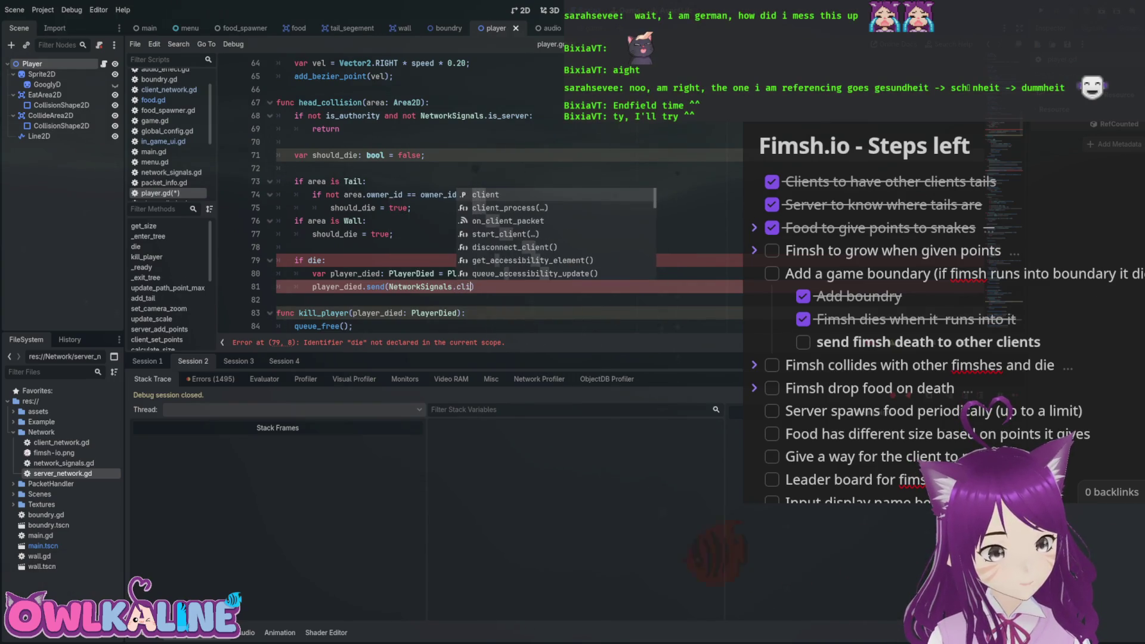
key("ctrl+s")
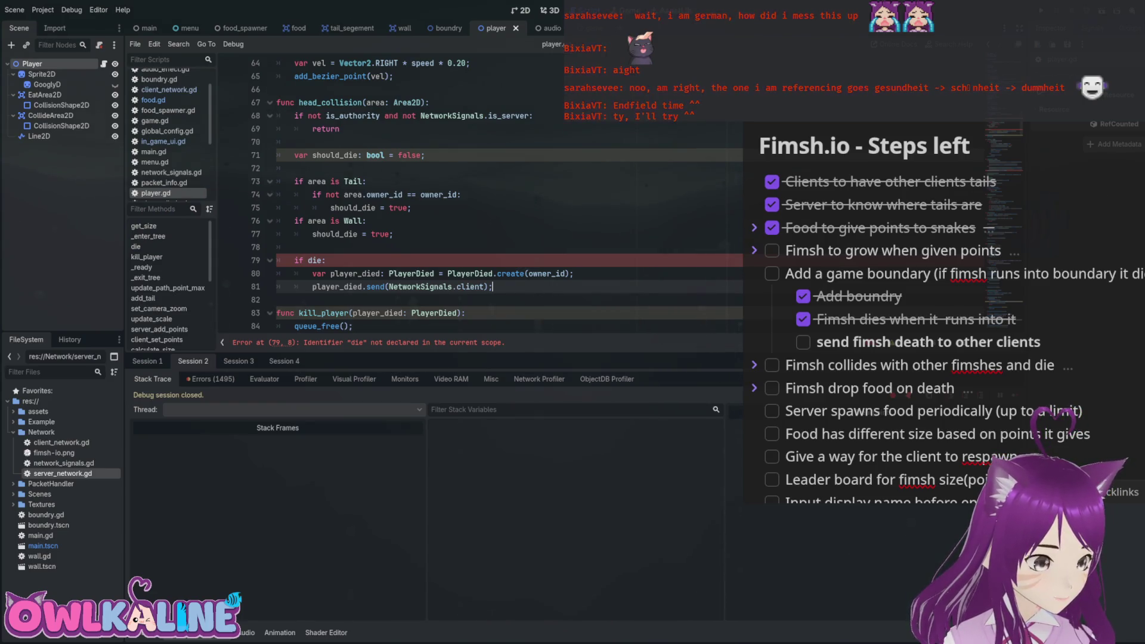
Change the 'if die:' condition to 'if should_die:'.
double_click(323, 313)
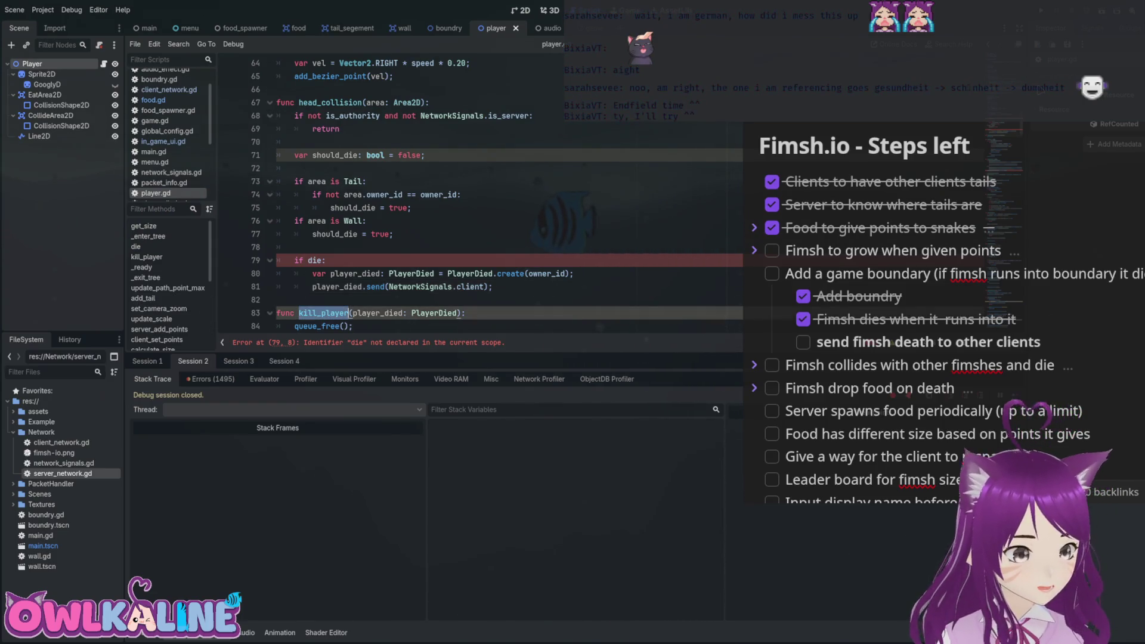
left_click(458, 314)
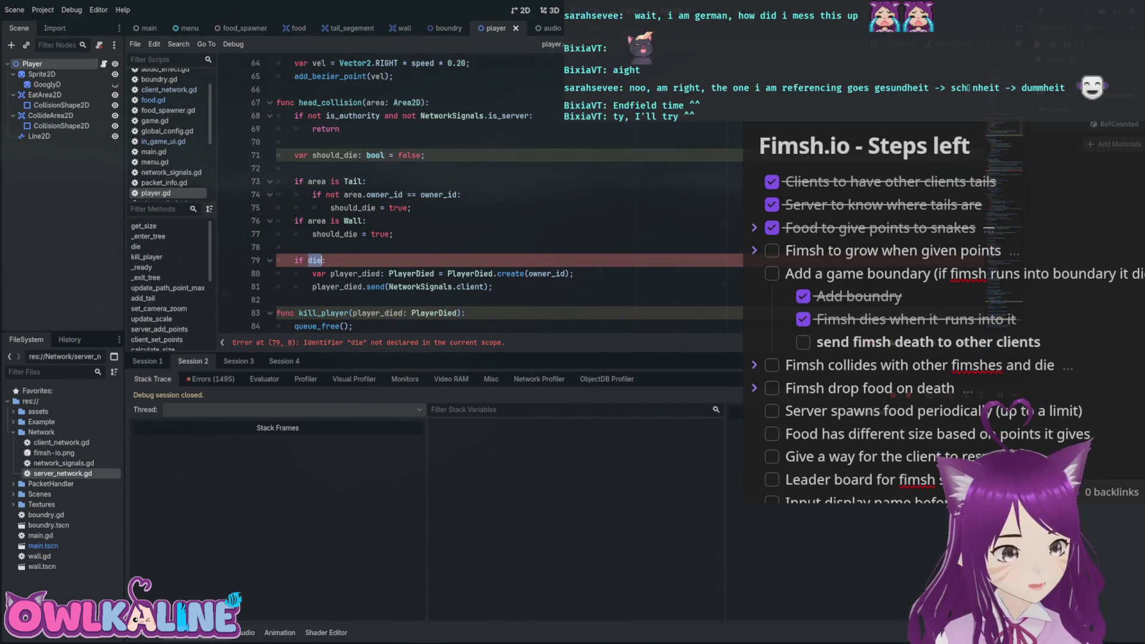
double_click(334, 155)
key("ctrl+c")
double_click(316, 261)
key("ctrl+v")
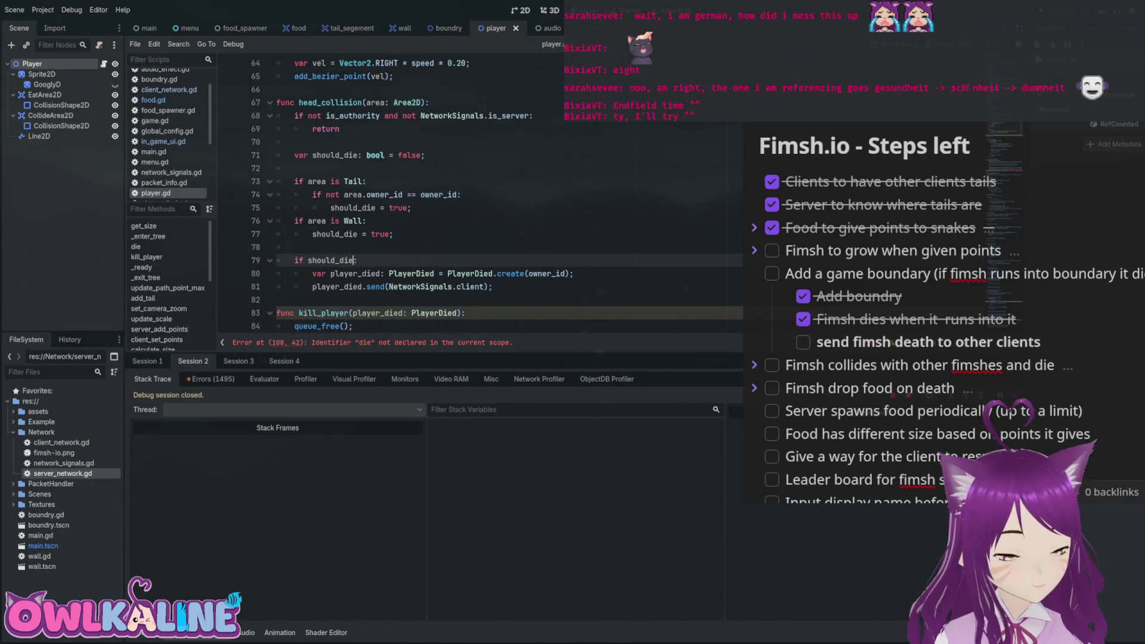
scroll(477, 196, "up", 8)
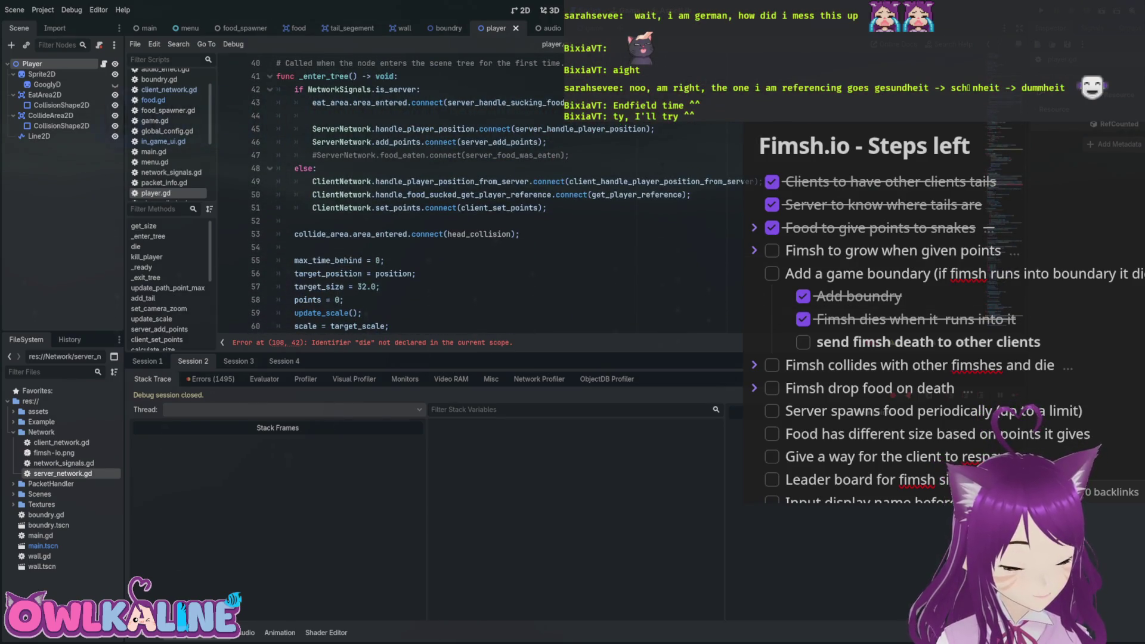
scroll(477, 197, "up", 1)
scroll(477, 196, "down", 6)
scroll(477, 197, "up", 6)
scroll(477, 197, "down", 8)
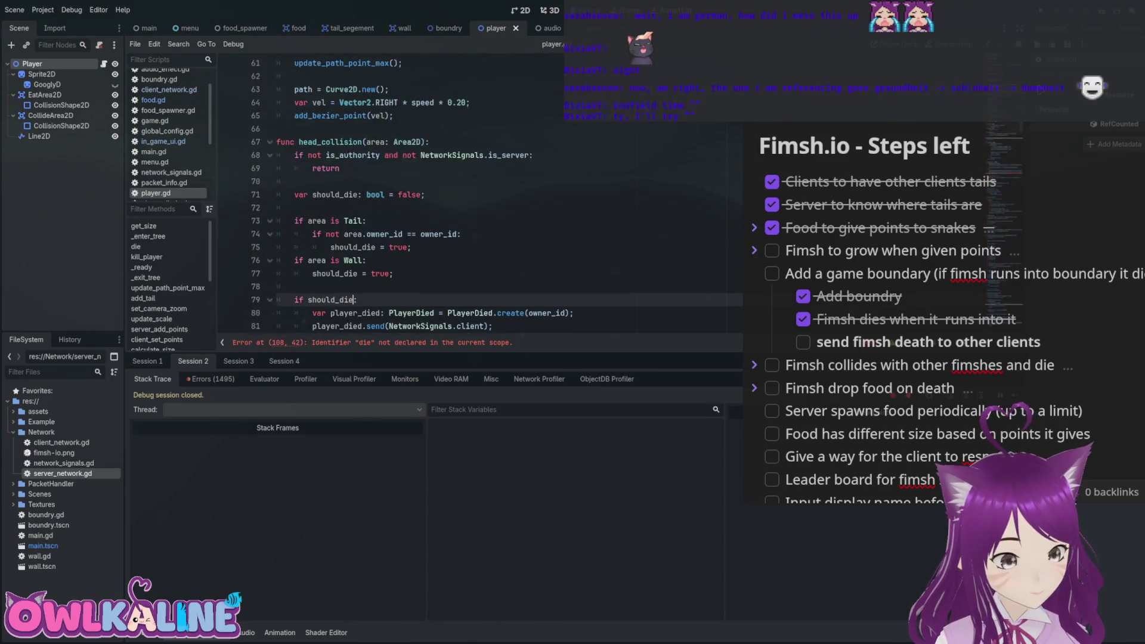
scroll(477, 197, "up", 3)
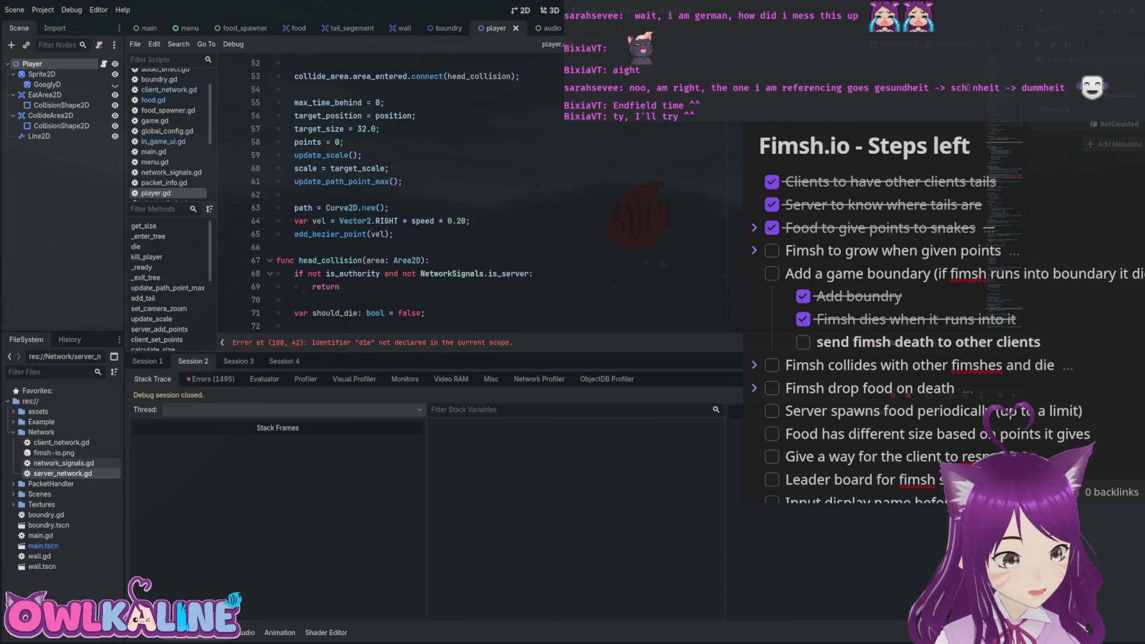
scroll(477, 196, "up", 3)
scroll(477, 196, "down", 5)
scroll(477, 197, "down", 3)
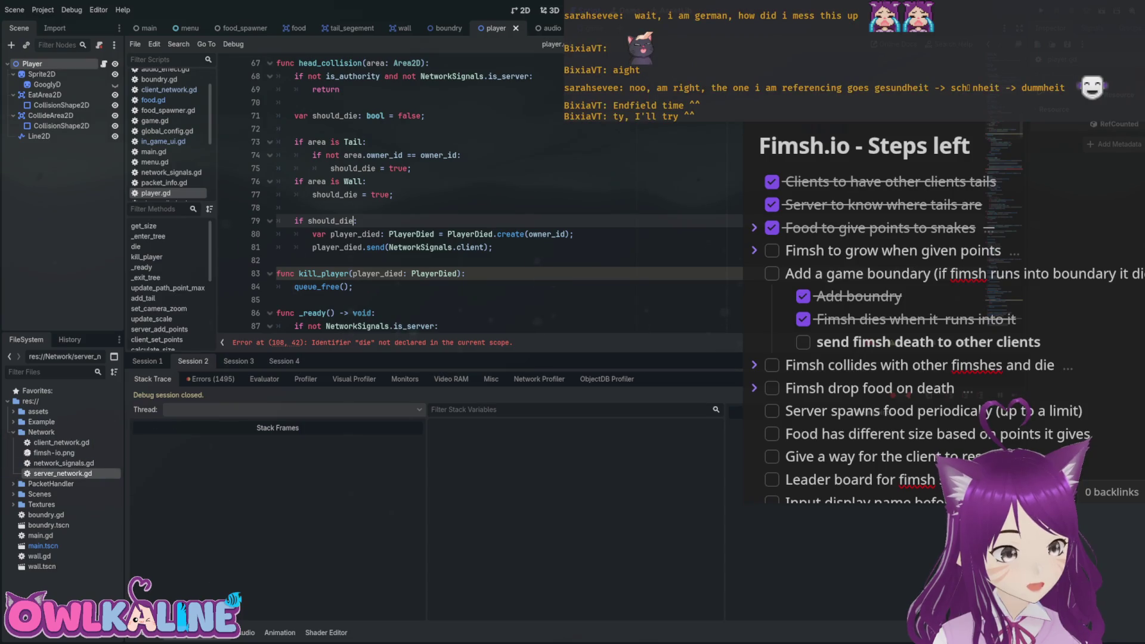
key("alt+Left")
scroll(477, 196, "up", 5)
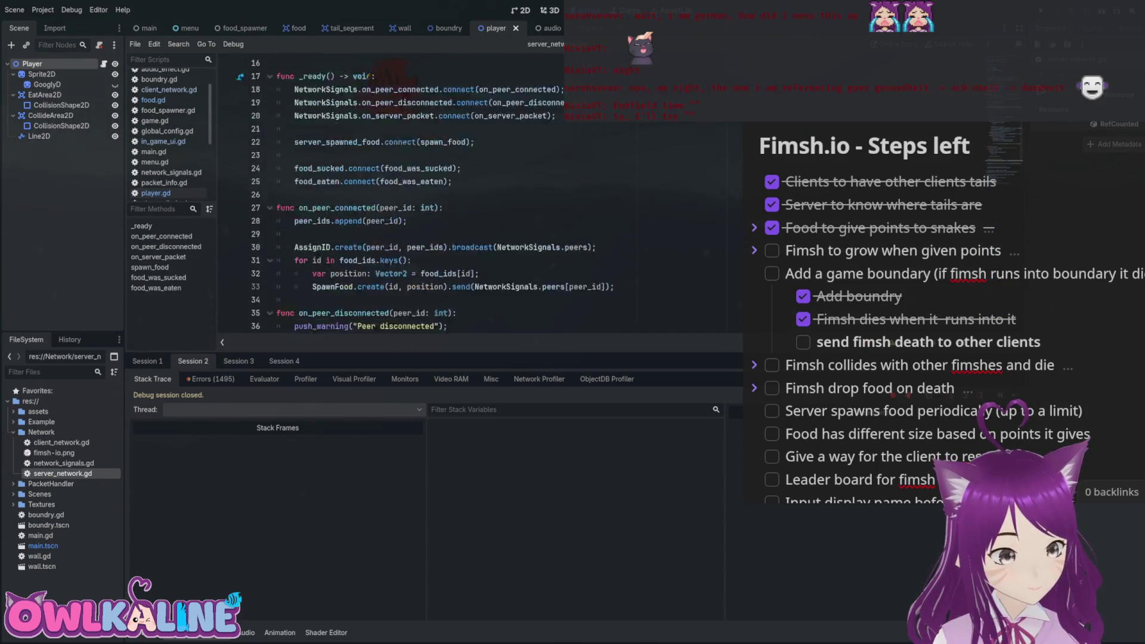
scroll(477, 197, "down", 11)
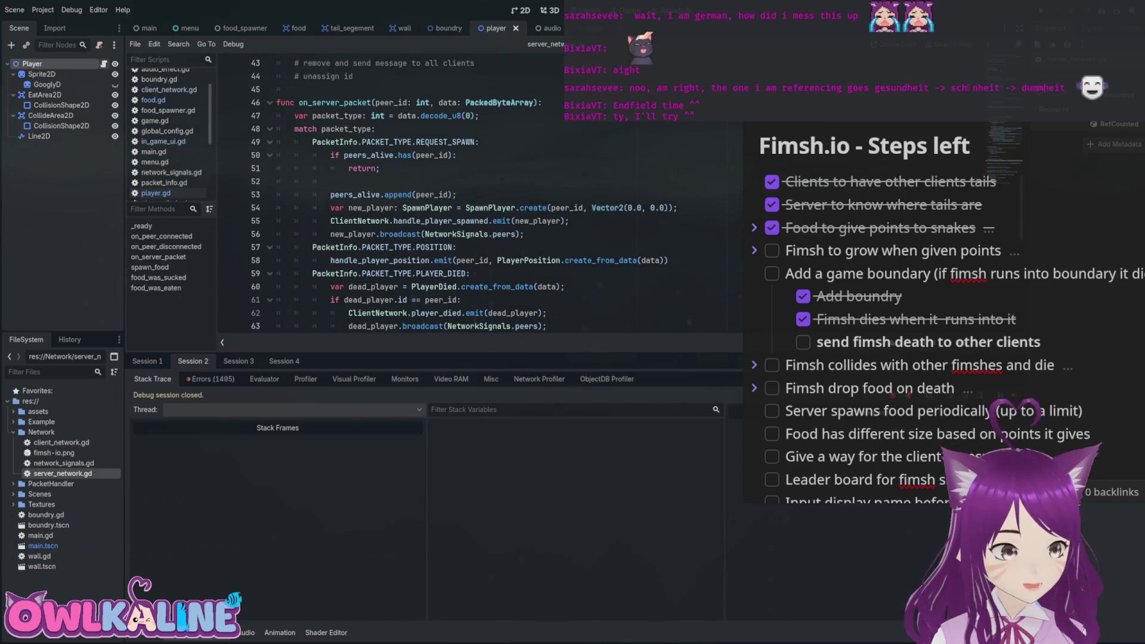
left_click(156, 193)
mouse_move(498, 247)
left_mouse_down()
mouse_move(280, 220)
mouse_move(277, 207)
left_mouse_up()
left_click(493, 246)
key("Up")
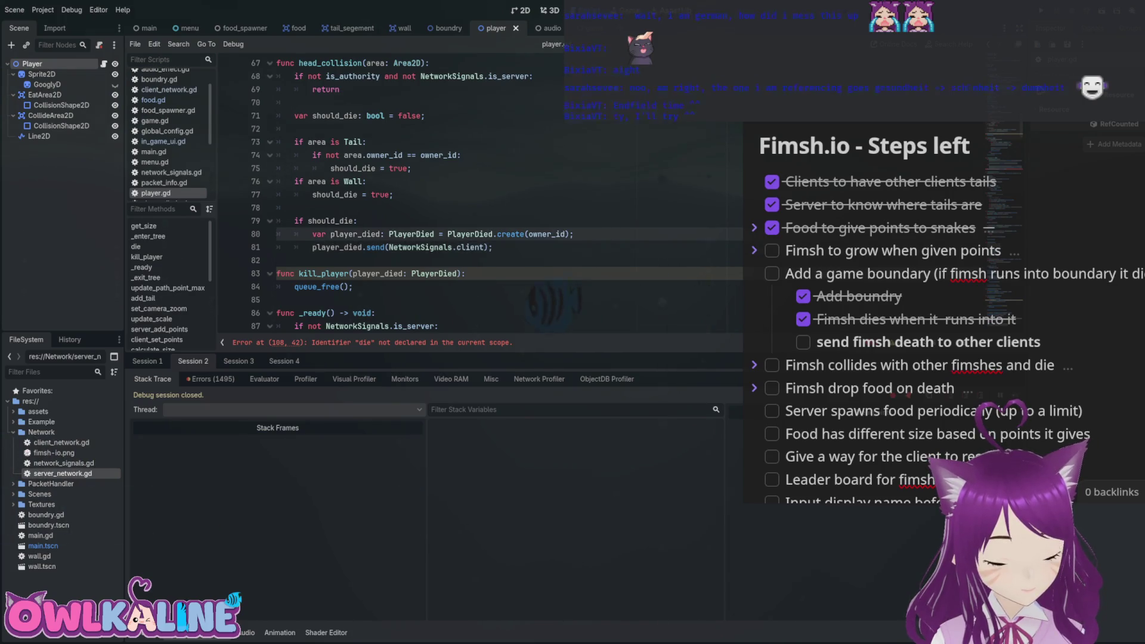
key("Down")
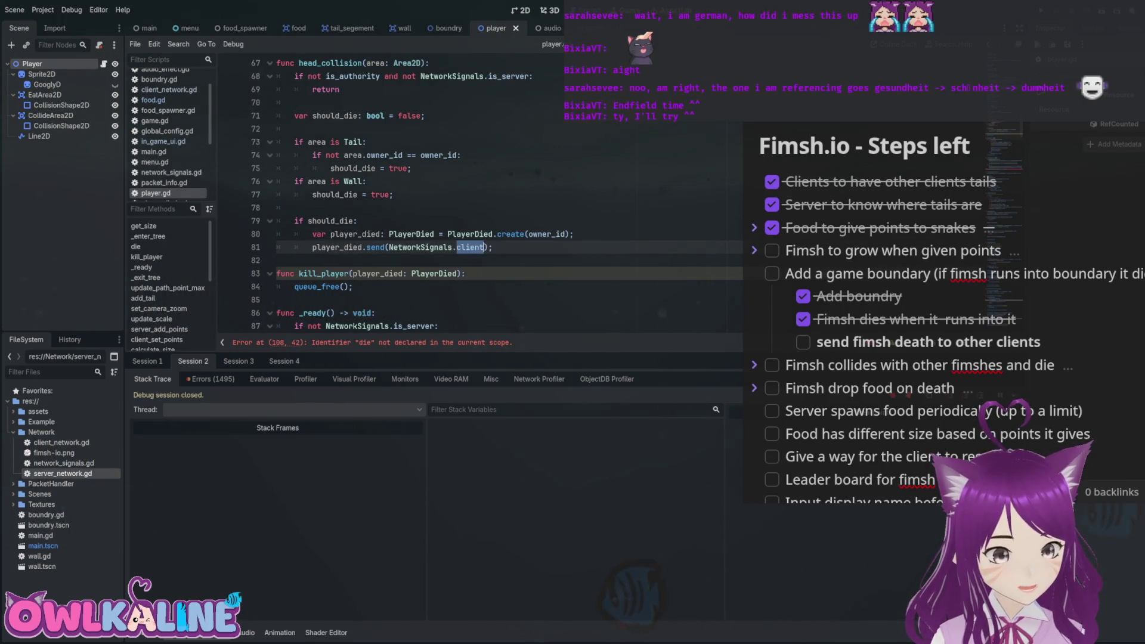
left_click(573, 233)
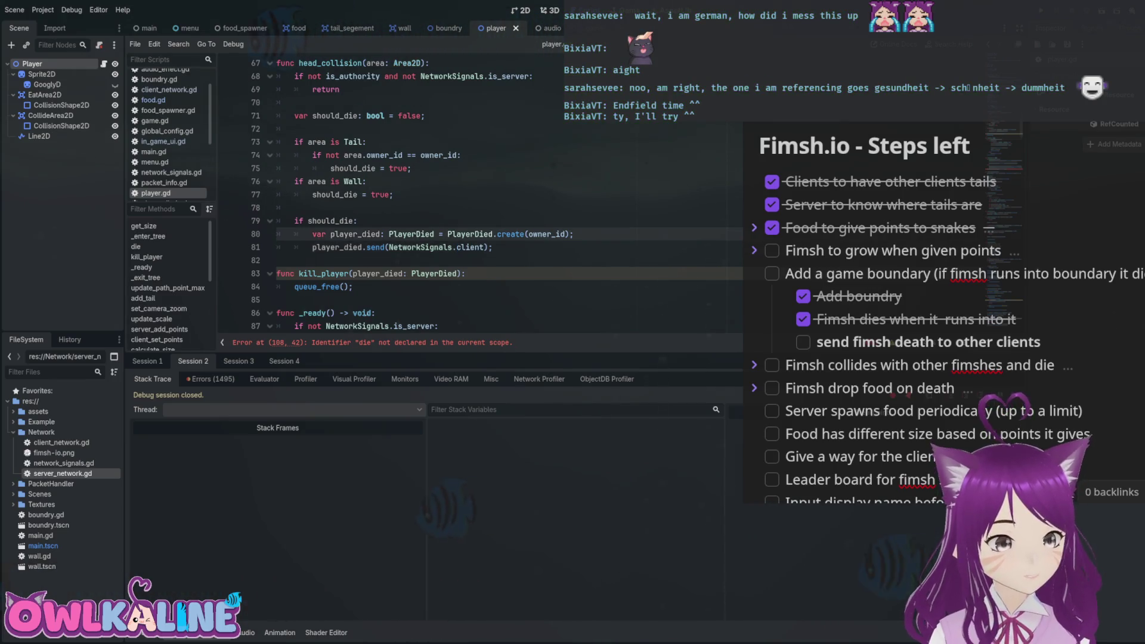
Delete the PlayerDied creation line and the player_died send line from head_collision.
key("Return")
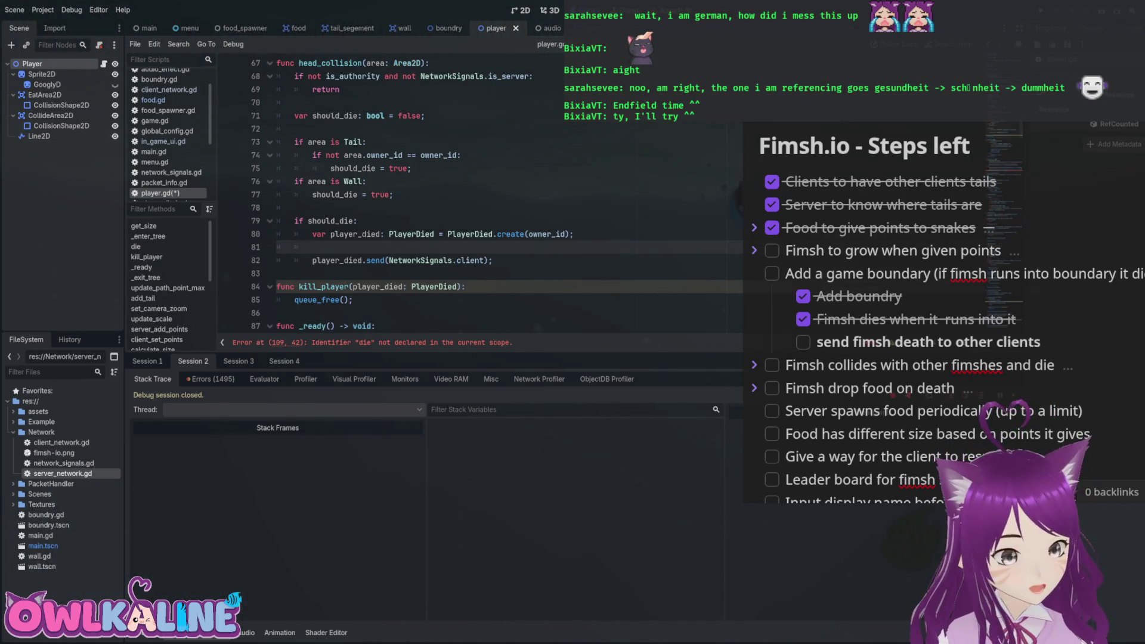
left_click(311, 260)
key("Up")
key("Up")
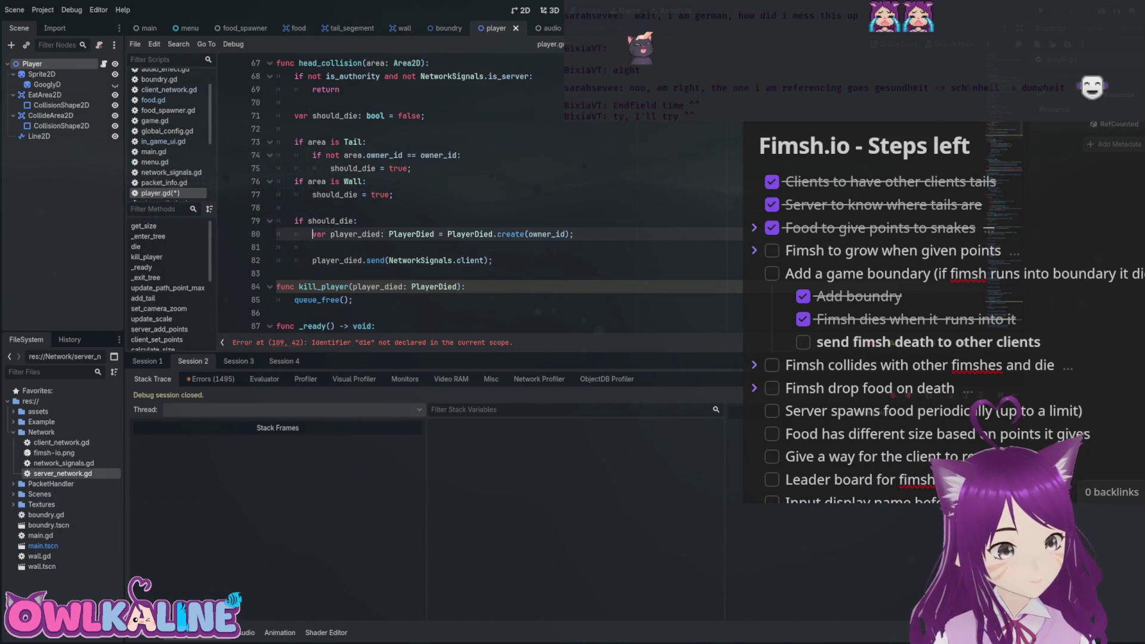
key("shift+End")
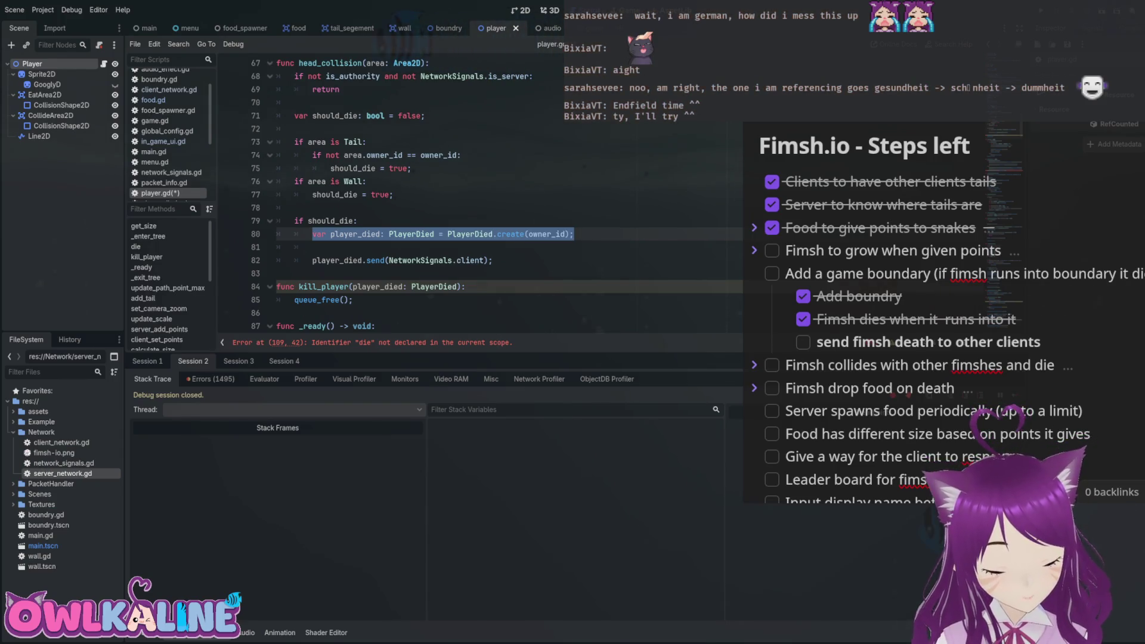
key("Delete")
key("Delete")
key("Delete")
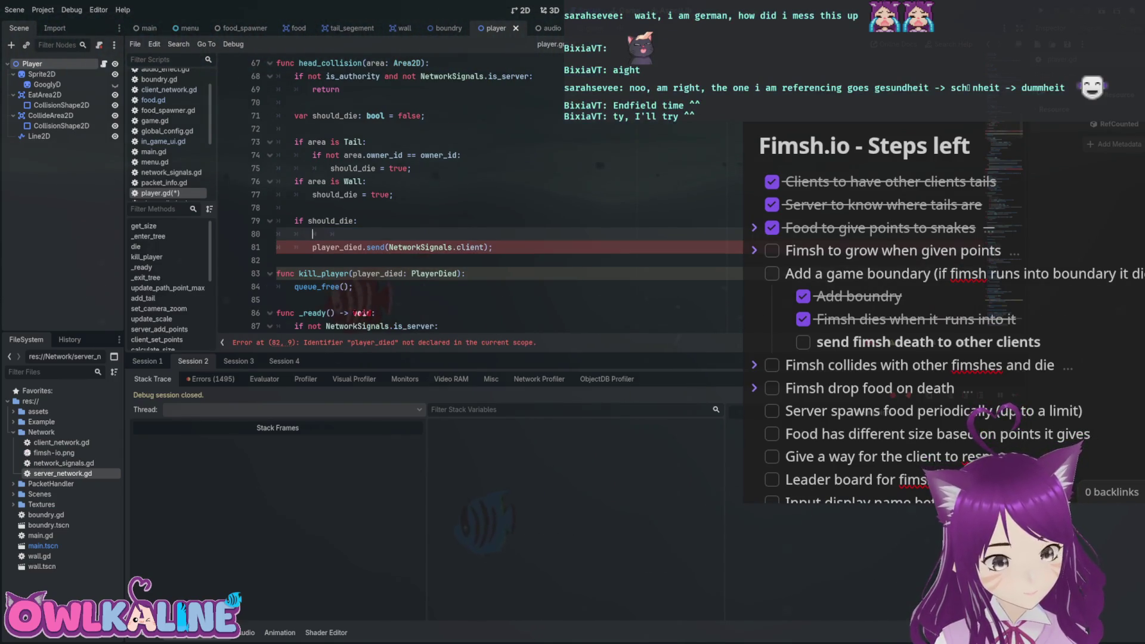
key("shift+End")
key("Delete")
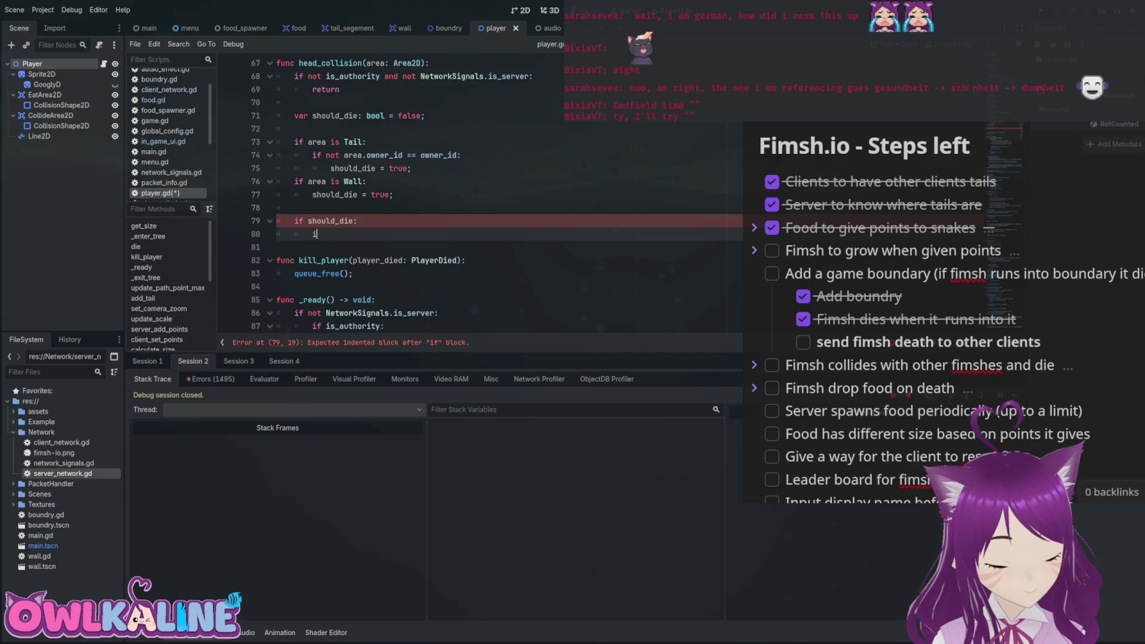
Under should_die, write ClientNetwork.player_died(owner_id) and save player.gd.
type("f NetworkSignals.is_server:")
key("Return")
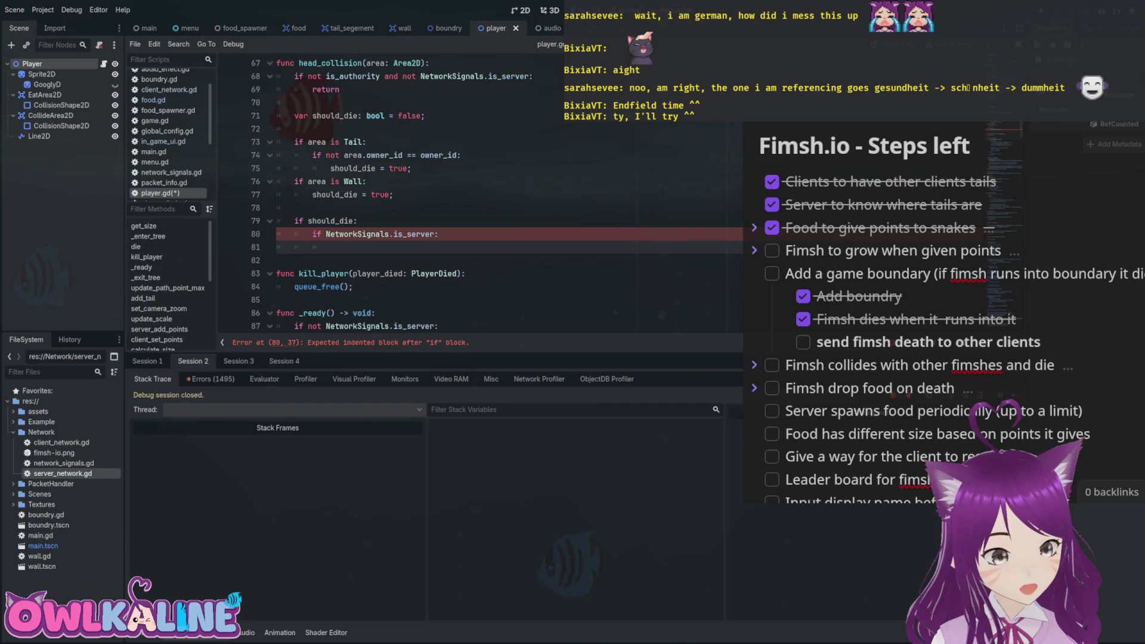
type("play")
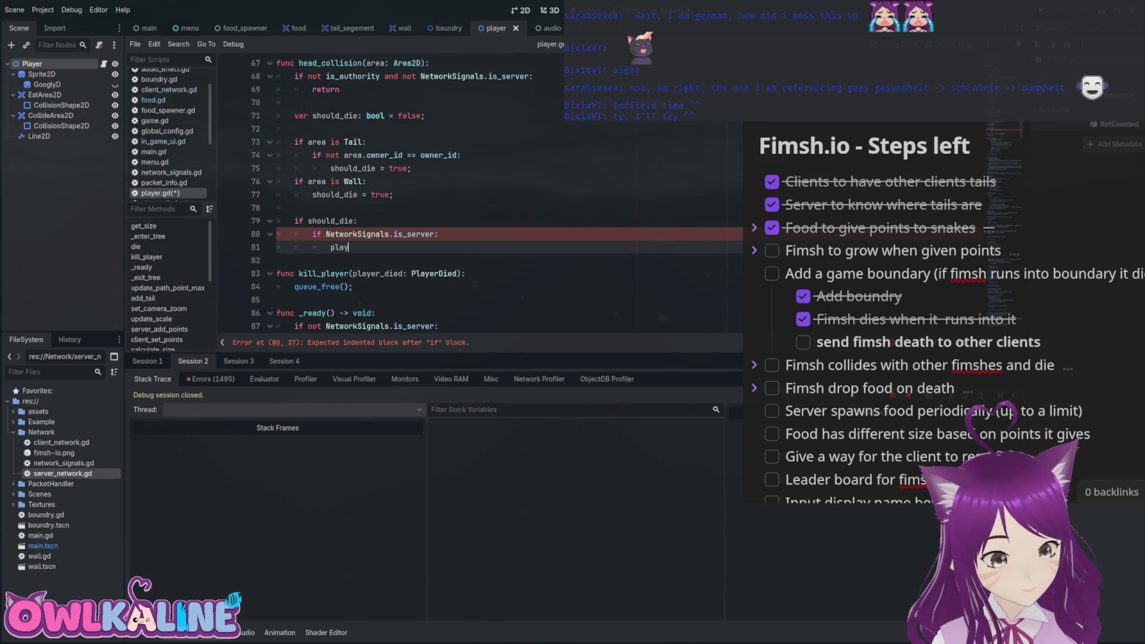
key("Down")
key("Return")
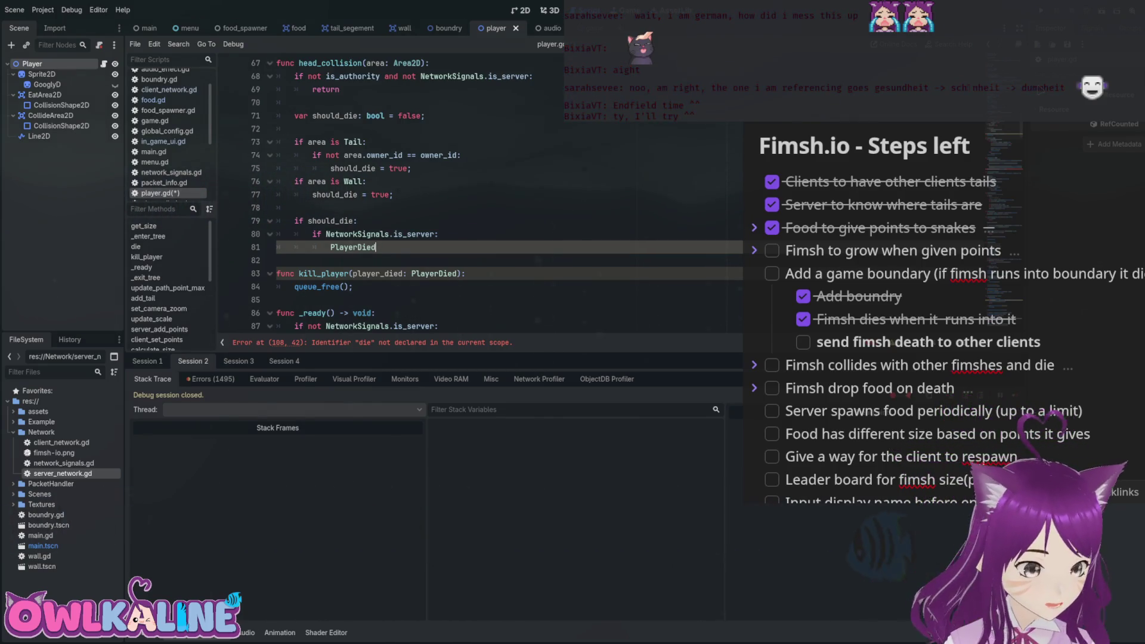
key("shift+Up")
key("shift+Home")
type("ClientNetwork.player_di")
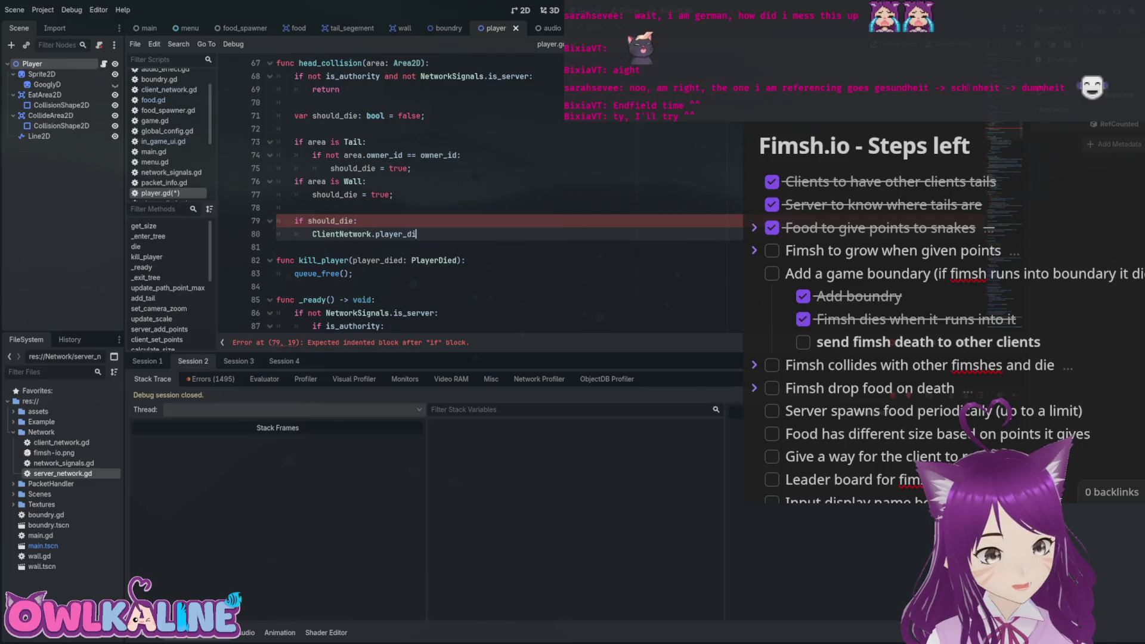
type("ed(owne);")
key("Left")
key("Left")
type("owner_id")
key("ctrl+s")
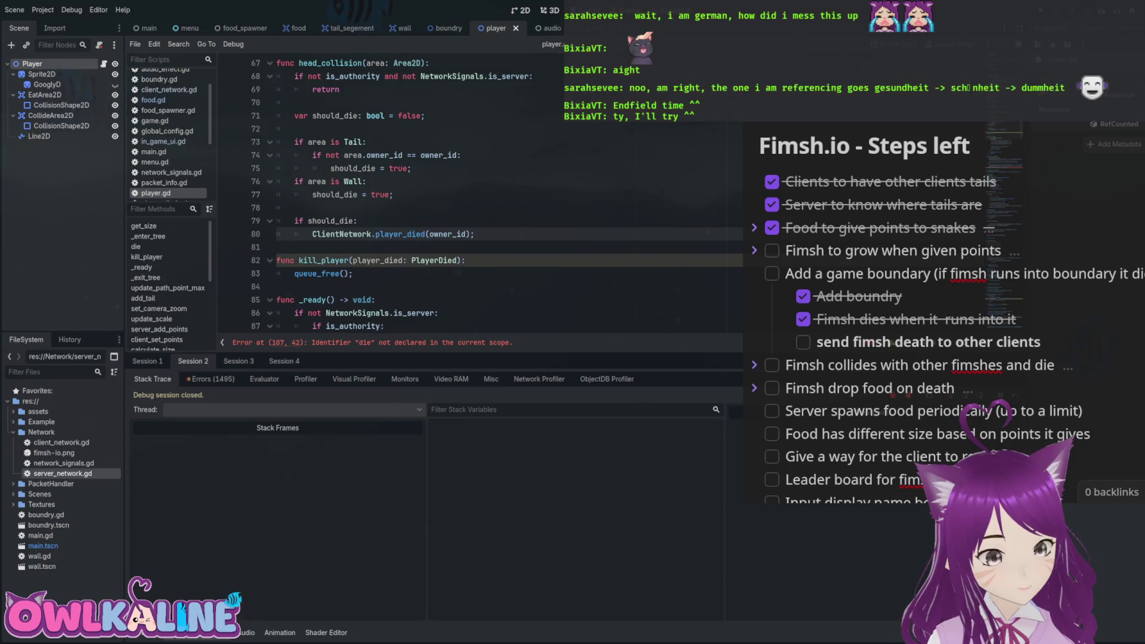
Change the call to ClientNetwork.player_should_died.emit(owner_id) and open client_network.gd.
left_click(427, 233)
type(".emu")
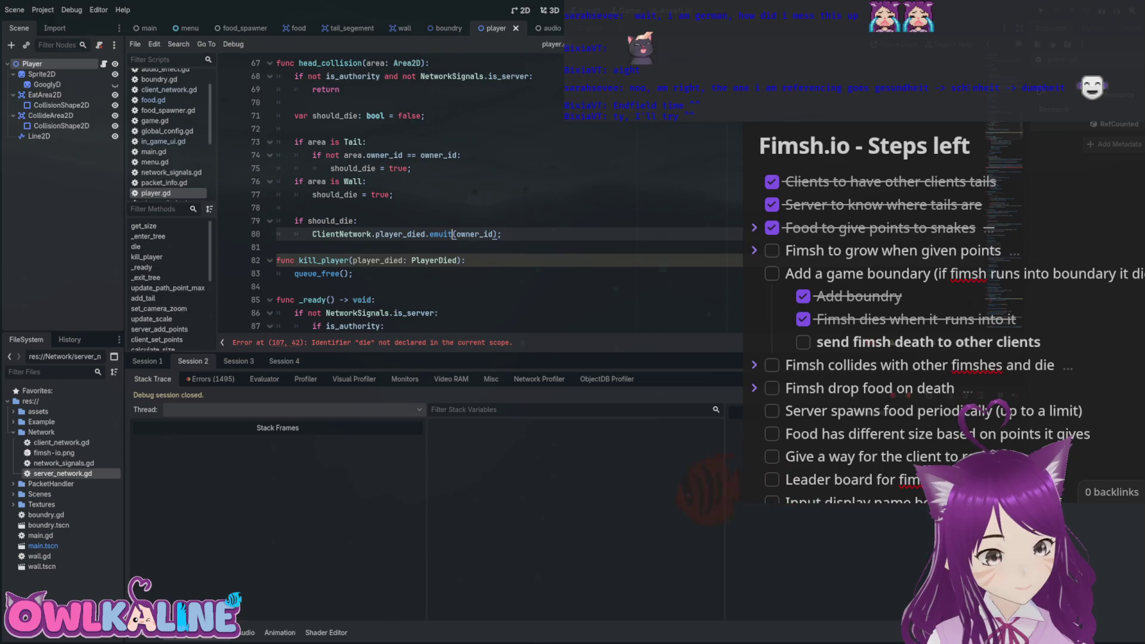
type("it")
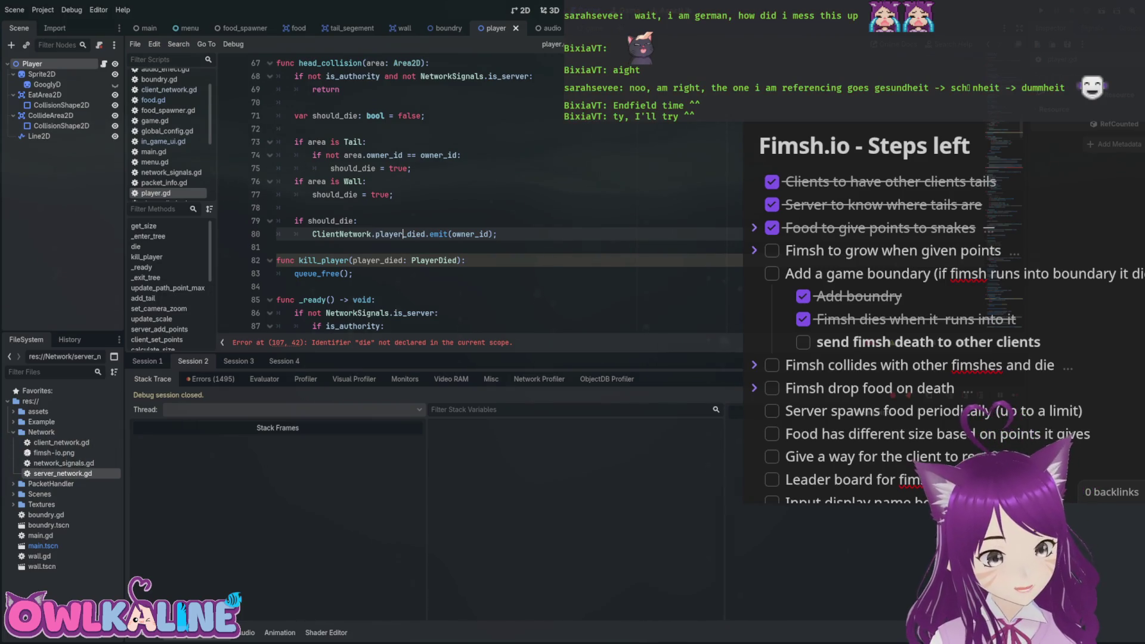
type("should_")
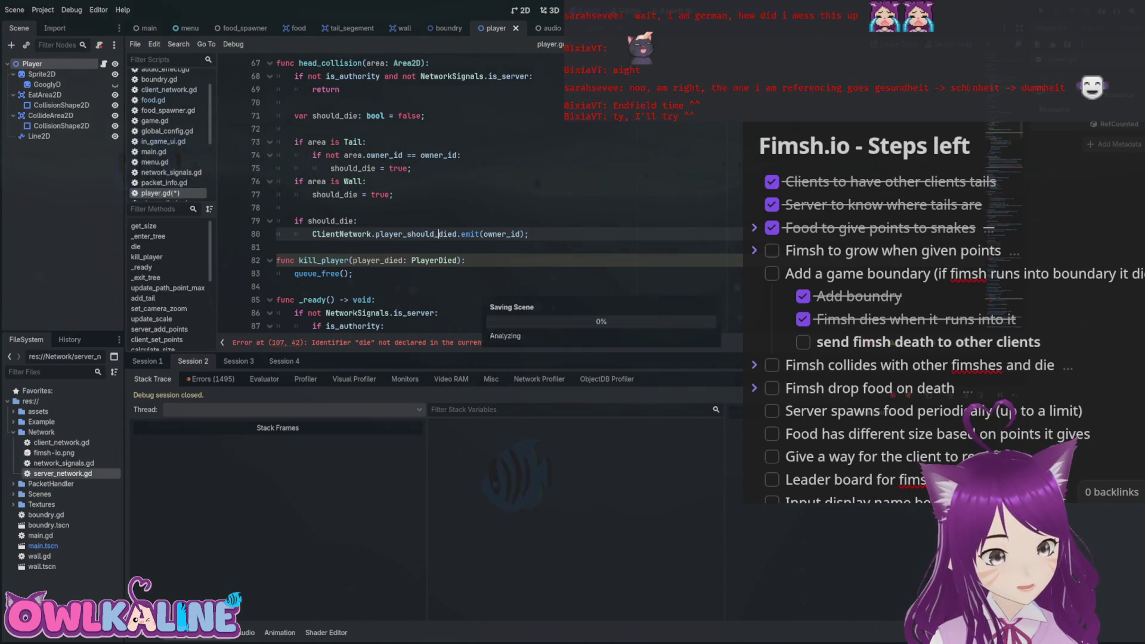
key("ctrl+Left")
key("ctrl+shift+Right")
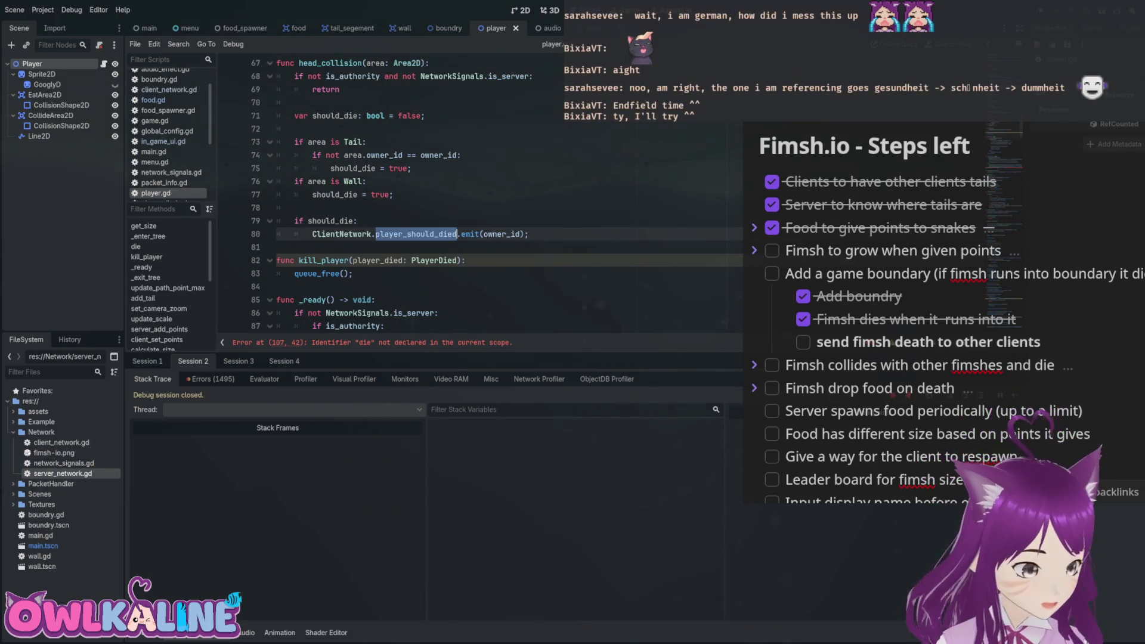
double_click(61, 442)
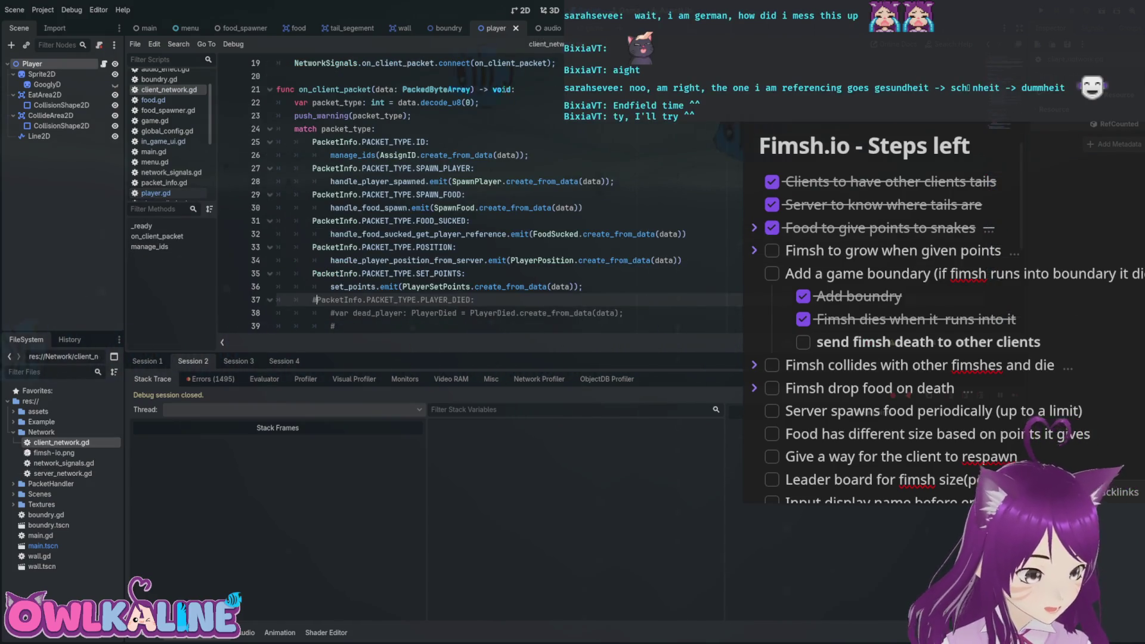
Declare signal player_should_die(id: int) after the food signals in client_network.gd.
scroll(477, 197, "up", 6)
scroll(477, 197, "down", 1)
scroll(477, 197, "up", 1)
left_click(602, 156)
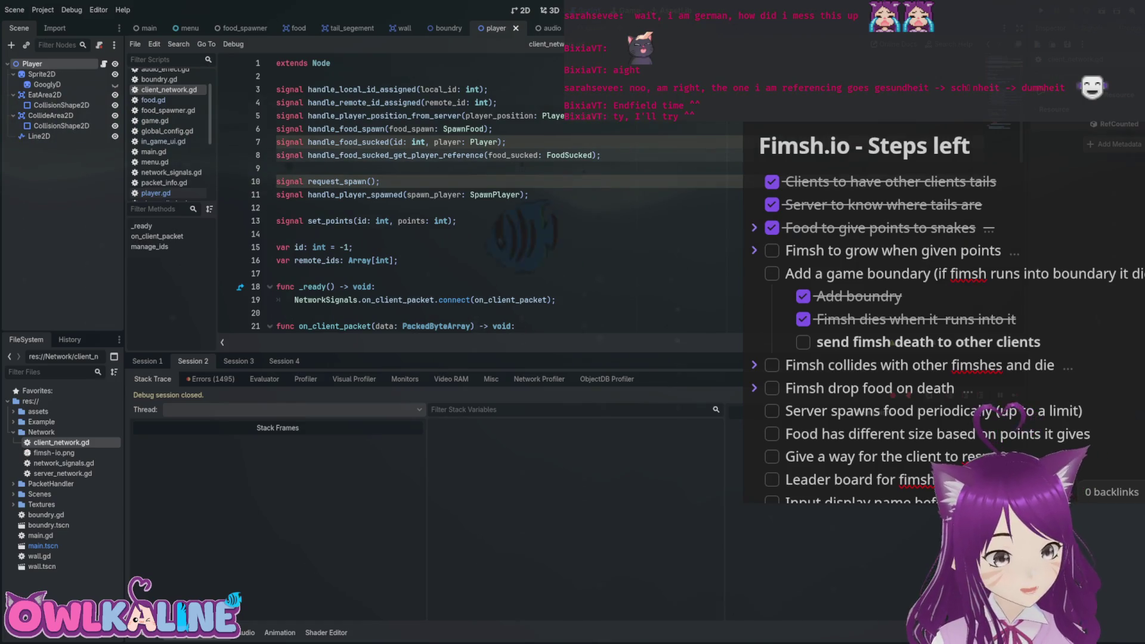
key("Return")
key("Return")
type("signal player_should_d")
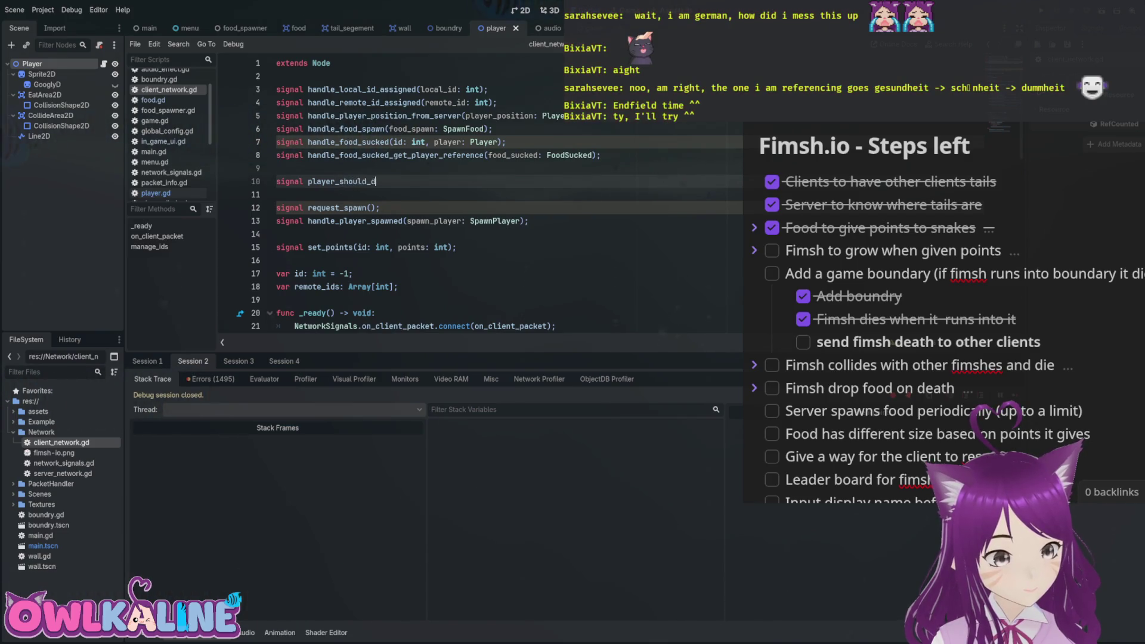
type("ie(id:);")
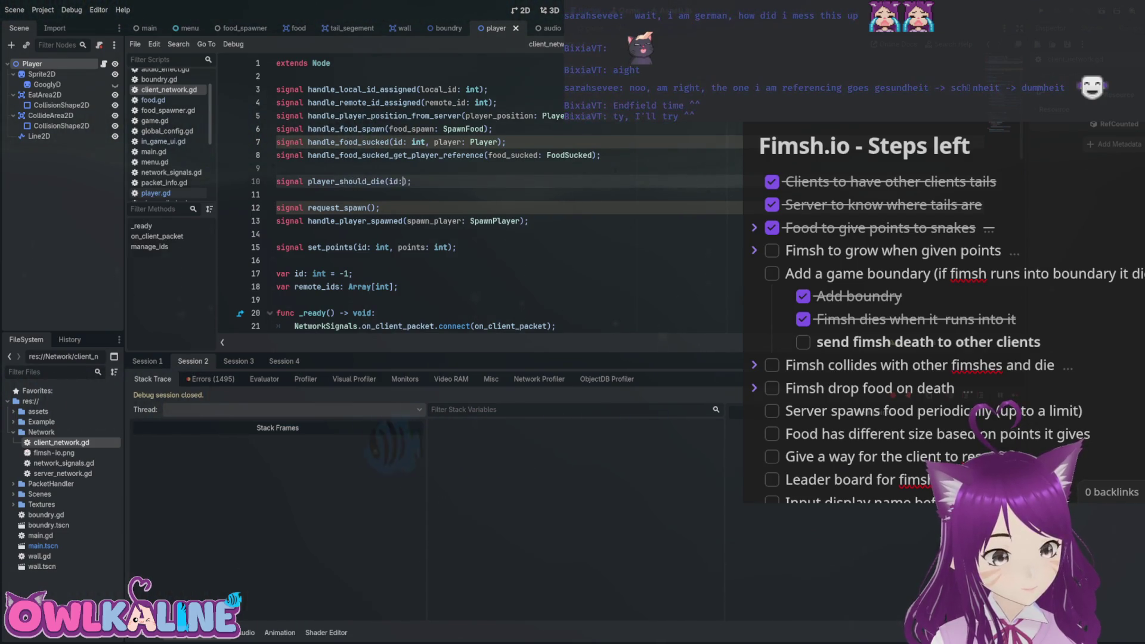
type("int")
key("Escape")
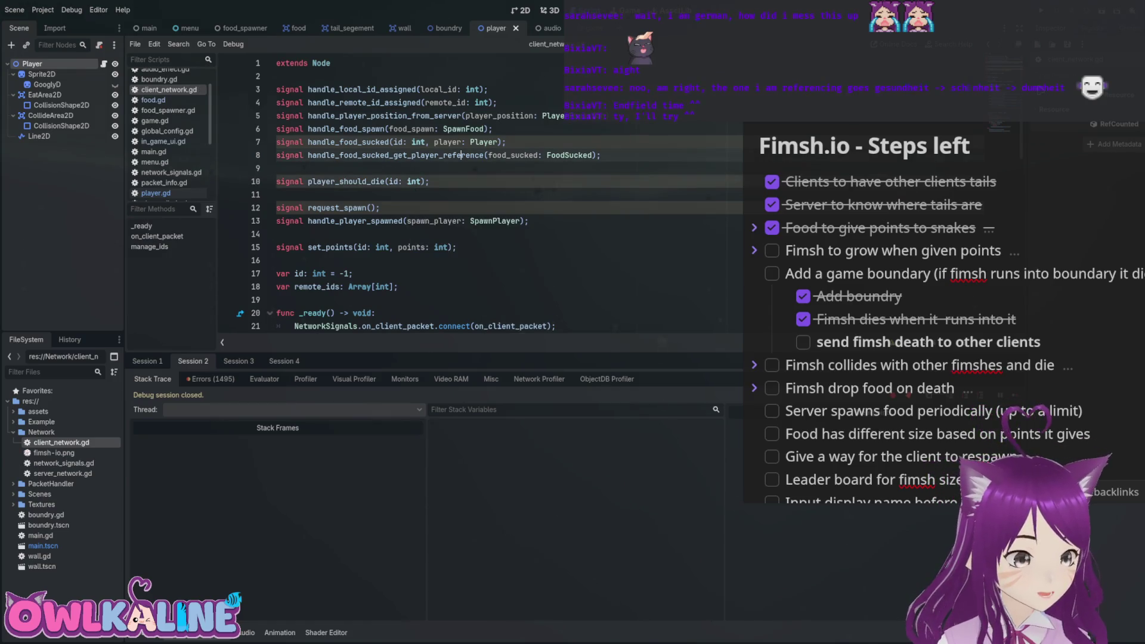
Try a NetworkSignals.player line in _ready, then remove it and save client_network.gd.
scroll(417, 196, "down", 3)
scroll(417, 194, "down", 2)
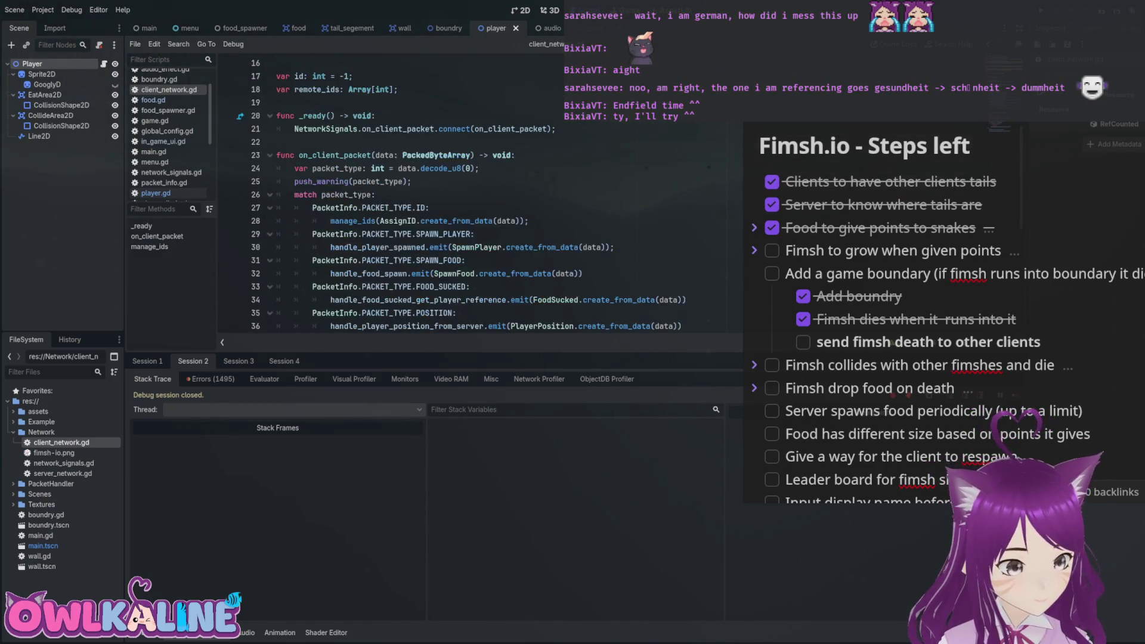
left_click(555, 128)
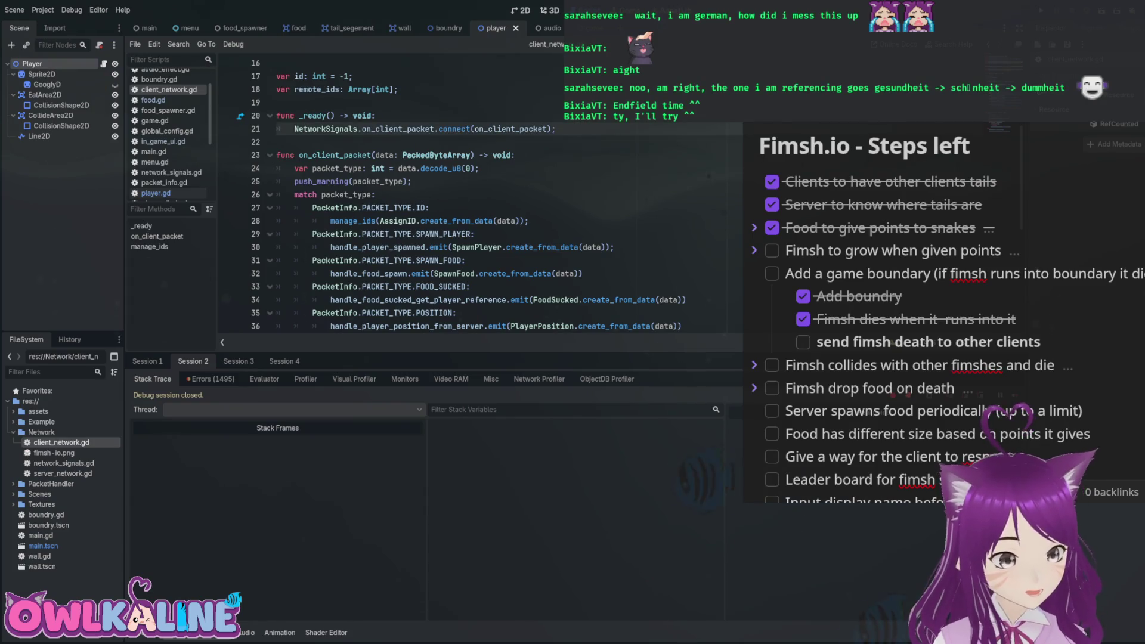
key("Return")
type("NetworkSignals.pl")
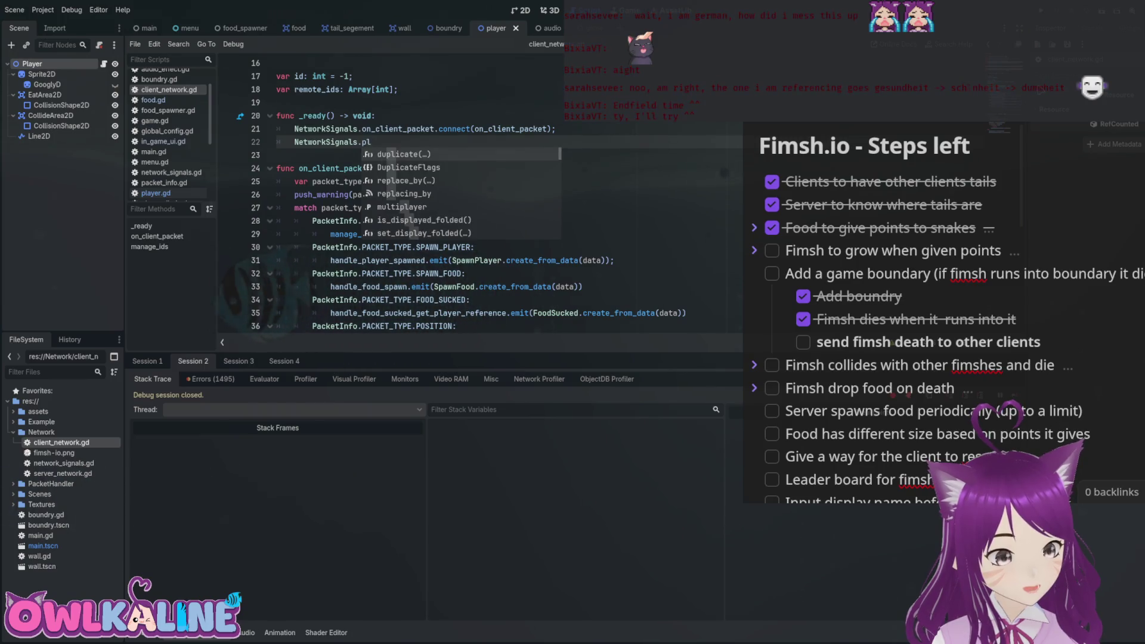
type("ayer")
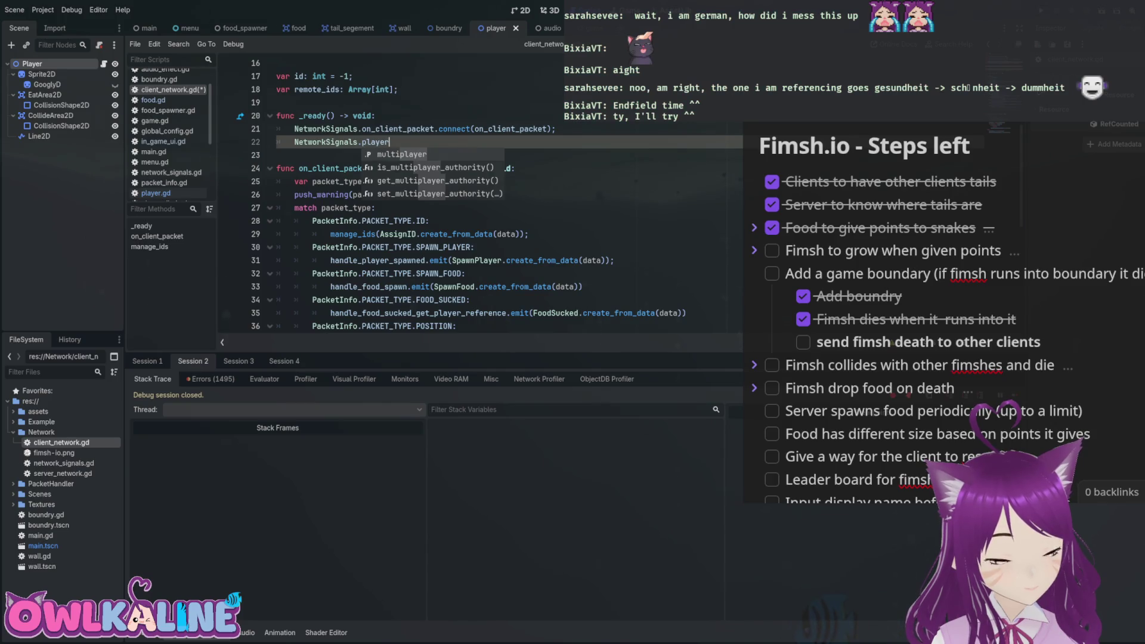
key("BackSpace")
key("BackSpace")
key("BackSpace")
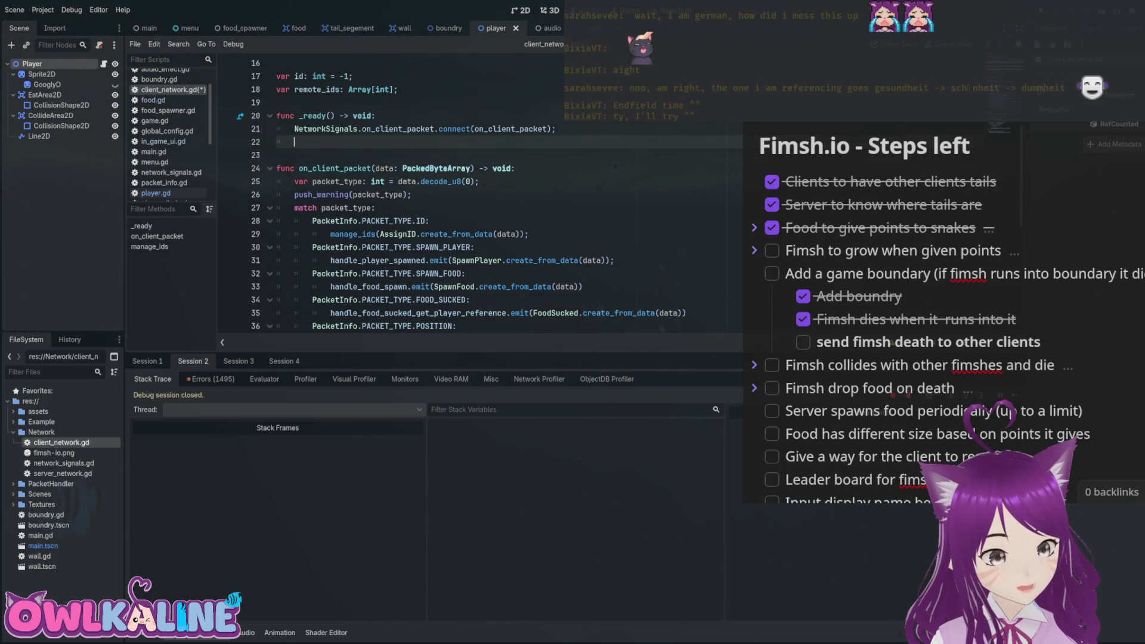
key("BackSpace")
key("BackSpace")
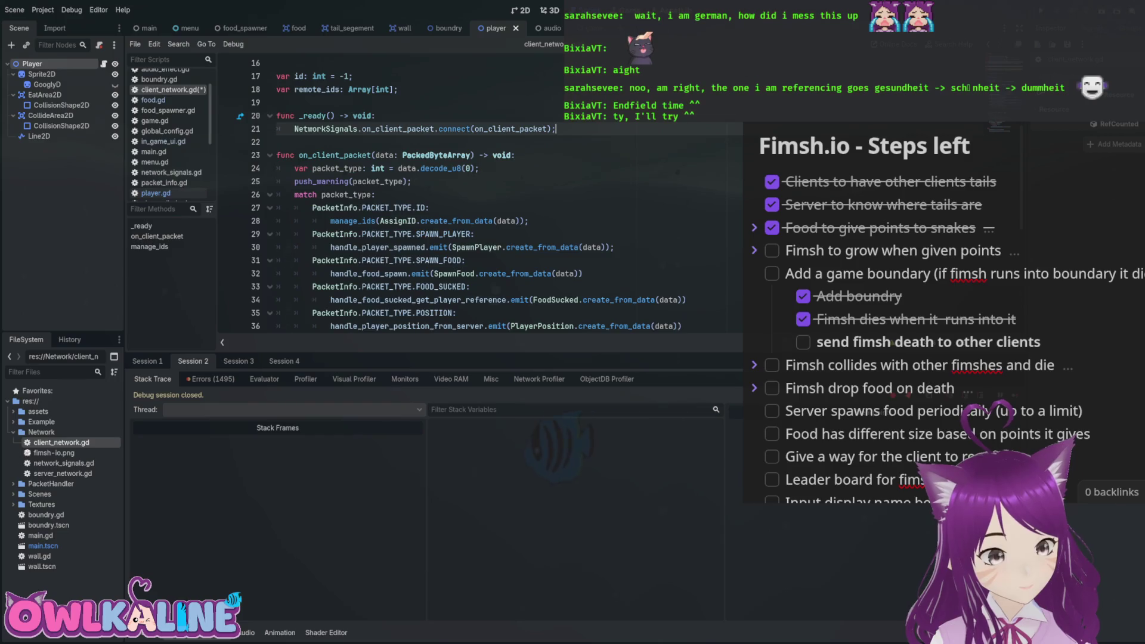
key("ctrl+s")
Check the player_should_die signal name, then open server_network.gd at on_peer_disconnected.
scroll(417, 191, "up", 1)
scroll(417, 191, "up", 4)
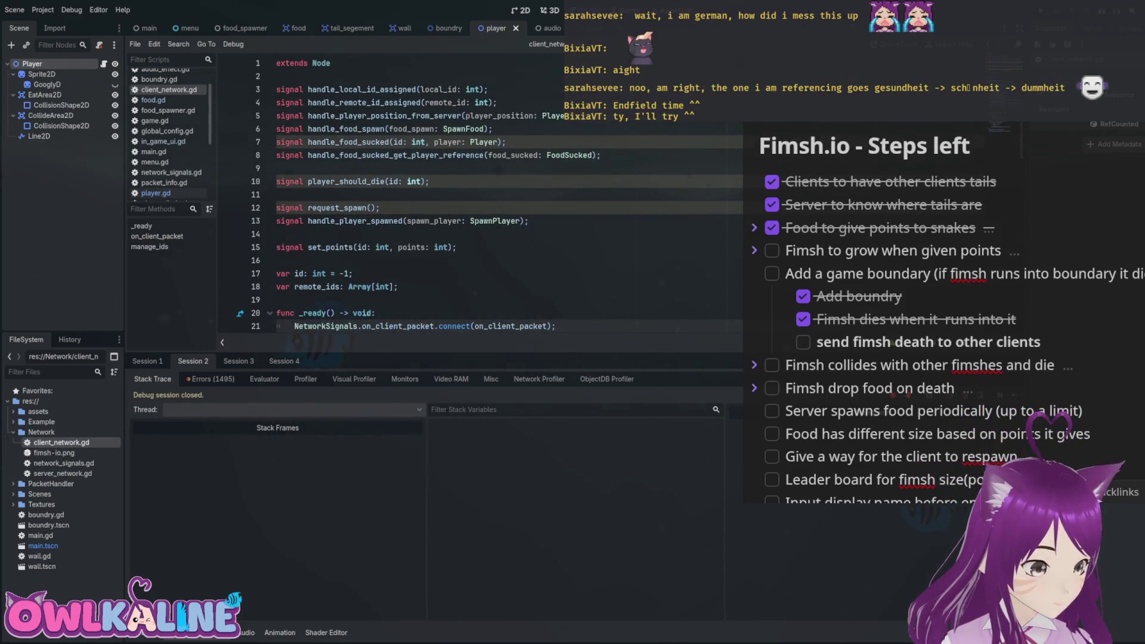
double_click(346, 182)
scroll(346, 181, "down", 3)
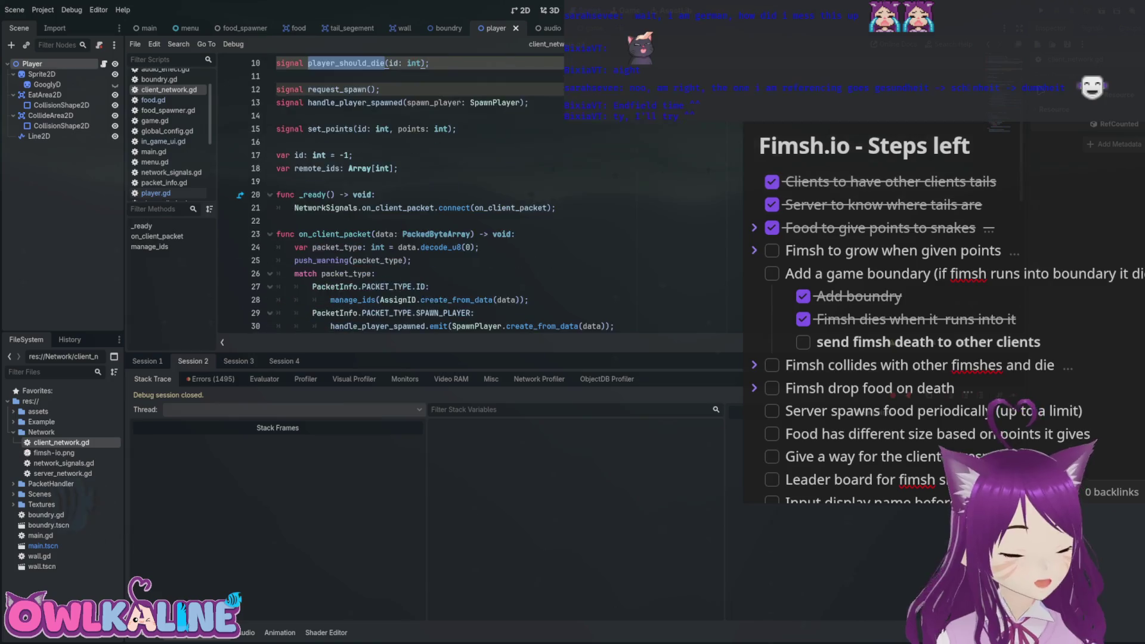
scroll(417, 197, "up", 1)
left_click(556, 247)
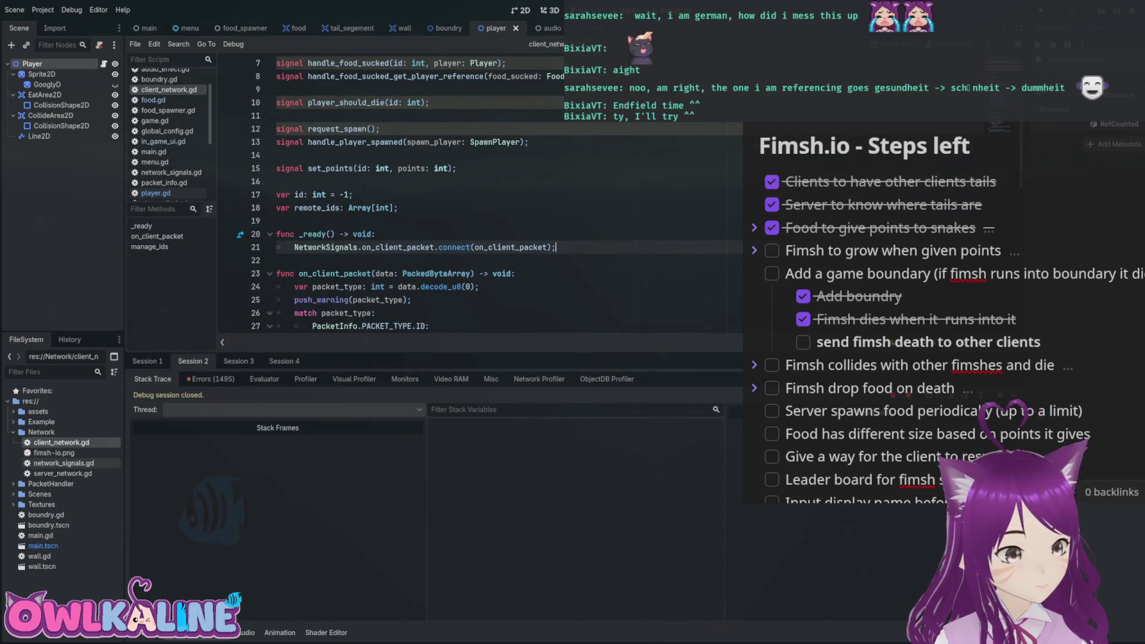
double_click(62, 473)
scroll(418, 197, "up", 14)
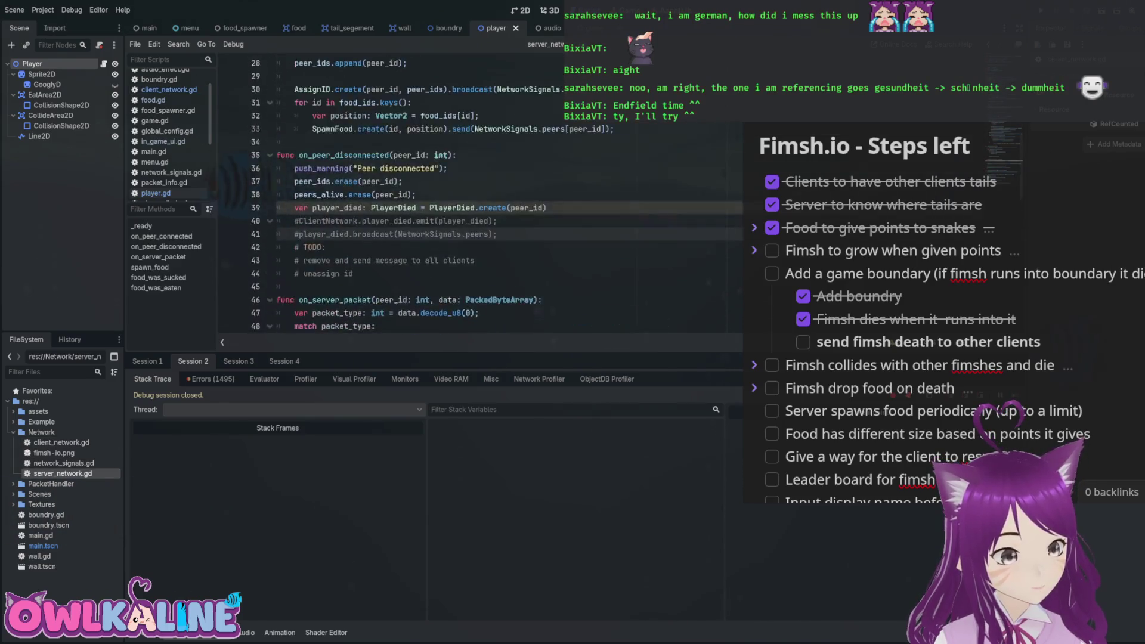
Delete the player_should_die signal declaration from line 10 of client_network.gd.
scroll(418, 197, "down", 2)
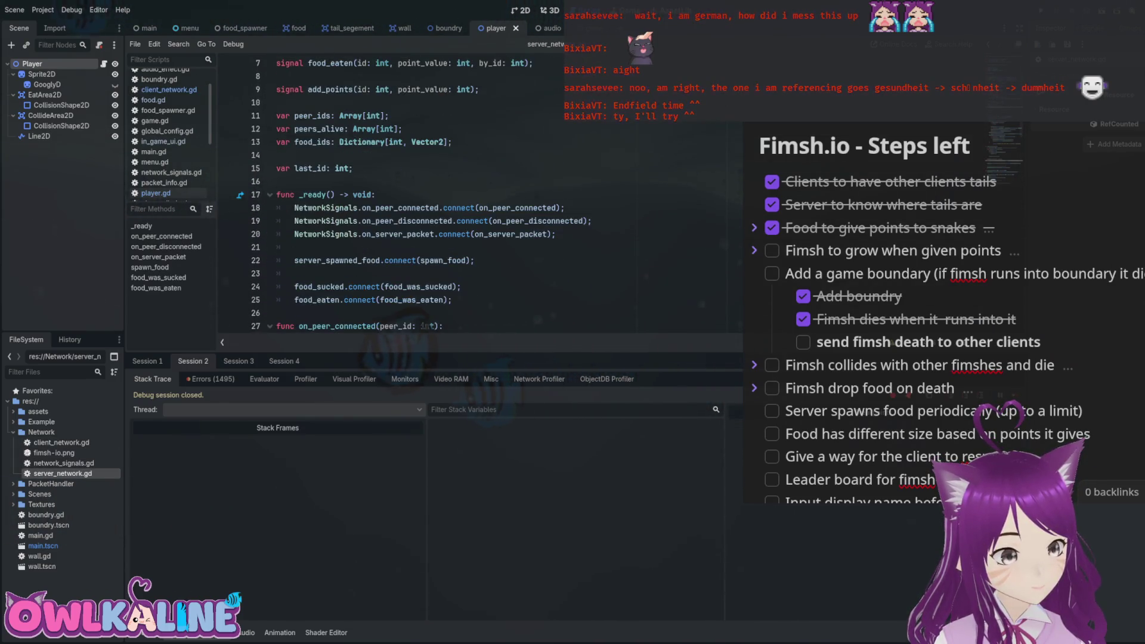
left_click(555, 234)
scroll(418, 196, "down", 1)
scroll(417, 196, "down", 2)
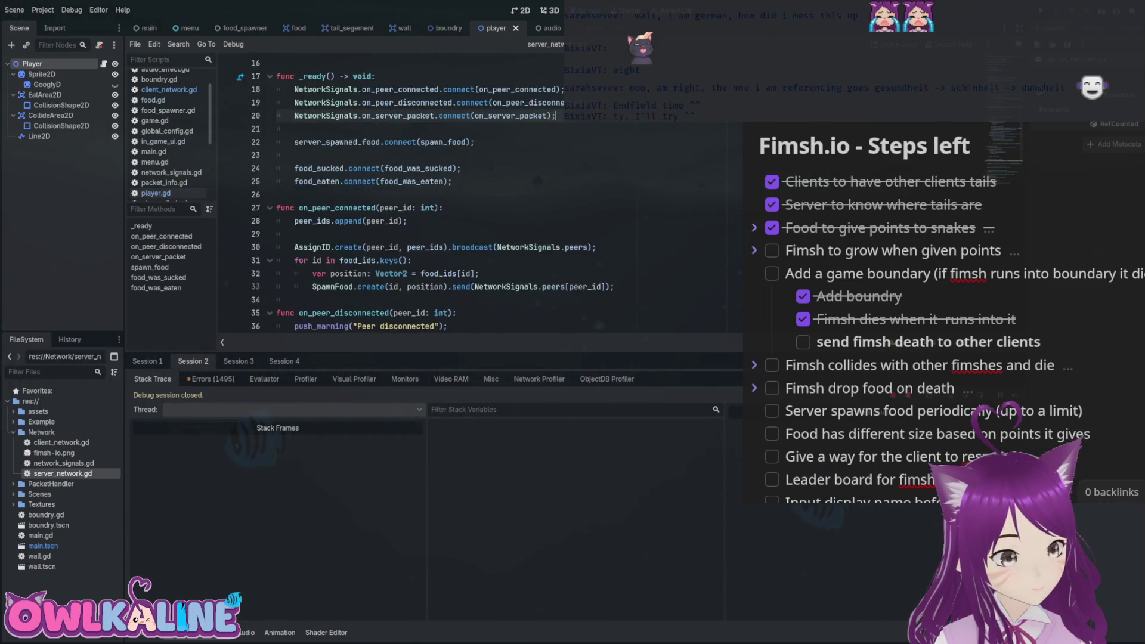
scroll(417, 196, "up", 5)
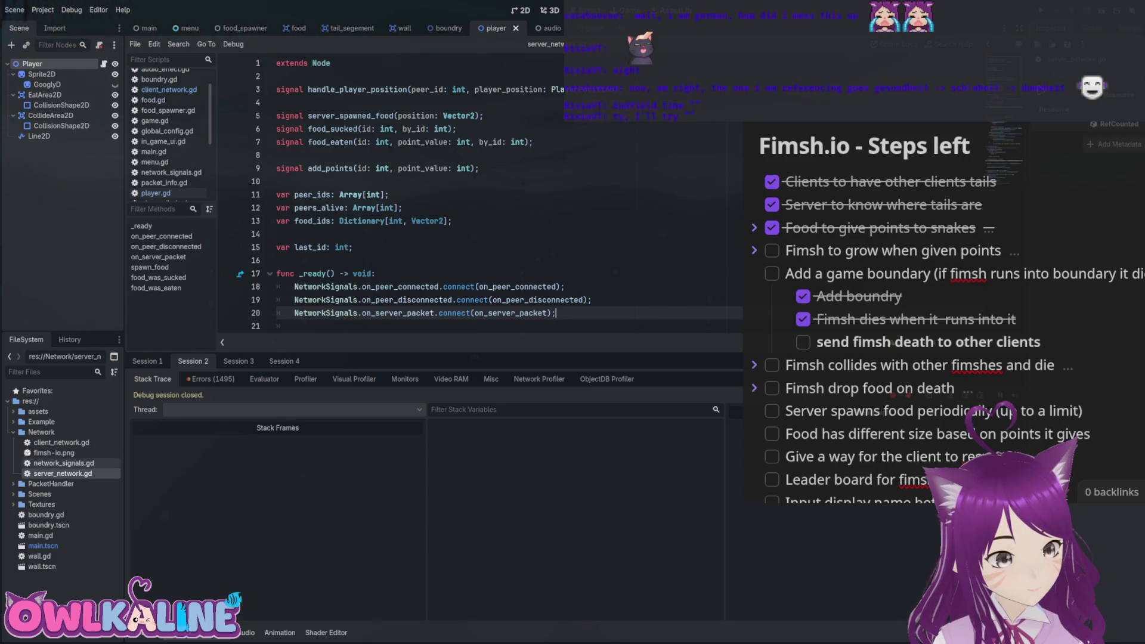
double_click(60, 441)
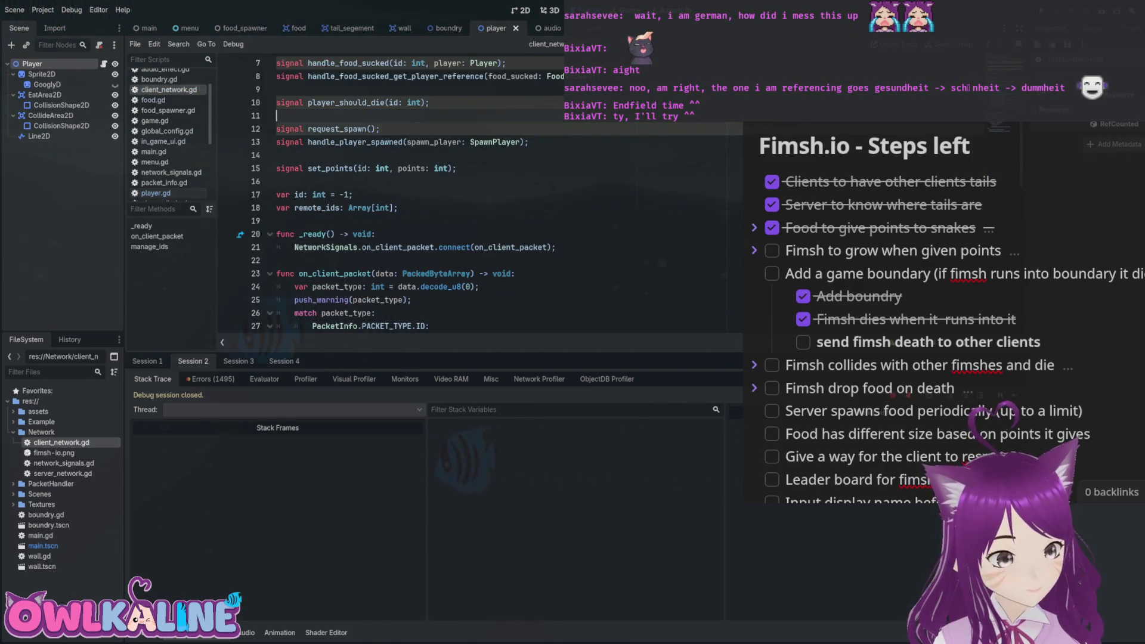
left_click(429, 102)
key("shift+Home")
key("BackSpace")
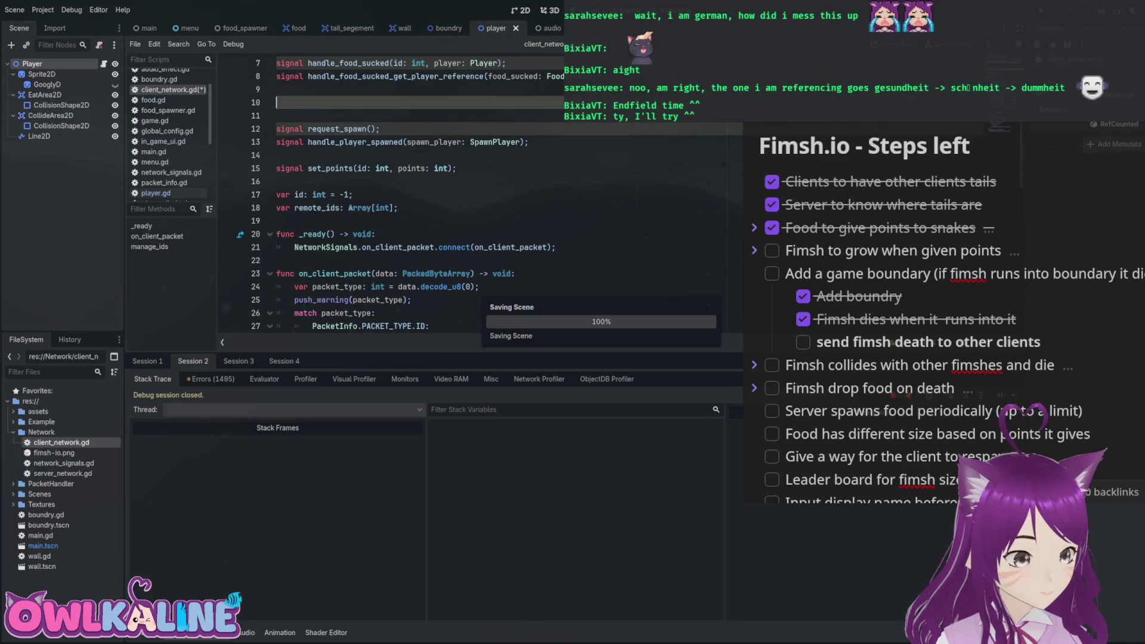
Review the add_points signal in server_network.gd, then open network_signals.gd.
double_click(62, 473)
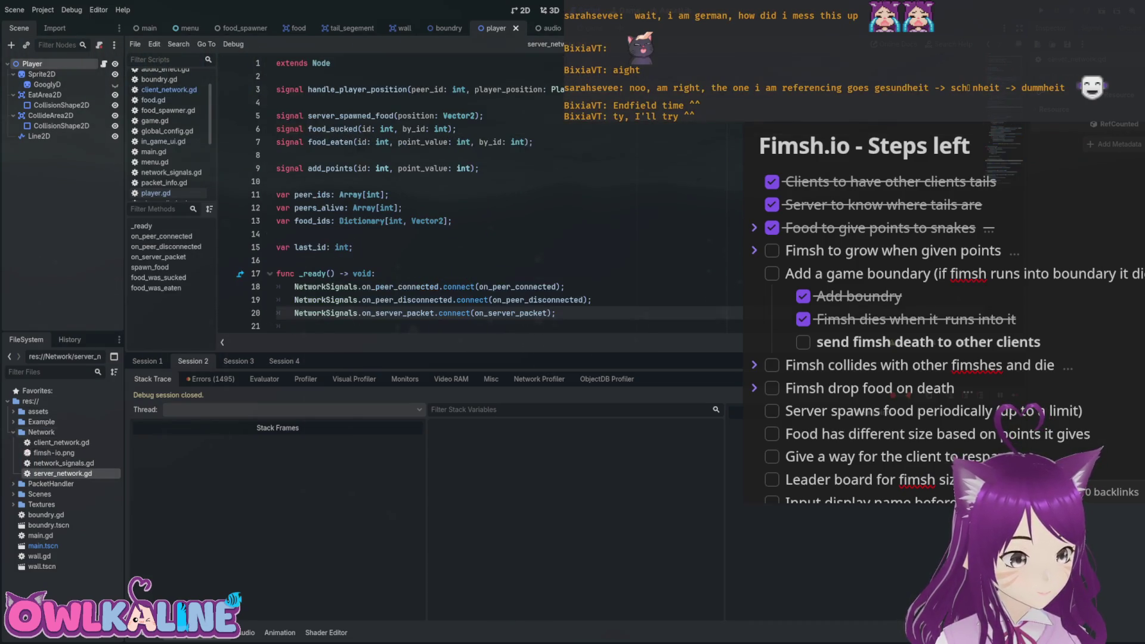
left_click(479, 168)
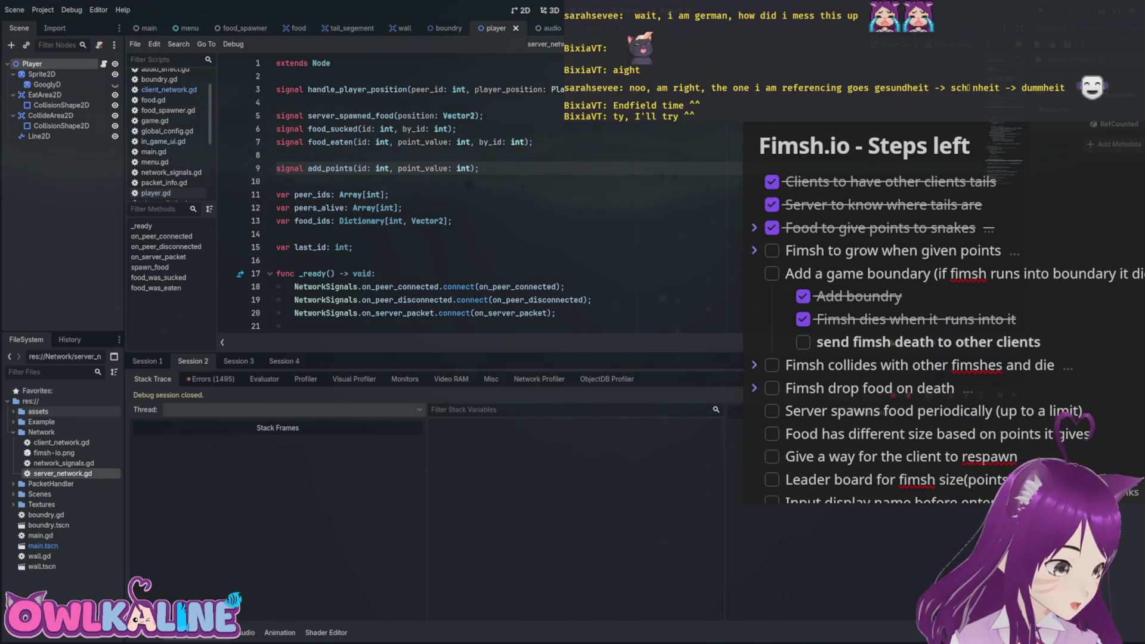
double_click(62, 463)
scroll(387, 197, "up", 20)
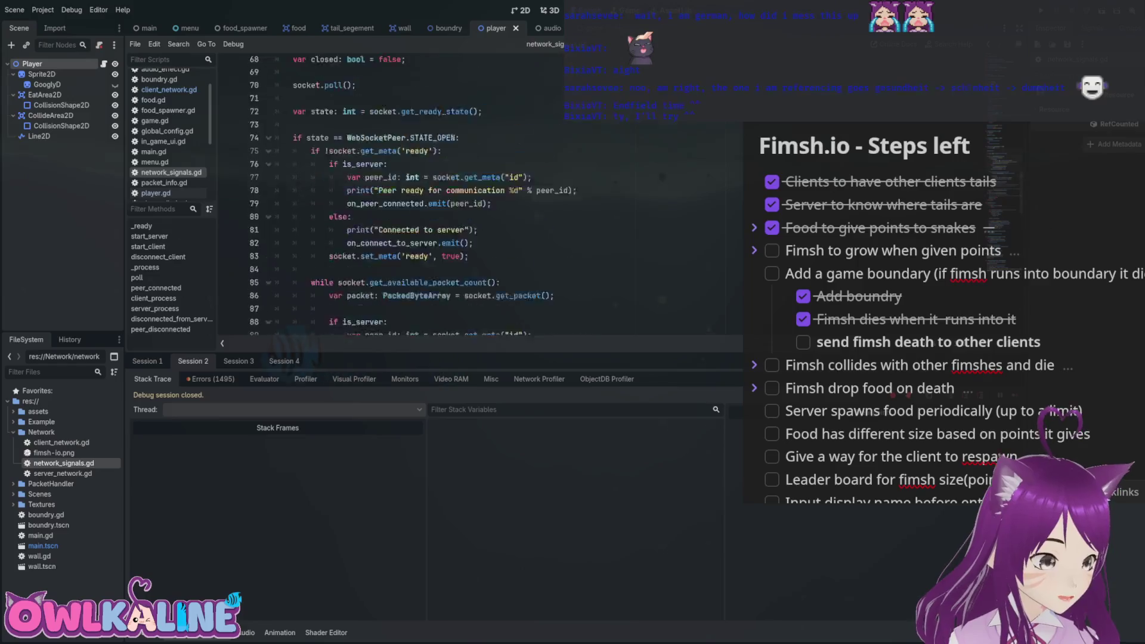
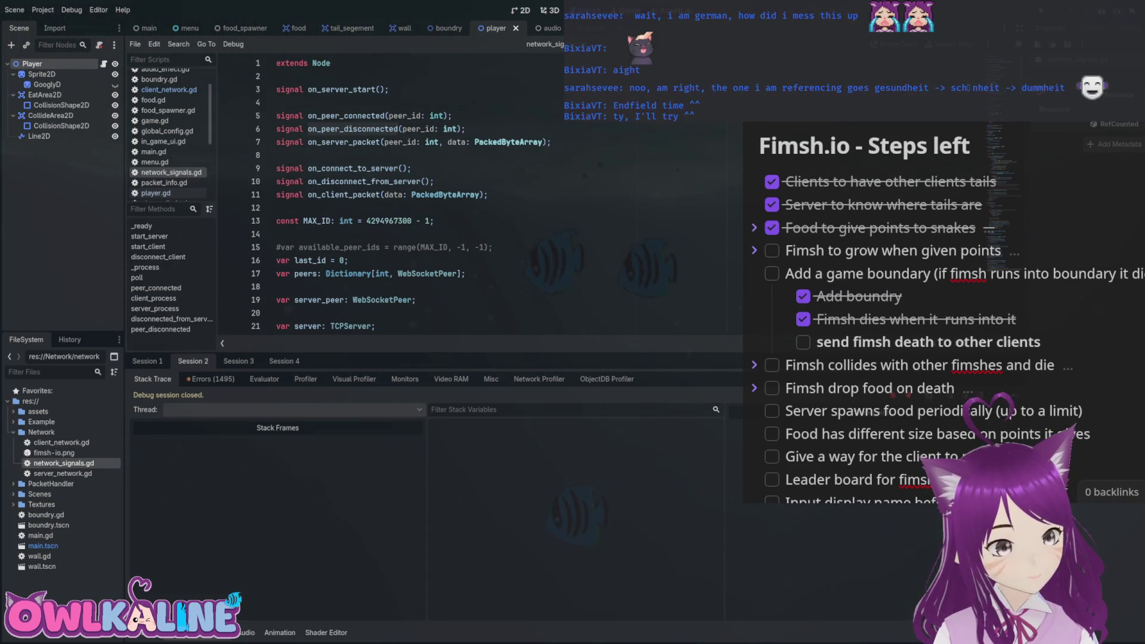
Look over the death-signal emit under player.gd's should_die check on line 80.
left_click(156, 193)
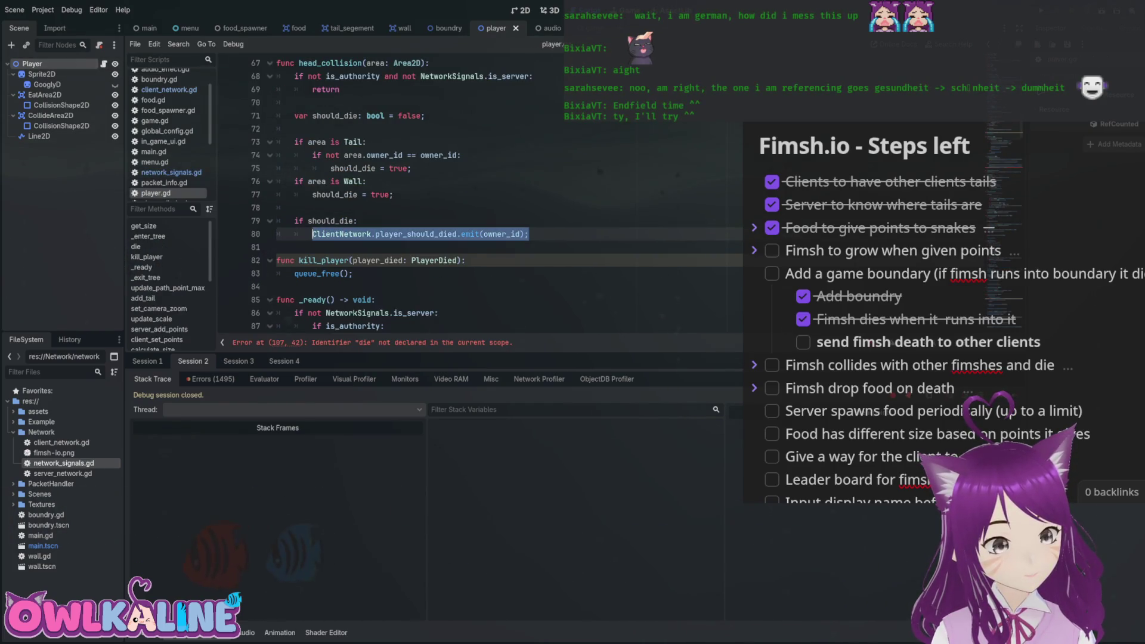
left_click(358, 221)
left_click_drag(313, 234, 529, 233)
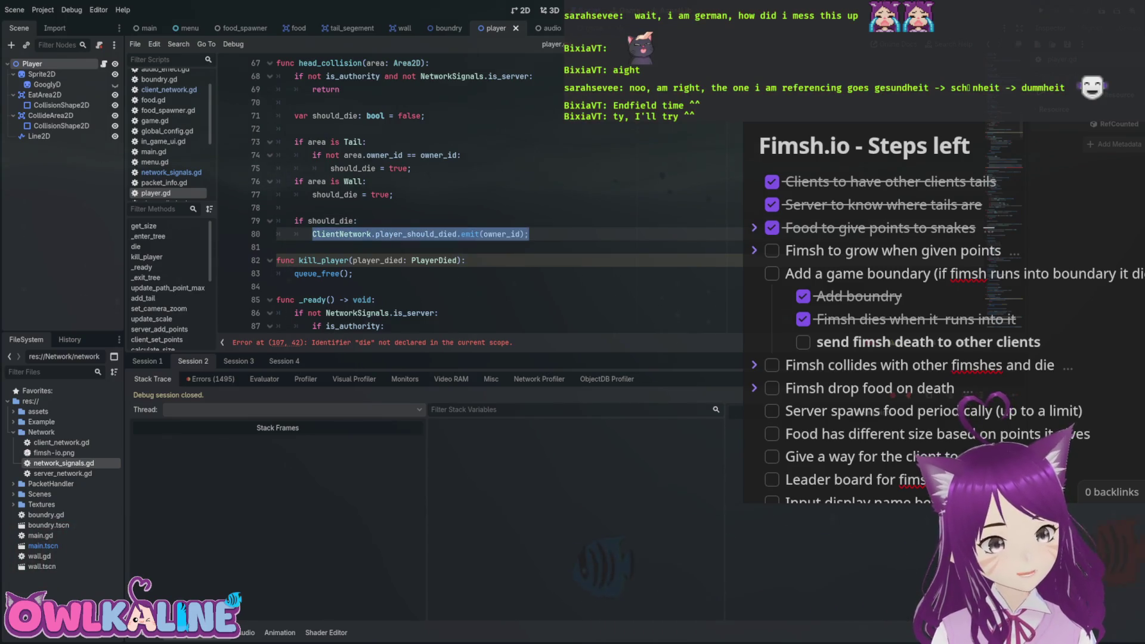
Delete the extra blank lines above request_spawn in client_network.gd, then go back to player.gd.
double_click(62, 442)
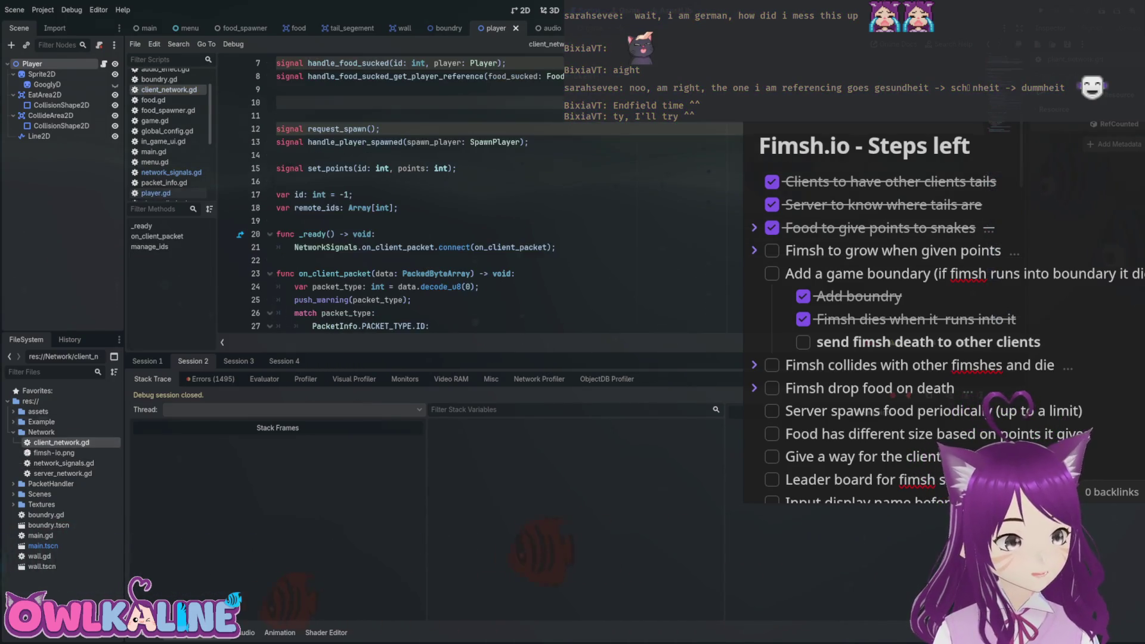
scroll(417, 196, "up", 2)
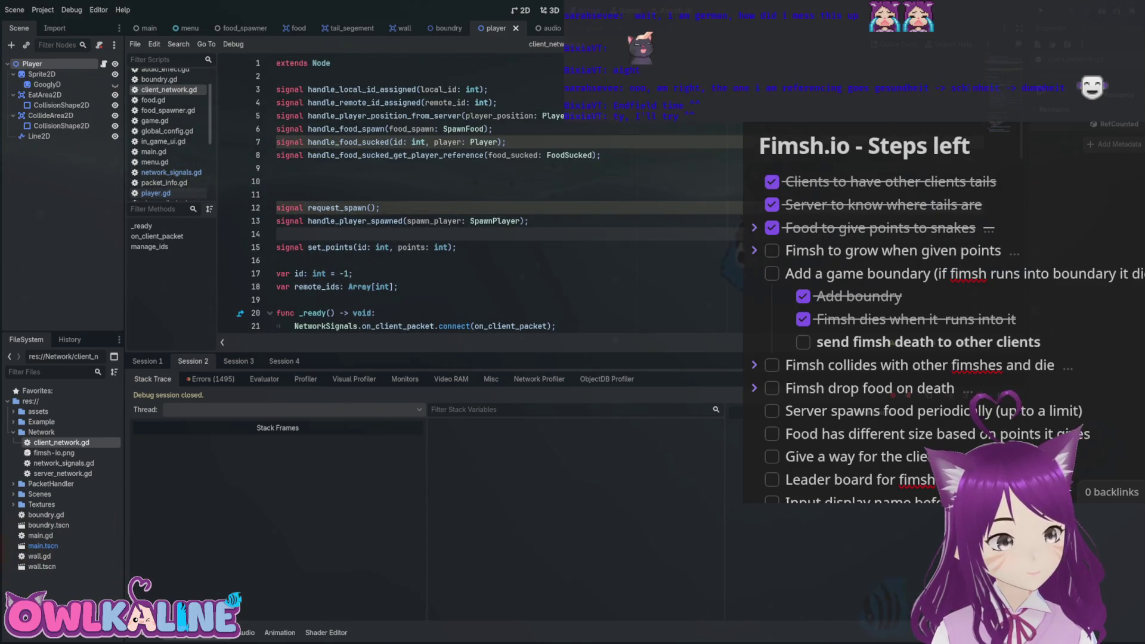
left_click(276, 194)
key("BackSpace")
key("BackSpace")
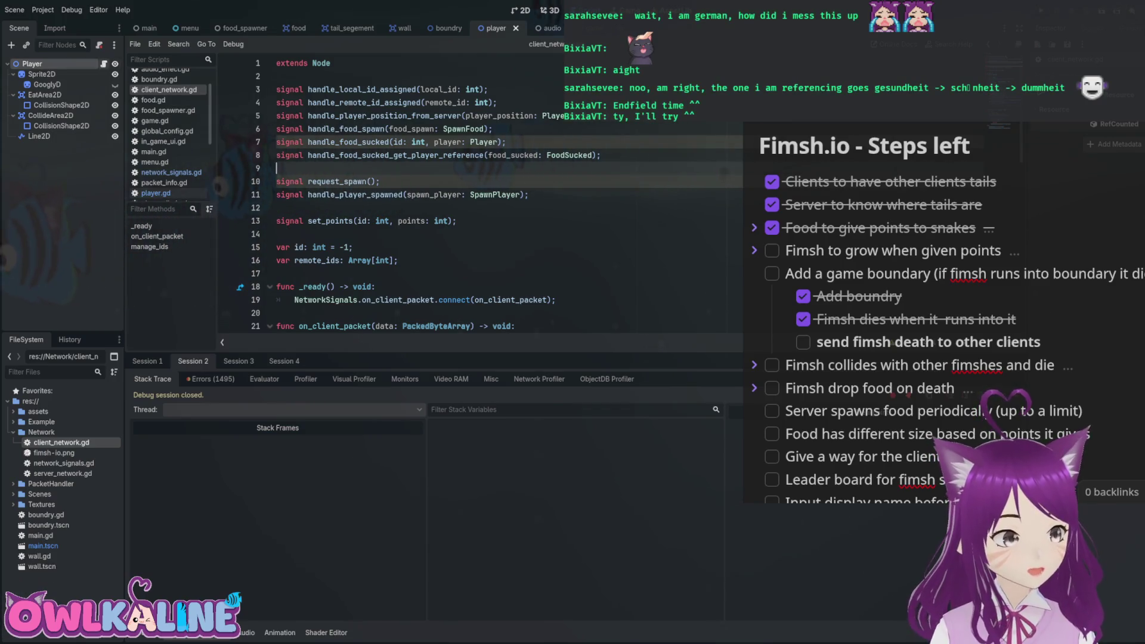
left_click(156, 192)
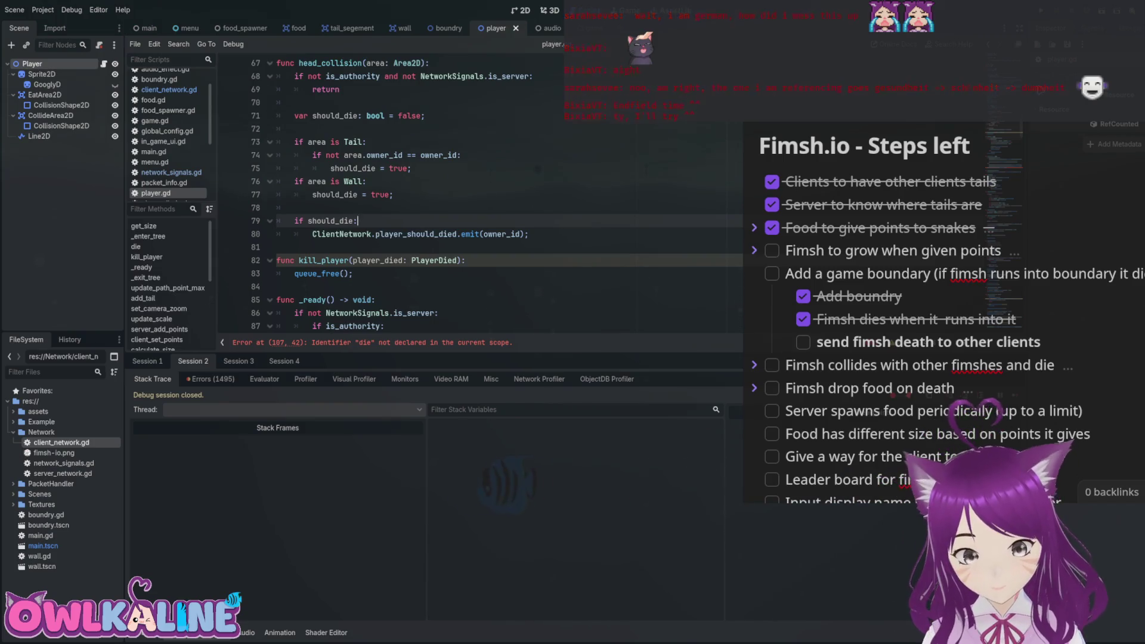
Add an 'if NetworkSignals.is_server:' branch with an else under should_die, cutting the old emit call.
key("Return")
type("if NetworkSignals.")
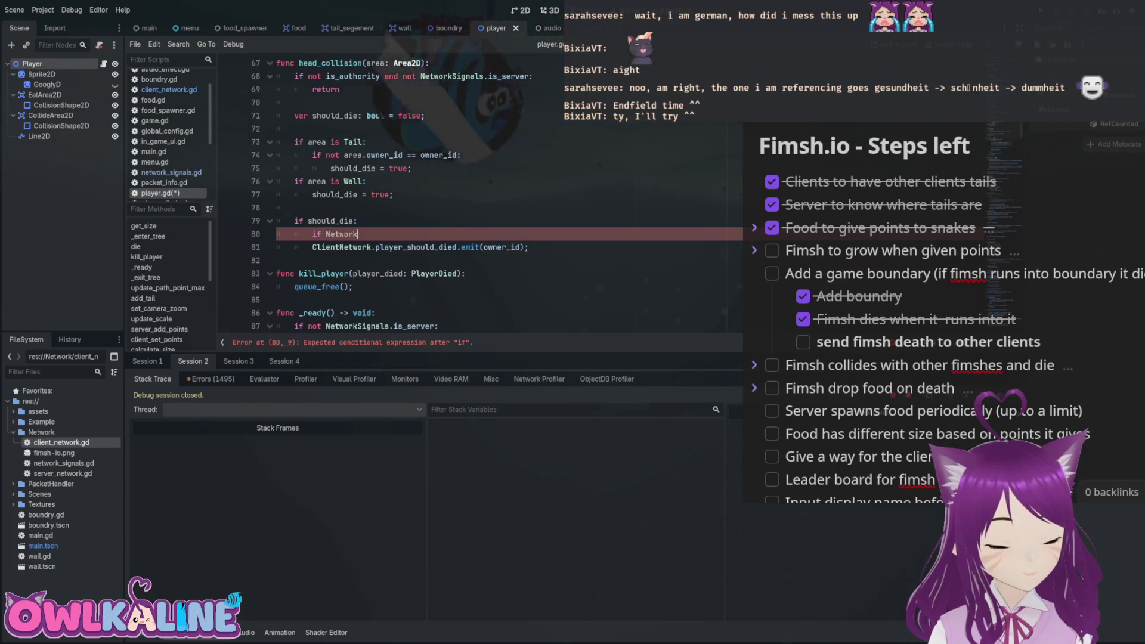
type("is_server:")
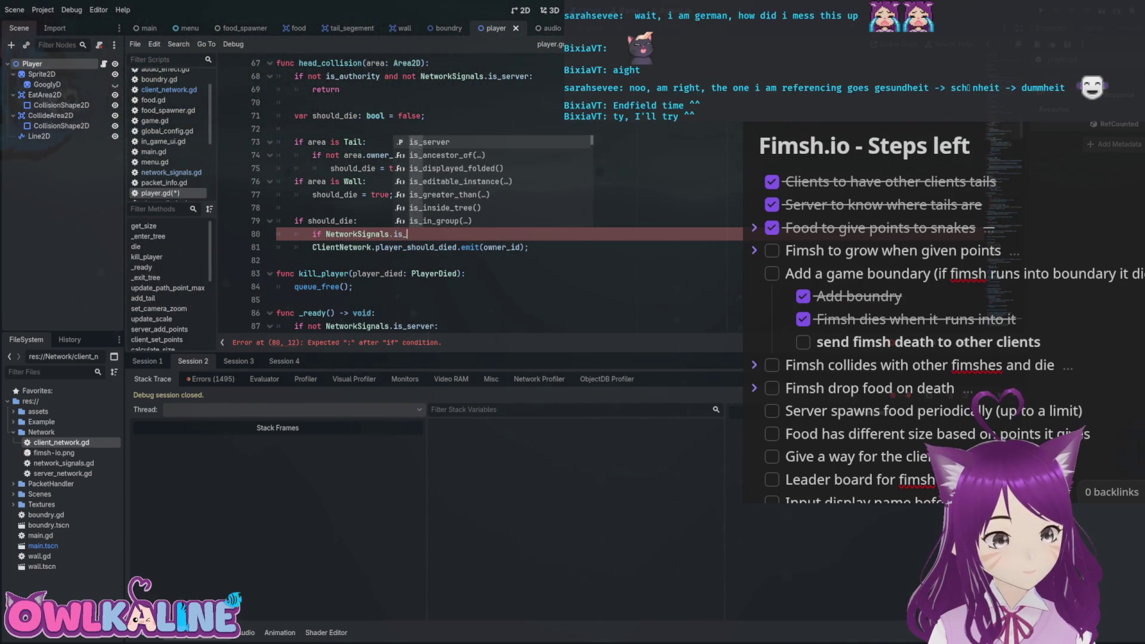
key("Return")
key("Return")
key("BackSpace")
type("else;")
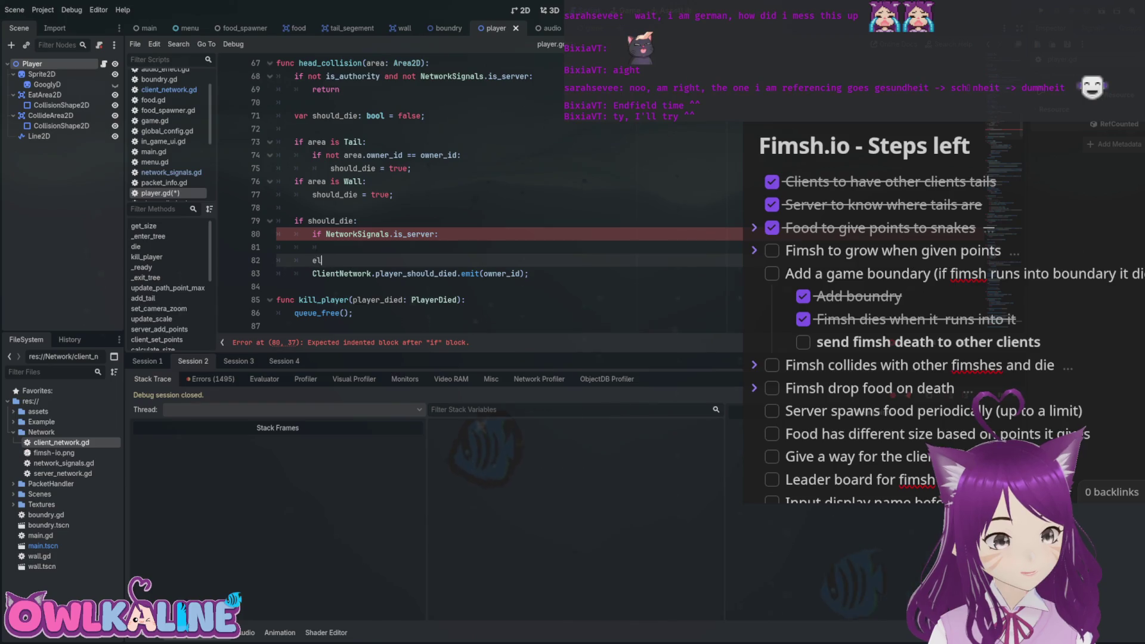
key("Down")
key("Tab")
key("shift+End")
key("ctrl+x")
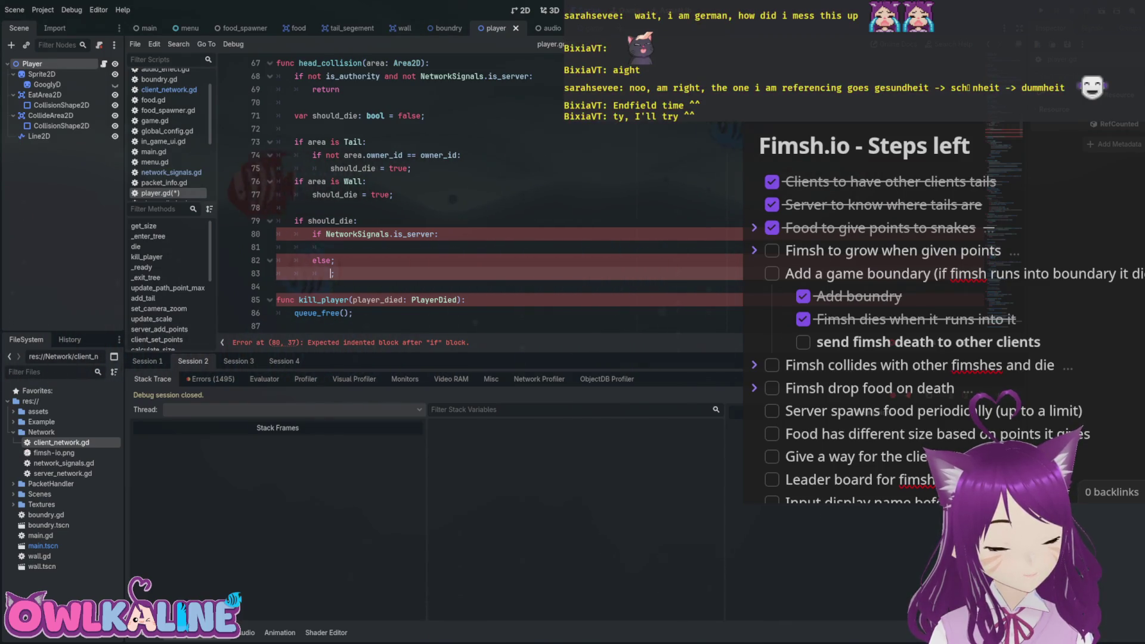
Declare a PlayerDied packet set to PlayerDied.create(owner_id) above the server check.
key("Up")
key("Up")
key("Up")
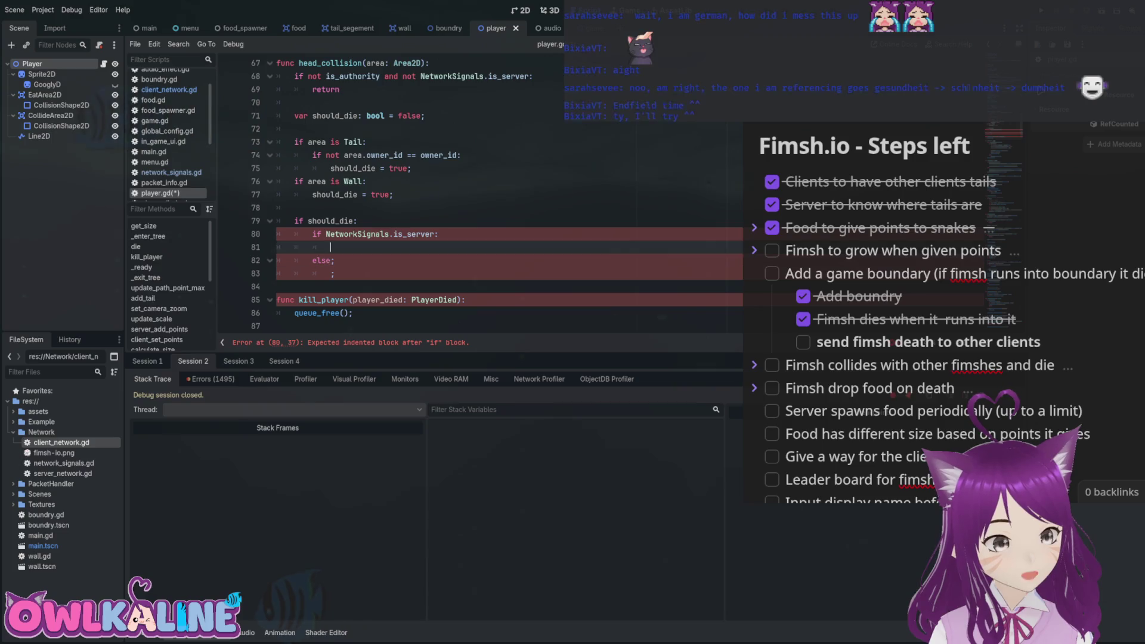
key("End")
key("Return")
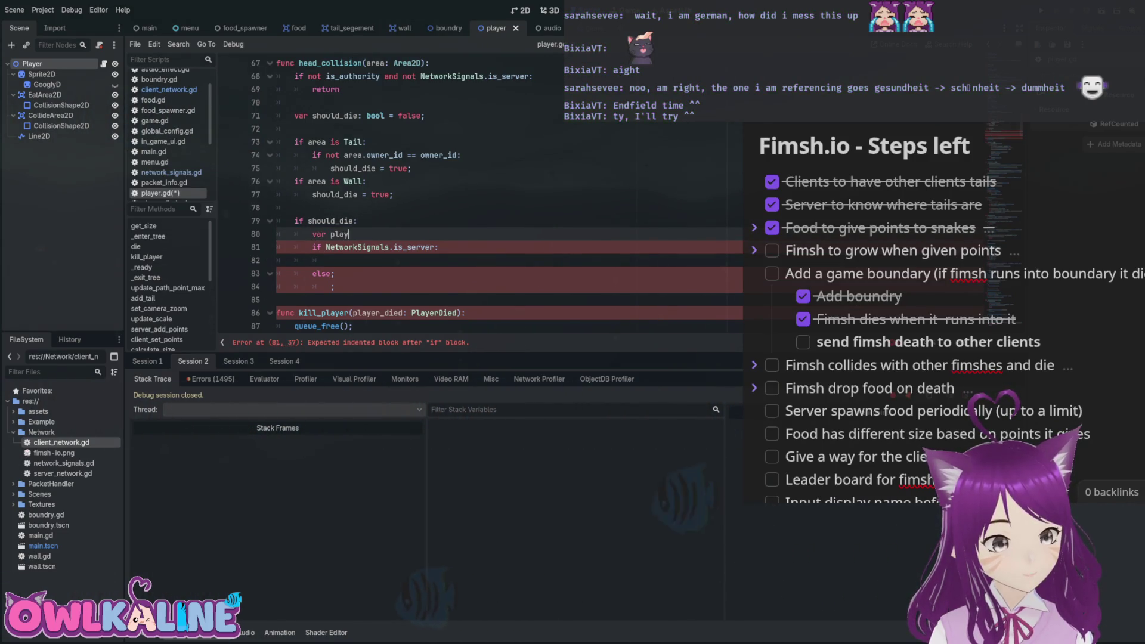
type("er: PlayerD")
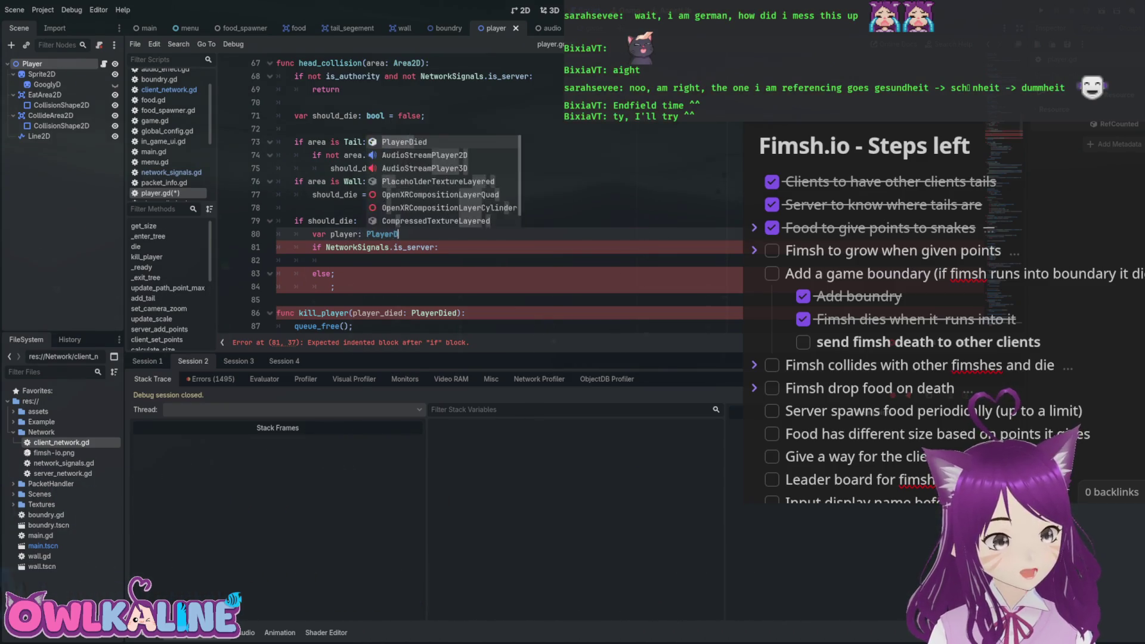
key("Return")
type("Player")
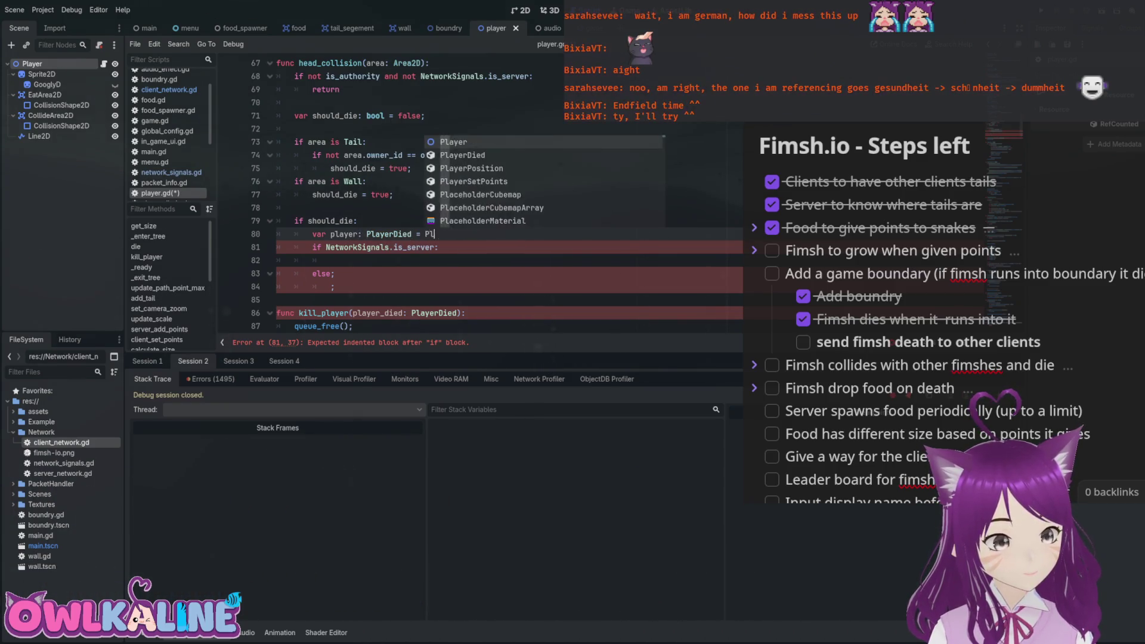
key("Return")
type("rDied.cr")
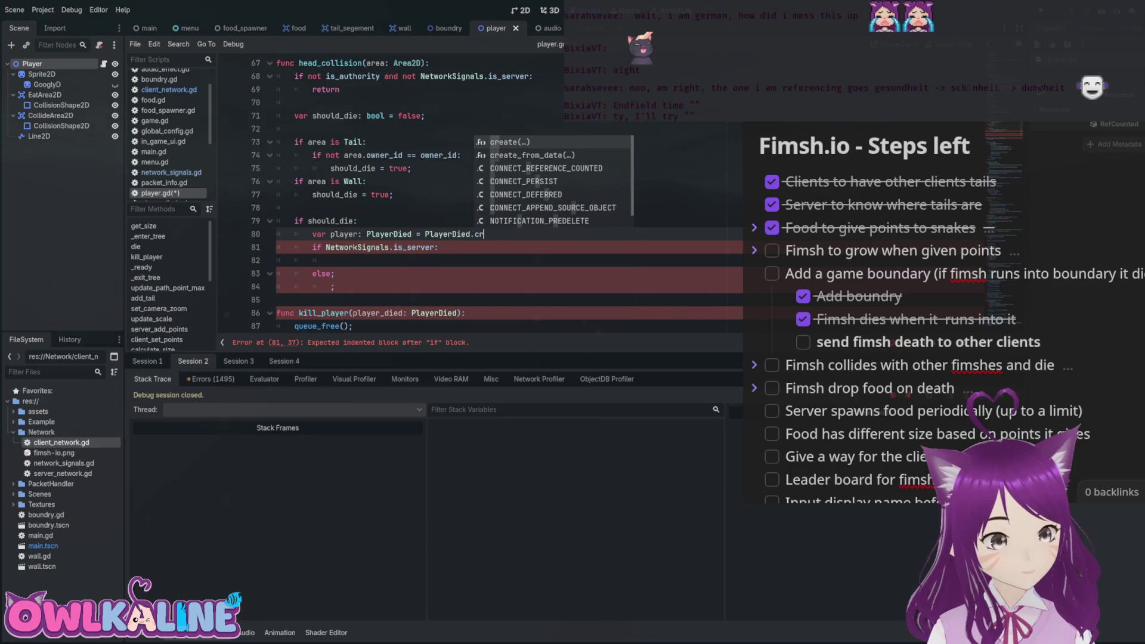
key("Return")
type("owner_id);")
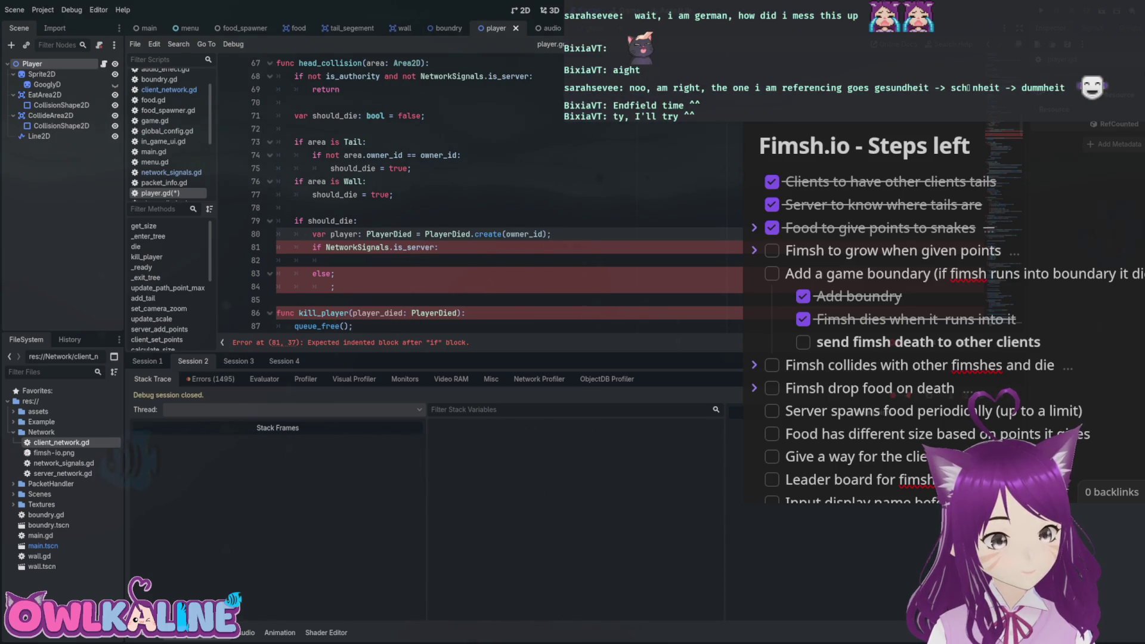
In the server branch, broadcast the packet to NetworkSignals.peers.
left_click(438, 247)
type("pl")
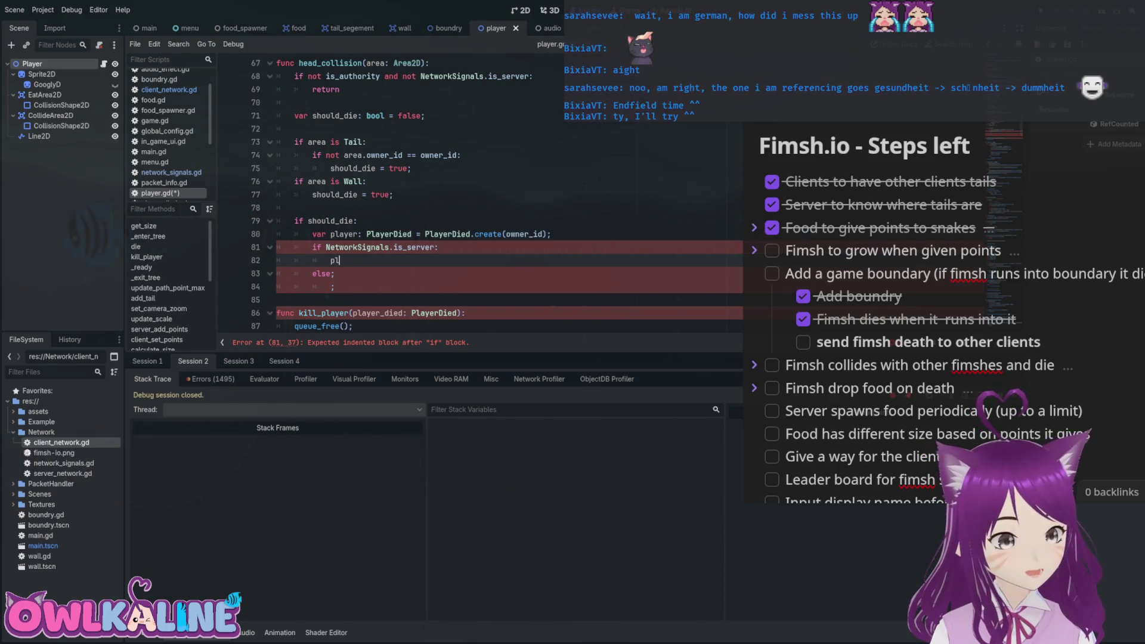
type("ayer.br")
key("Return")
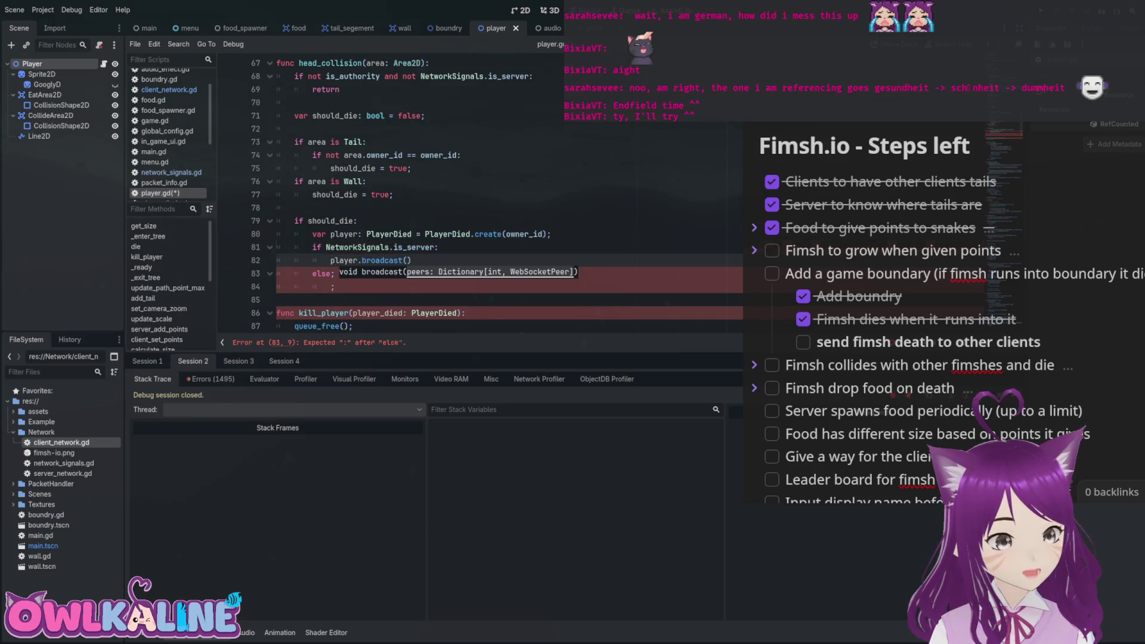
type("Networ")
key("Return")
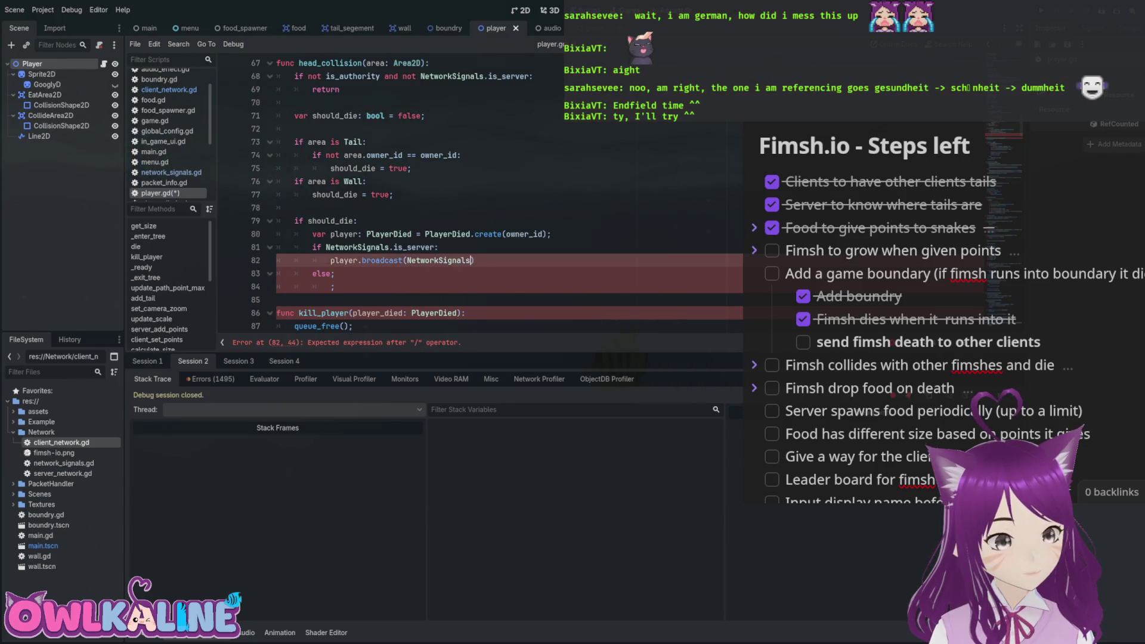
key("BackSpace")
key("BackSpace")
key("BackSpace")
type("rs);")
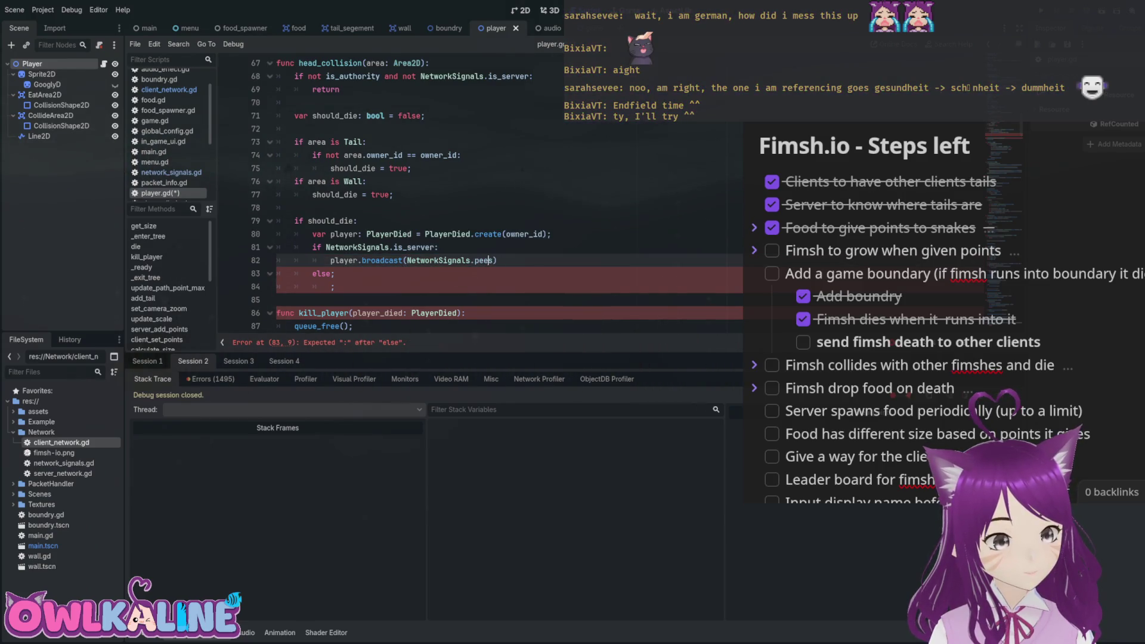
In the else branch, send the packet to NetworkSignals.client and save player.gd.
left_click(331, 286)
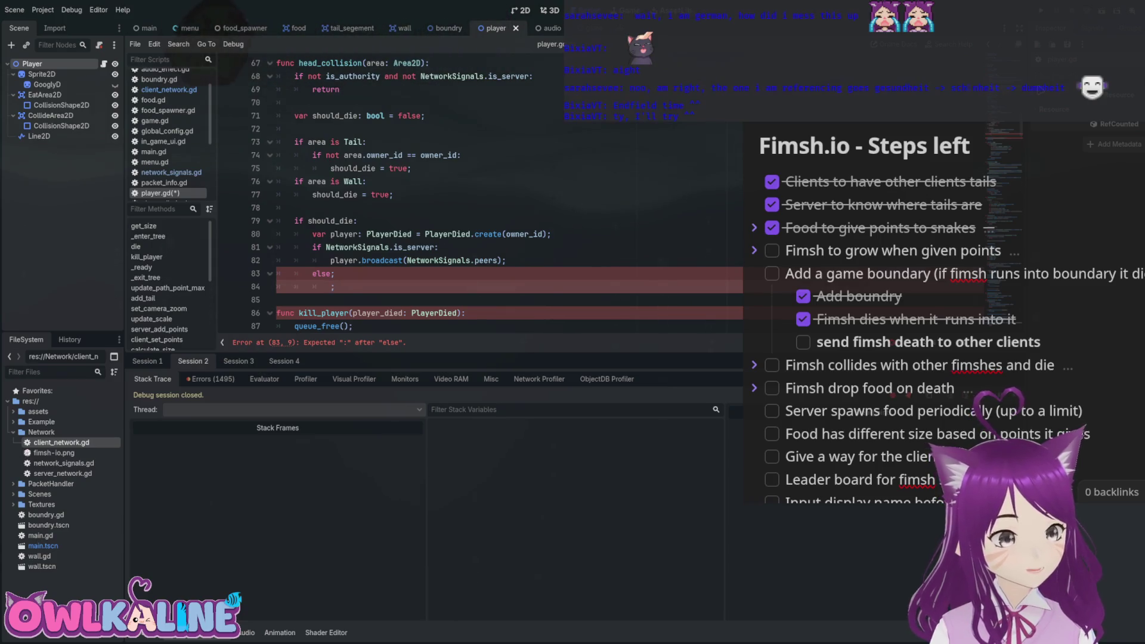
key("Delete")
type("p")
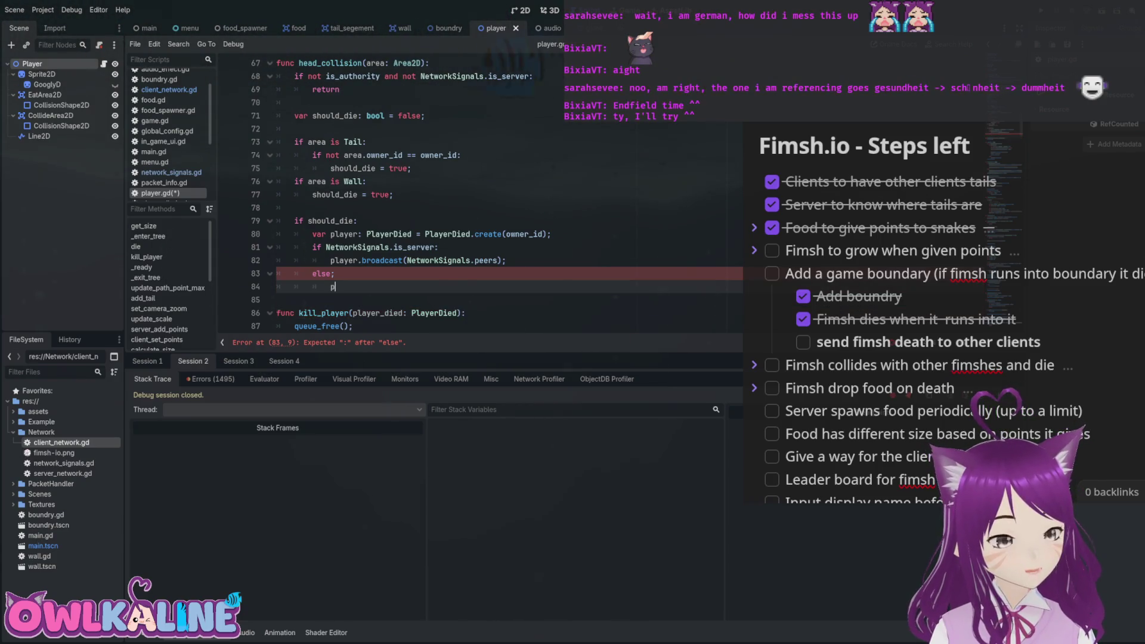
type("layer.send(Netw")
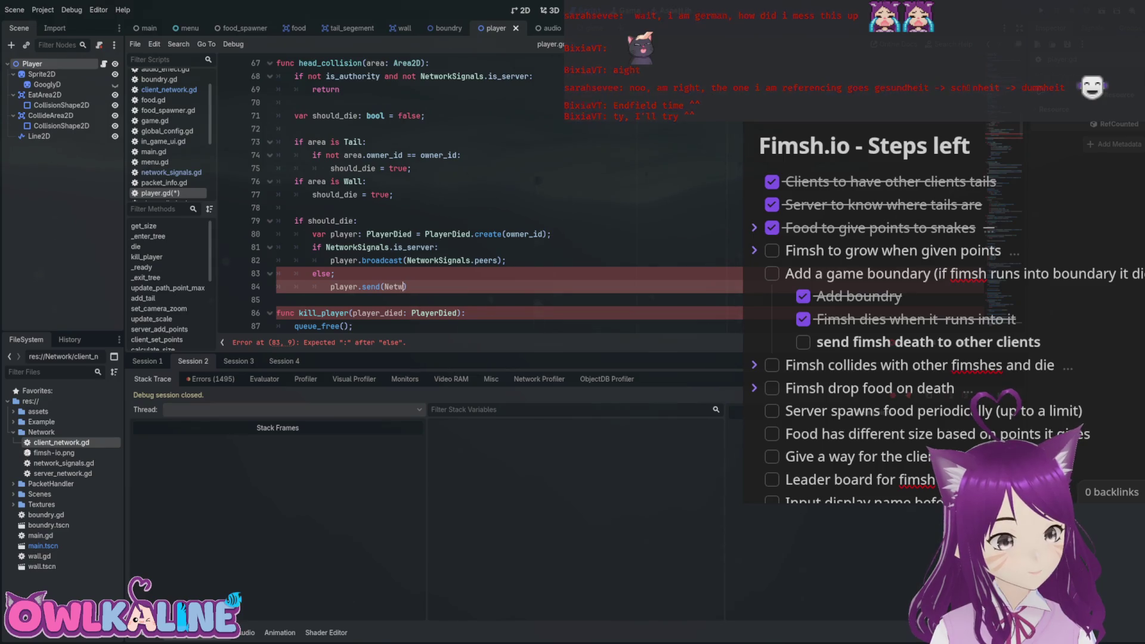
type("Signals.client")
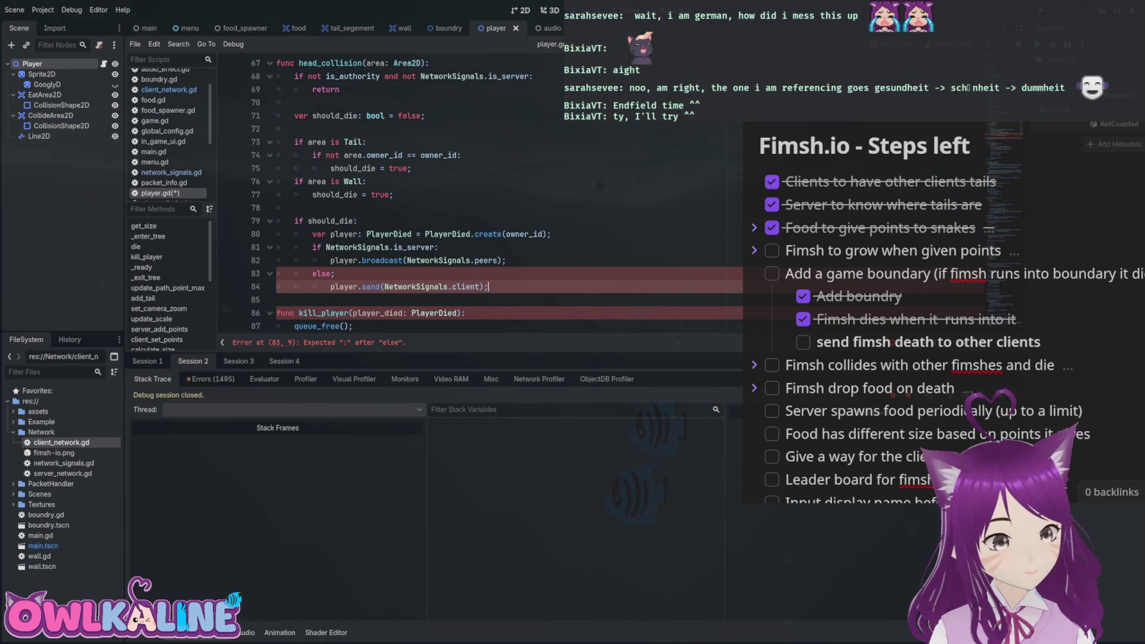
key("ctrl+s")
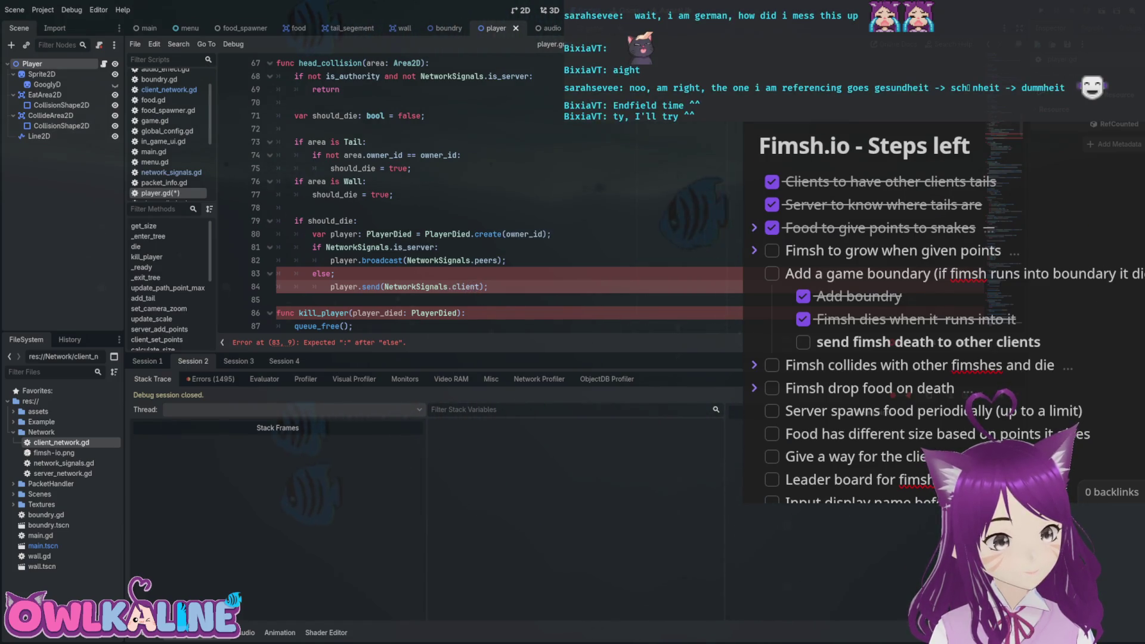
left_click(335, 273)
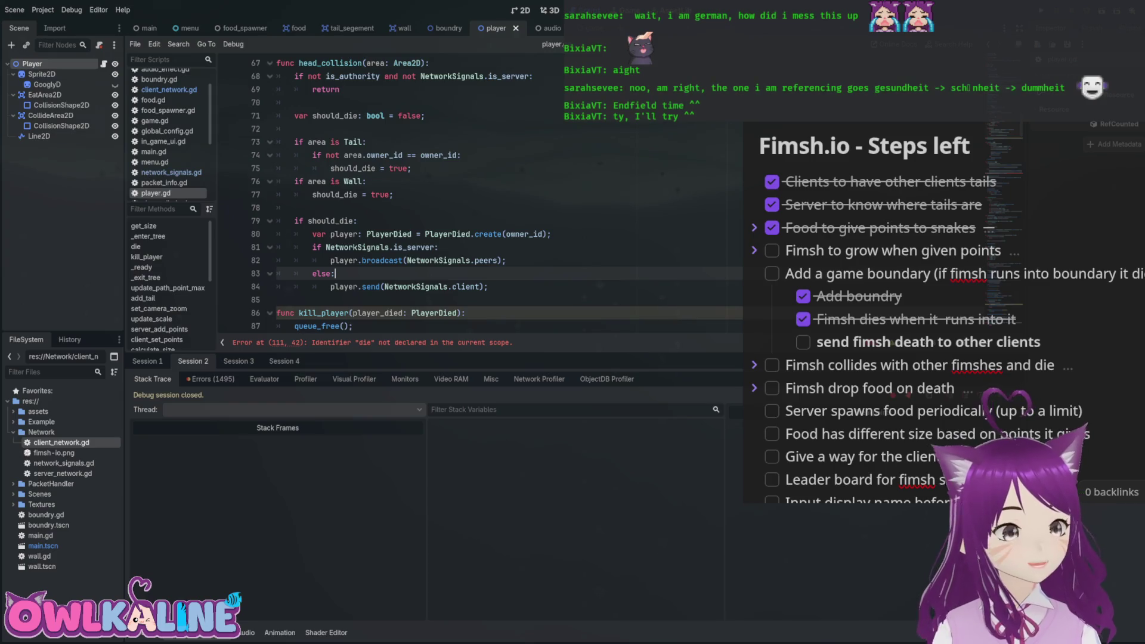
Add ClientNetwork.player_died(player) right after the broadcast call and save player.gd.
left_click_drag(353, 325, 276, 311)
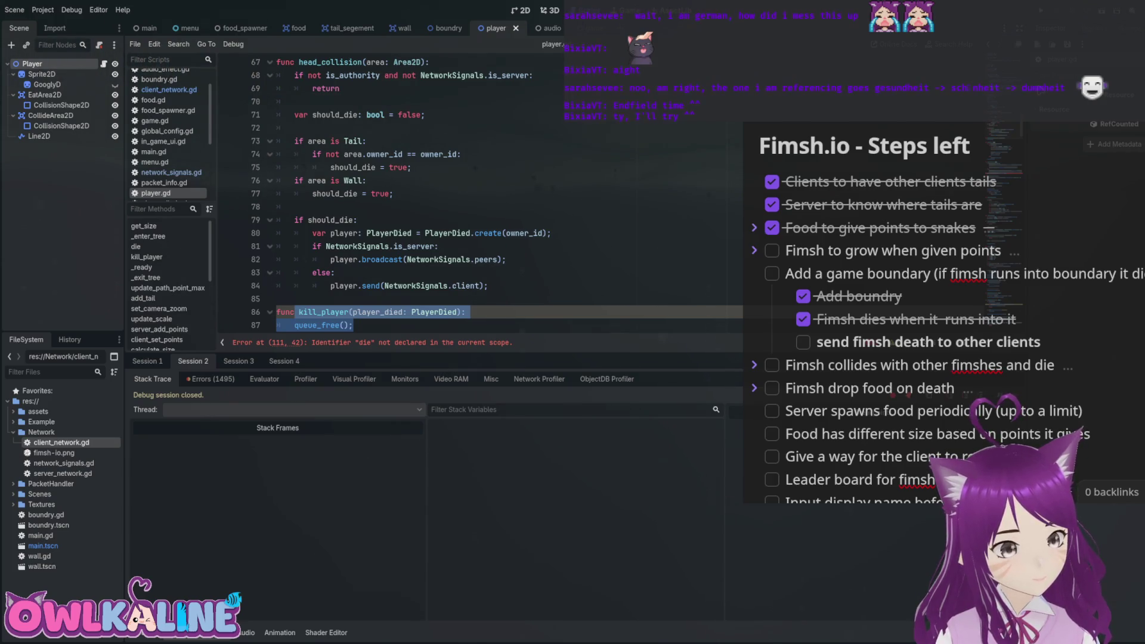
left_click_drag(340, 286, 413, 285)
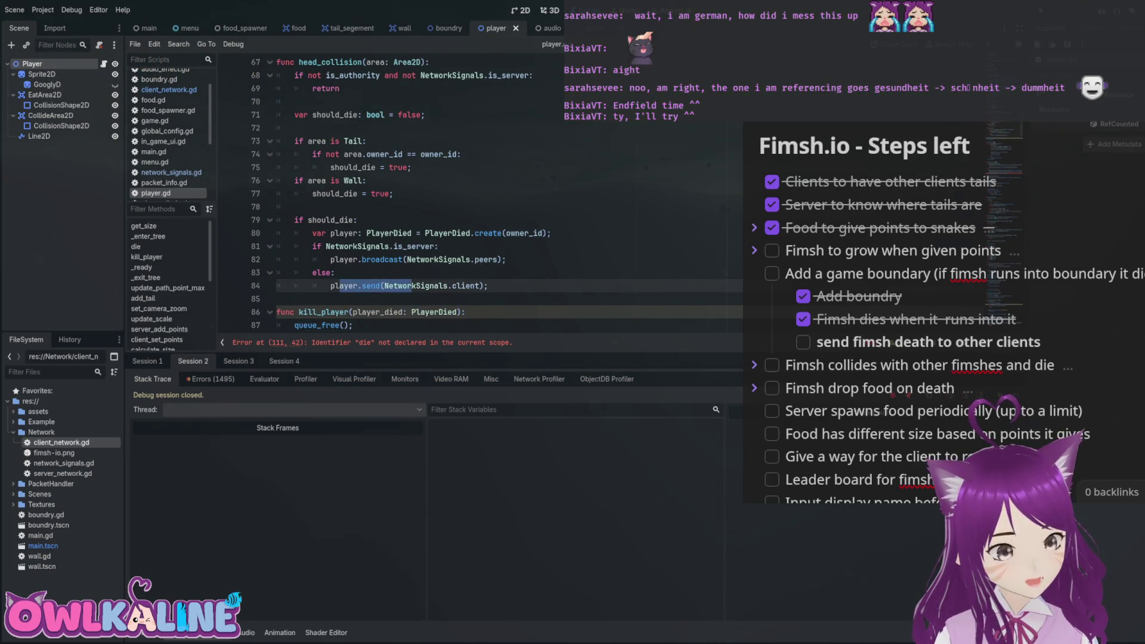
left_click(506, 259)
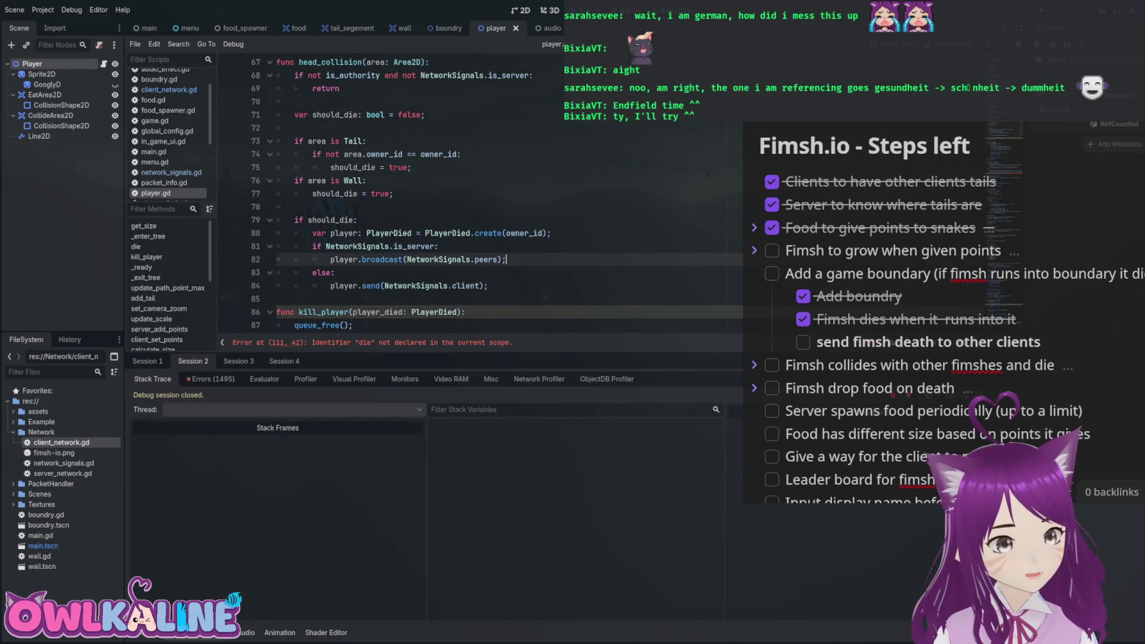
key("Return")
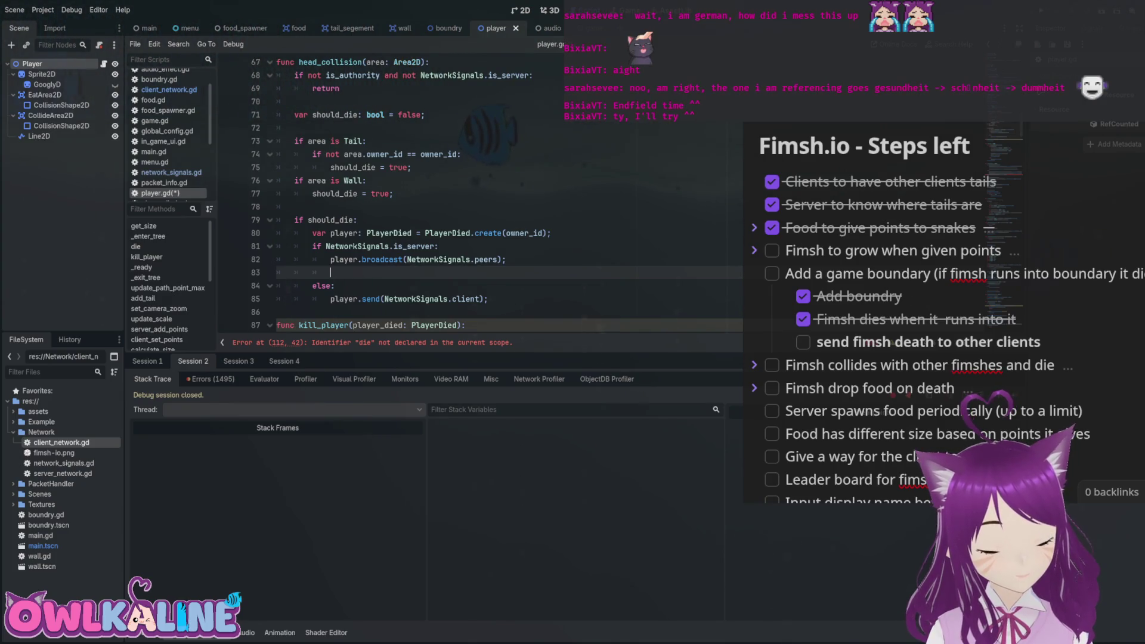
type("Client")
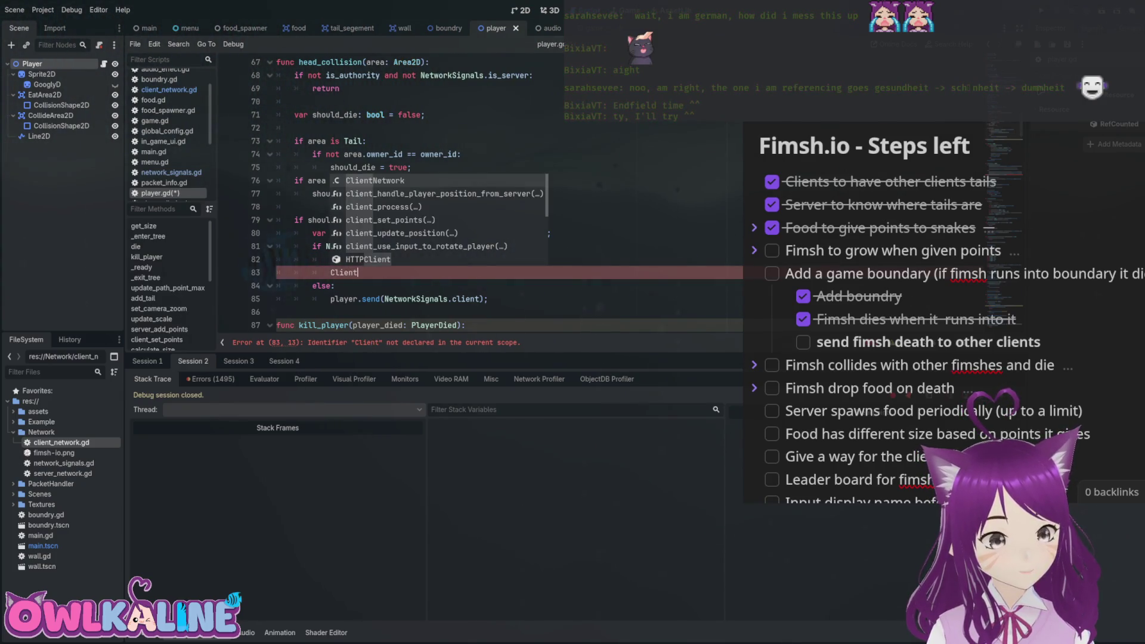
key("Return")
type(".")
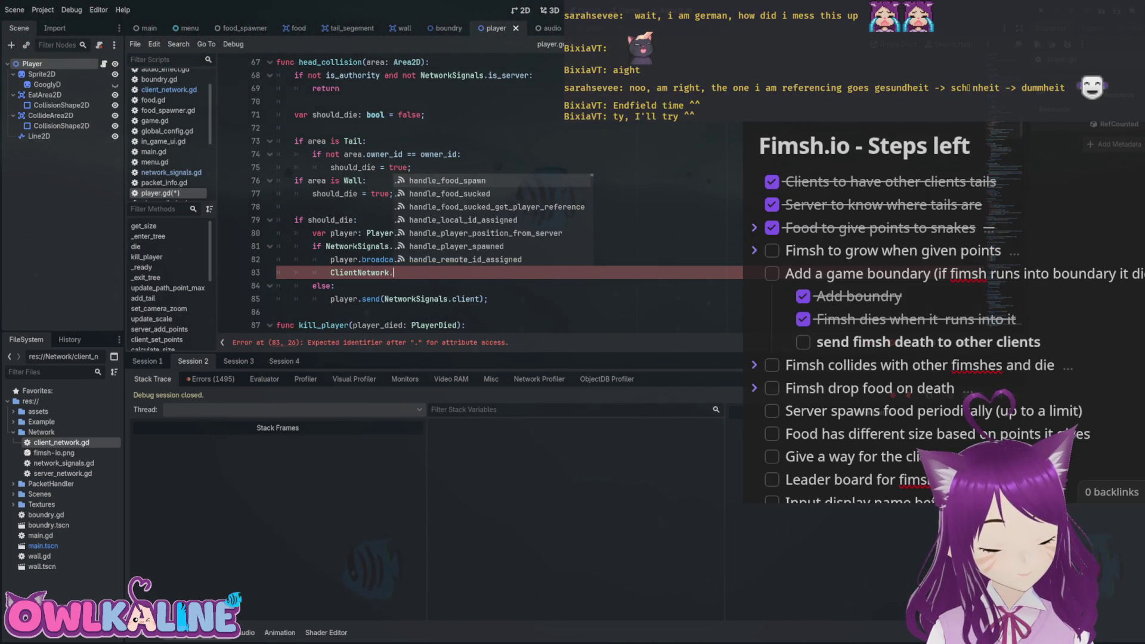
type("player_died(playe")
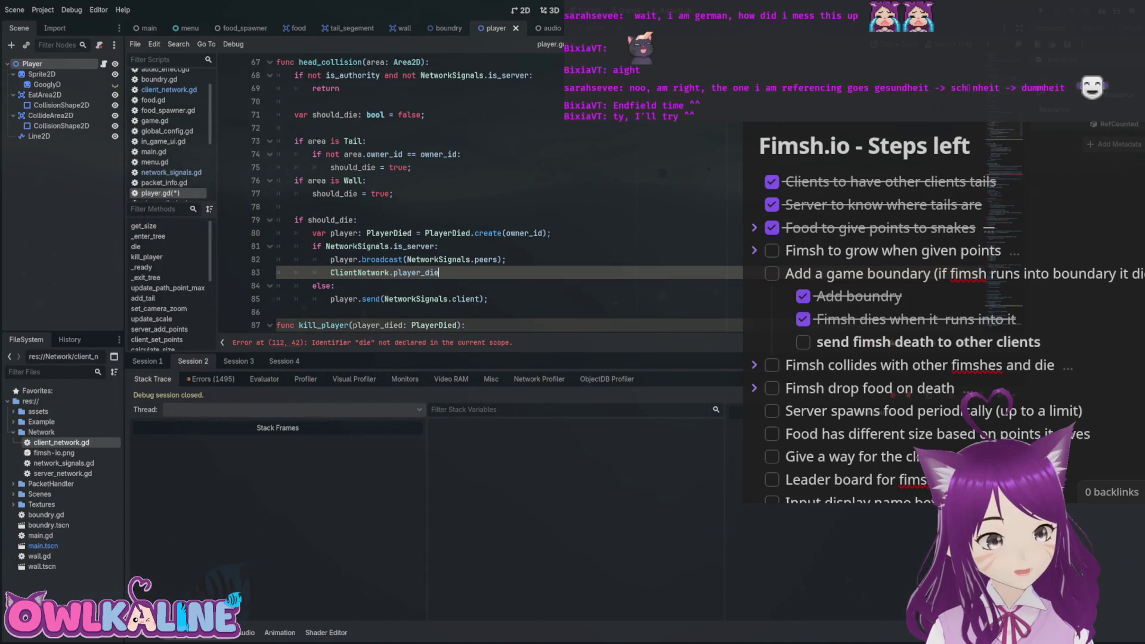
type("r")
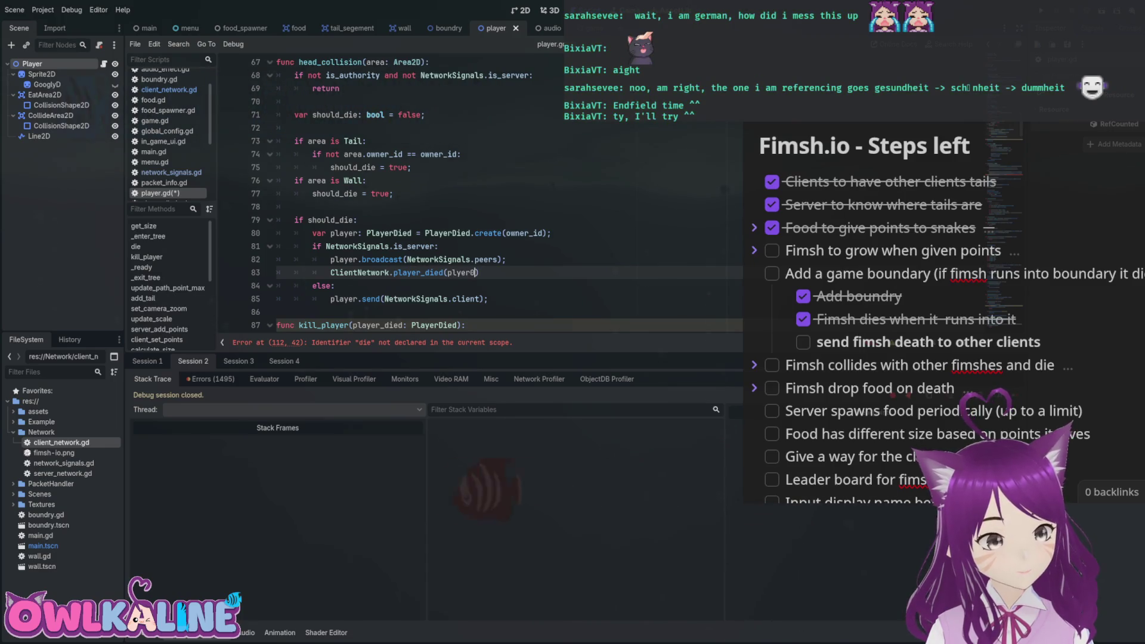
key("Return")
type(")")
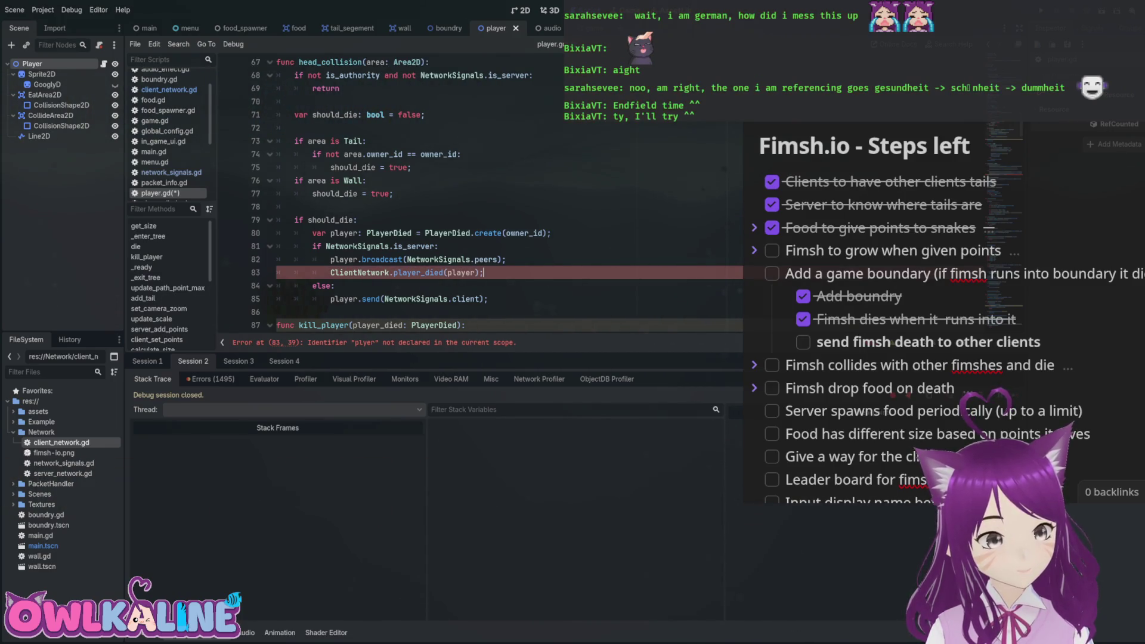
key("ctrl+s")
Add a ClientNetwork.player_died line after the set_points connection in _enter_tree's client branch.
scroll(478, 197, "up", 12)
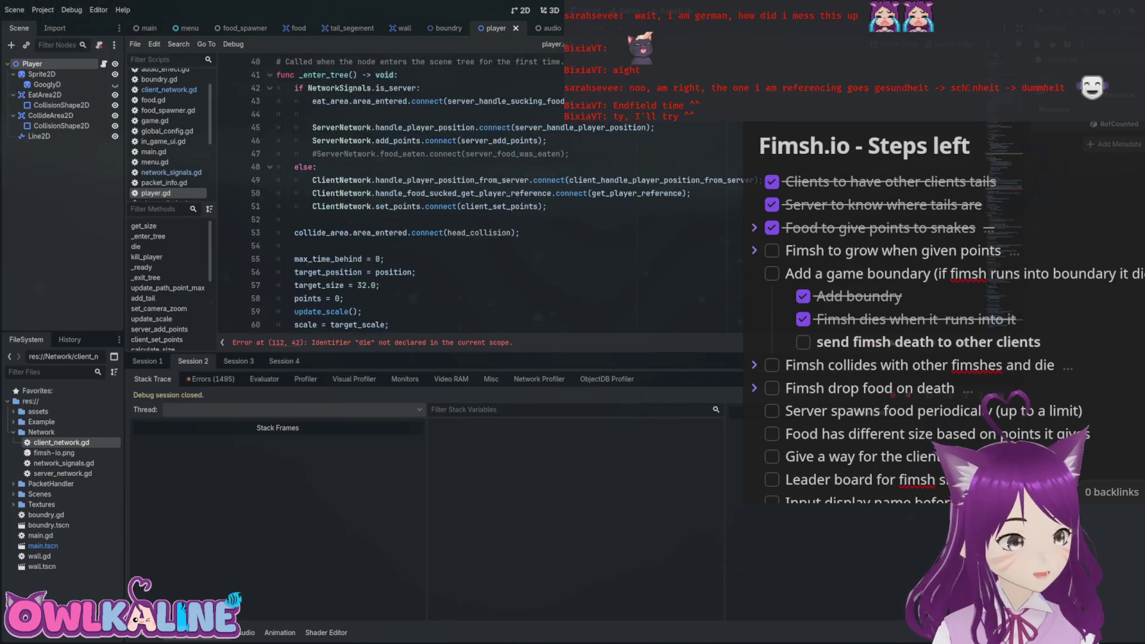
left_click(313, 232)
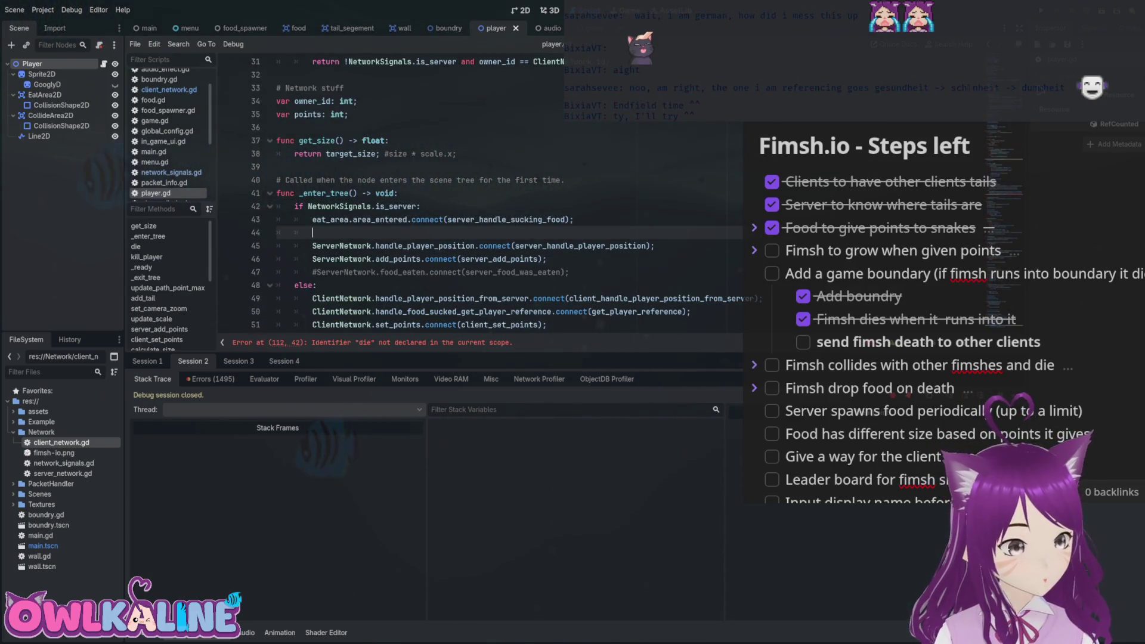
scroll(477, 197, "down", 1)
key("Down")
key("Down")
key("Down")
key("End")
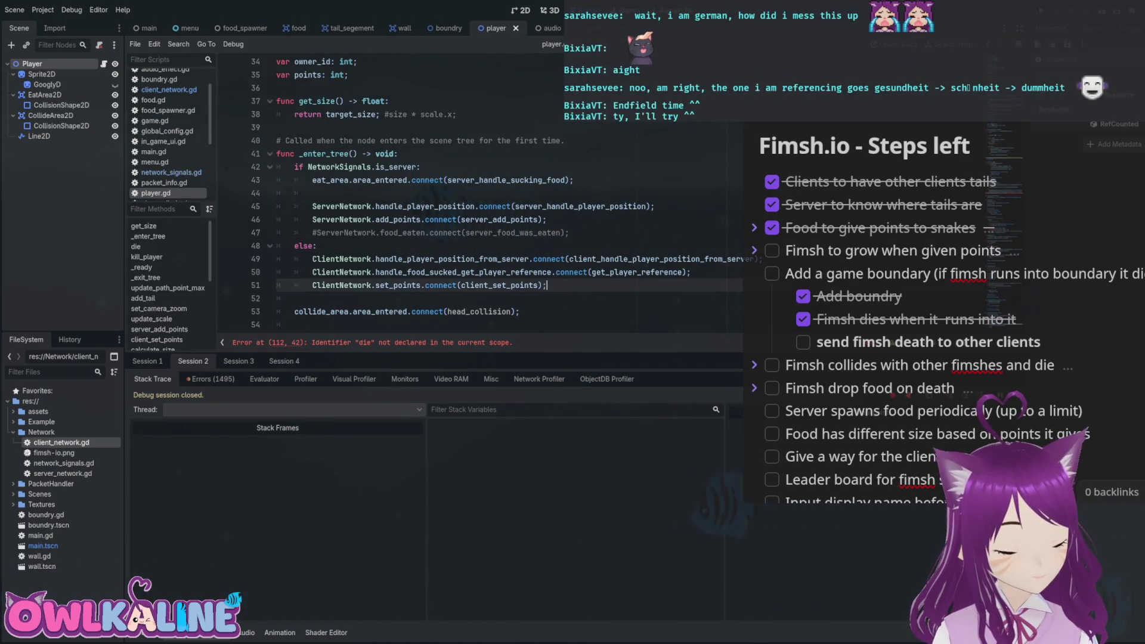
left_click(276, 299)
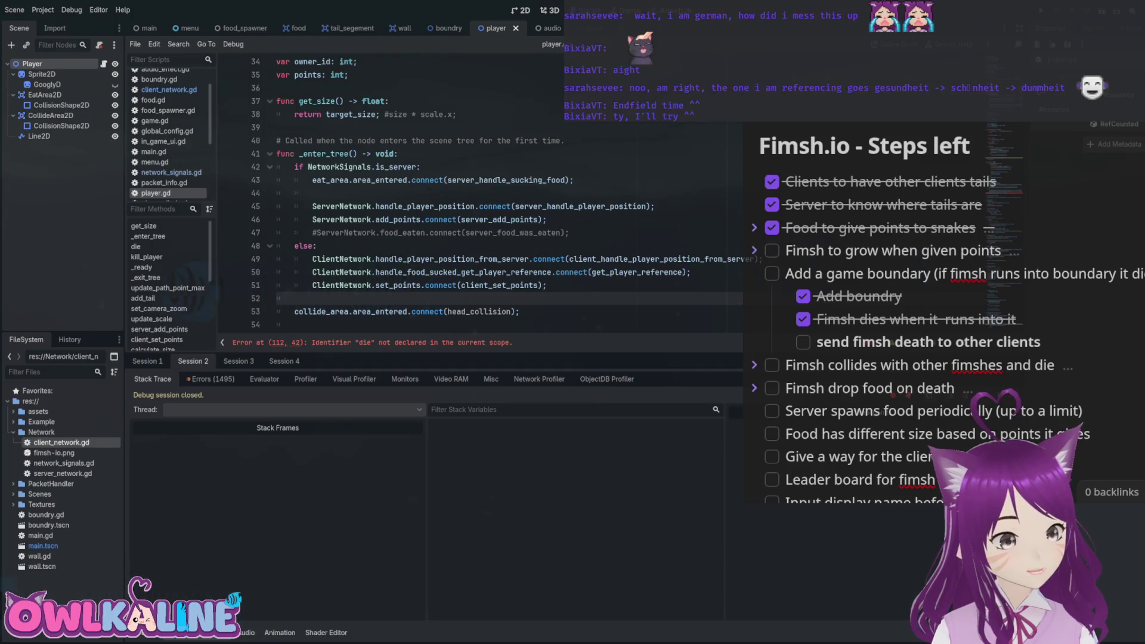
key("Return")
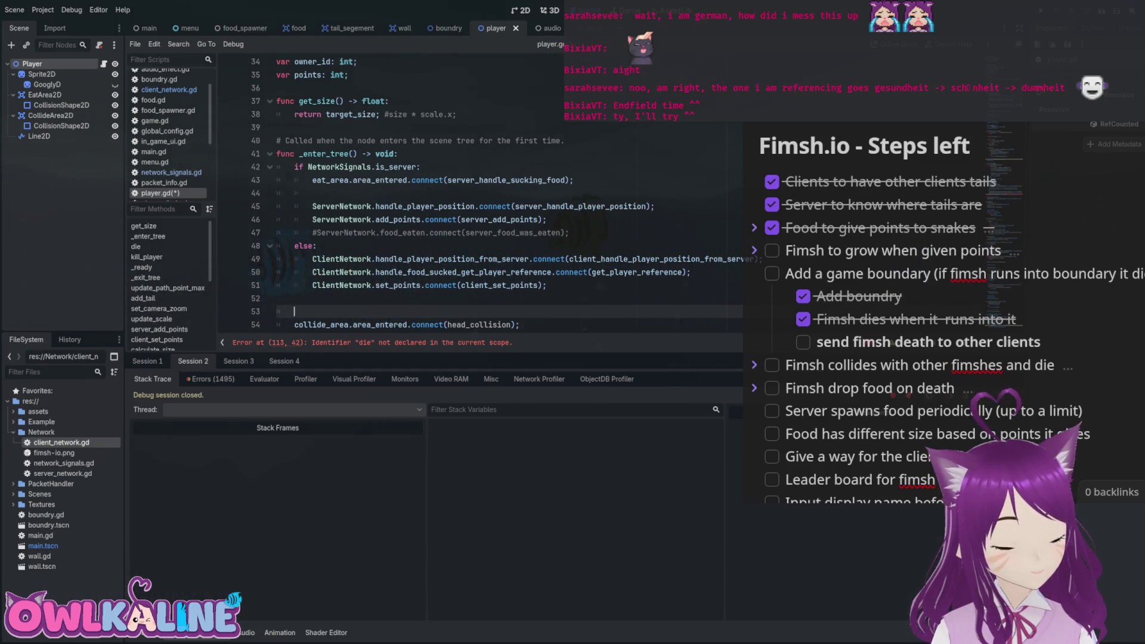
type("Clie")
key("Return")
type(".")
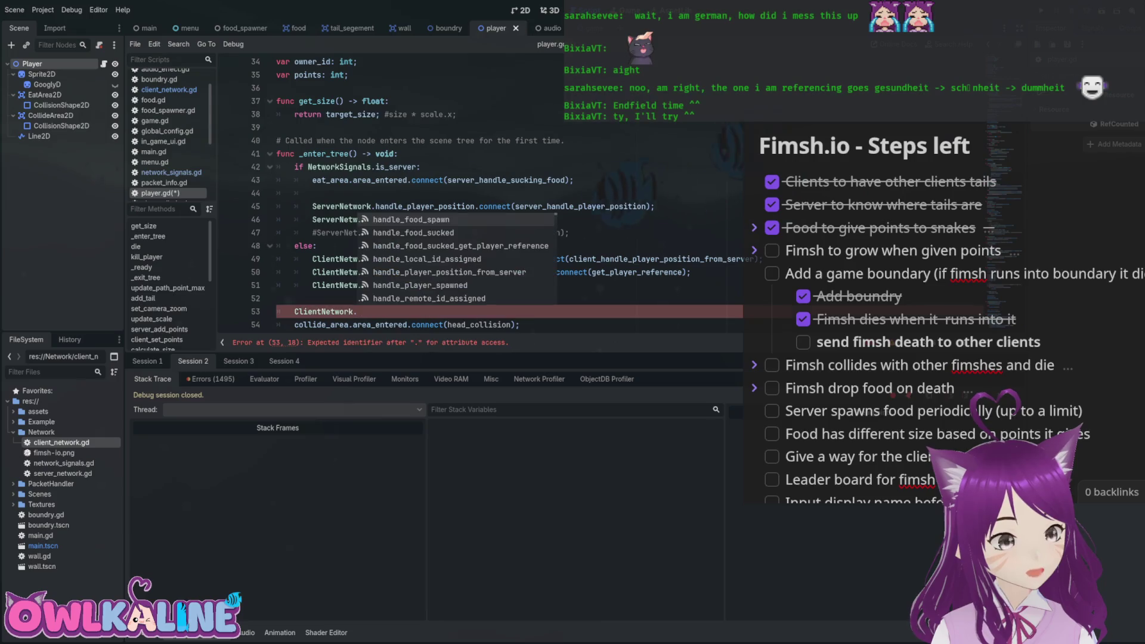
type("play")
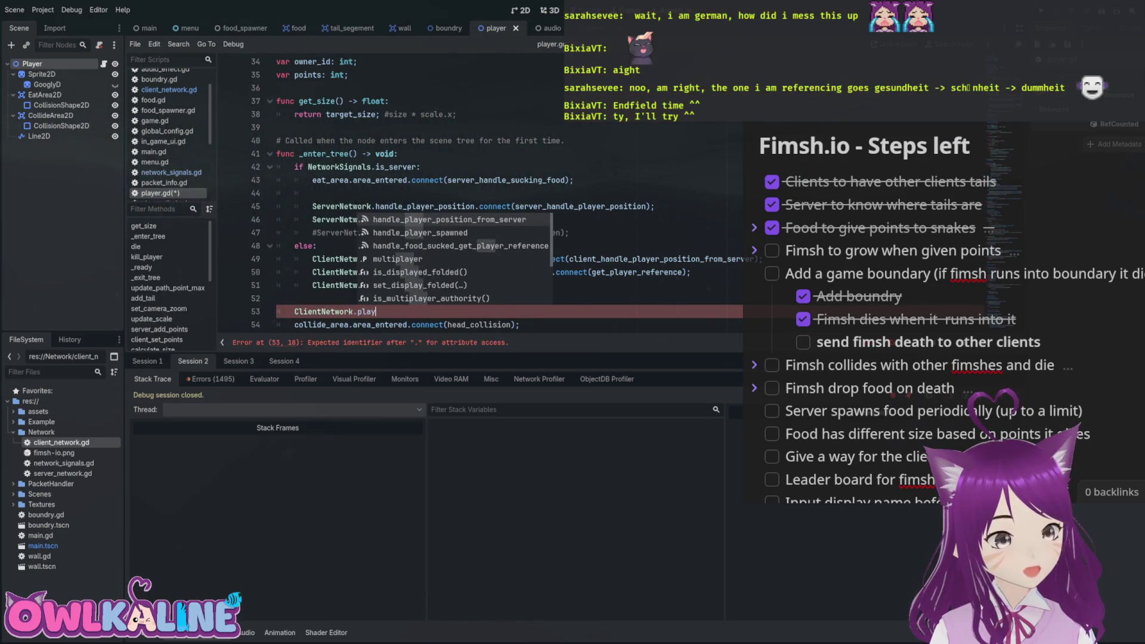
type("er_d")
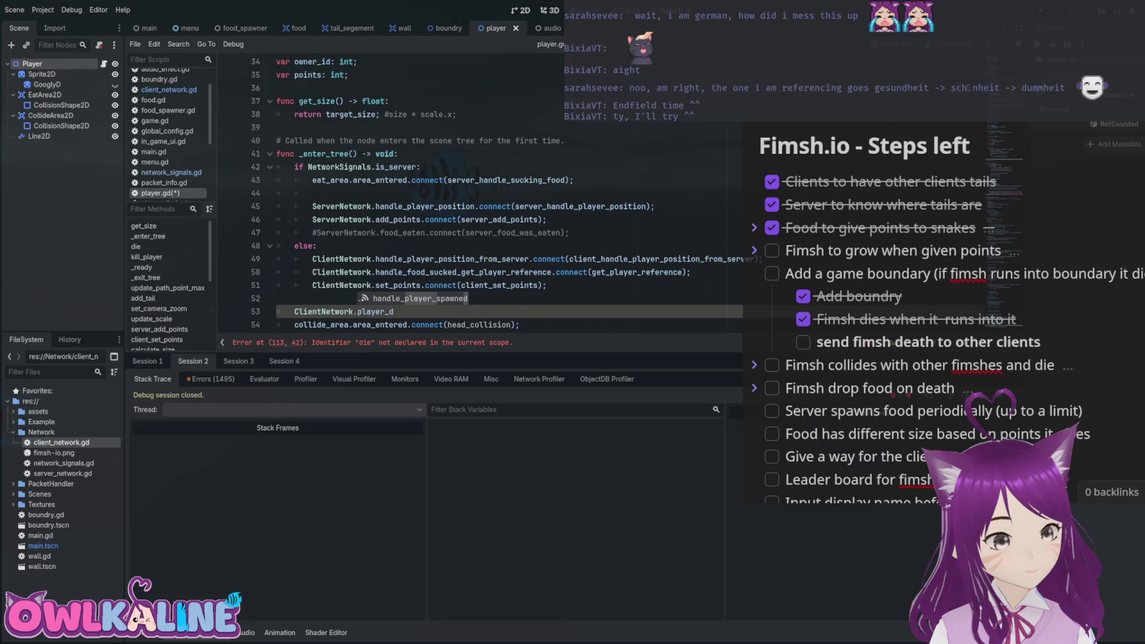
type("ied")
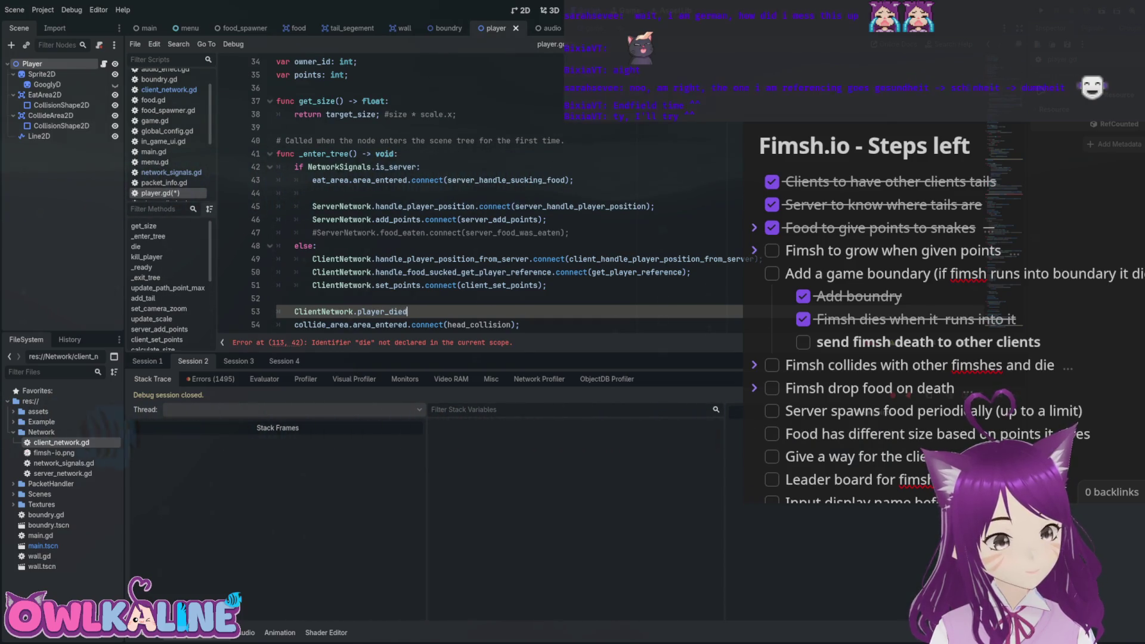
type("(")
Make it ClientNetwork.player_died.connect(kill_player) and save player.gd.
key("Left")
type(".connec")
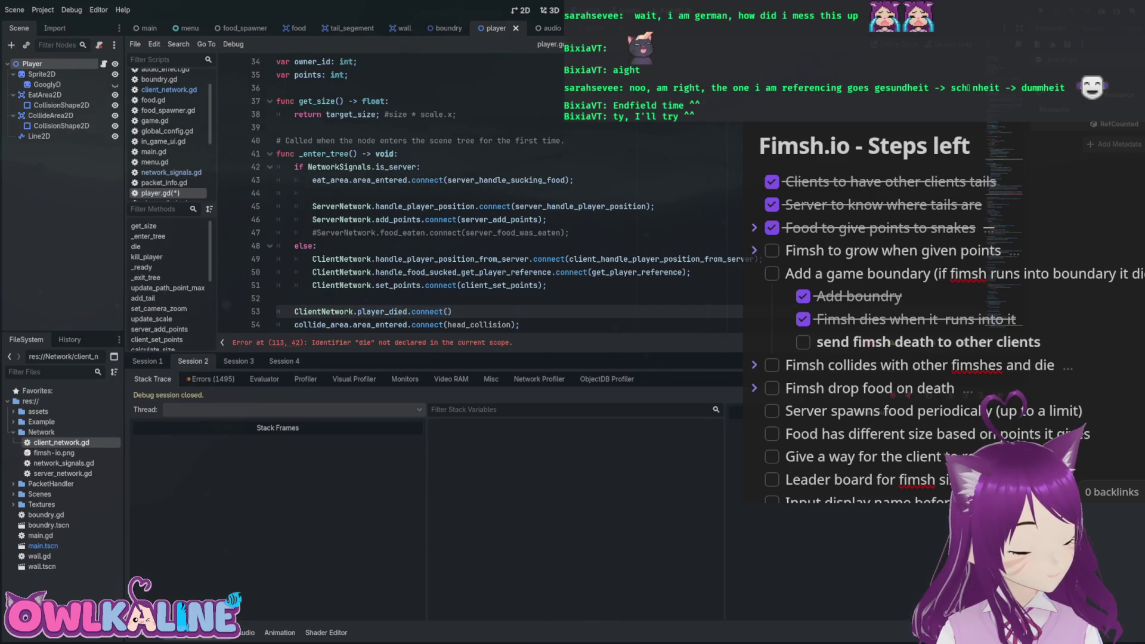
key("Return")
key("BackSpace")
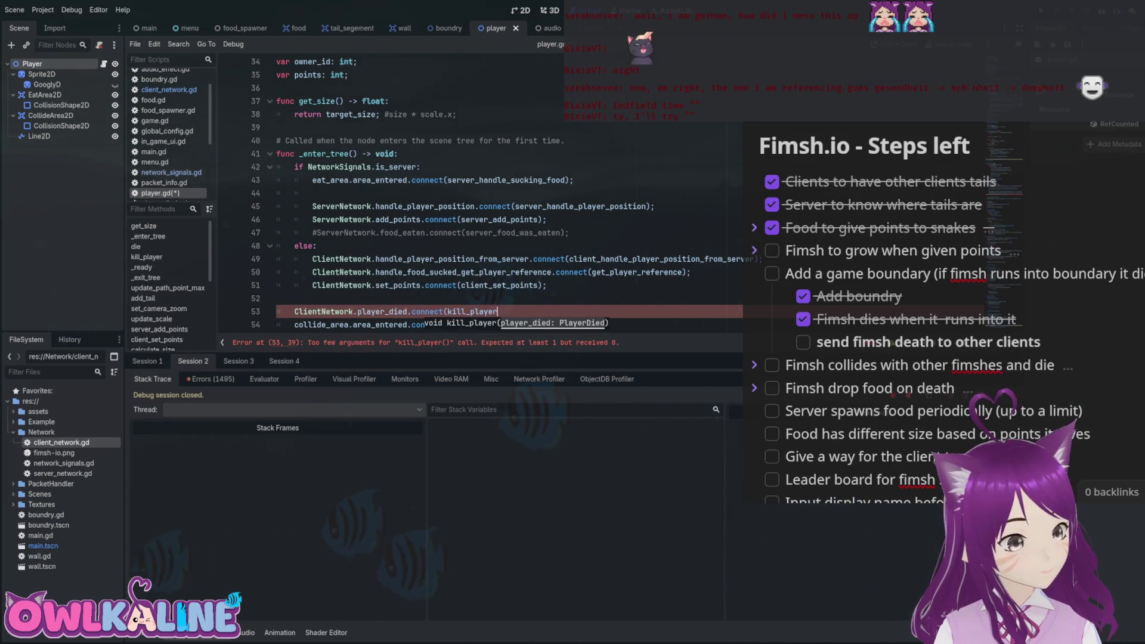
key("ctrl+s")
key("BackSpace")
key("ctrl+s")
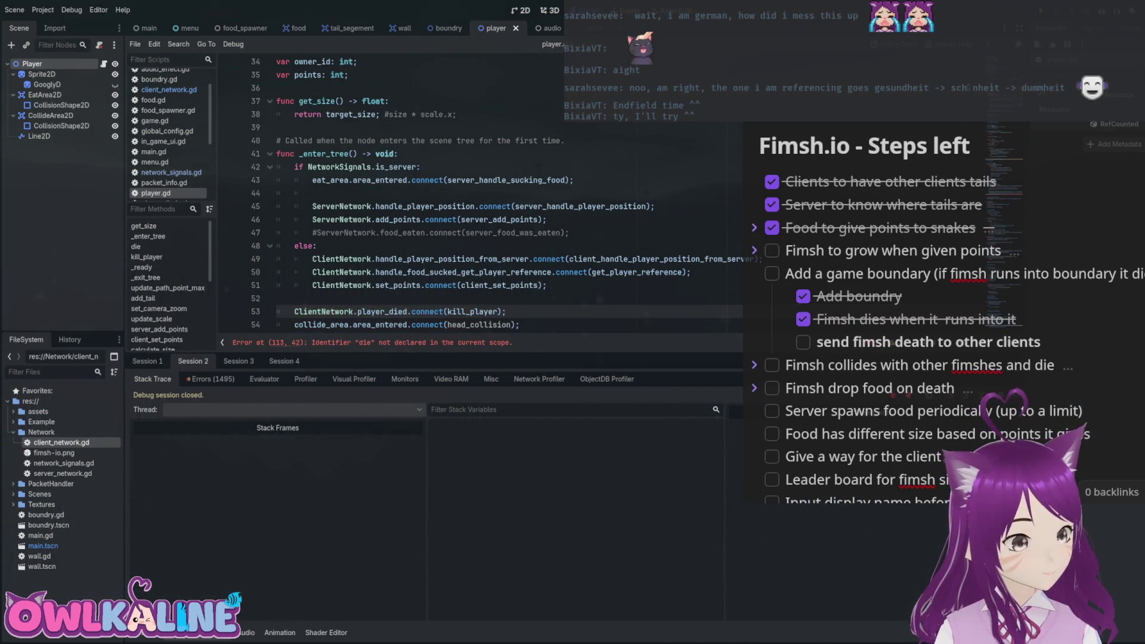
scroll(477, 191, "down", 10)
scroll(477, 197, "down", 3)
left_click(466, 220)
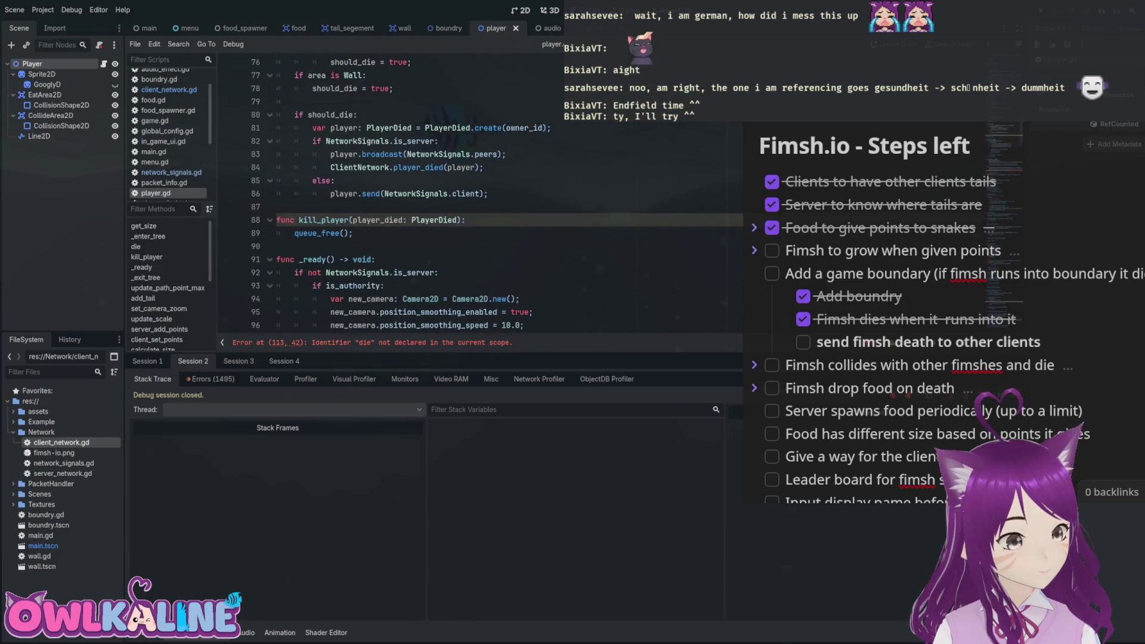
Nest queue_free() in kill_player under 'if owner_id == player_died.id:' and save.
key("Return")
type("if owner_id == player_died.id:")
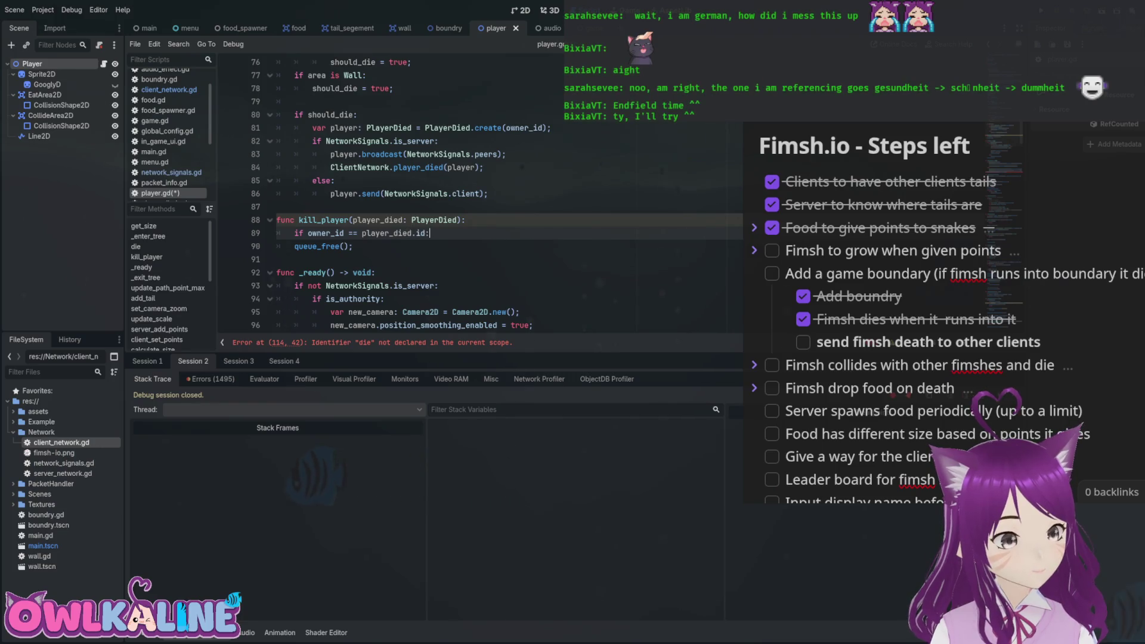
key("Down")
key("Home")
key("Tab")
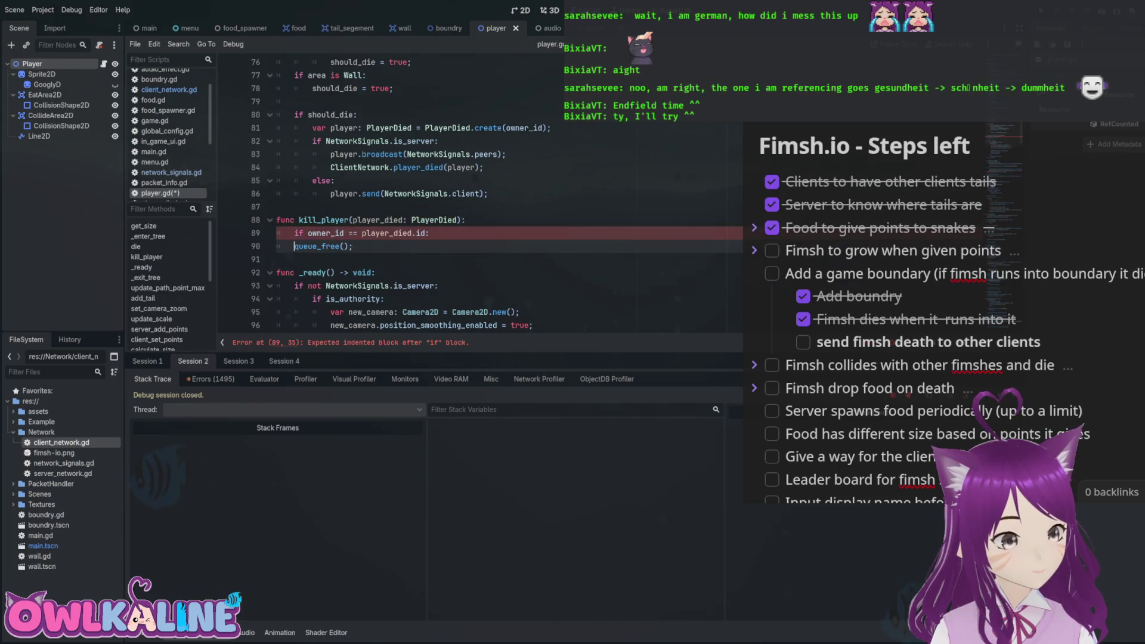
key("ctrl+s")
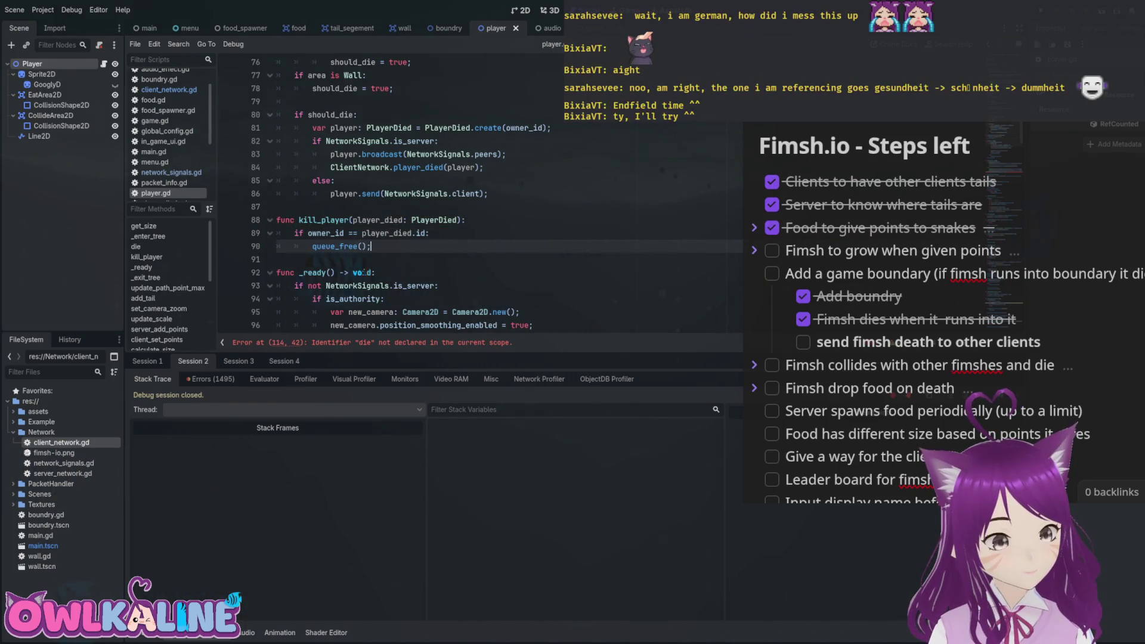
Review the peer broadcast and client-to-server send of the death, then open server_network.gd.
scroll(477, 197, "up", 11)
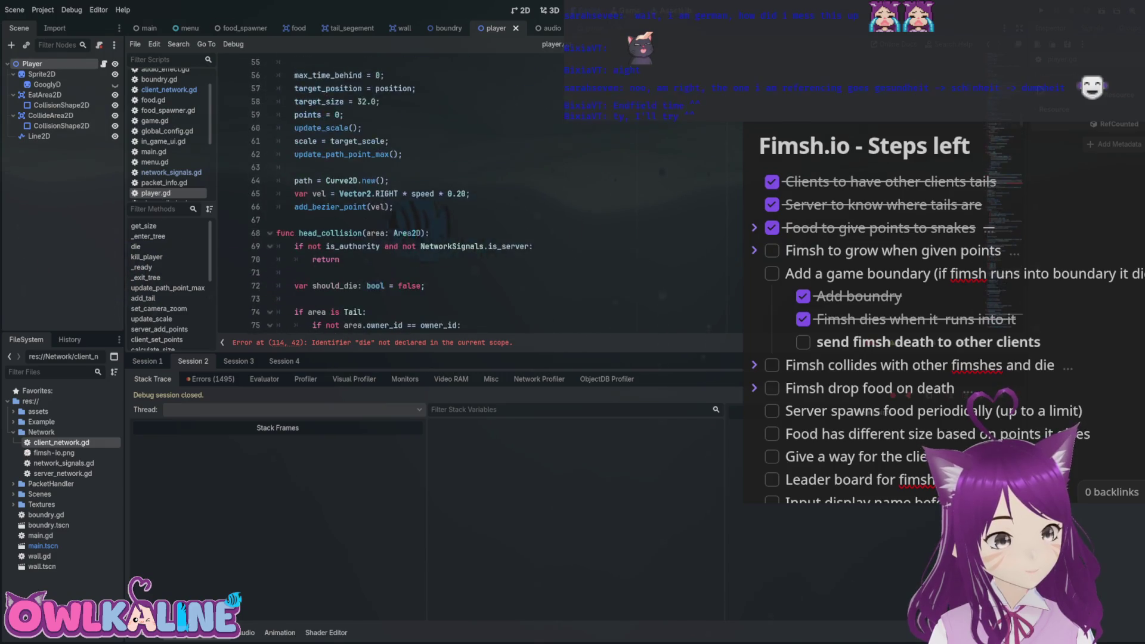
scroll(494, 307, "down", 10)
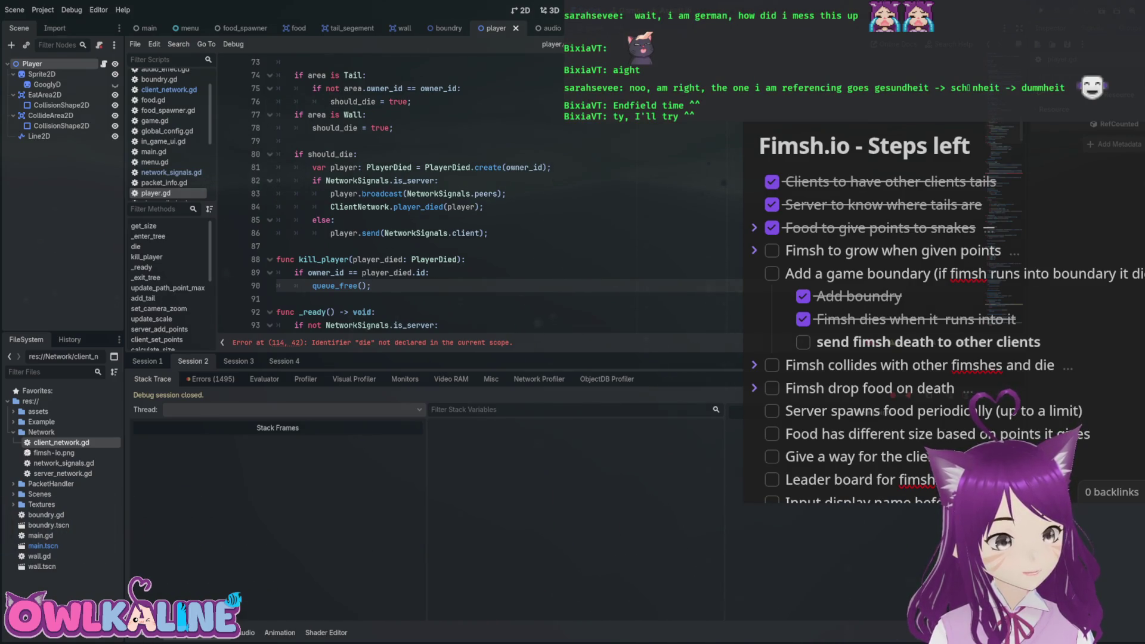
left_click_drag(405, 194, 481, 206)
left_click_drag(362, 193, 484, 193)
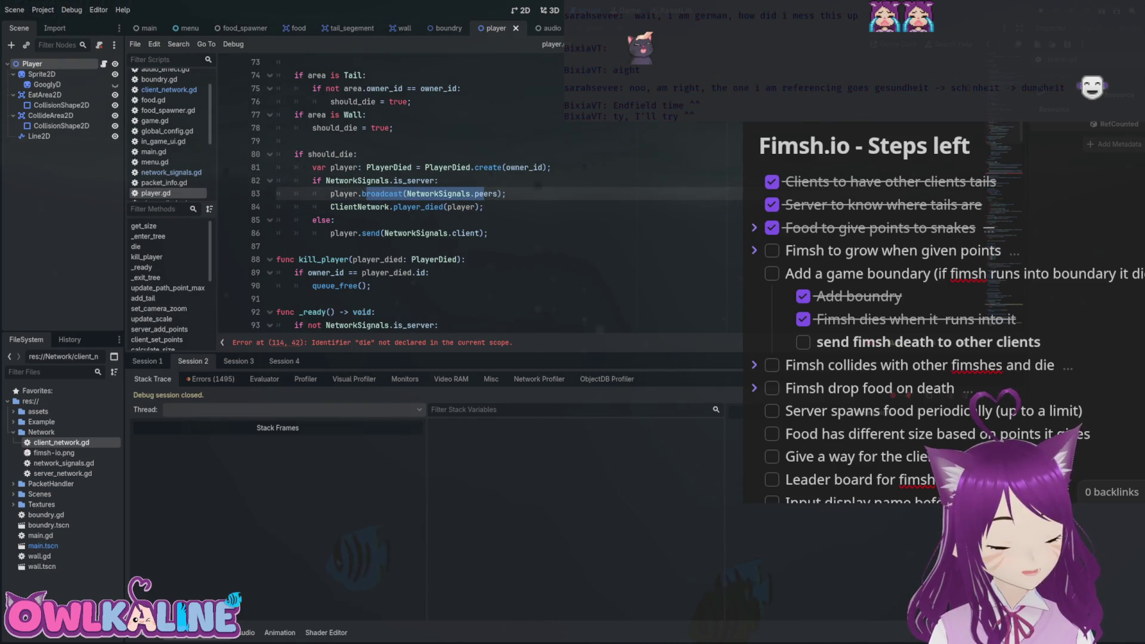
left_click_drag(343, 233, 477, 232)
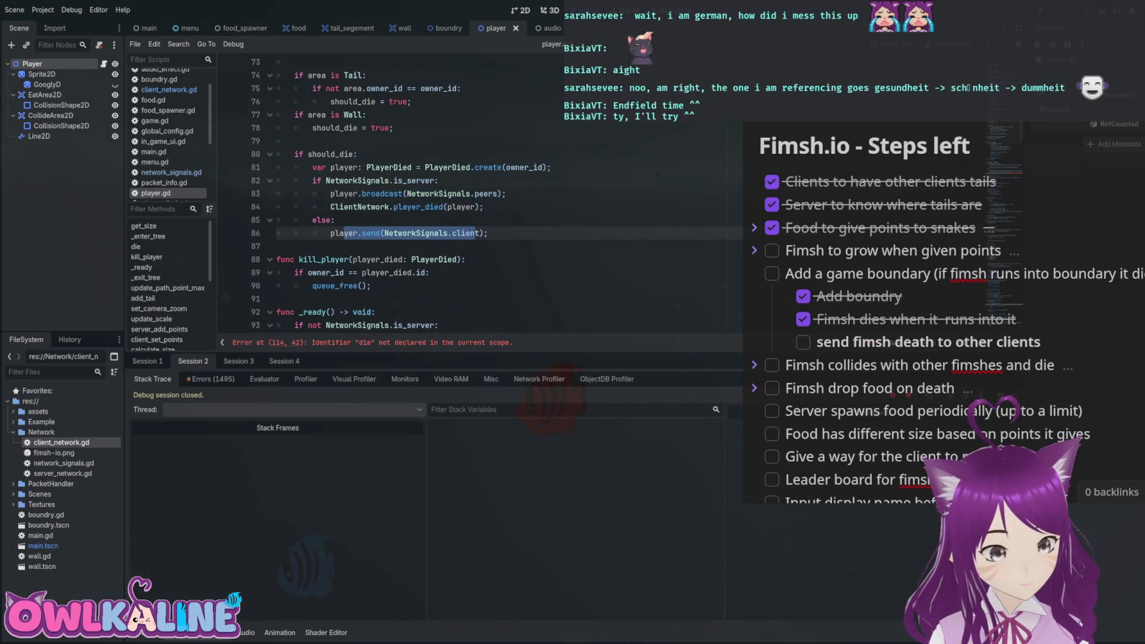
double_click(63, 472)
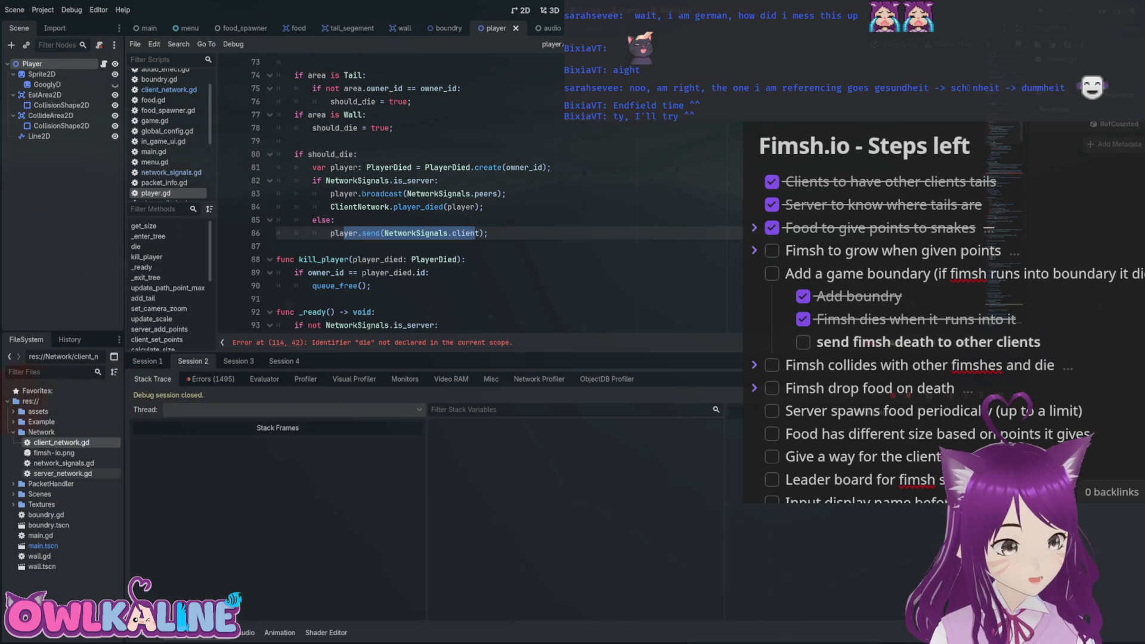
Review server_network.gd's PLAYER_DIED case: the sender peer-id check and building the dead player.
scroll(519, 138, "down", 10)
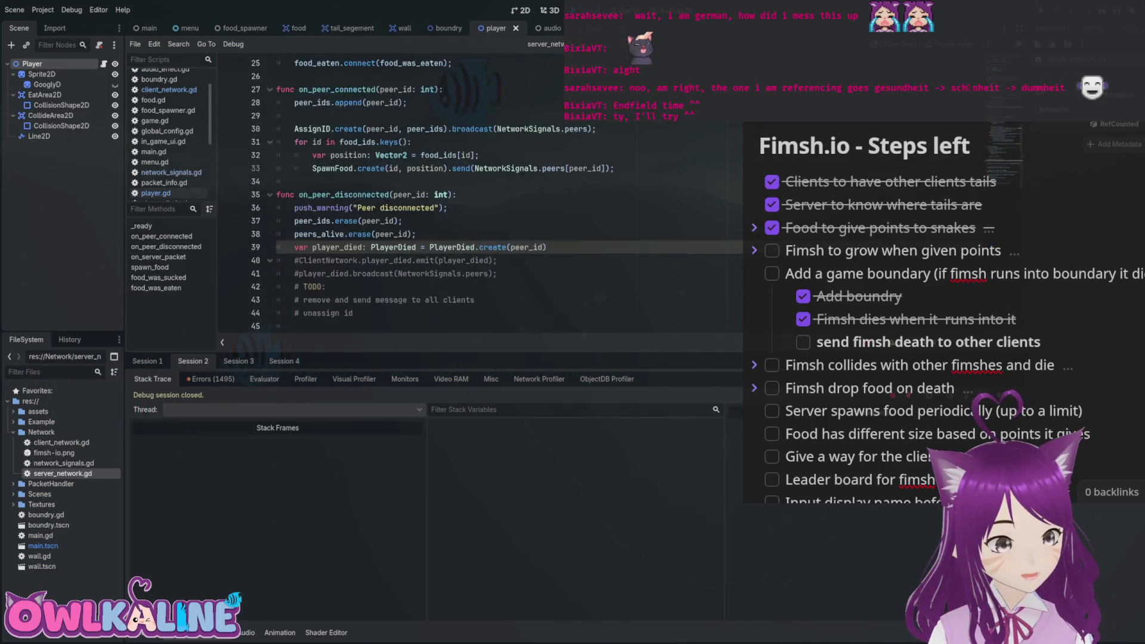
scroll(519, 138, "down", 3)
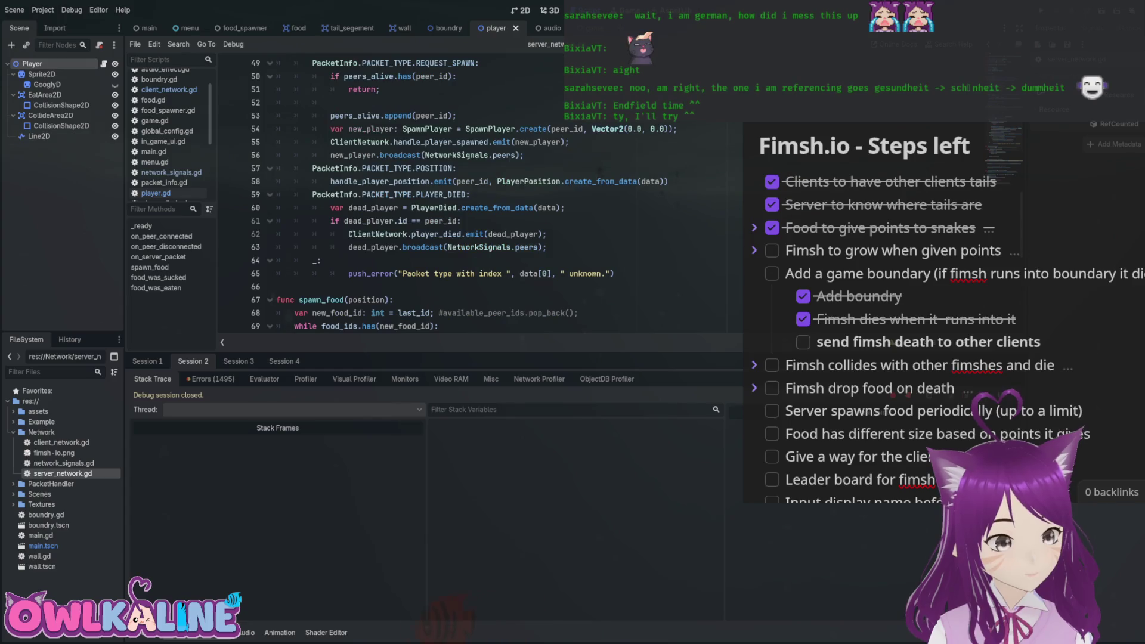
double_click(386, 194)
left_click(294, 220)
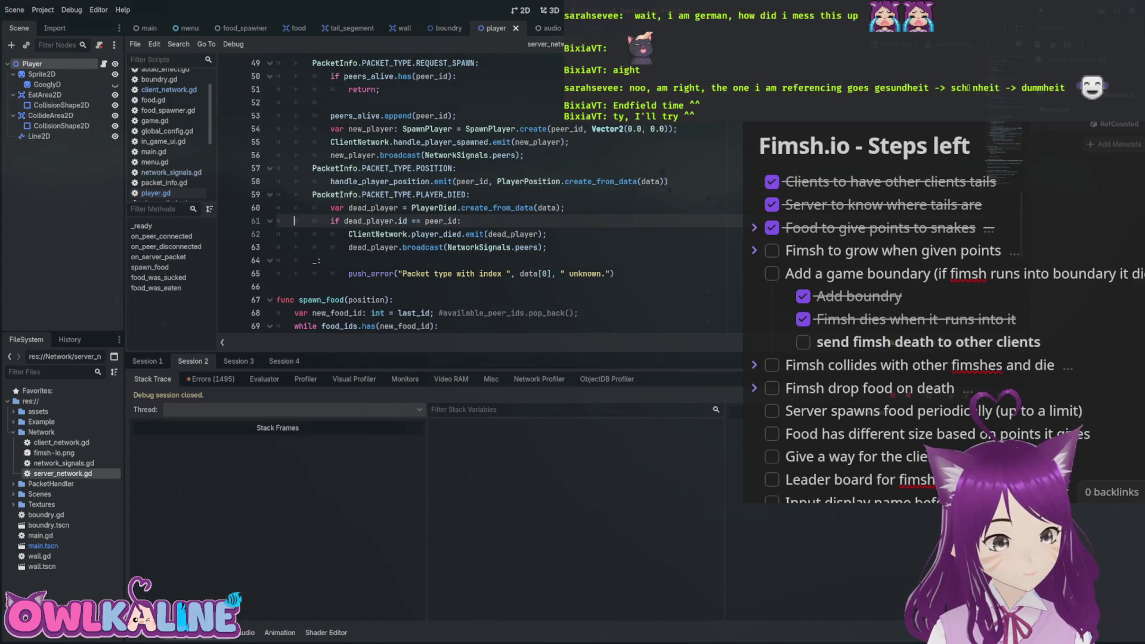
left_click_drag(345, 208, 473, 194)
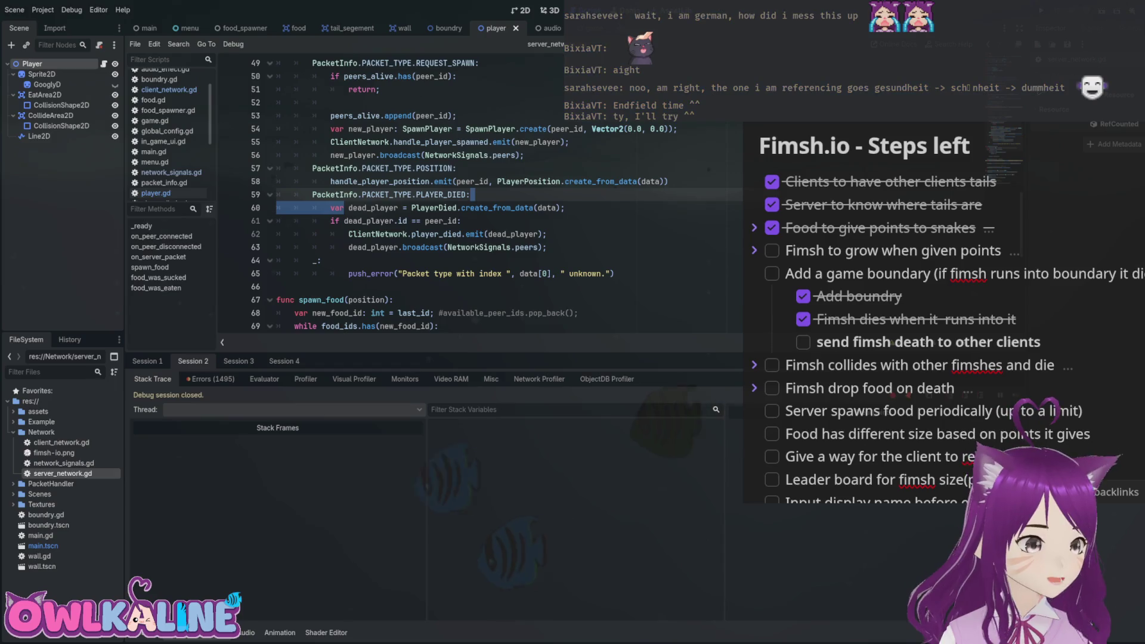
left_click_drag(362, 220, 462, 221)
left_click_drag(331, 207, 564, 208)
left_click(366, 221)
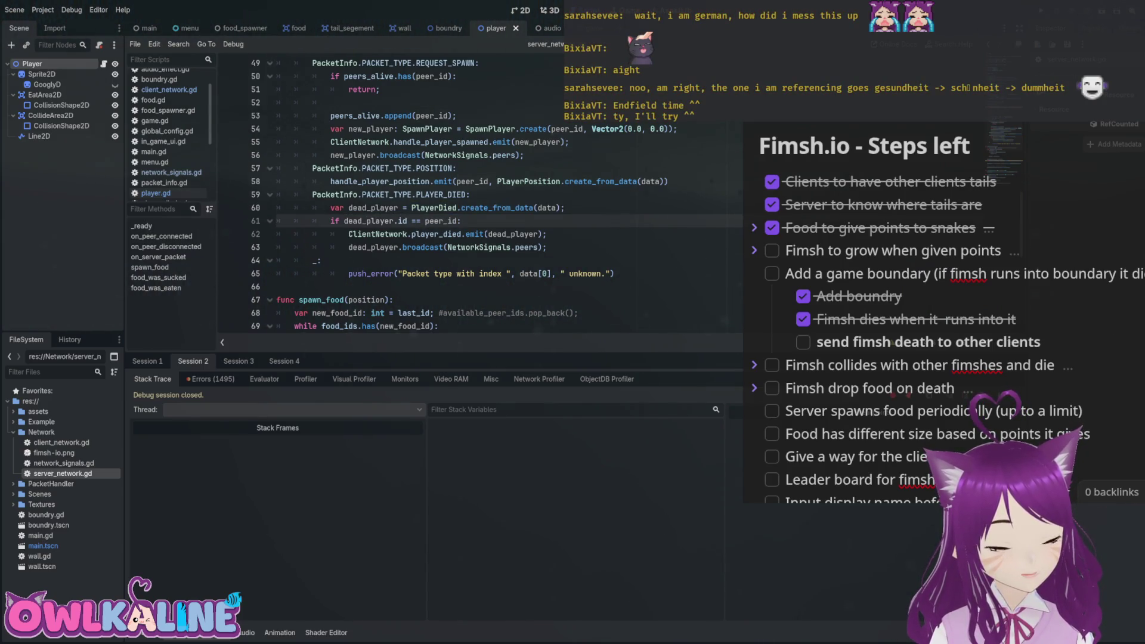
Review the server emitting player_died and rebroadcasting to NetworkSignals.peers, then open client_network.gd.
mouse_move(385, 234)
left_mouse_down()
mouse_move(530, 234)
mouse_move(453, 246)
mouse_move(547, 234)
left_mouse_up()
left_click_drag(366, 247, 511, 247)
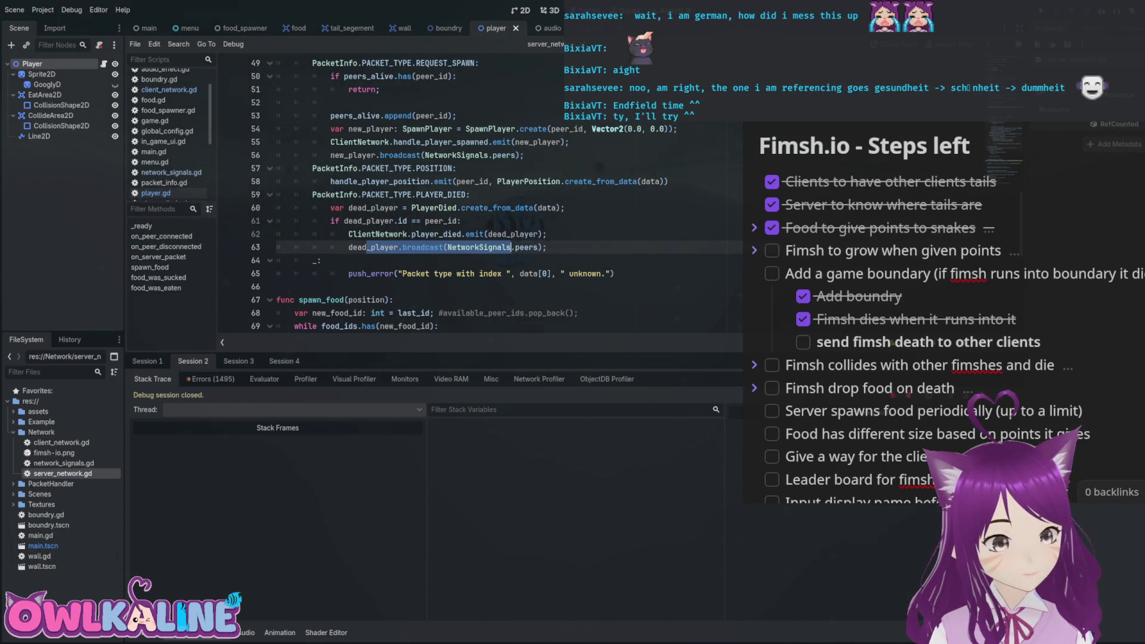
left_click(542, 247)
left_click_drag(546, 247, 450, 247)
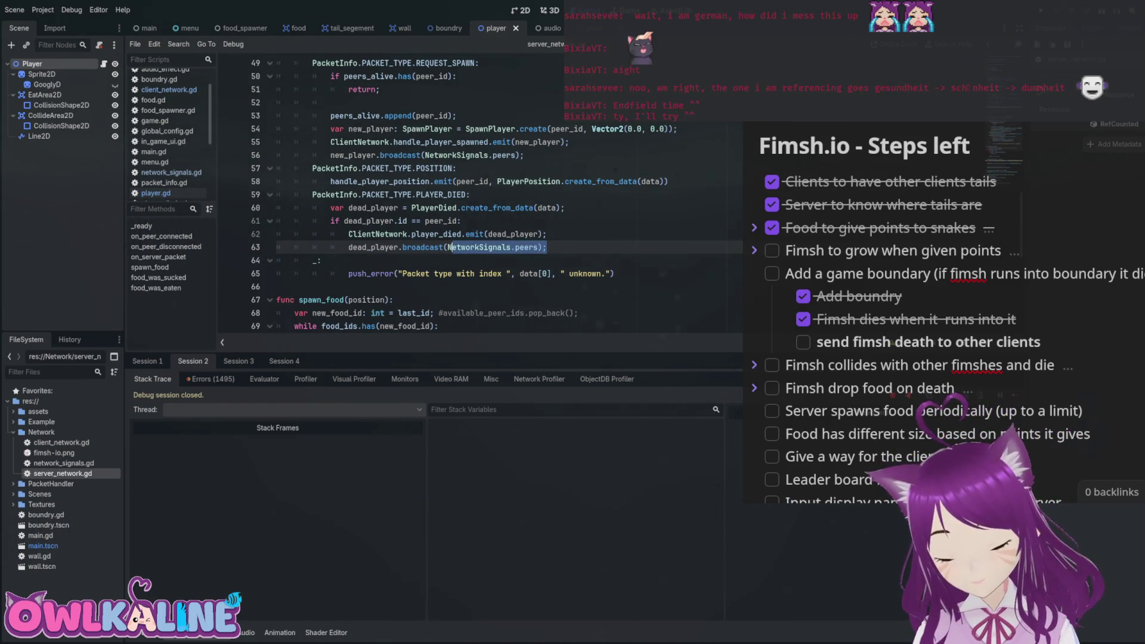
left_click(451, 246)
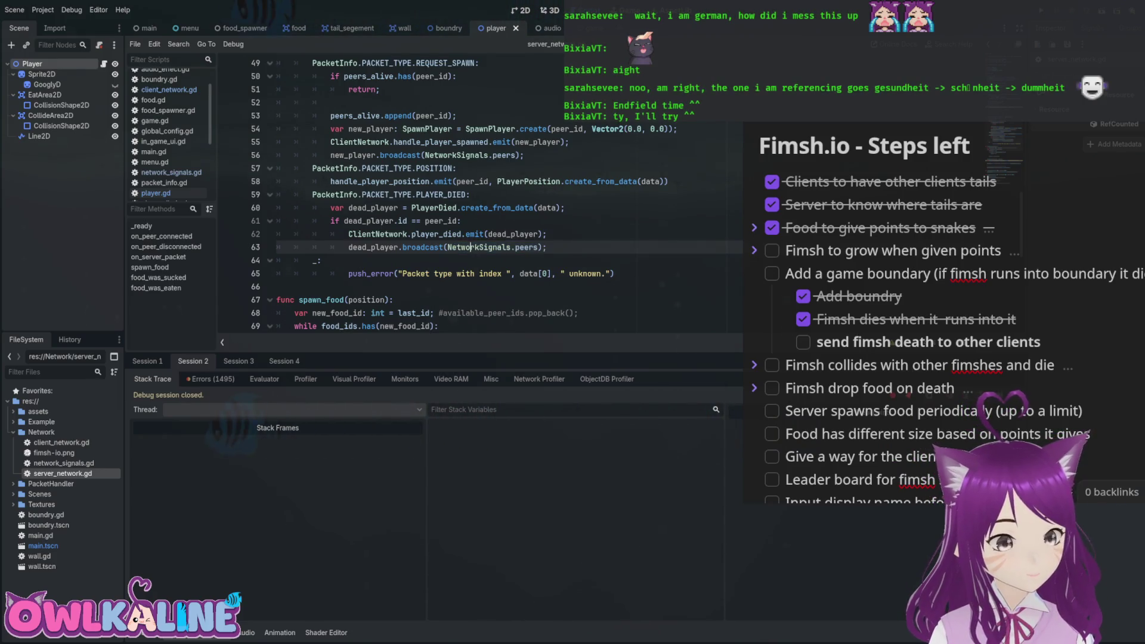
double_click(62, 442)
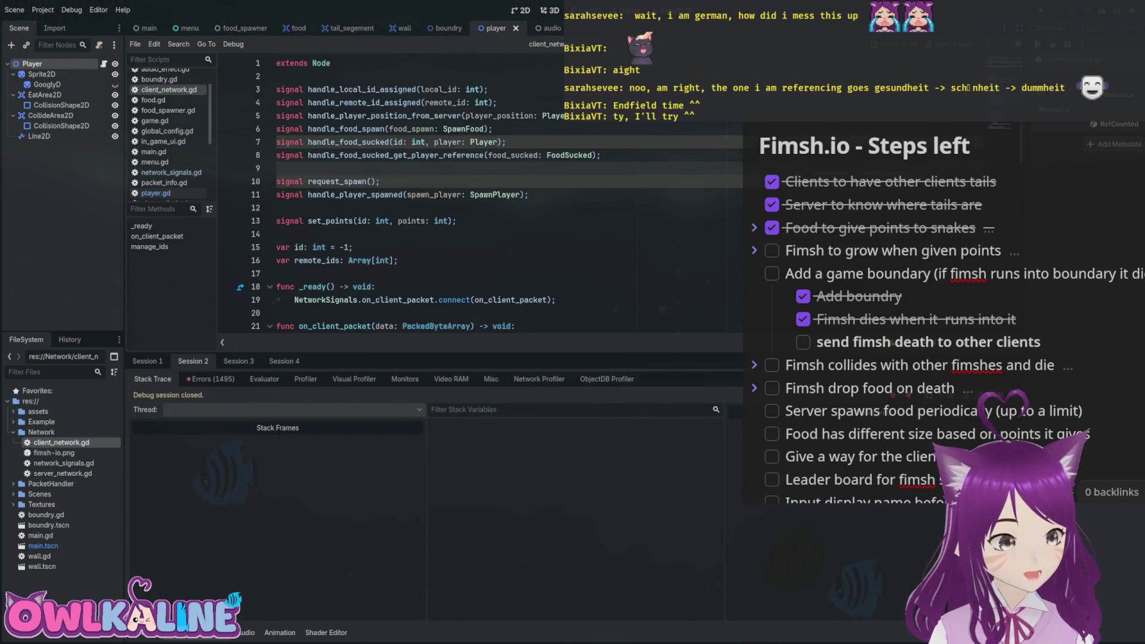
Uncomment the PLAYER_DIED case and dead_player lines in client_network.gd's packet match.
scroll(477, 197, "down", 7)
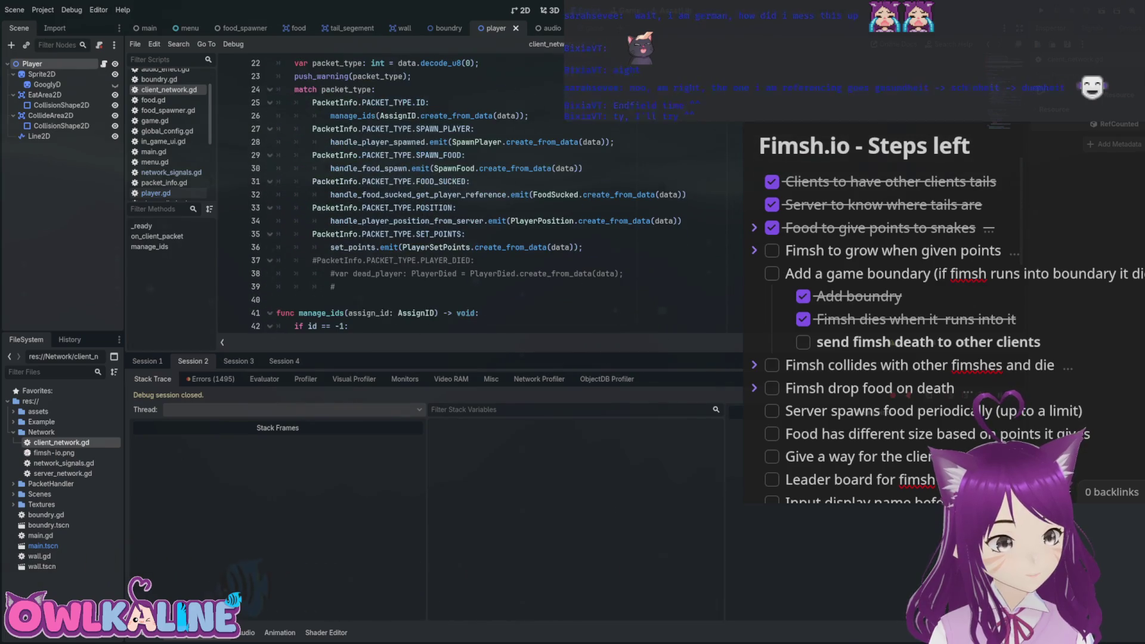
left_click(316, 260)
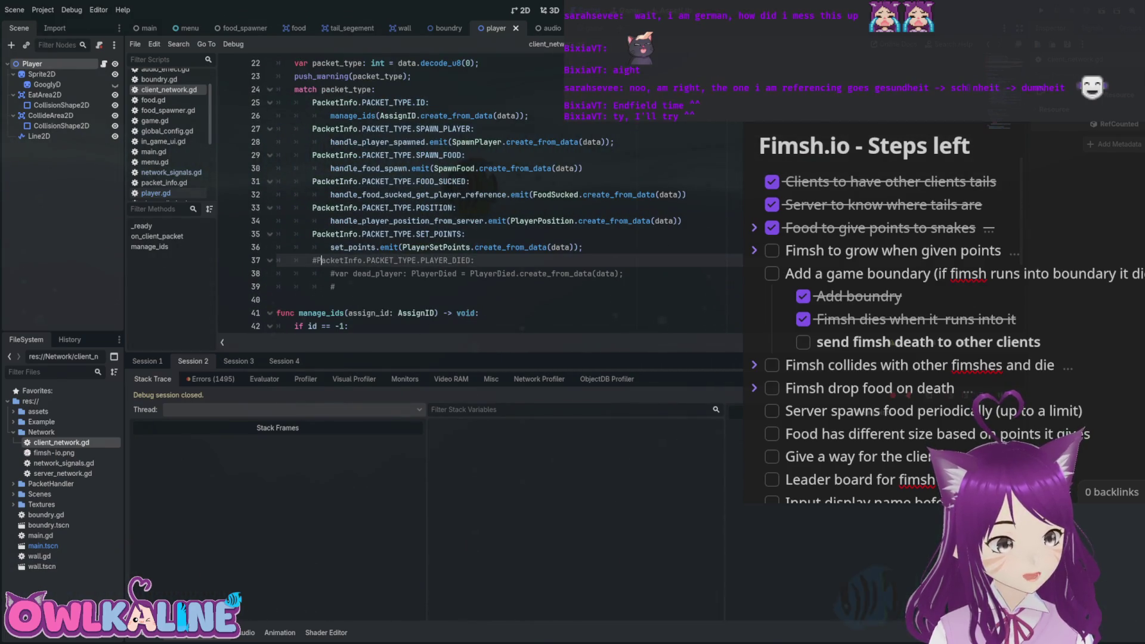
key("BackSpace")
key("Down")
key("Delete")
key("Down")
key("Delete")
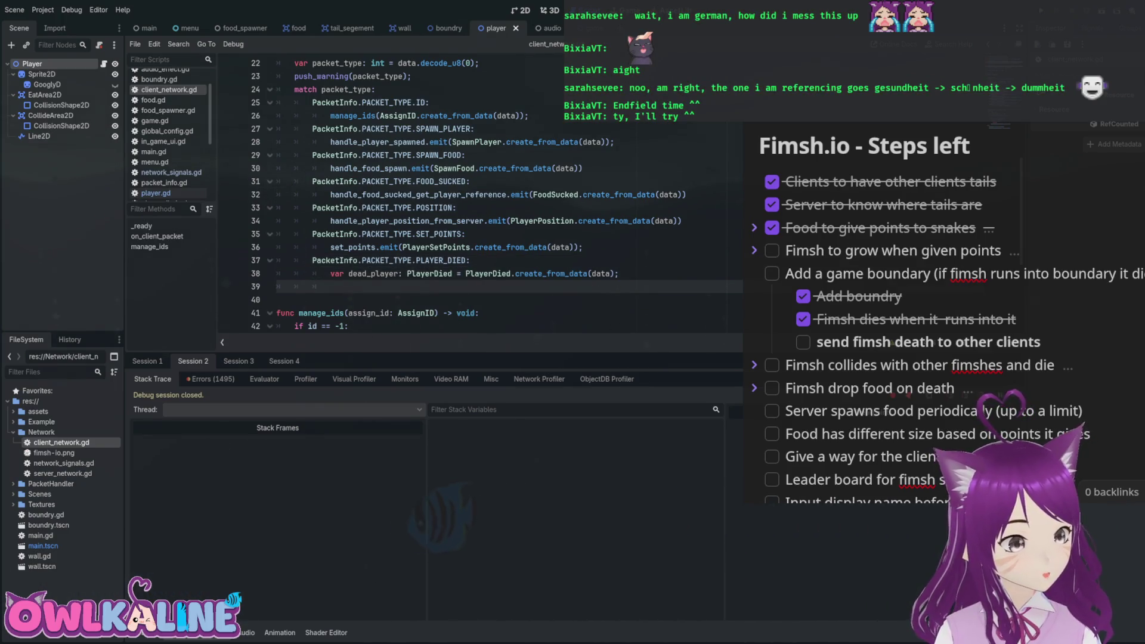
Write ClientNetwork.player_died(dead_player) on line 39.
type("ClientNetwork.")
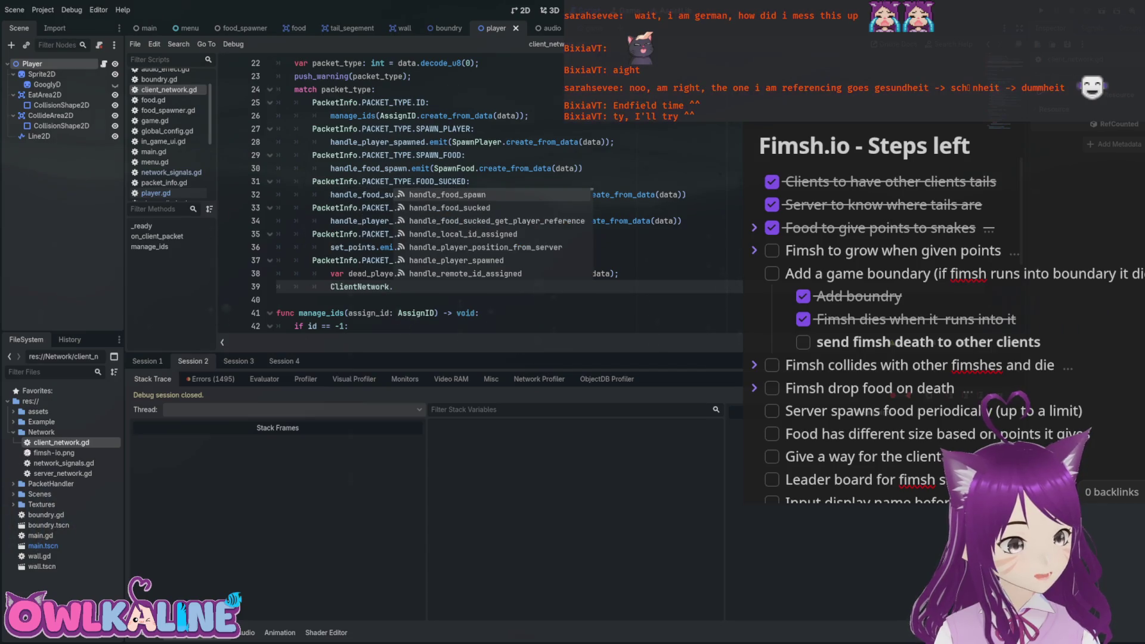
type("player")
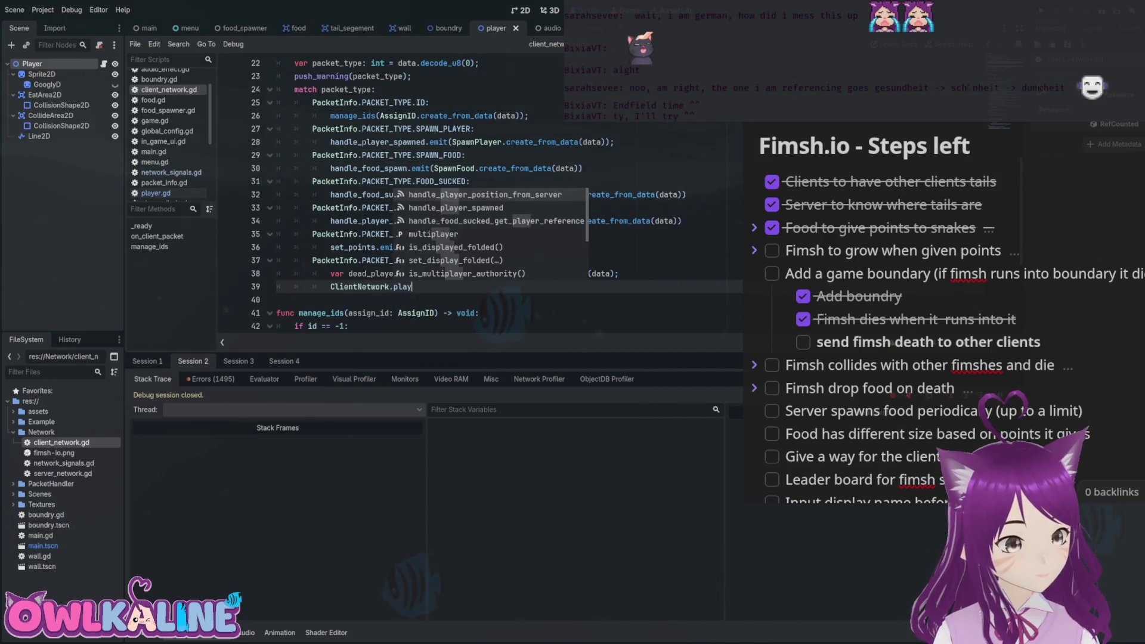
key("BackSpace")
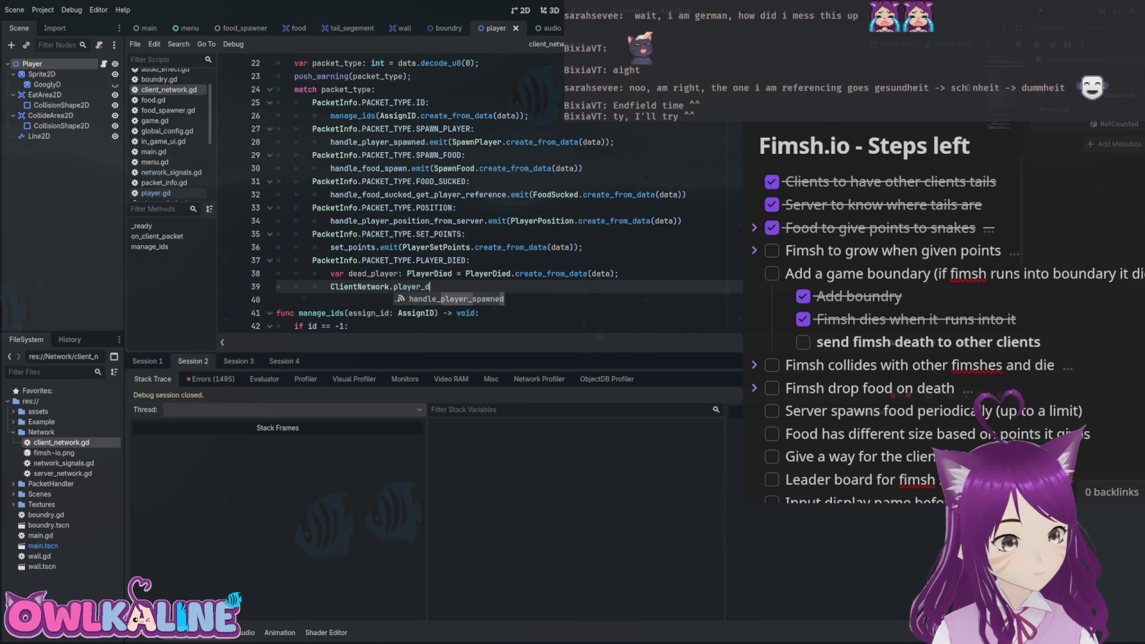
key("BackSpace")
key("BackSpace")
key("BackSpace")
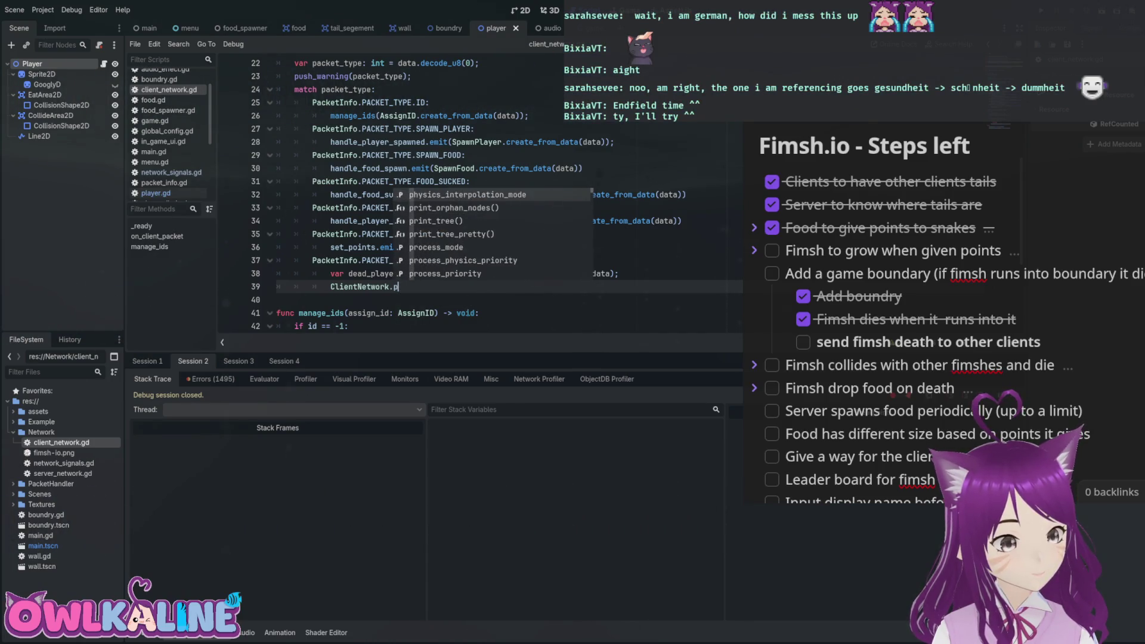
scroll(477, 196, "up", 7)
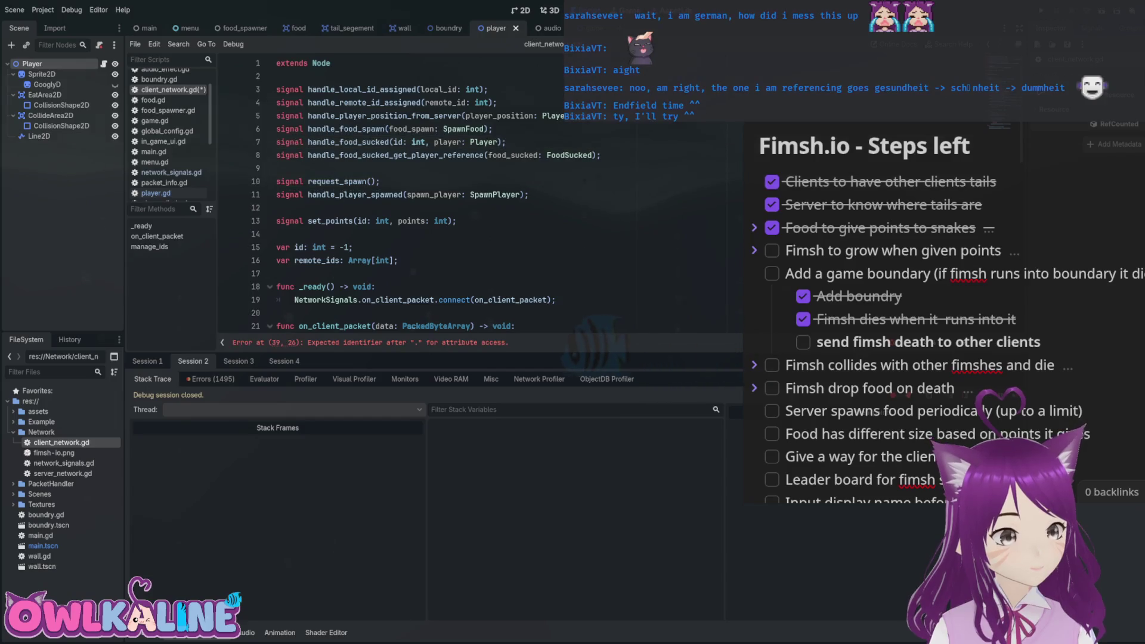
scroll(477, 197, "down", 9)
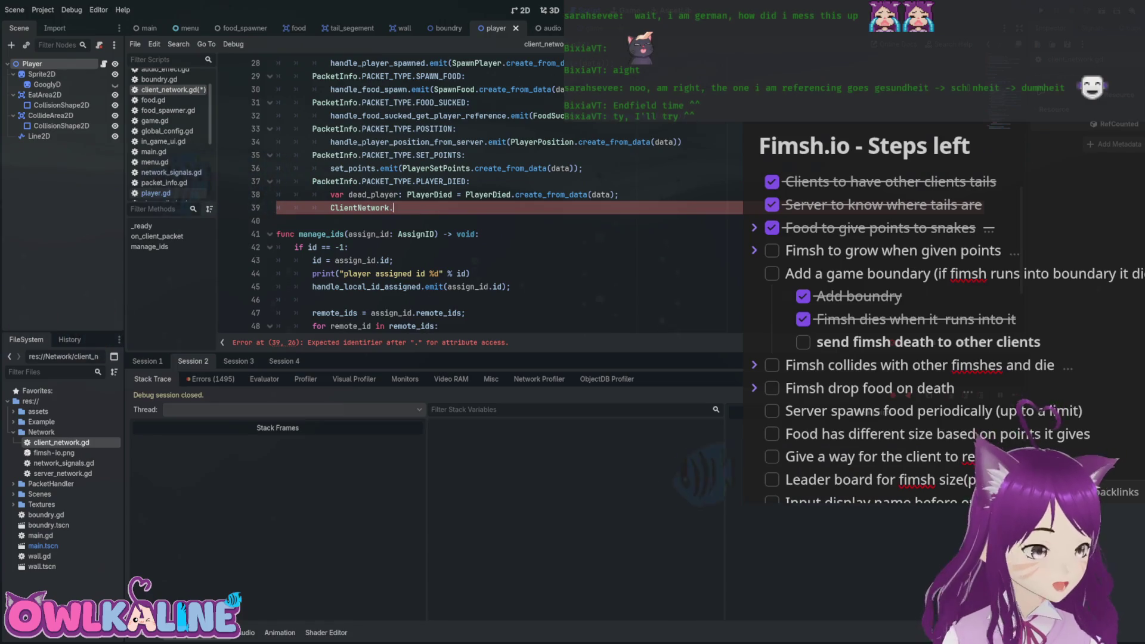
type("player_die")
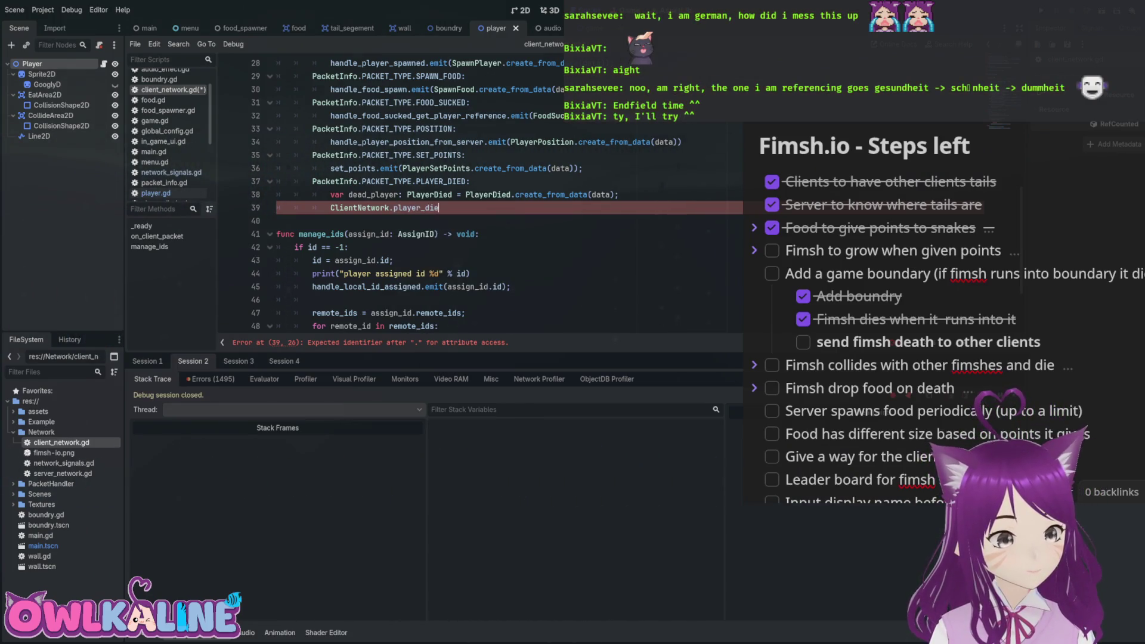
type("d(dead_player)")
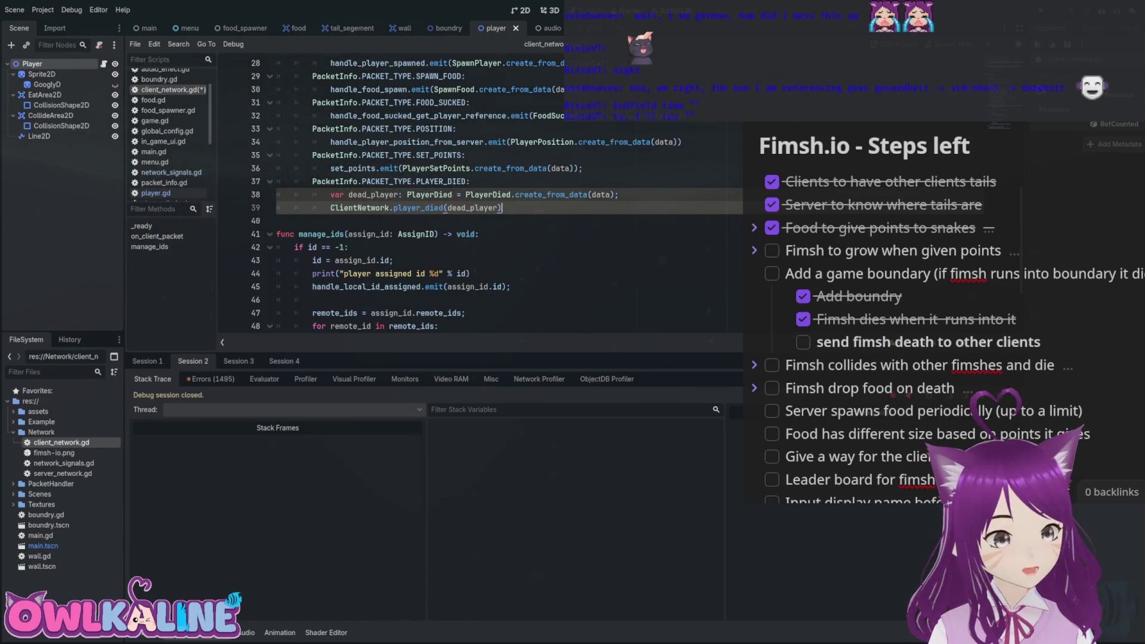
Change it to ClientNetwork.player_died.emit(dead_player); and save client_network.gd.
left_click(444, 208)
type(".emiut")
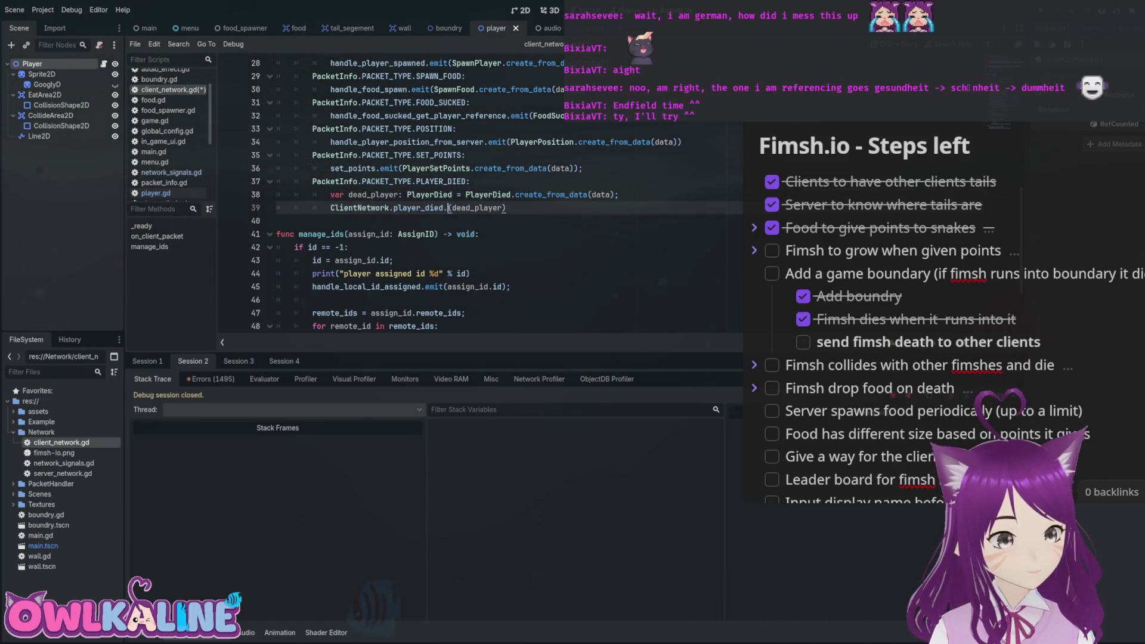
key("BackSpace")
key("BackSpace")
type("t")
key("End")
type(";")
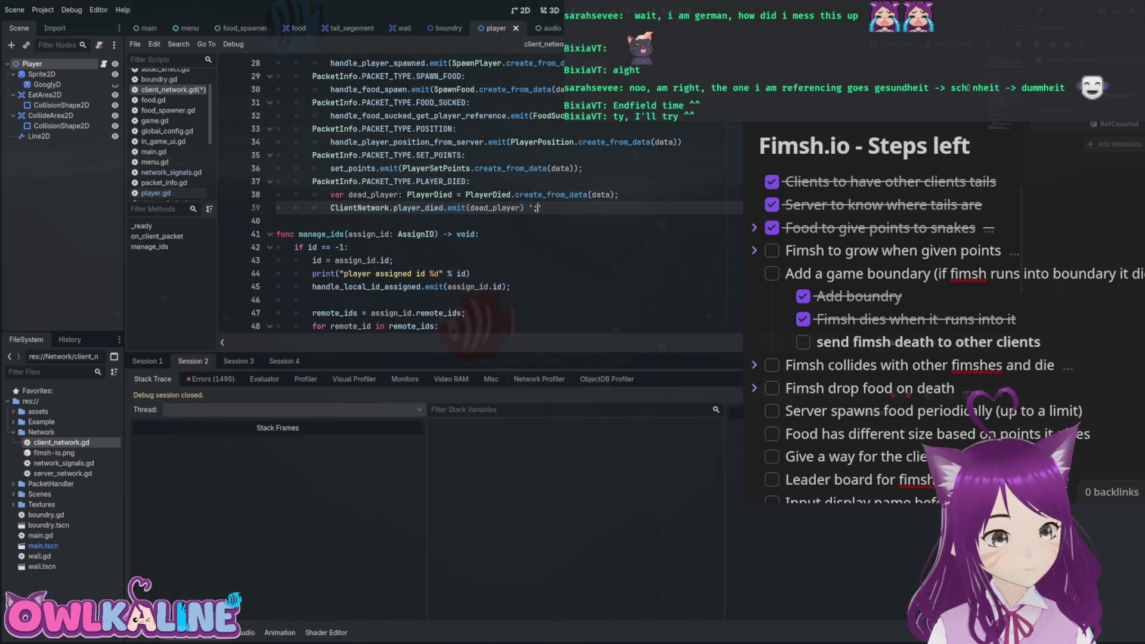
key("ctrl+s")
left_click(322, 221)
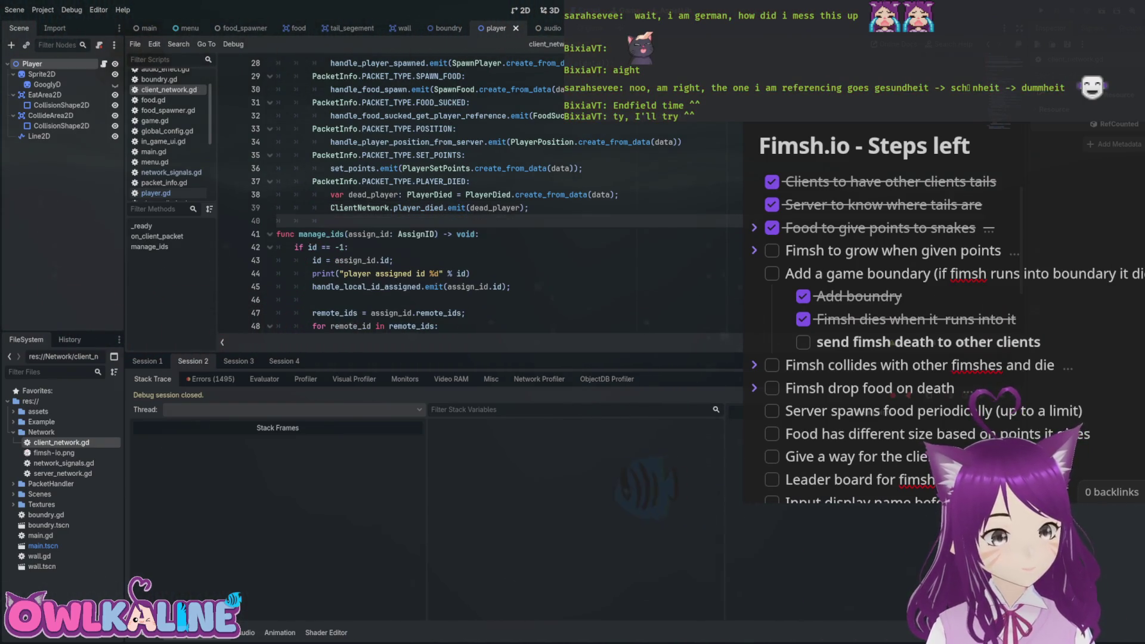
key("Up")
key("Up")
key("Up")
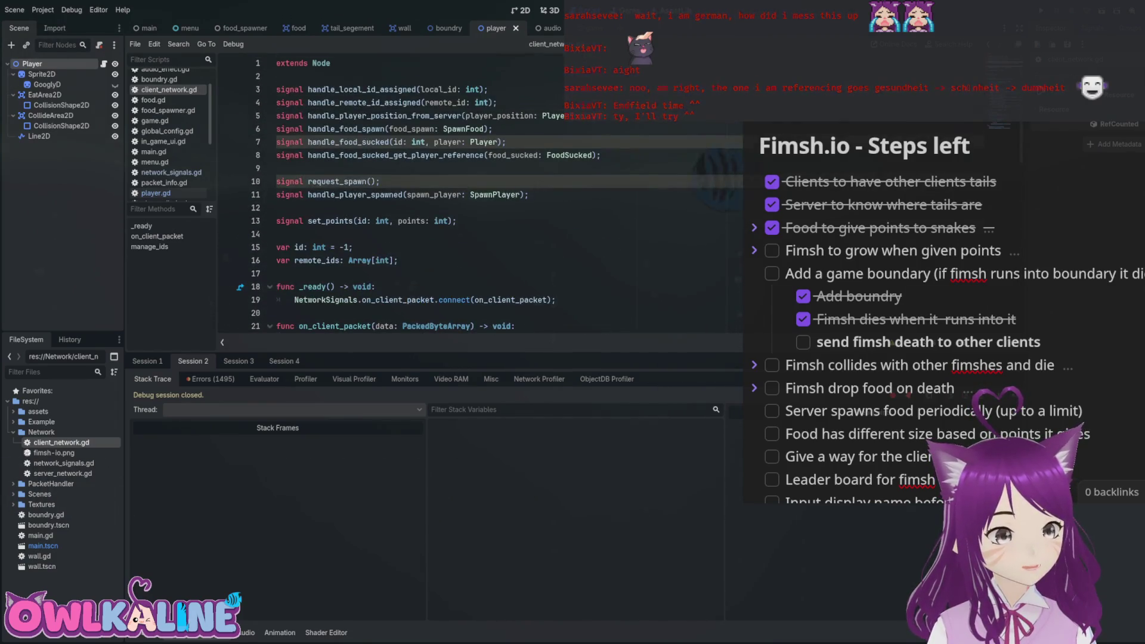
Add 'signal player_died(player: PlayerDied);' at line 10, then switch back to player.gd.
key("Return")
key("Return")
key("Up")
type("singla")
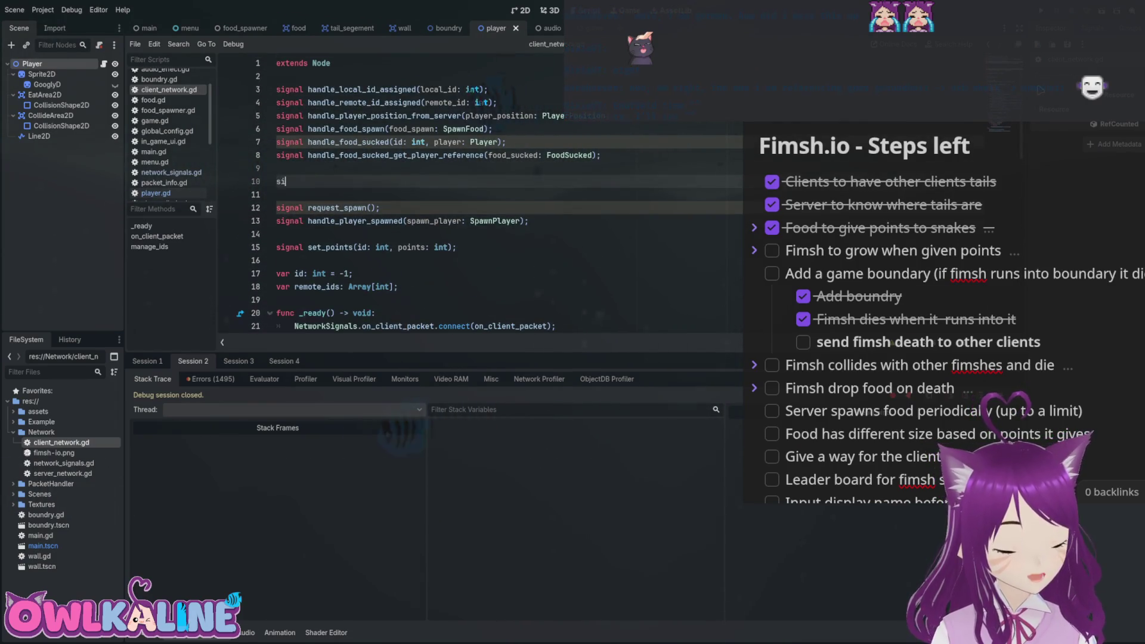
key("BackSpace")
key("BackSpace")
type("al playe")
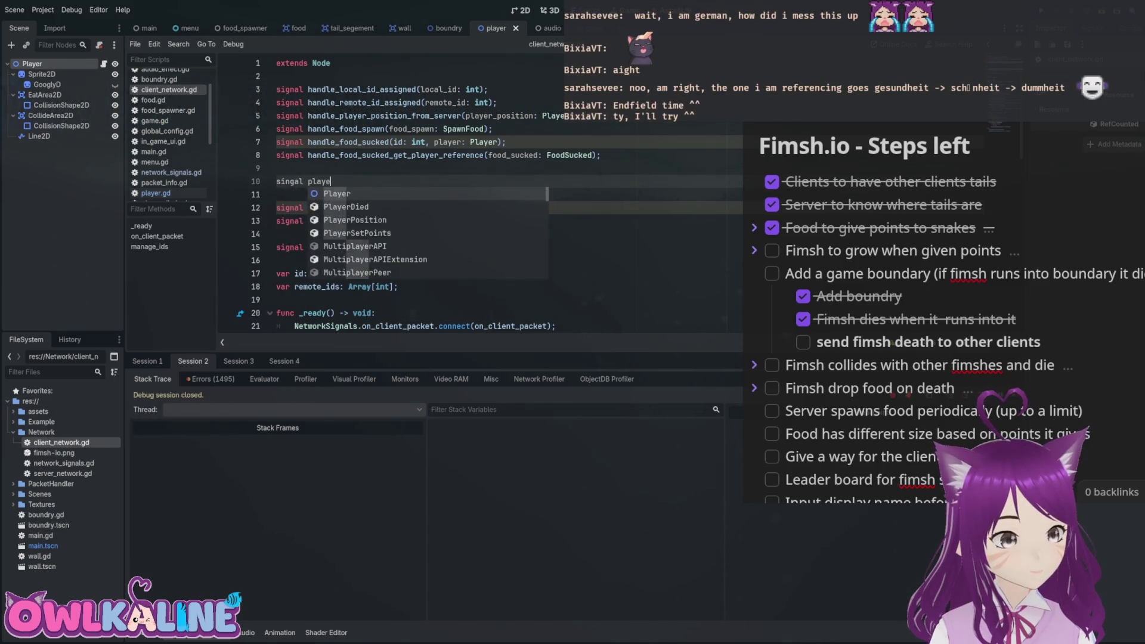
type("r_died(")
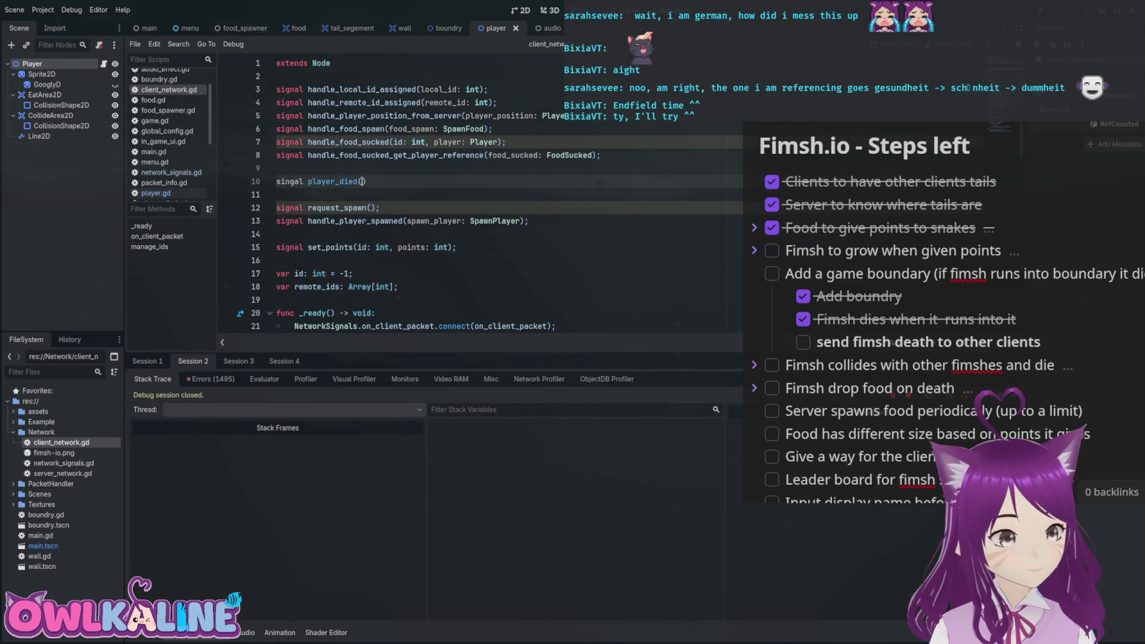
left_click(361, 181)
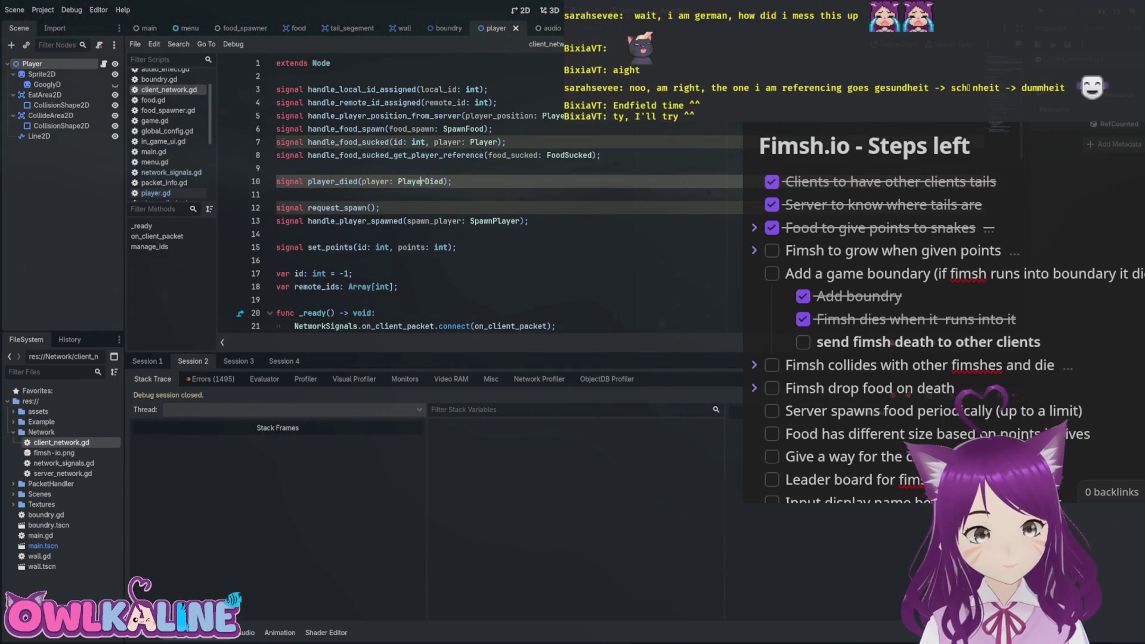
scroll(477, 197, "down", 9)
left_click(479, 234)
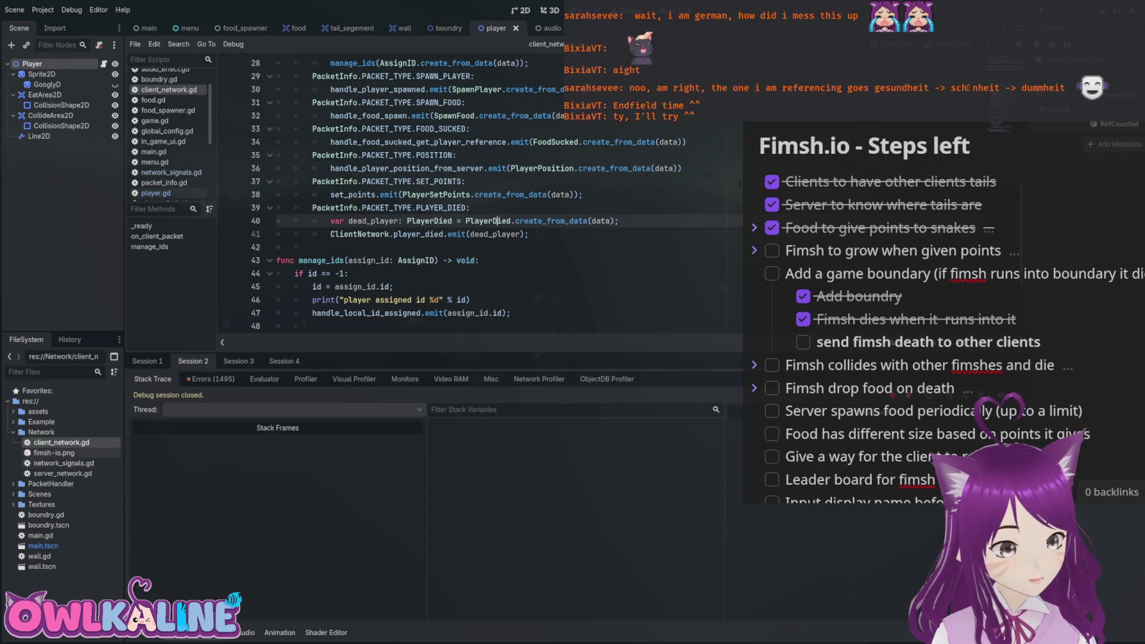
left_click(156, 193)
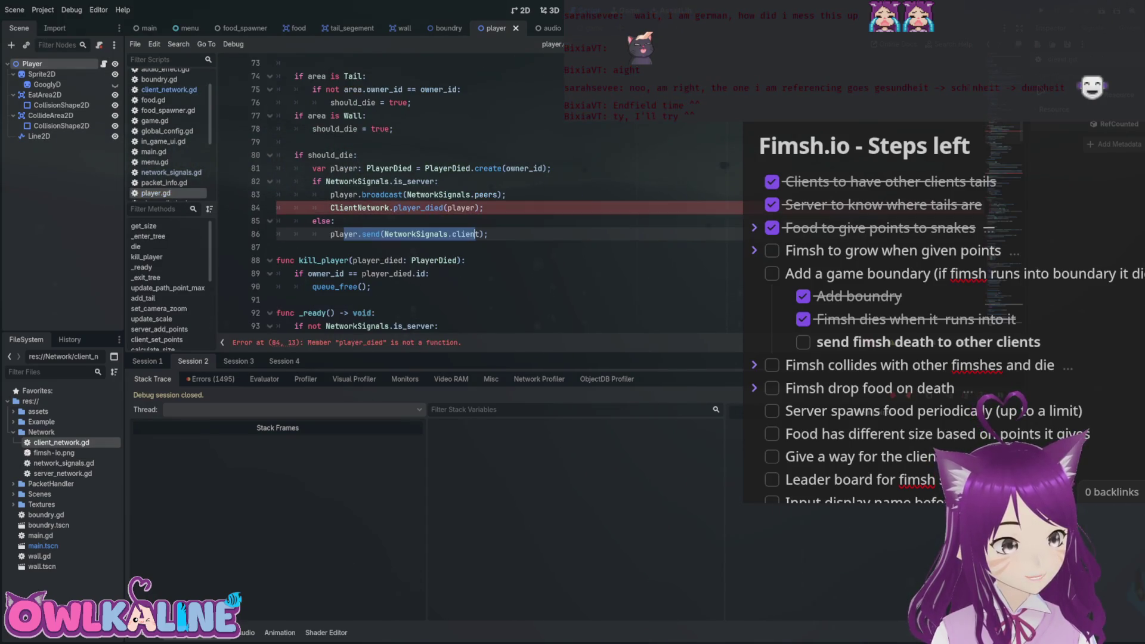
Replace die with head_collision in line 114's disconnect call, save player.gd, and open server_network.gd.
scroll(417, 197, "up", 9)
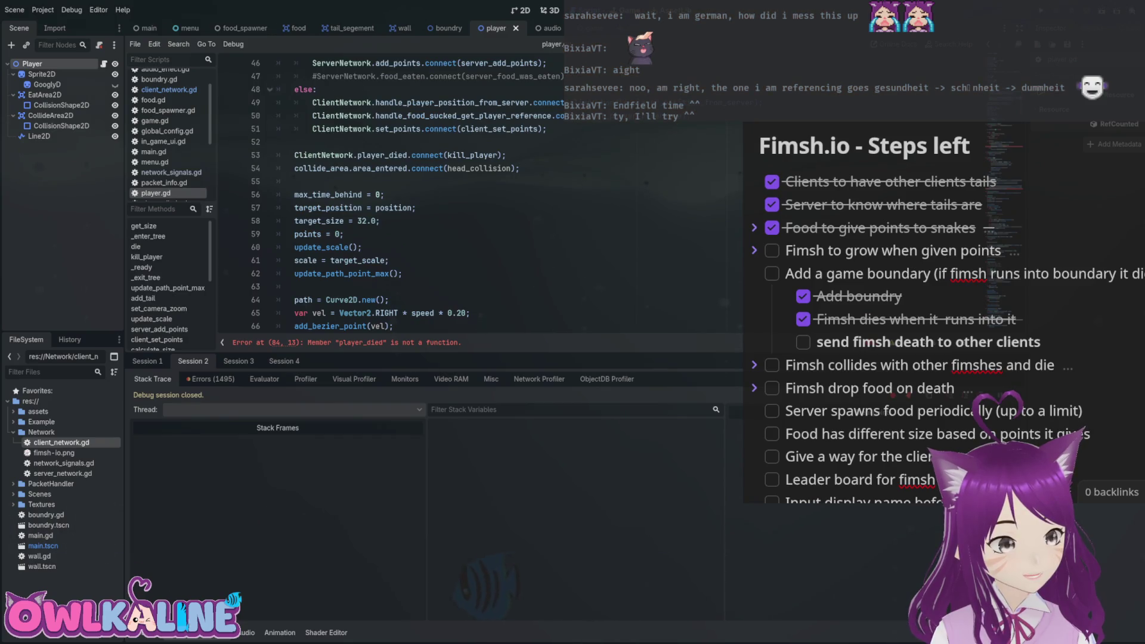
scroll(417, 197, "down", 10)
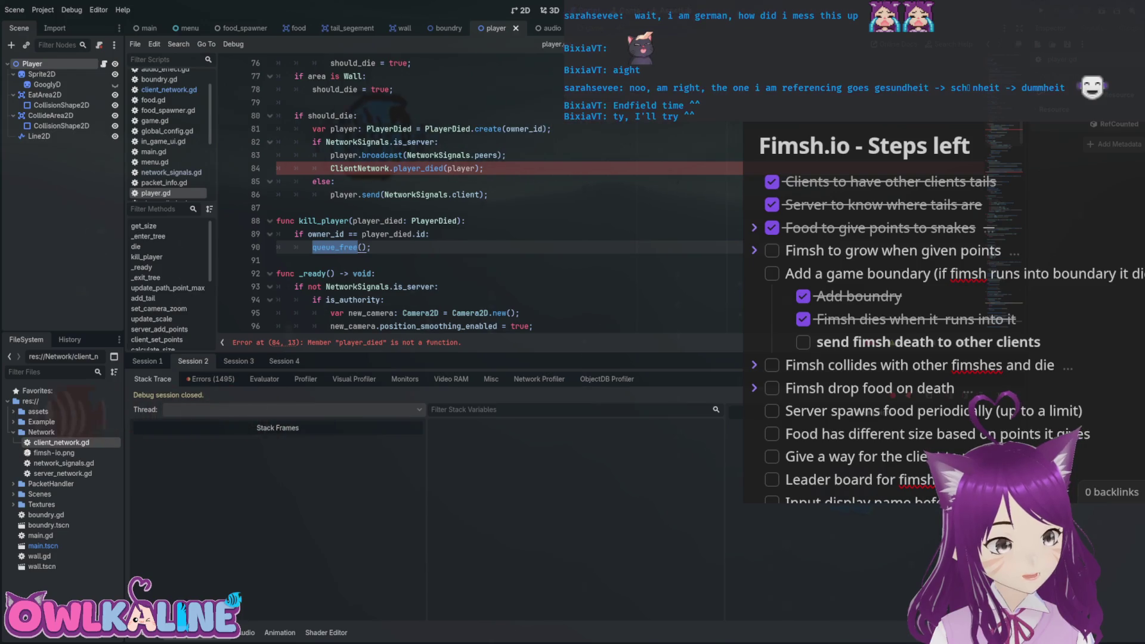
scroll(418, 197, "down", 1)
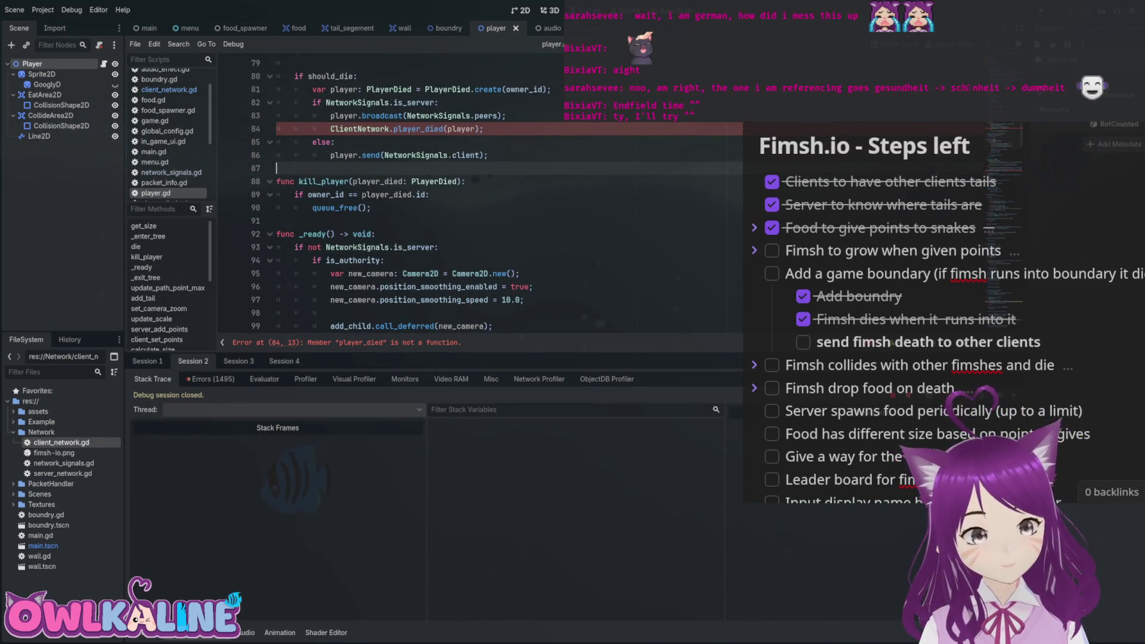
scroll(417, 197, "up", 2)
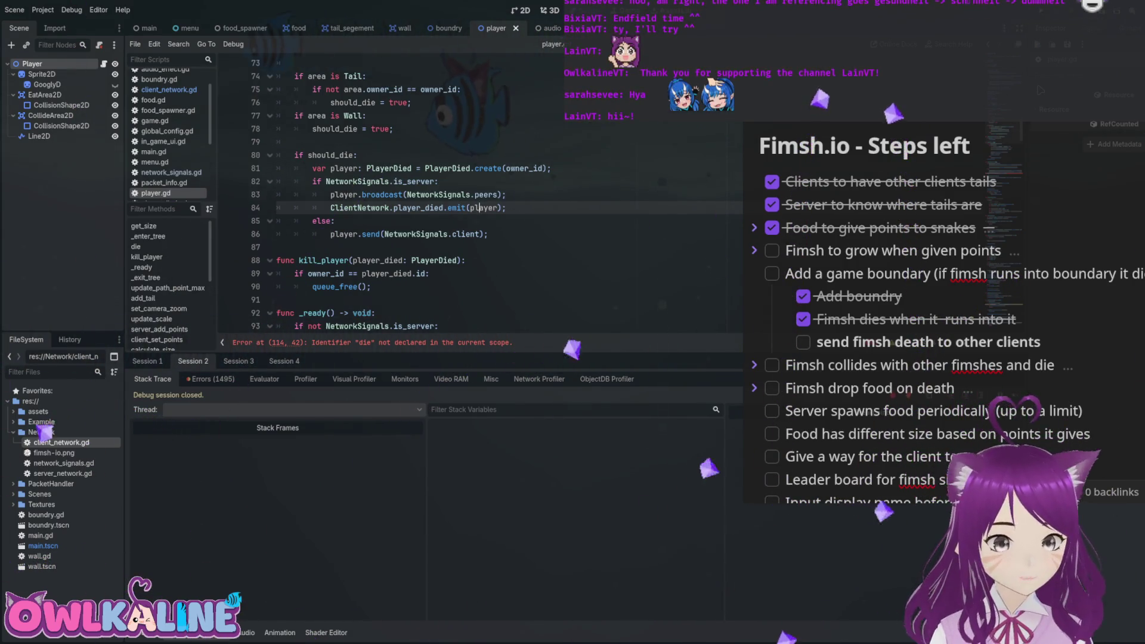
scroll(477, 197, "down", 10)
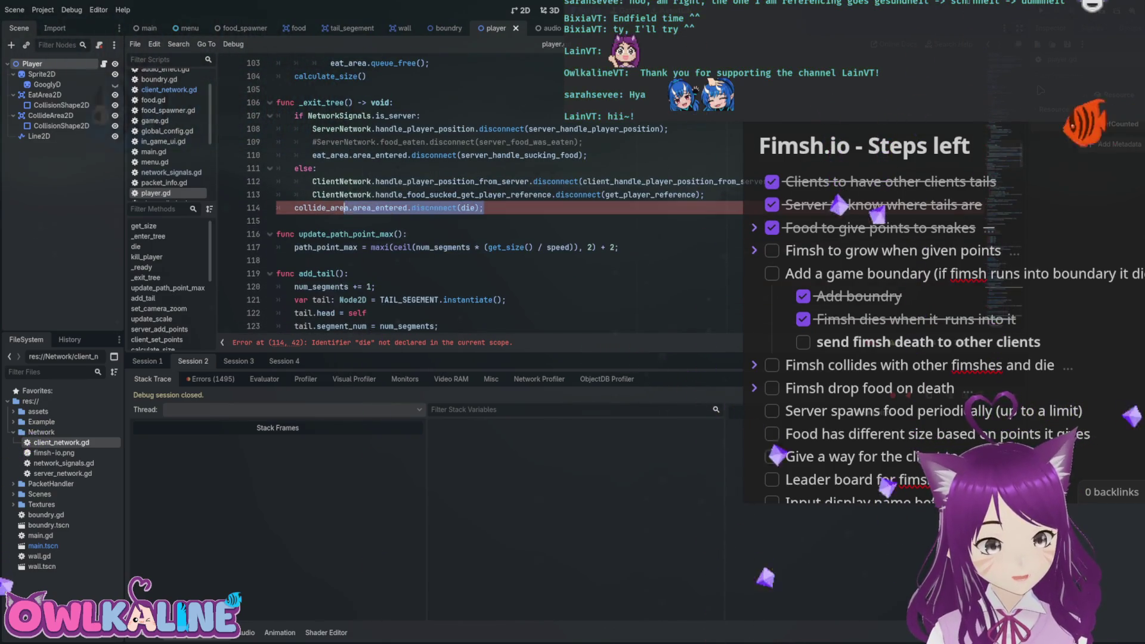
left_click(481, 207)
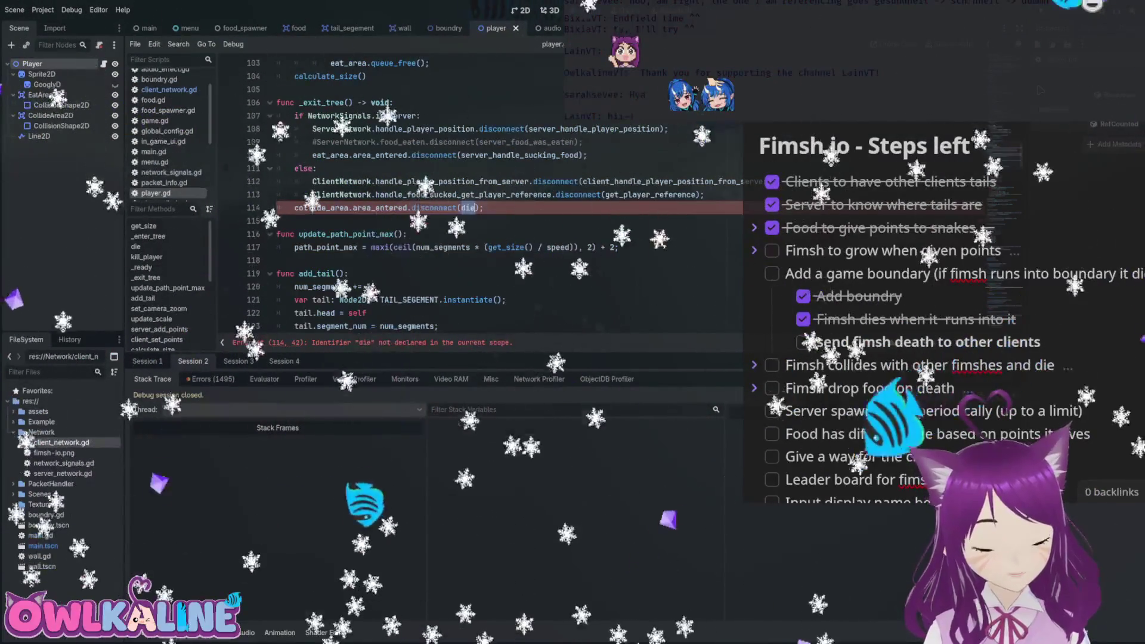
type("h")
key("BackSpace")
key("BackSpace")
key("BackSpace")
type("head")
key("ctrl+s")
double_click(63, 473)
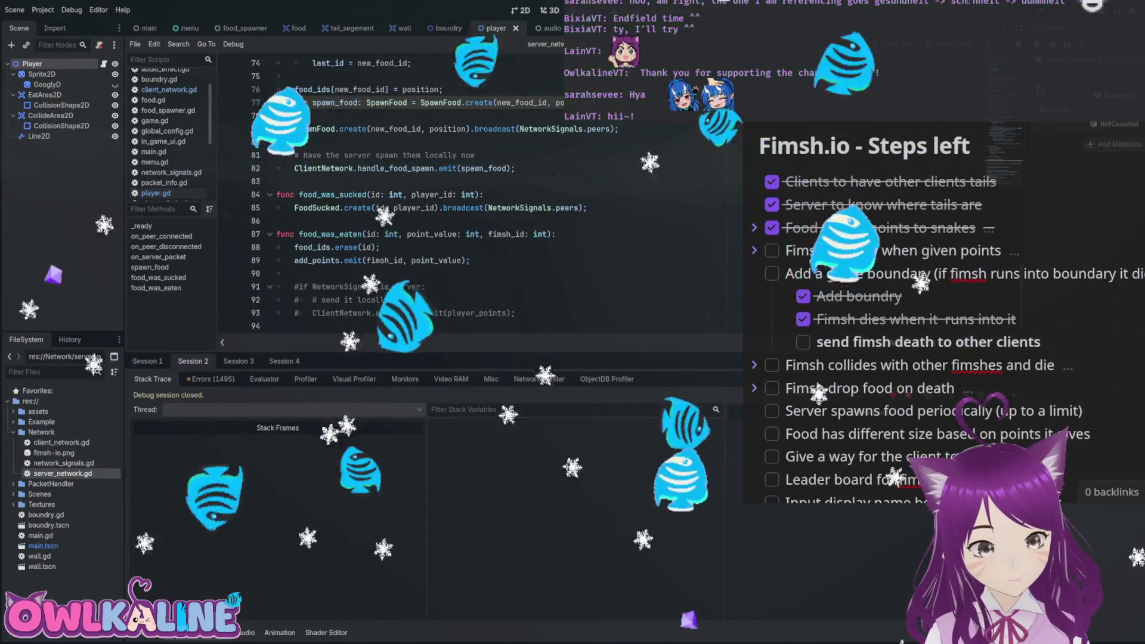
Delete the commented-out add_points block at the end of server_network.gd.
left_click_drag(278, 273, 514, 313)
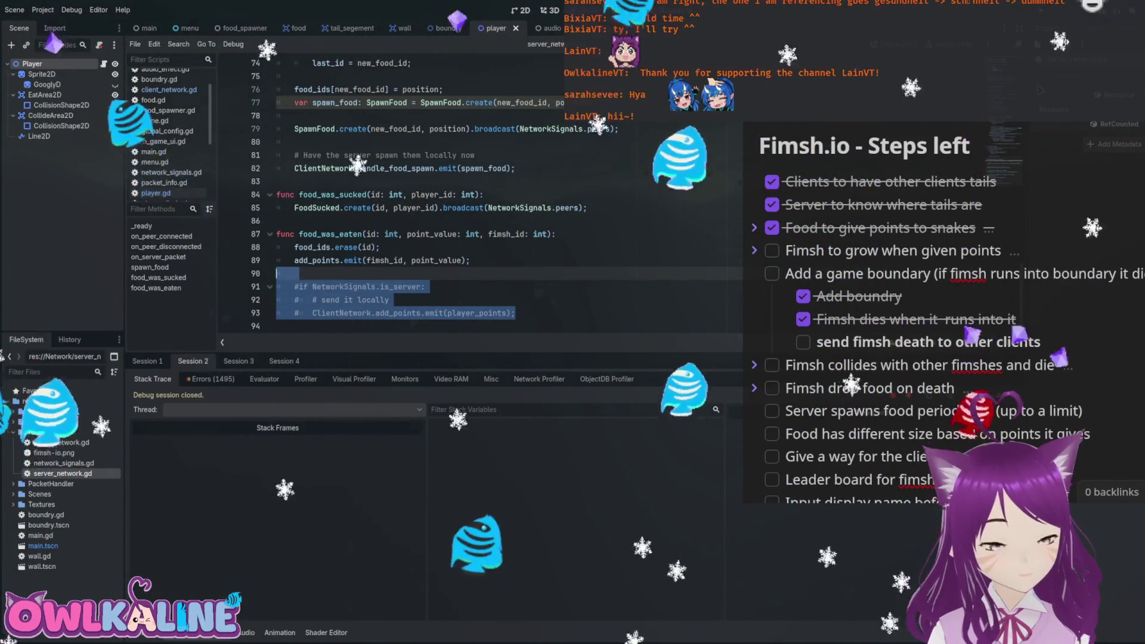
key("BackSpace")
key("BackSpace")
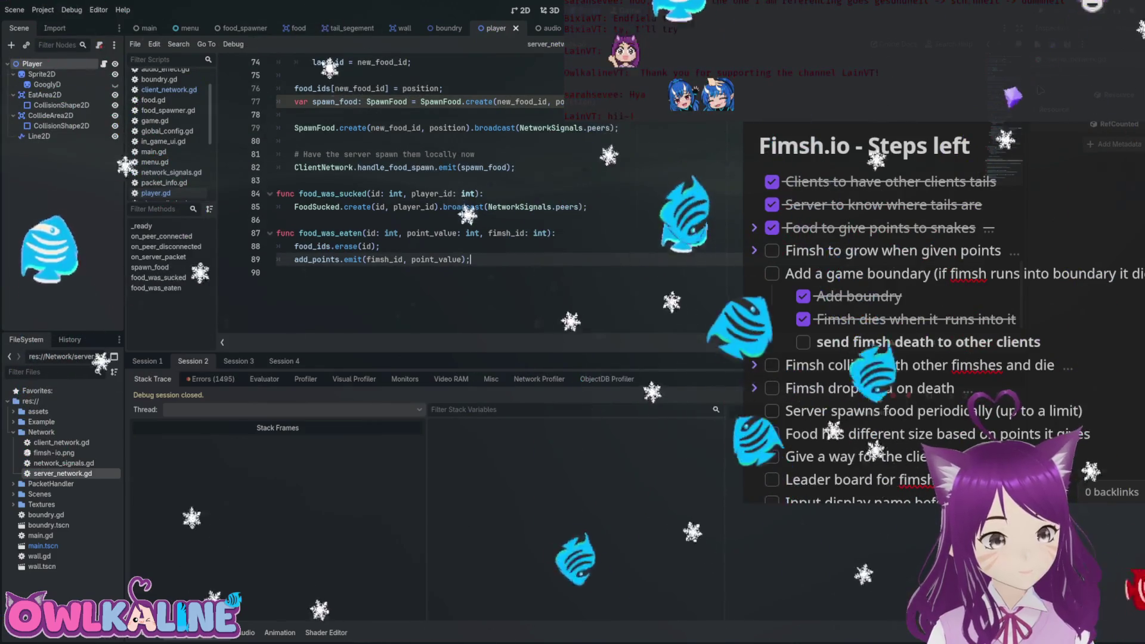
scroll(418, 197, "up", 3)
scroll(418, 197, "up", 20)
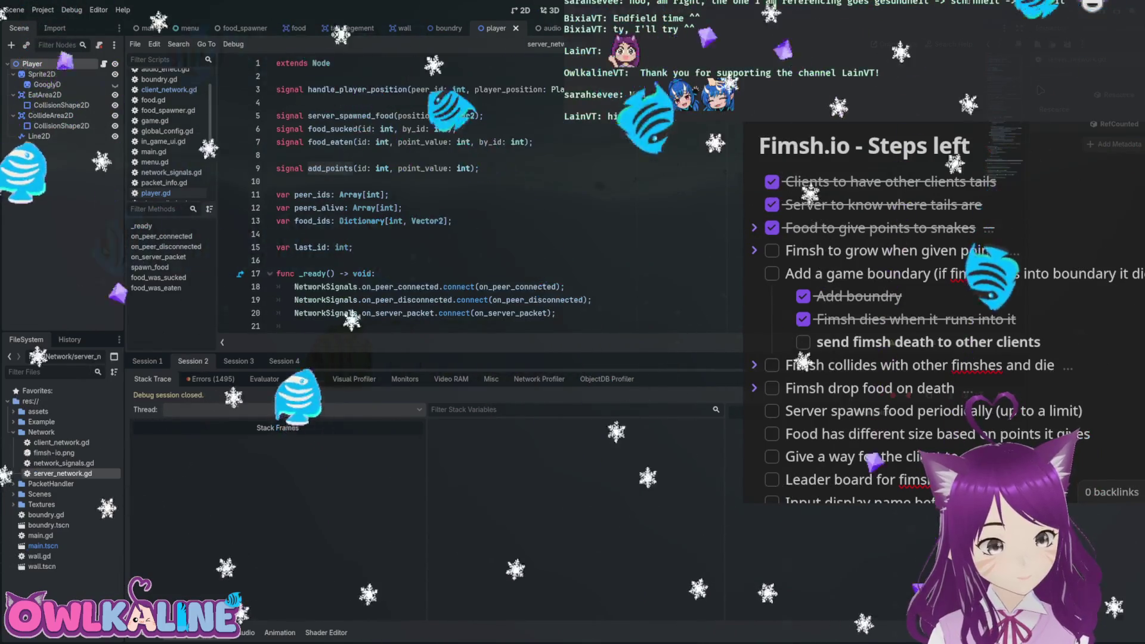
scroll(417, 196, "down", 3)
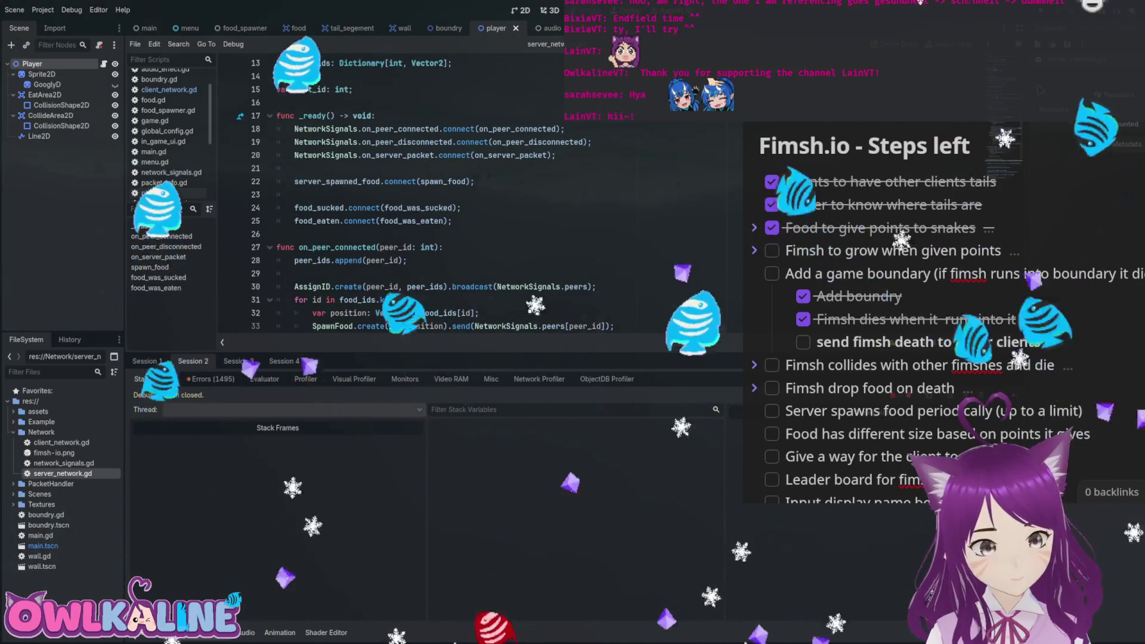
scroll(418, 197, "down", 2)
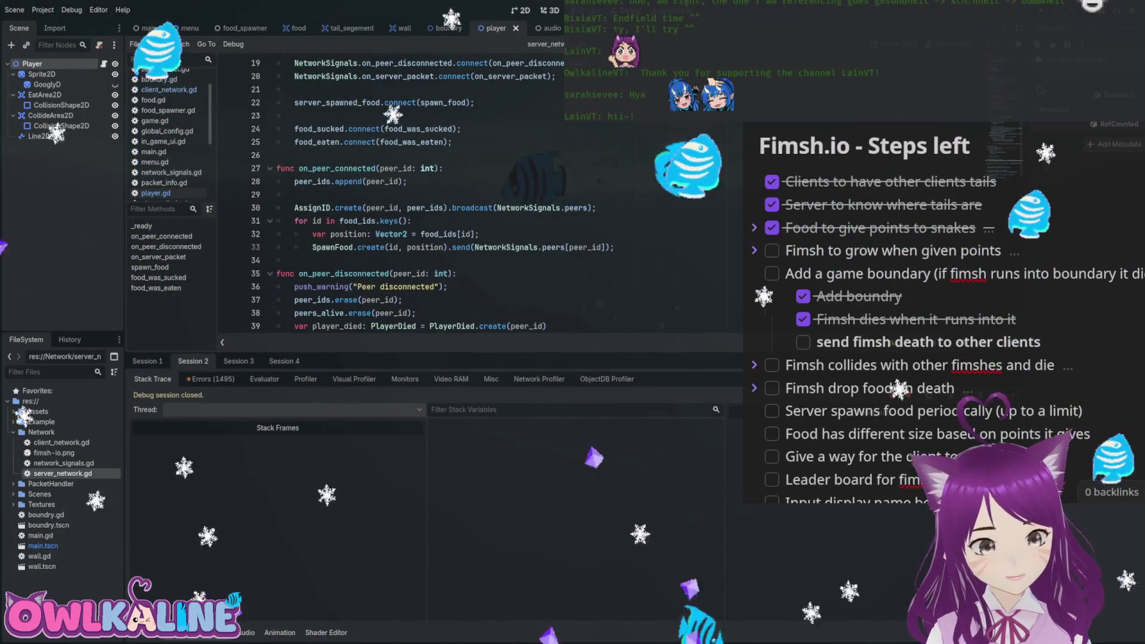
Trace on_peer_connected and peer_ids usage down to the disconnect handler's player_died emit.
double_click(337, 168)
double_click(312, 182)
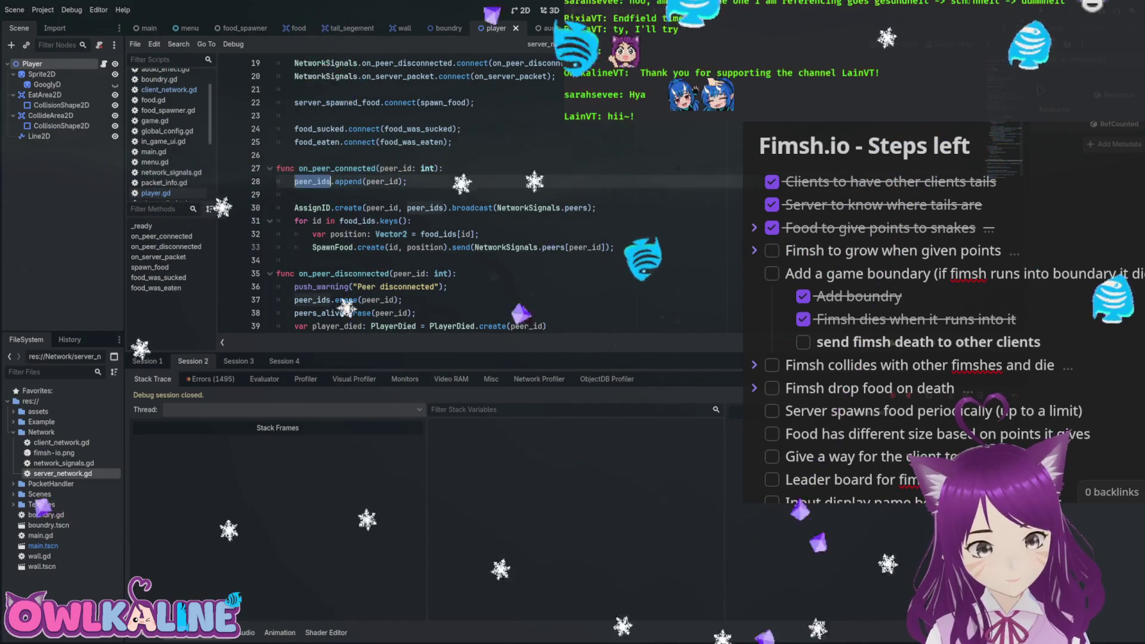
scroll(417, 197, "down", 3)
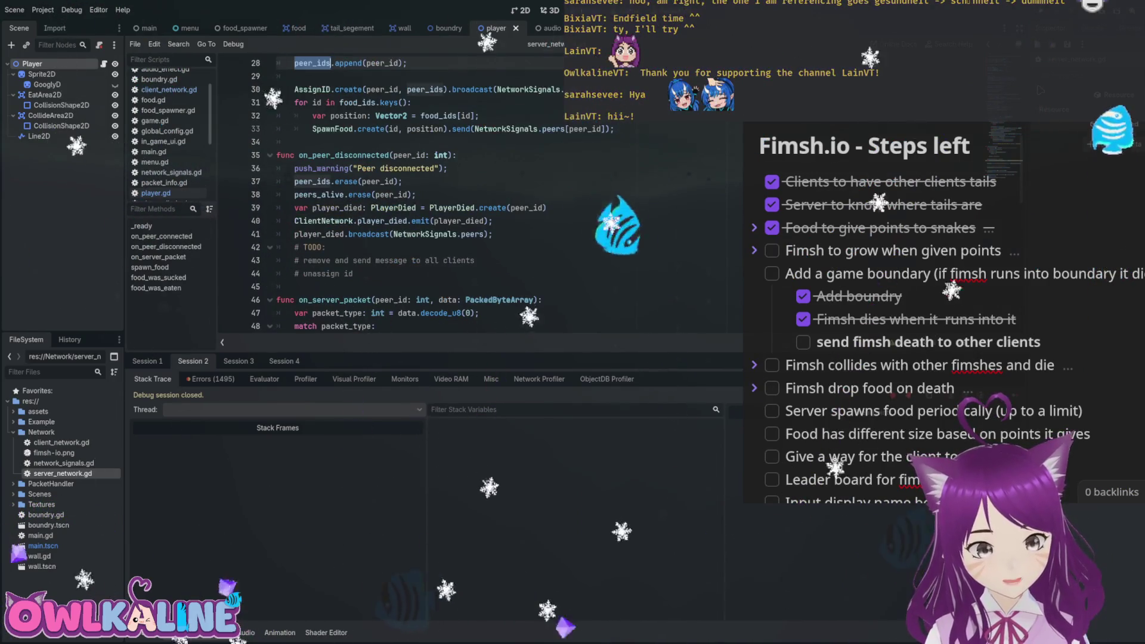
left_click(417, 221)
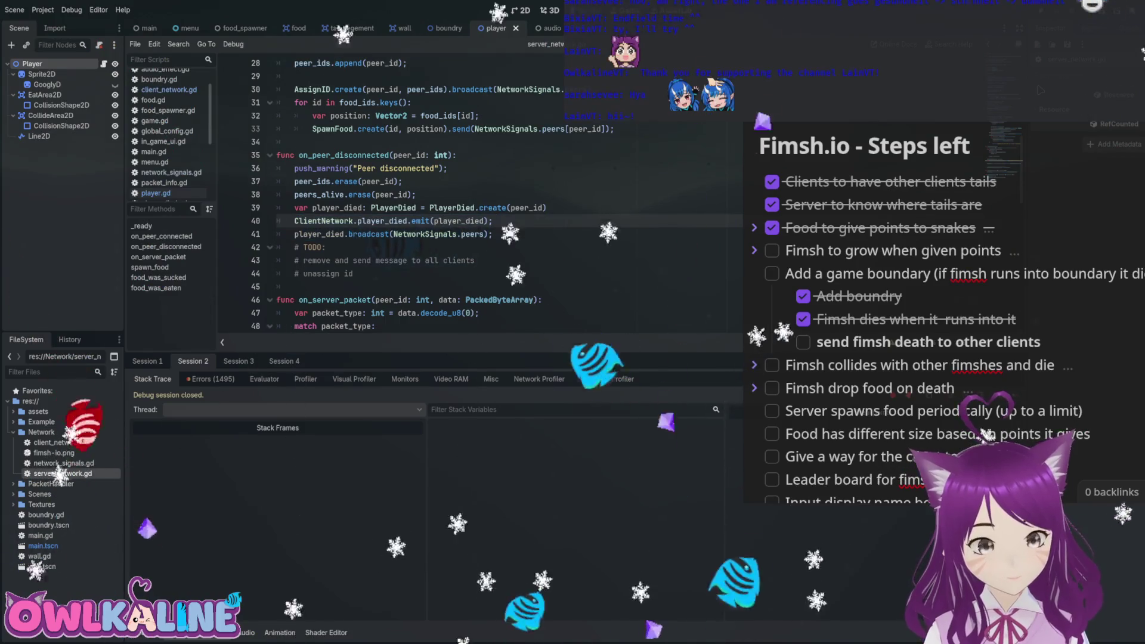
scroll(417, 196, "down", 2)
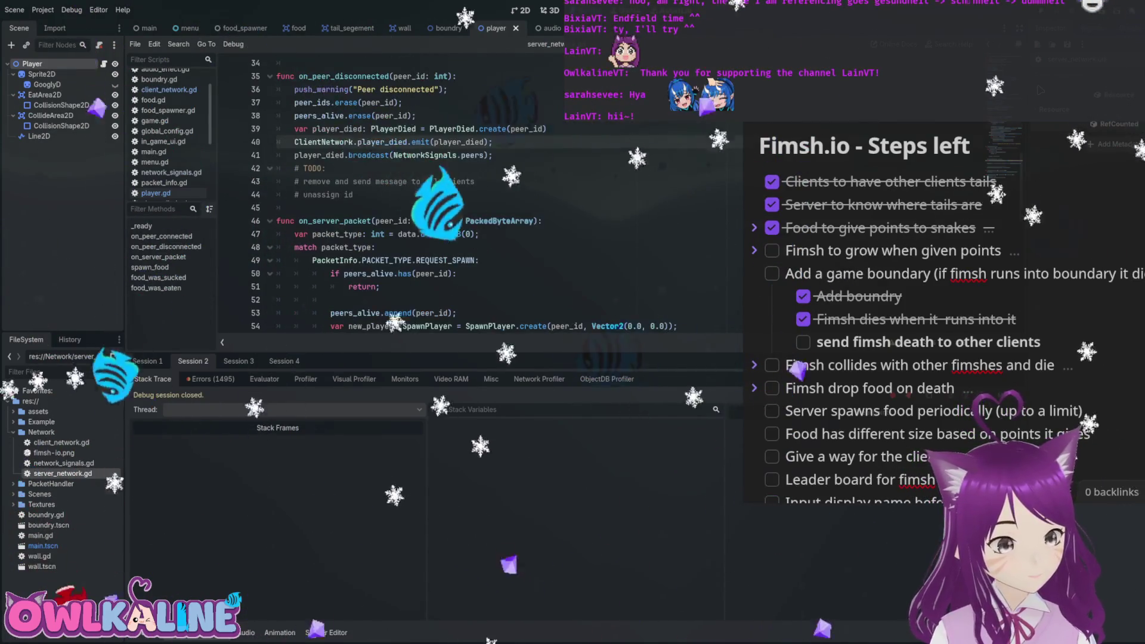
scroll(417, 197, "down", 6)
Review the PLAYER_DIED emit and broadcast lines in on_server_packet.
mouse_move(447, 208)
left_mouse_down()
mouse_move(358, 181)
mouse_move(348, 194)
left_mouse_up()
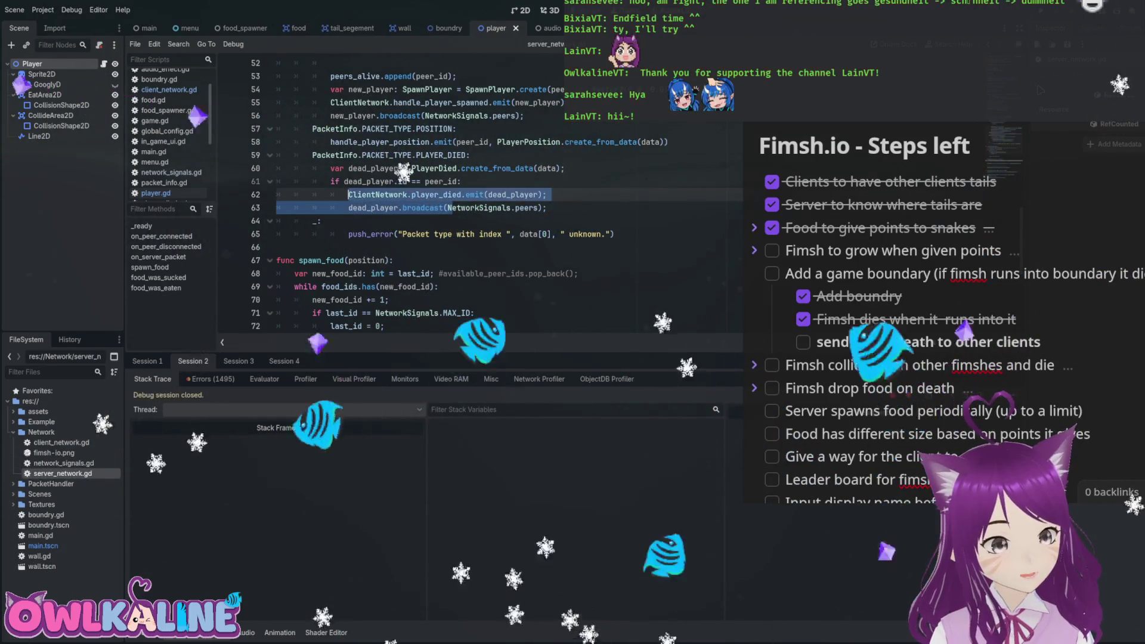
scroll(418, 197, "up", 4)
scroll(418, 196, "down", 4)
scroll(417, 197, "up", 3)
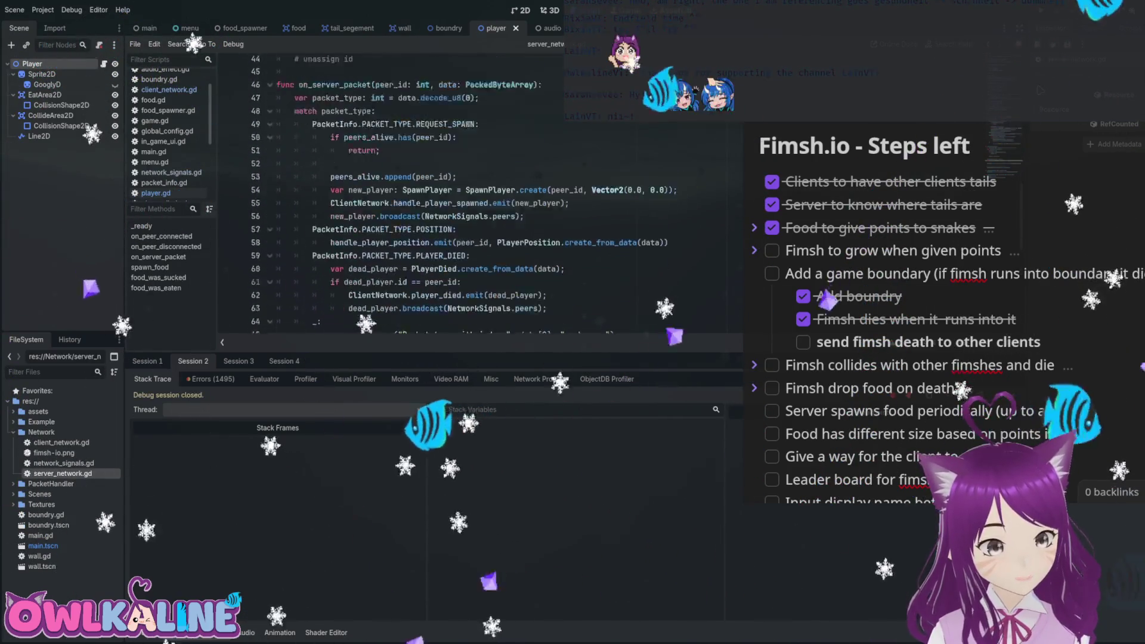
scroll(418, 197, "down", 1)
left_click(546, 273)
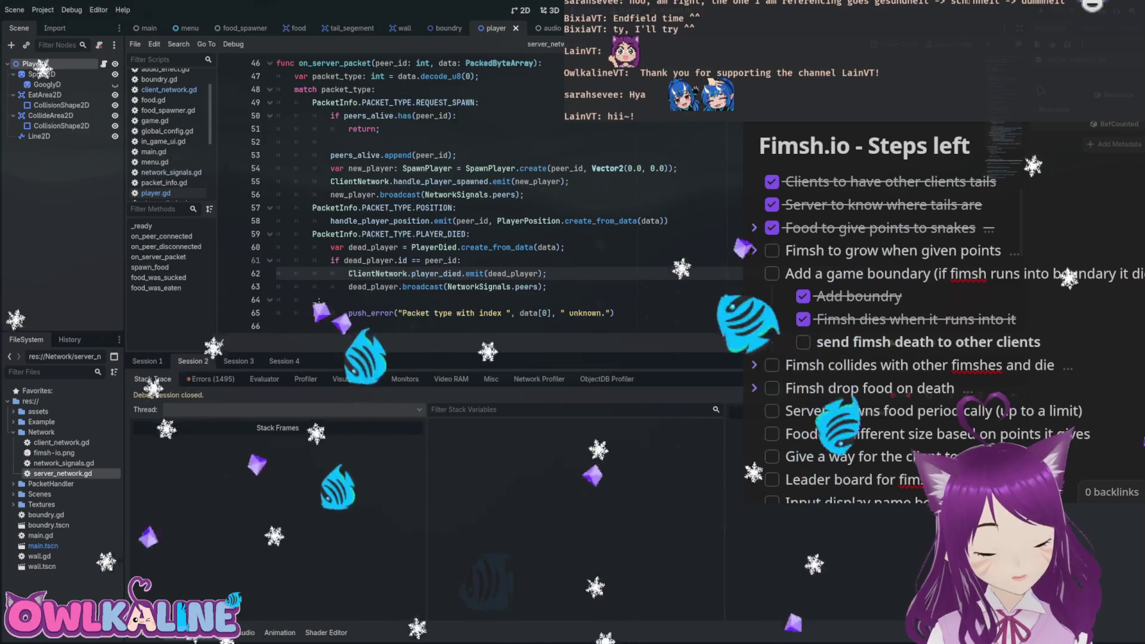
Look over the spawn_food code, then open client_network.gd from the FileSystem dock.
scroll(418, 197, "up", 8)
scroll(418, 197, "up", 2)
scroll(417, 197, "down", 15)
left_click(596, 234)
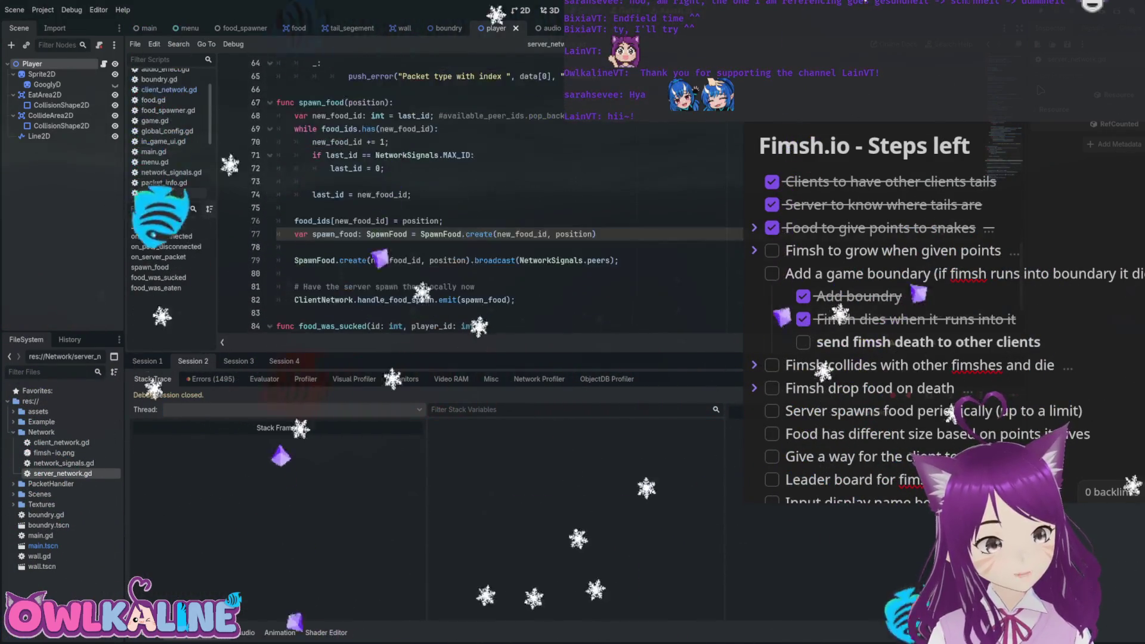
double_click(59, 442)
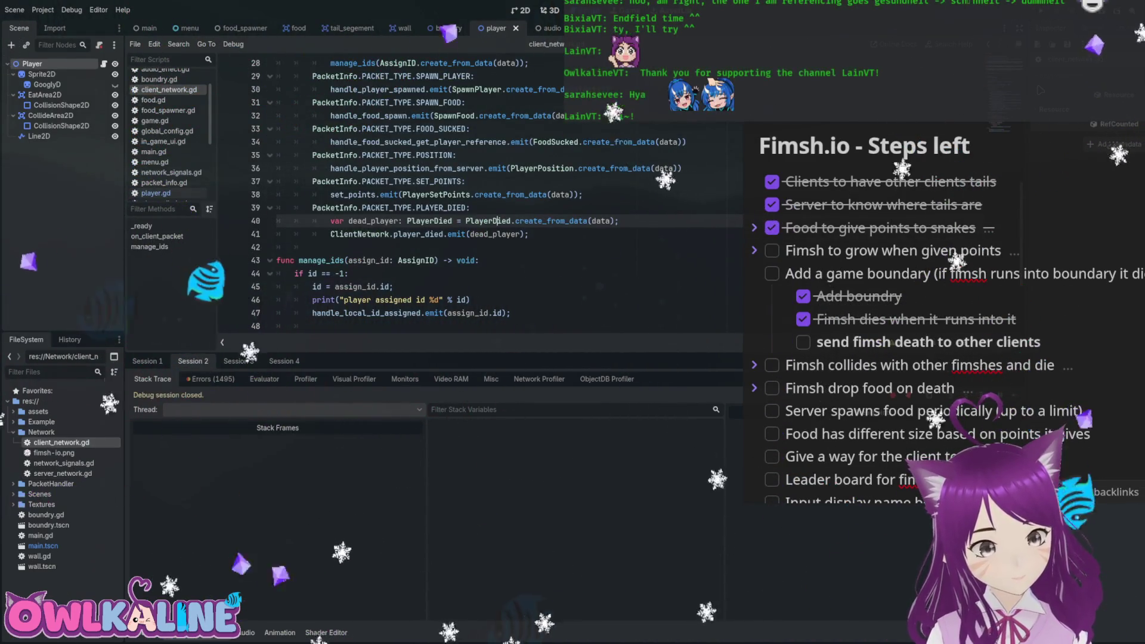
Review the ClientNetwork.player_died emit on line 41, then switch to player.gd.
scroll(477, 197, "down", 3)
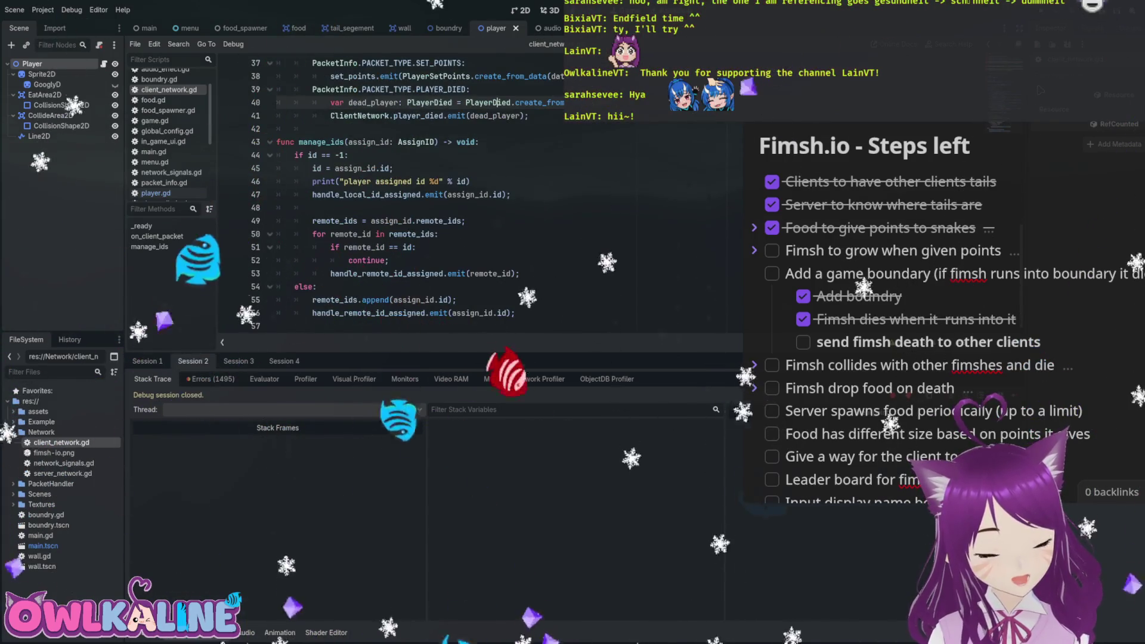
scroll(477, 197, "up", 4)
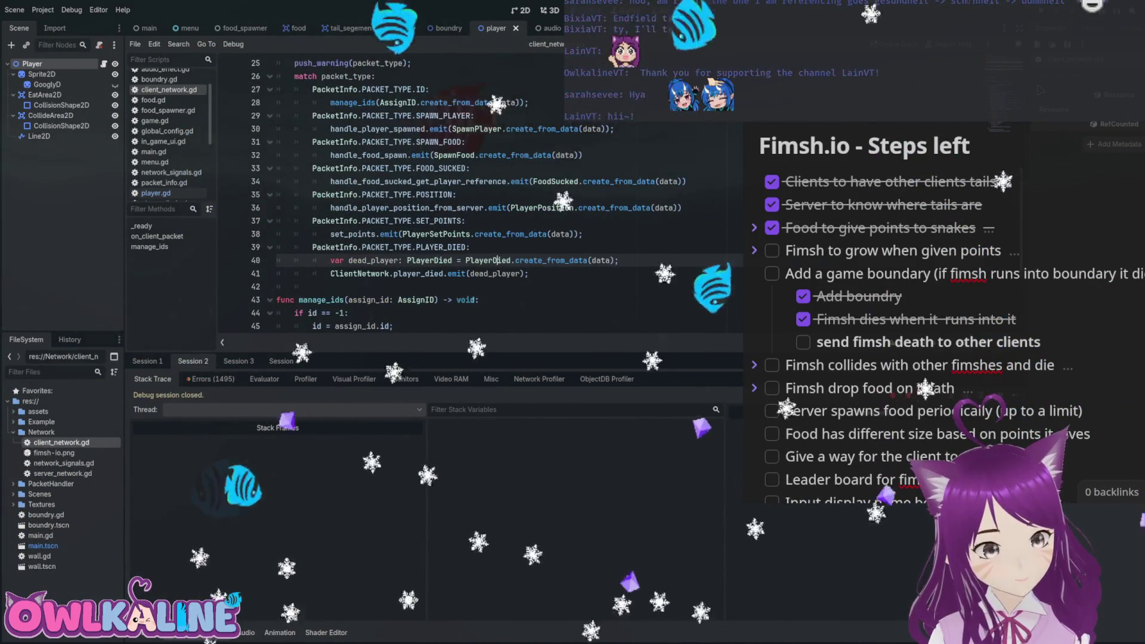
left_click(374, 273)
left_click_drag(382, 273, 502, 273)
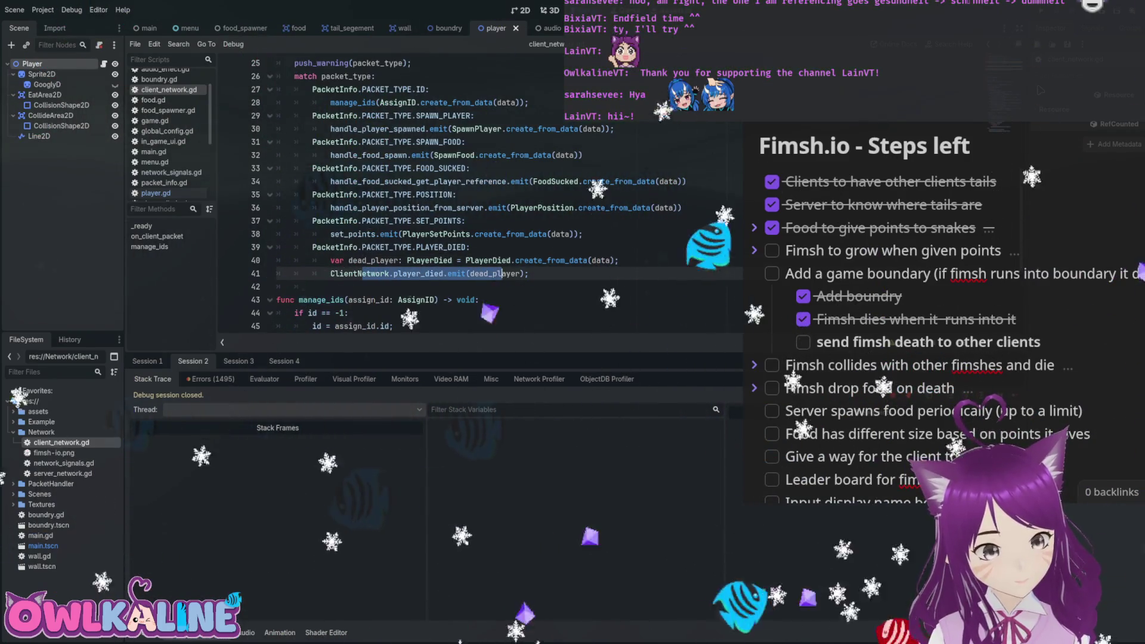
scroll(503, 273, "up", 7)
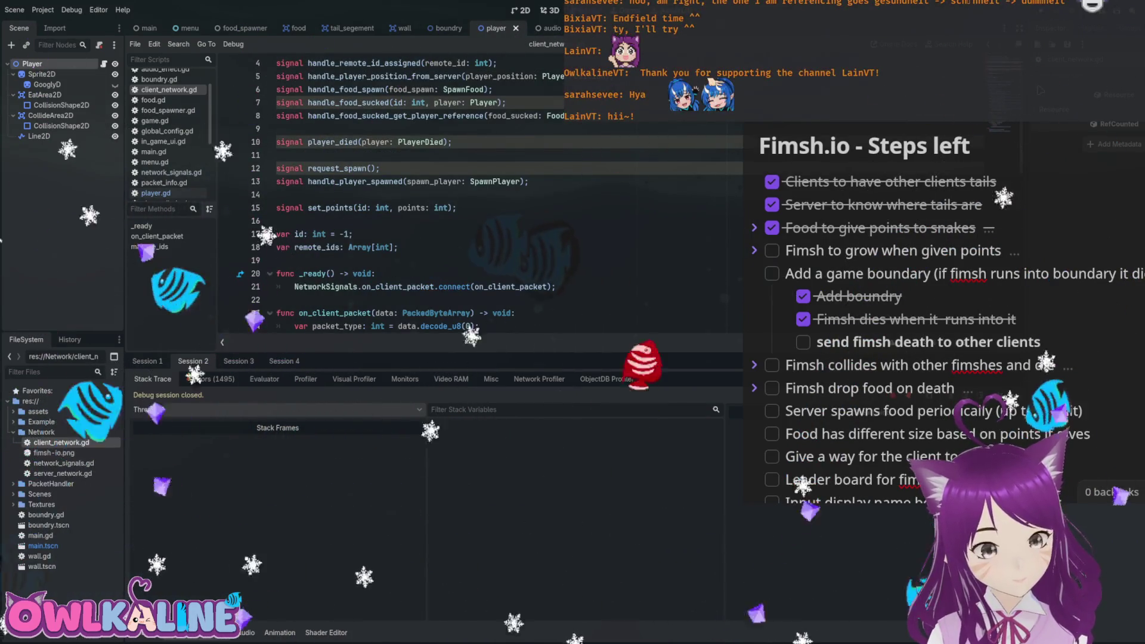
scroll(503, 273, "down", 10)
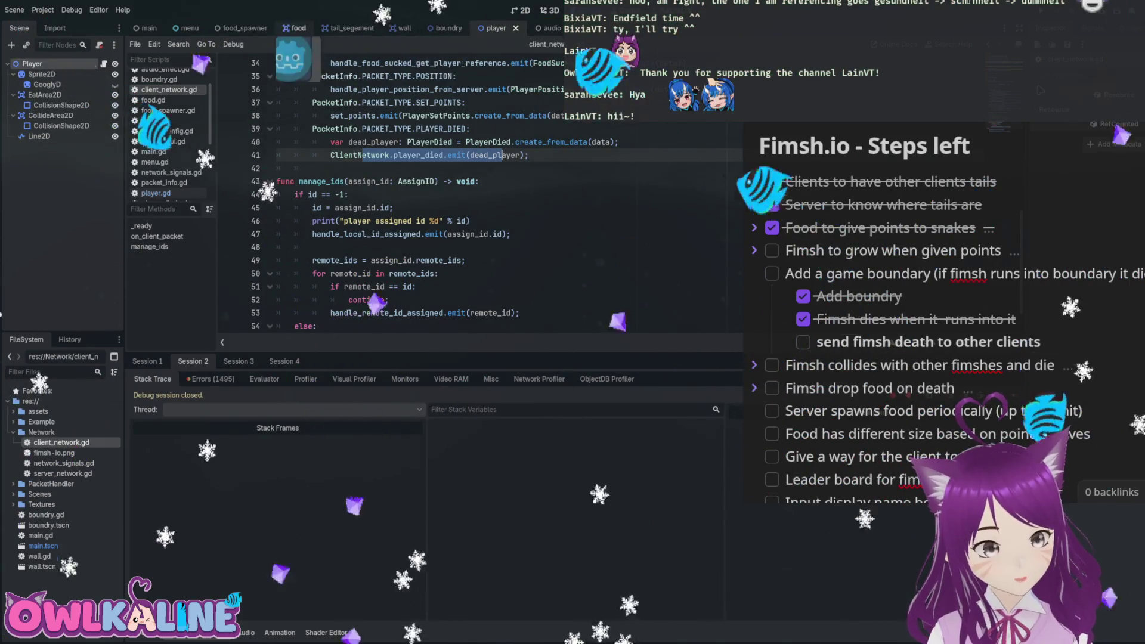
left_click(156, 192)
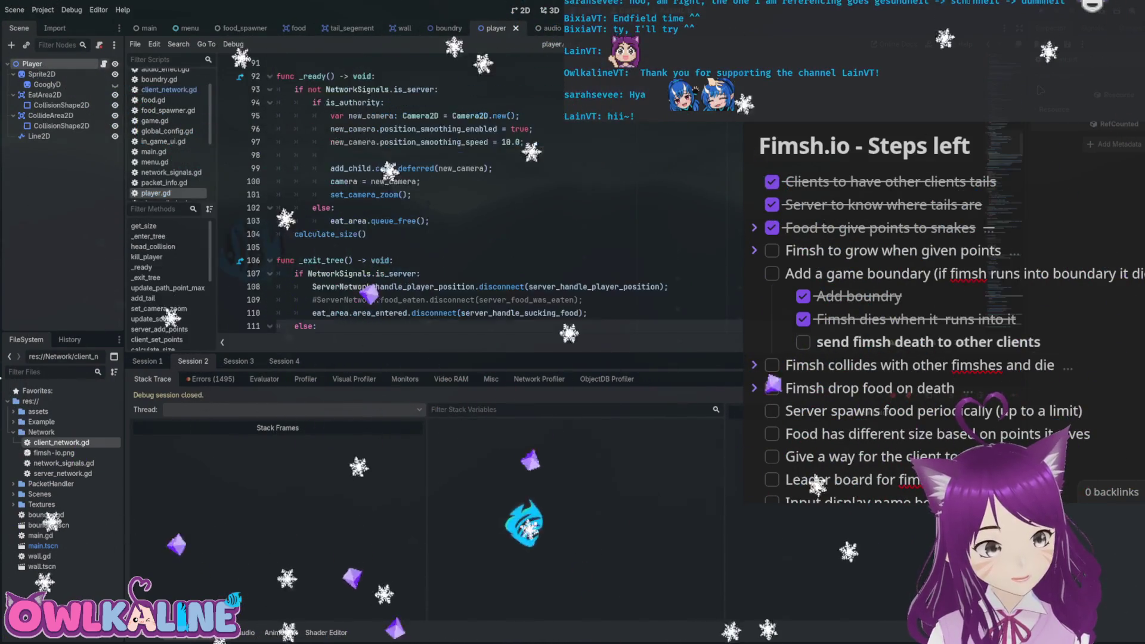
left_click_drag(411, 195, 277, 155)
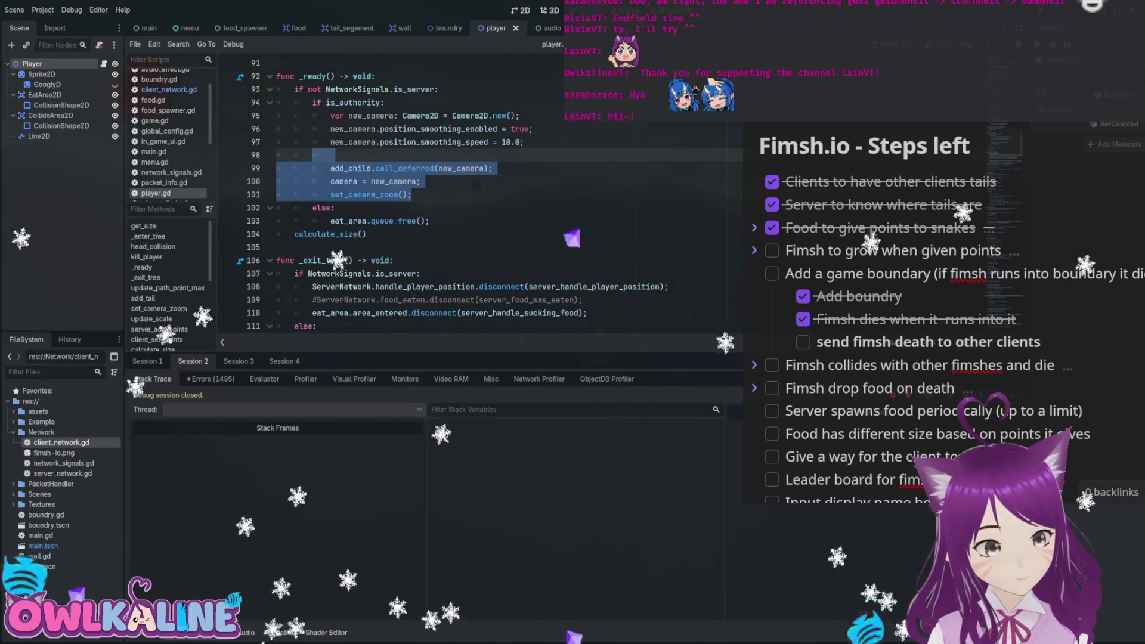
scroll(417, 197, "up", 3)
left_click(379, 220)
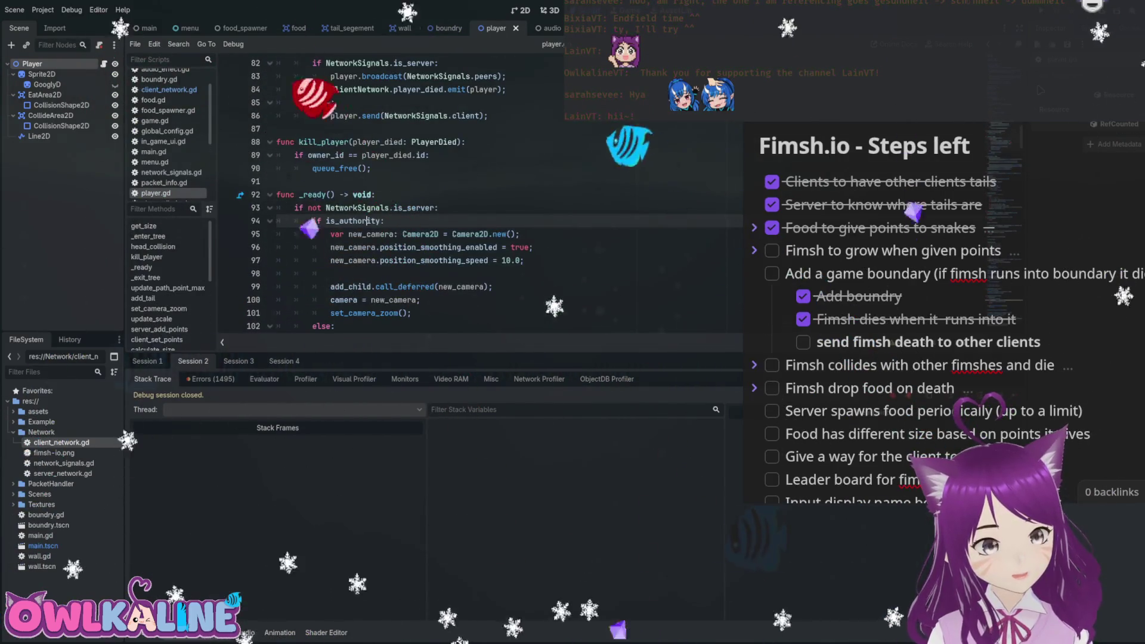
scroll(417, 197, "up", 5)
scroll(418, 196, "down", 2)
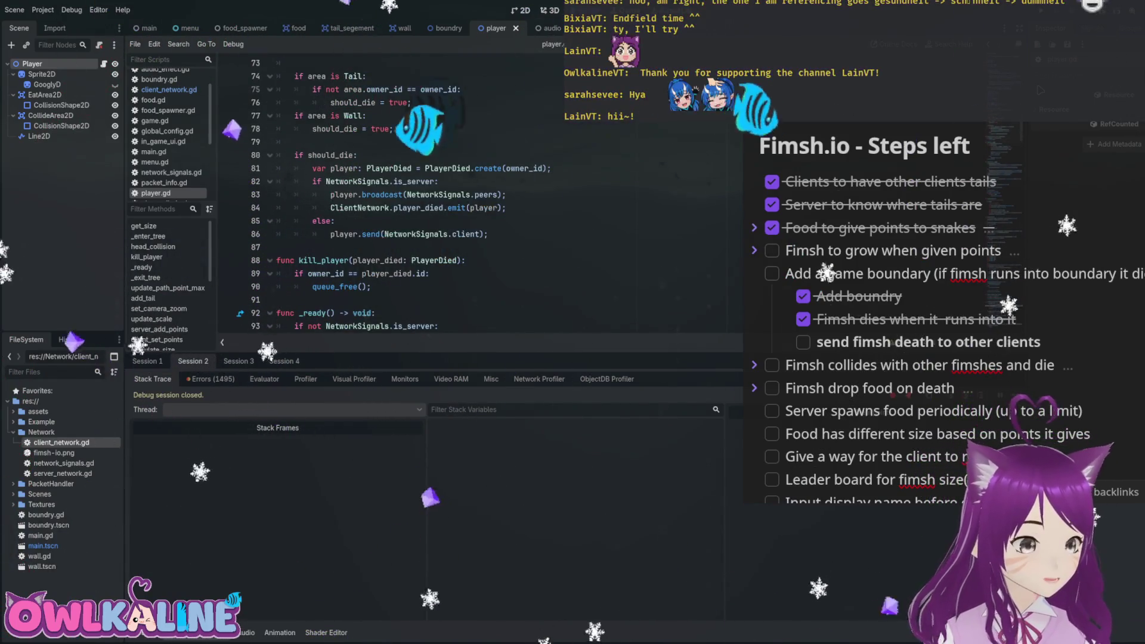
left_click_drag(471, 195, 389, 195)
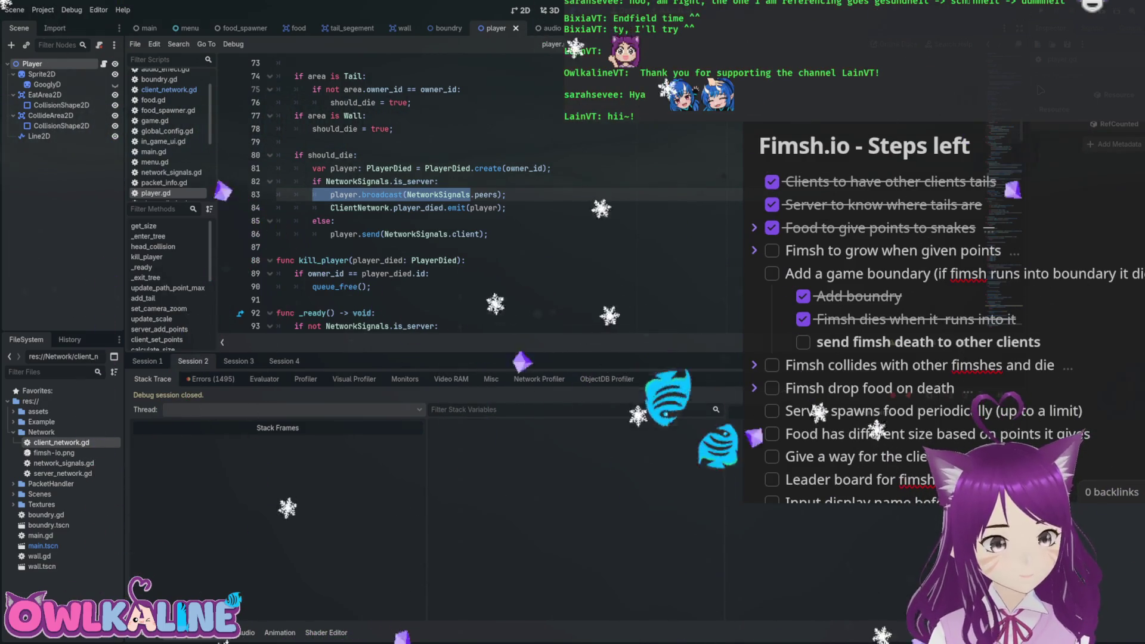
left_click(465, 260)
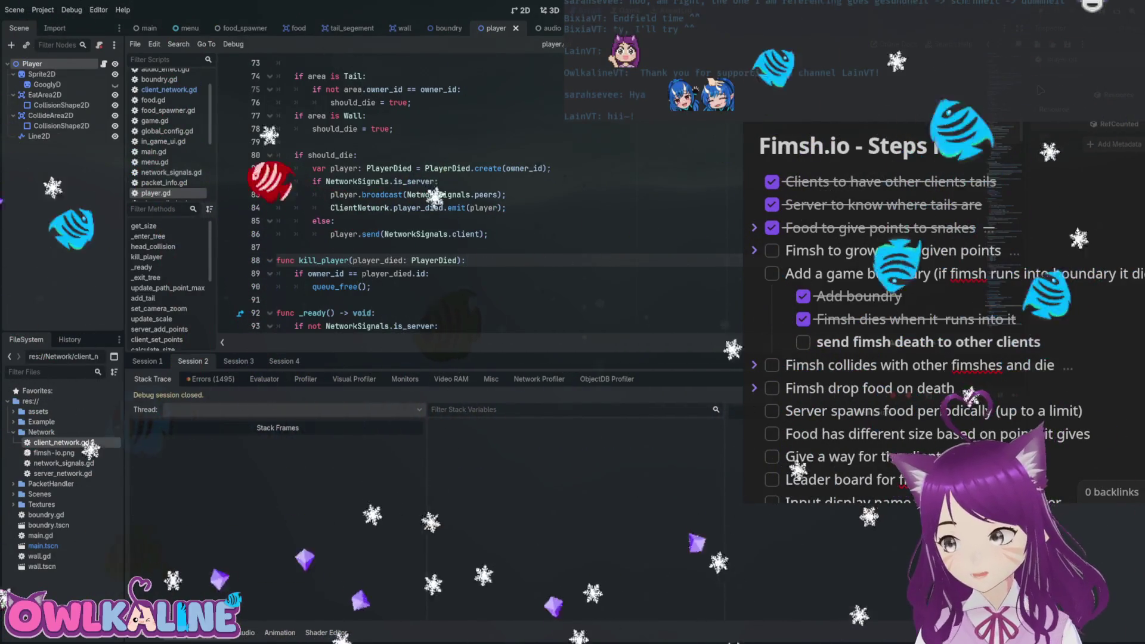
left_click(506, 195)
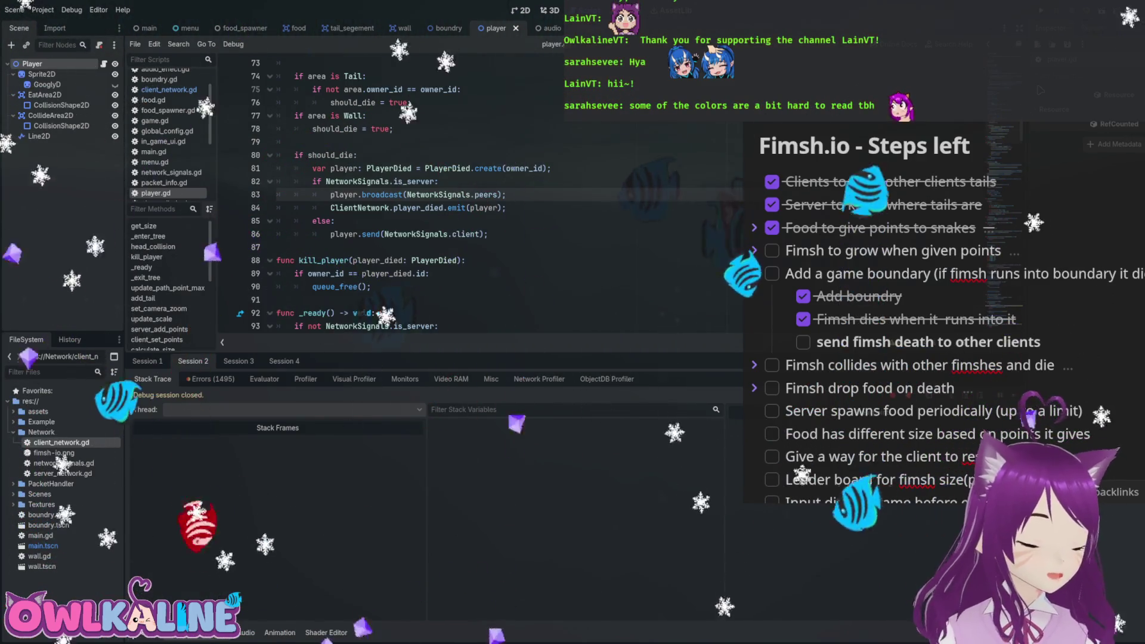
left_click(429, 208)
double_click(430, 207)
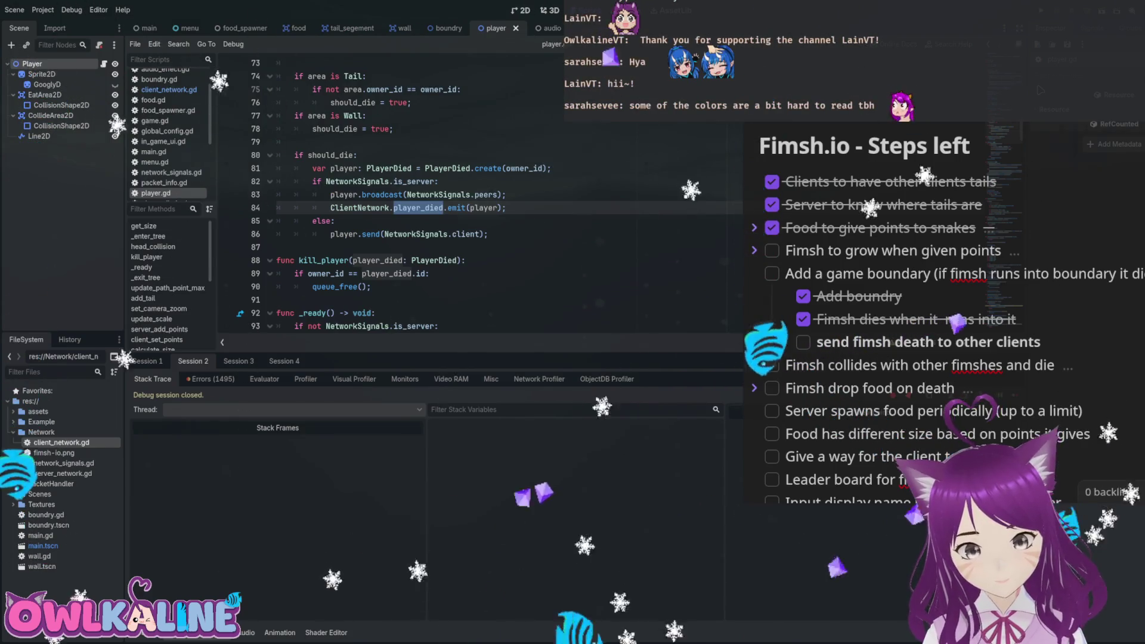
Uncomment audio.gd's player_died connection to play_die_noise on line 9 and run the project.
key("ctrl+Tab")
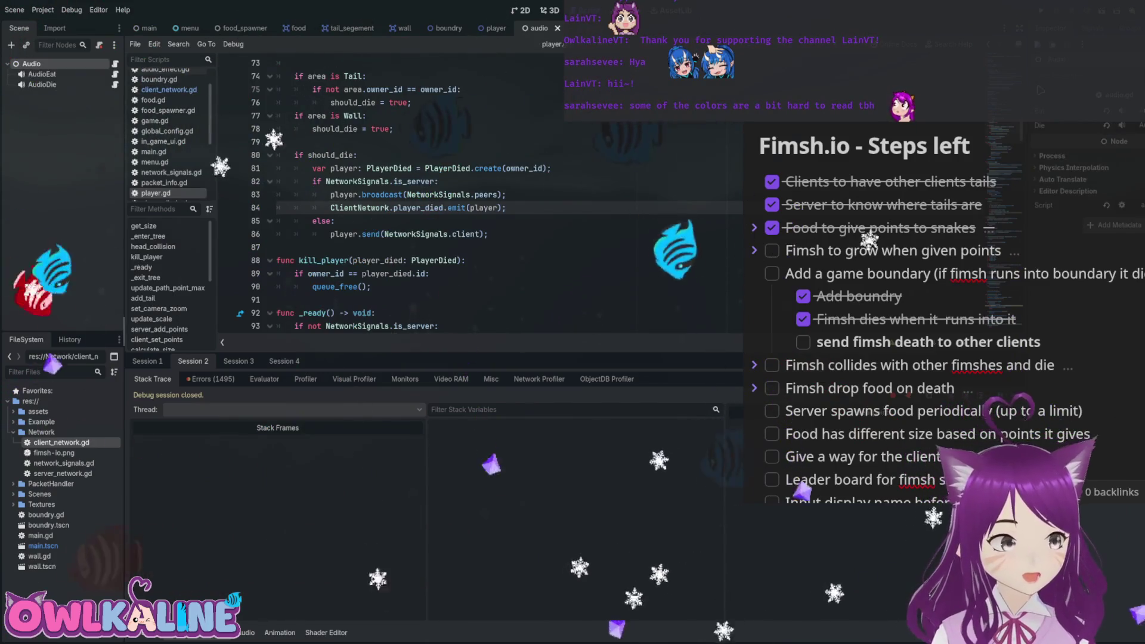
key("ctrl+k")
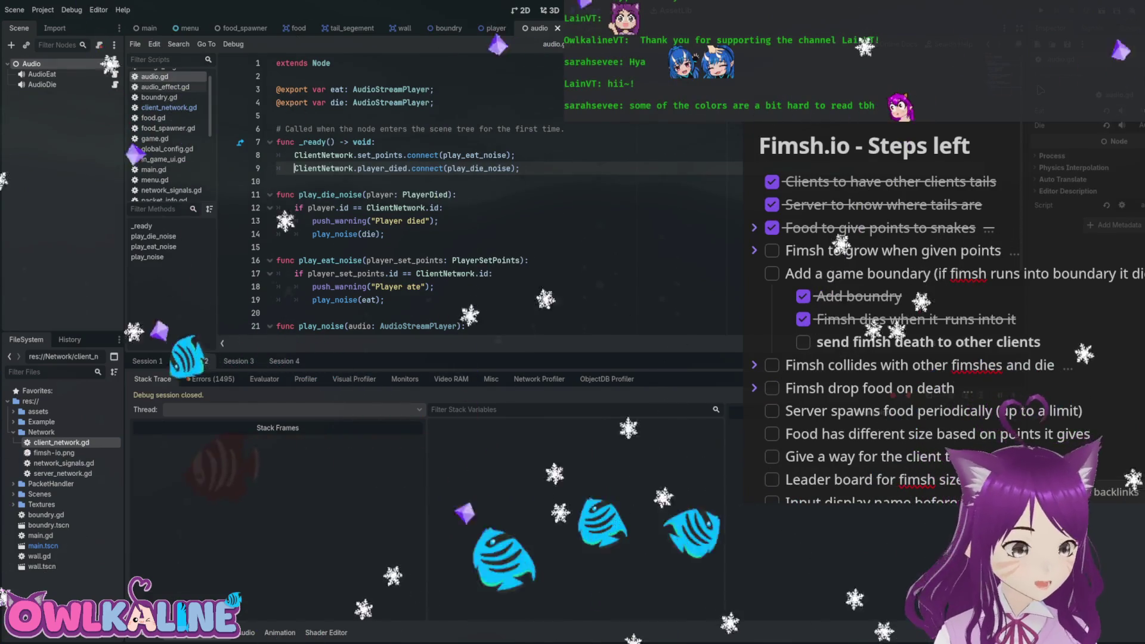
left_click(443, 207)
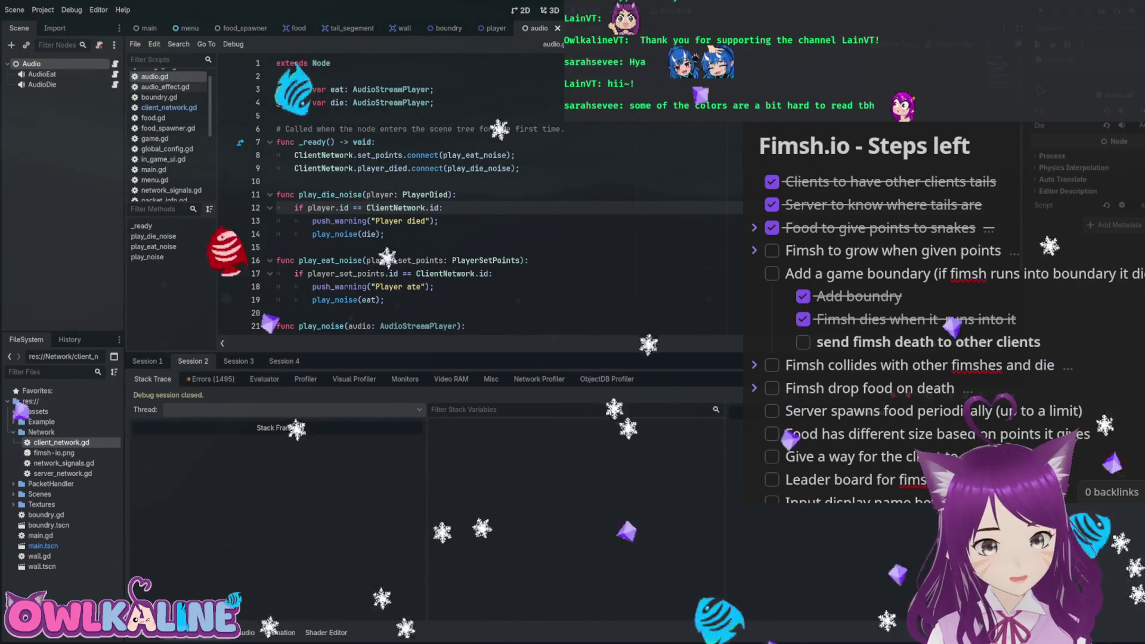
key("F5")
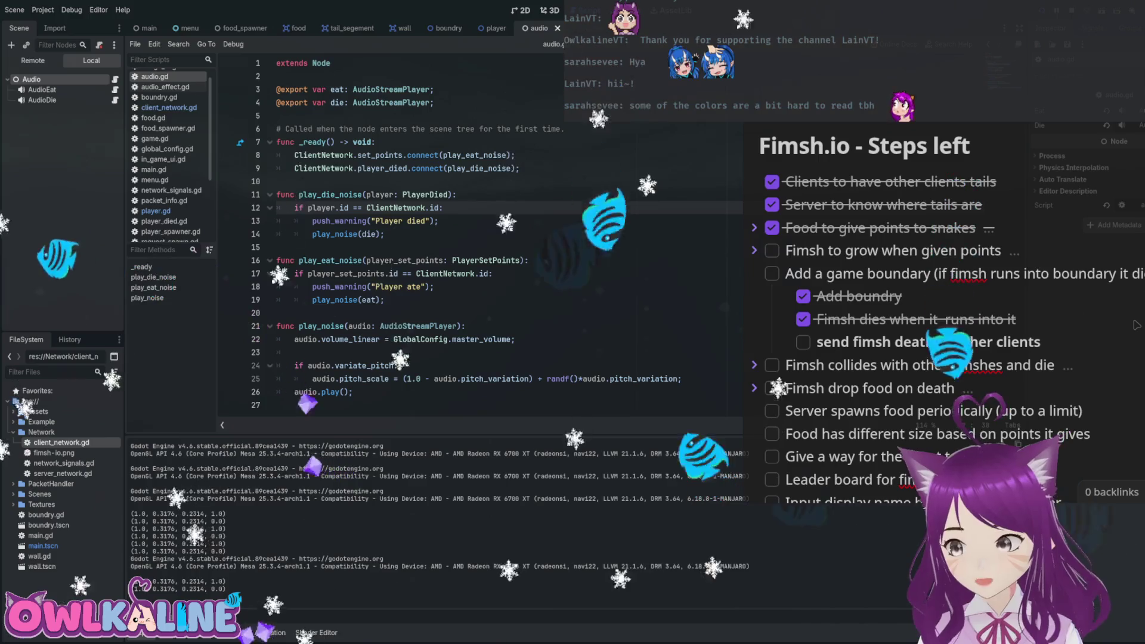
key("F5")
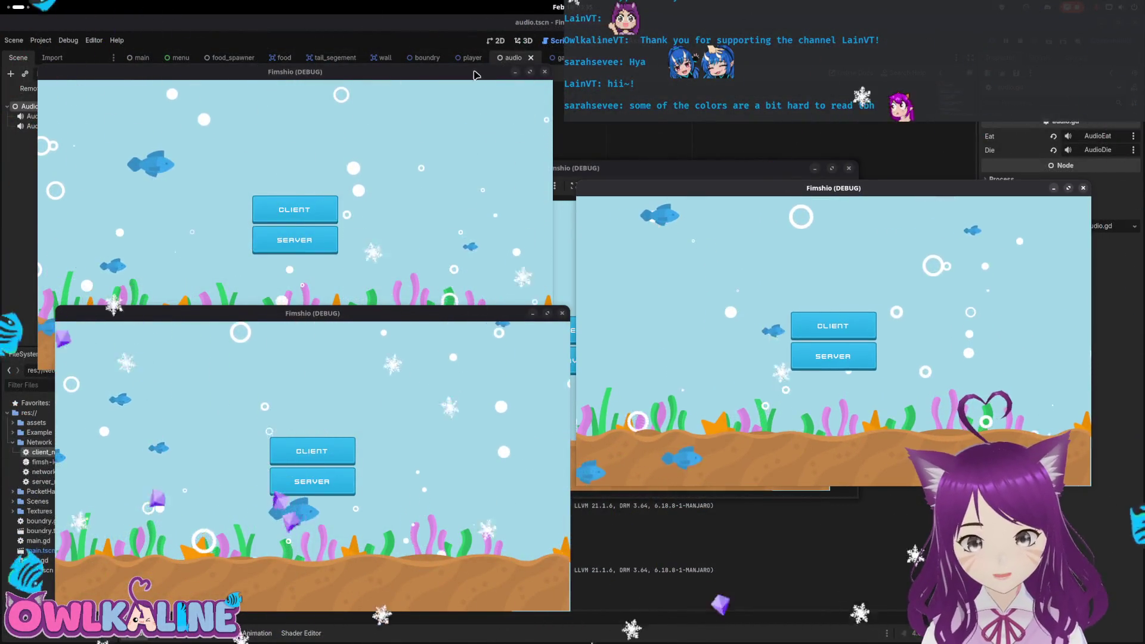
Start one instance as server, join two as clients, play as FantasticHunger, then close it.
left_click(841, 357)
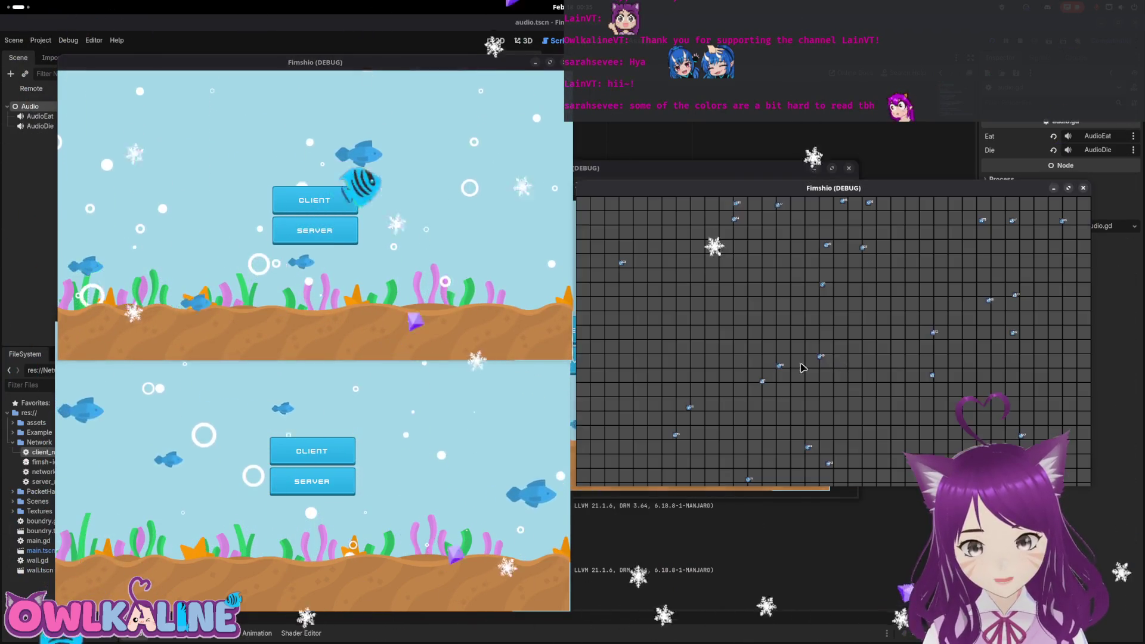
left_click(318, 450)
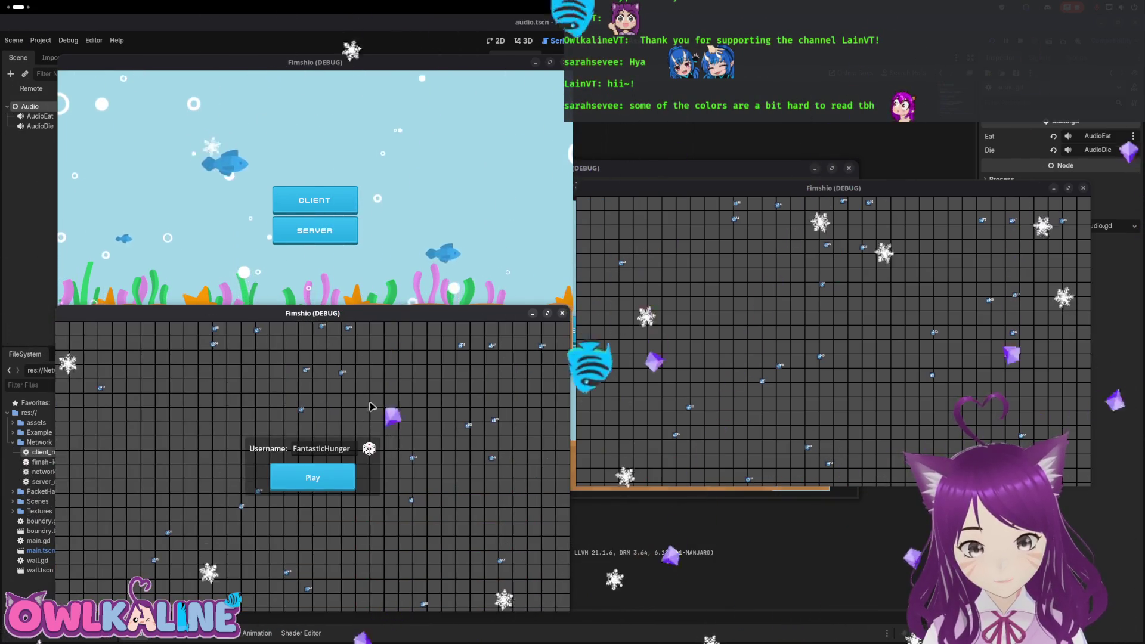
left_click(314, 201)
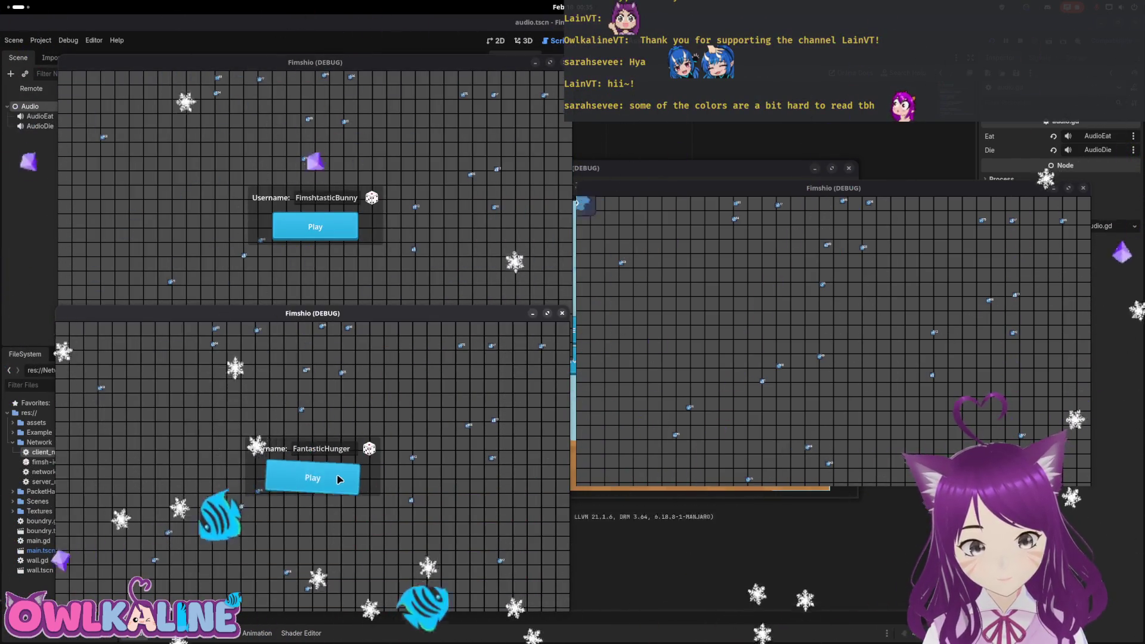
left_click(339, 479)
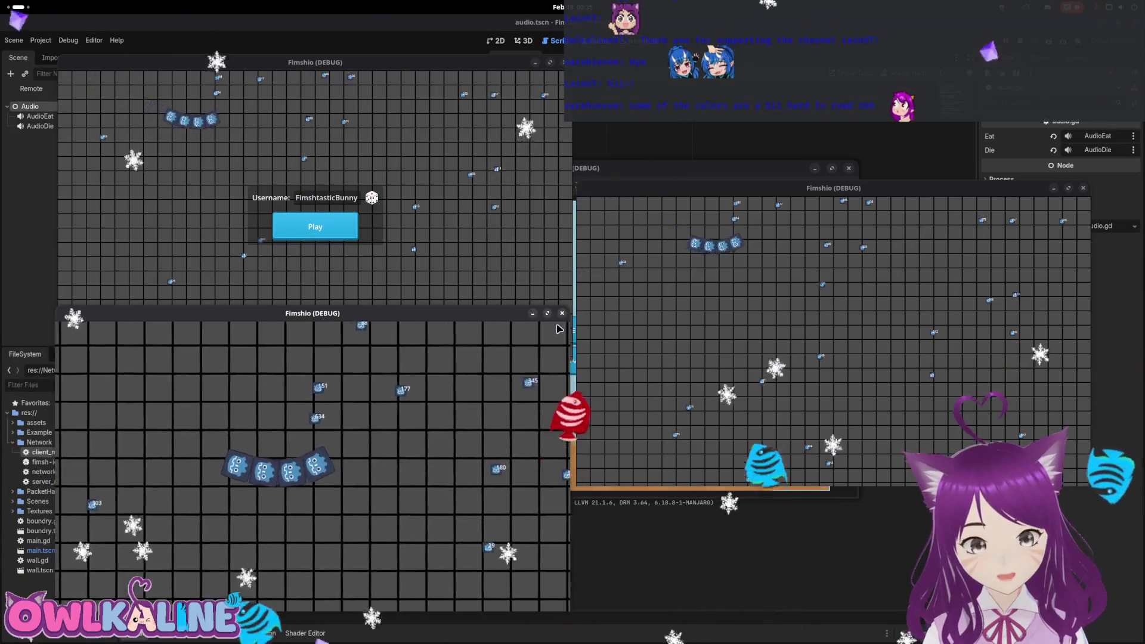
left_click(561, 313)
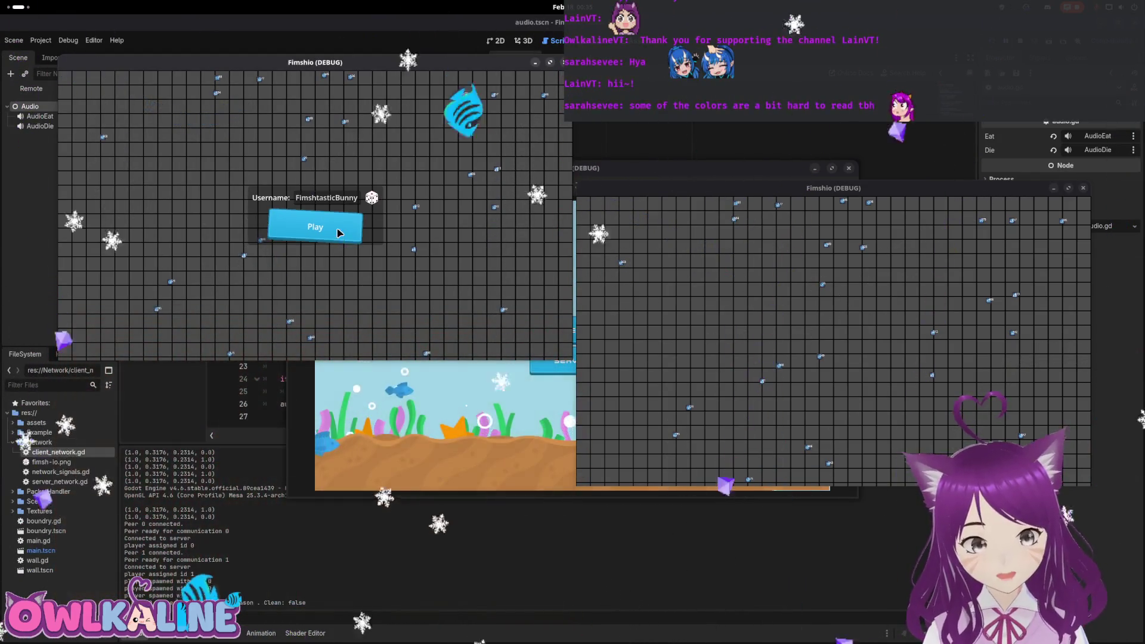
Play as FimshtasticBunny, connect another instance as client, then stop all instances with F8.
left_click(339, 232)
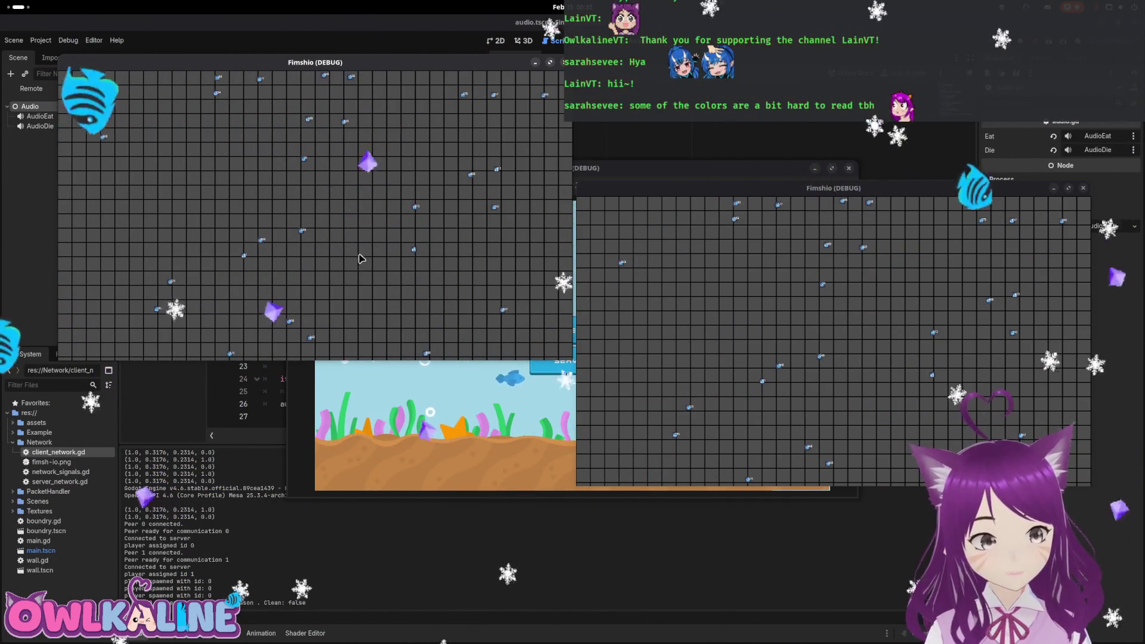
left_click(383, 404)
left_click(564, 333)
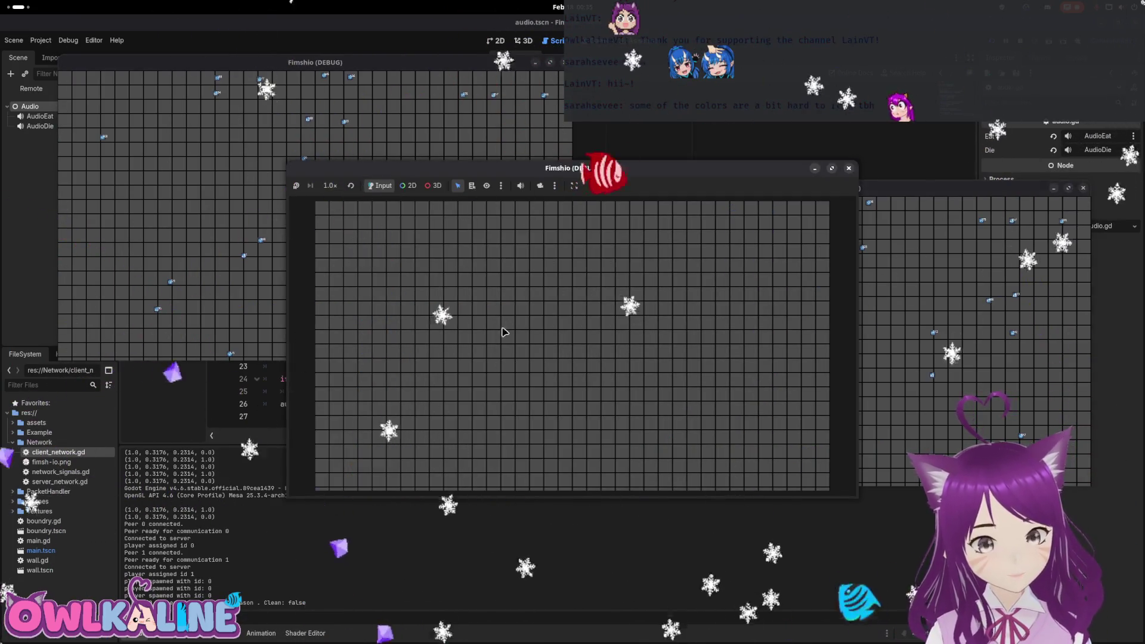
left_click(966, 356)
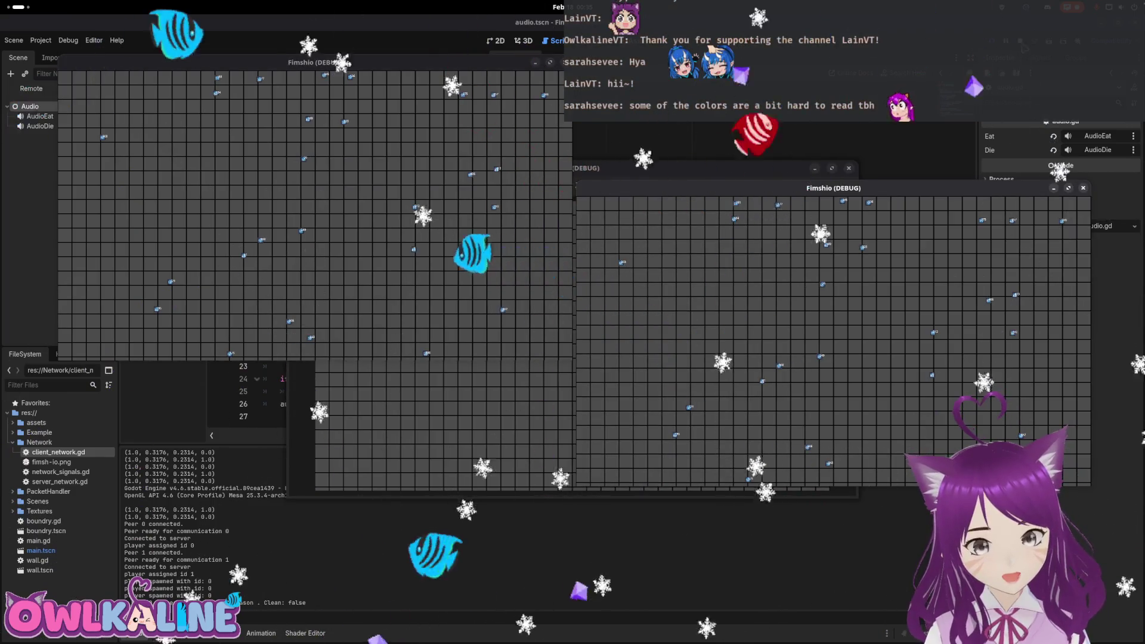
key("F8")
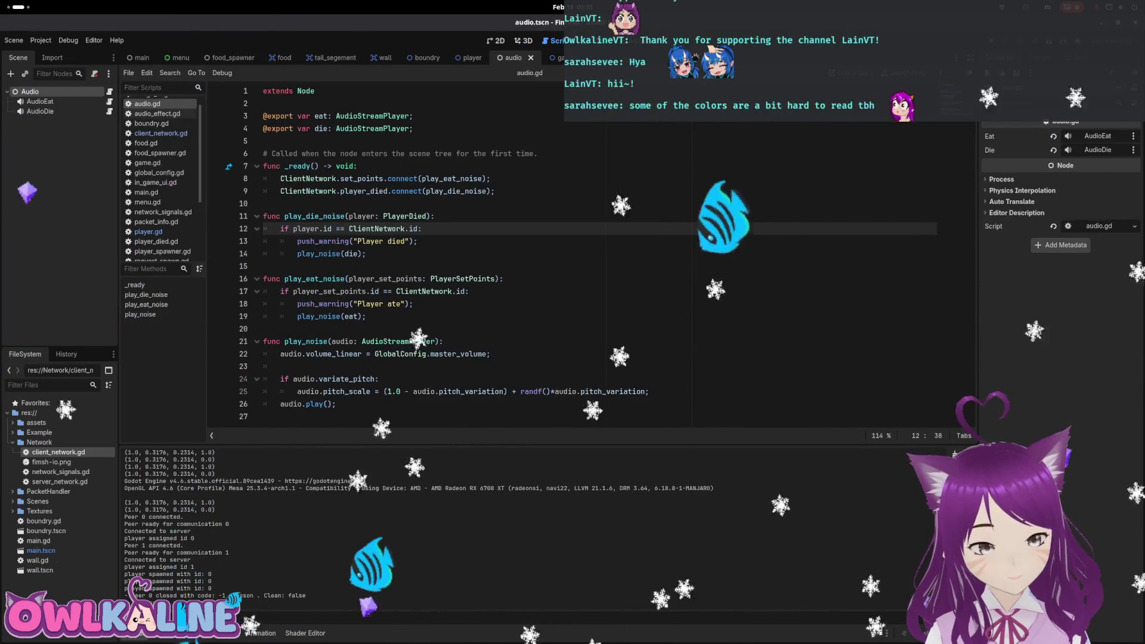
Review the Debugger's logged errors and jump to the code that produced one.
left_click(192, 633)
left_click(198, 391)
scroll(292, 511, "down", 10)
scroll(366, 537, "down", 5)
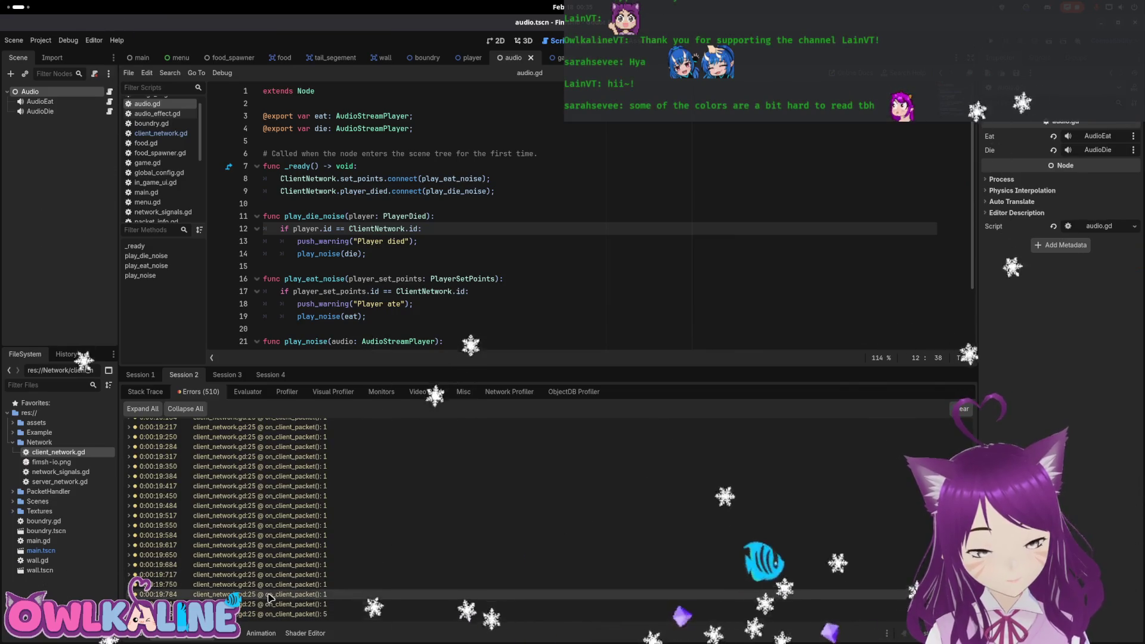
left_click(285, 614)
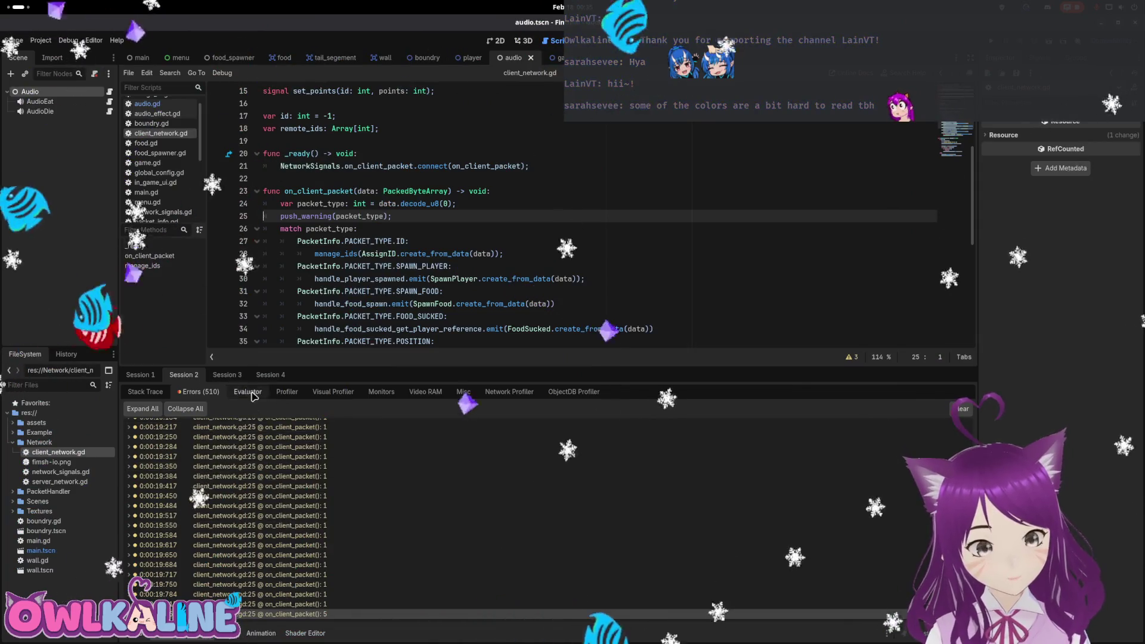
Compare errors across the other debug sessions, ending on the first session's warnings.
left_click(228, 374)
left_click(198, 392)
scroll(301, 519, "down", 10)
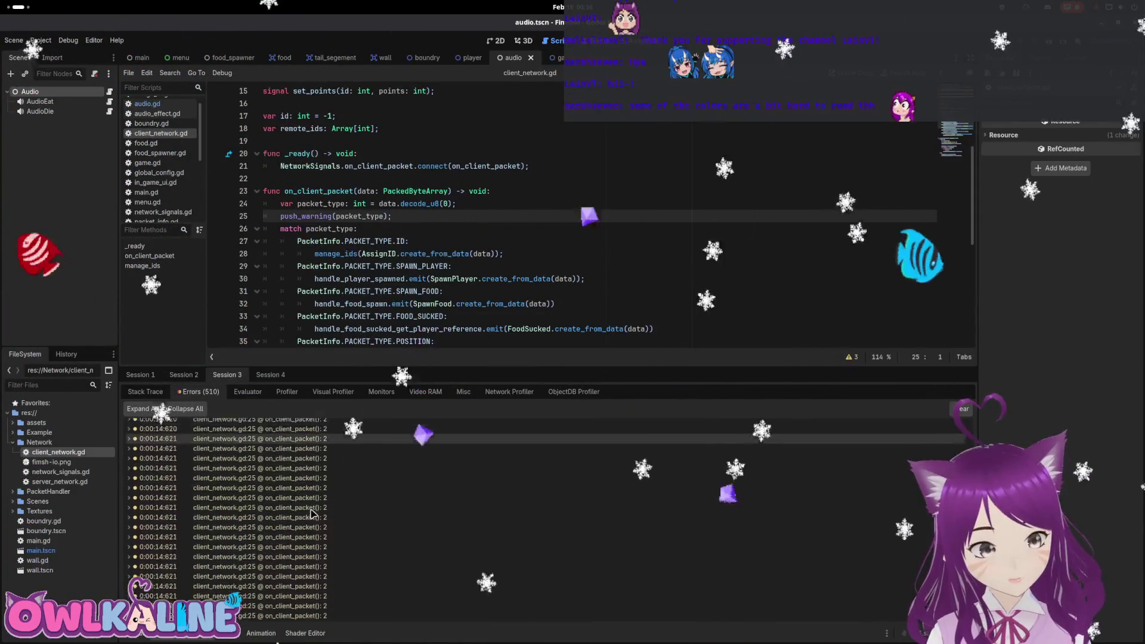
scroll(352, 486, "up", 6)
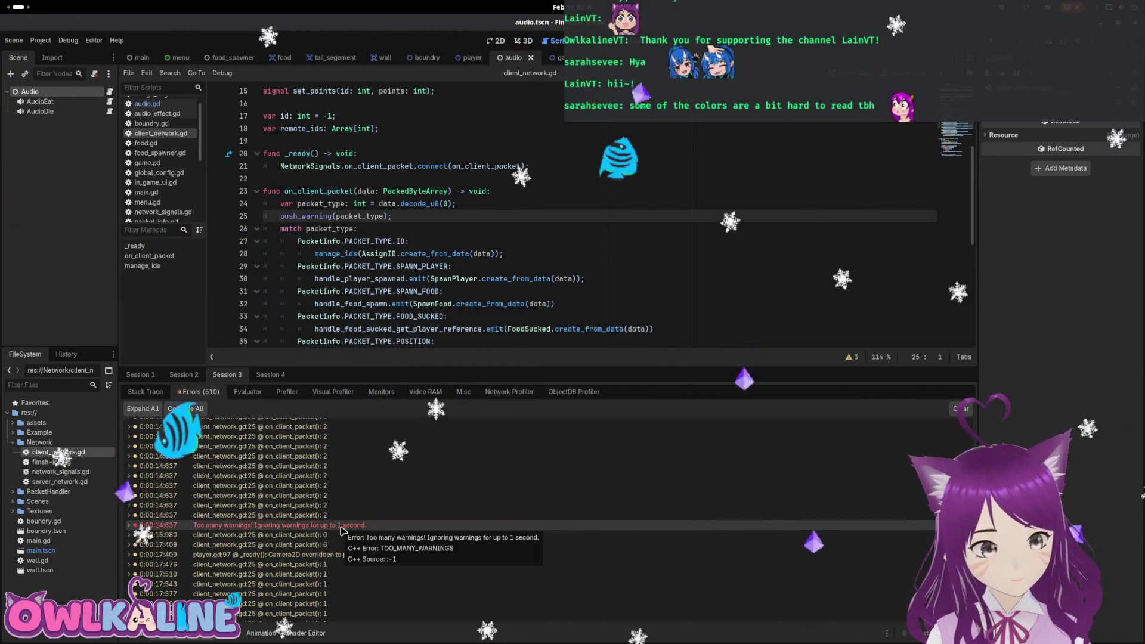
left_click(270, 375)
left_click(197, 391)
left_click(150, 375)
left_click(196, 391)
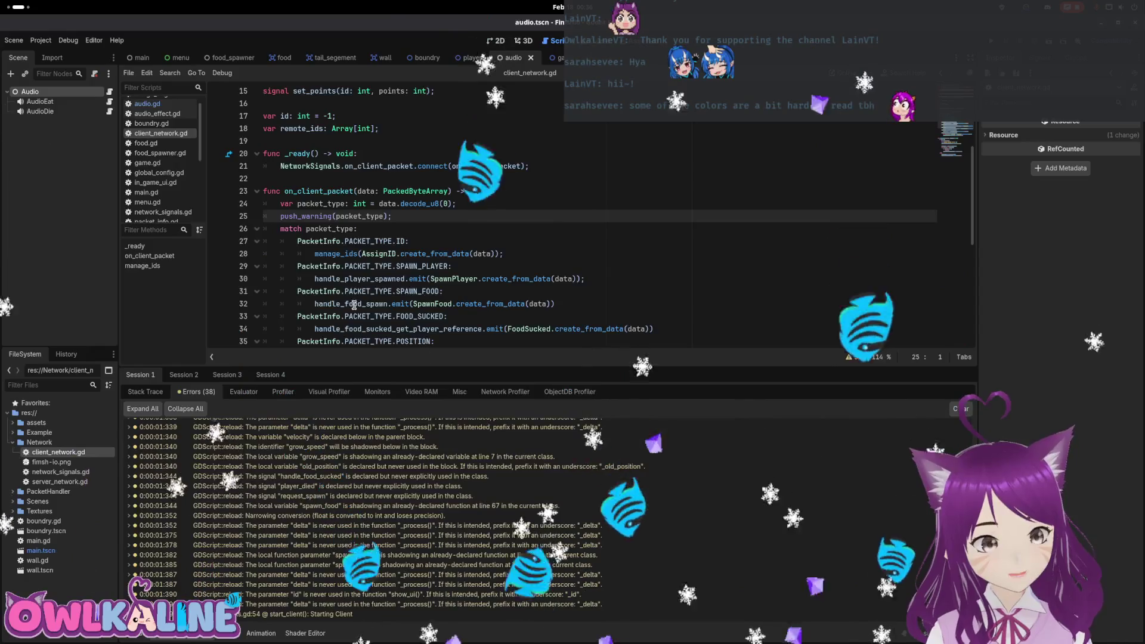
Comment out push_warning(packet_type) on line 25 and inspect the PLAYER_DIED handling.
key("Home")
type("#")
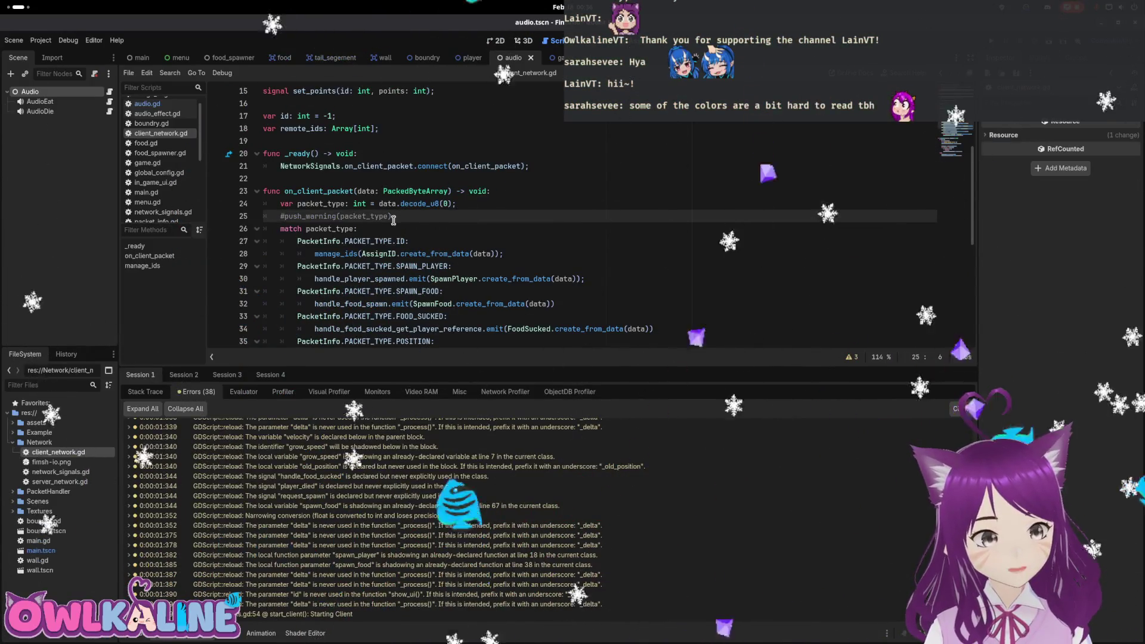
scroll(393, 221, "down", 3)
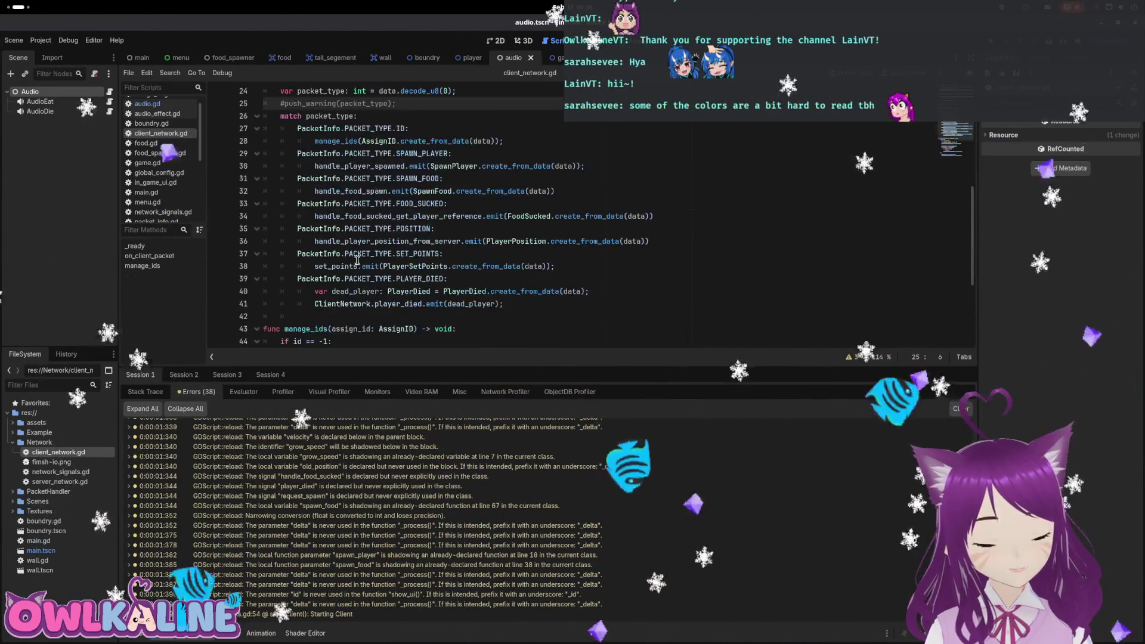
left_click(461, 285)
scroll(534, 287, "up", 2)
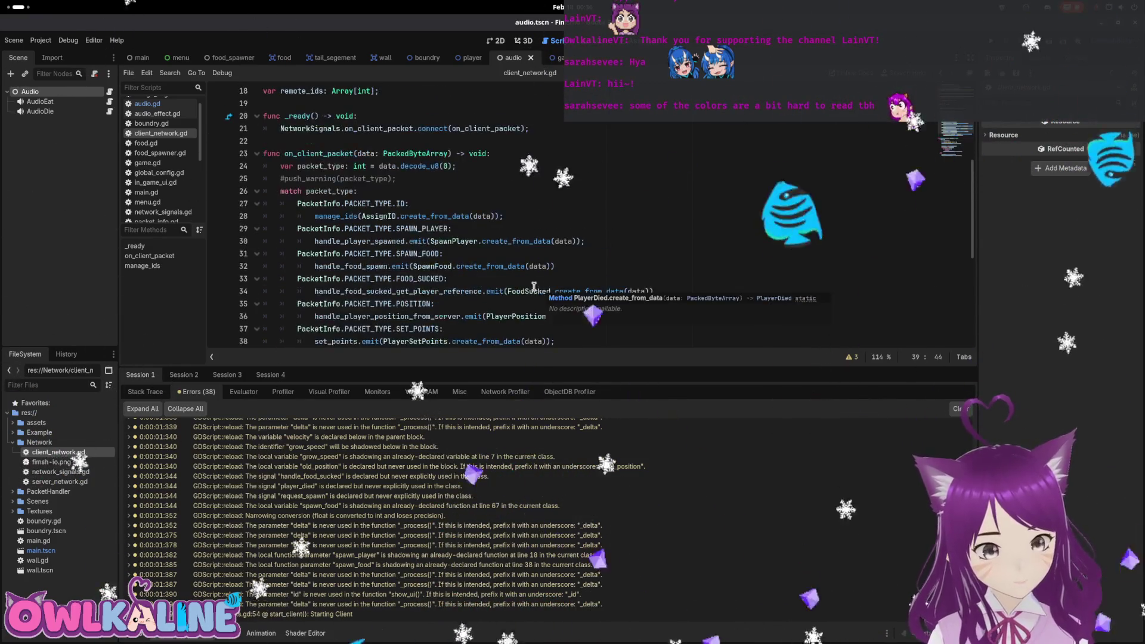
scroll(516, 270, "up", 1)
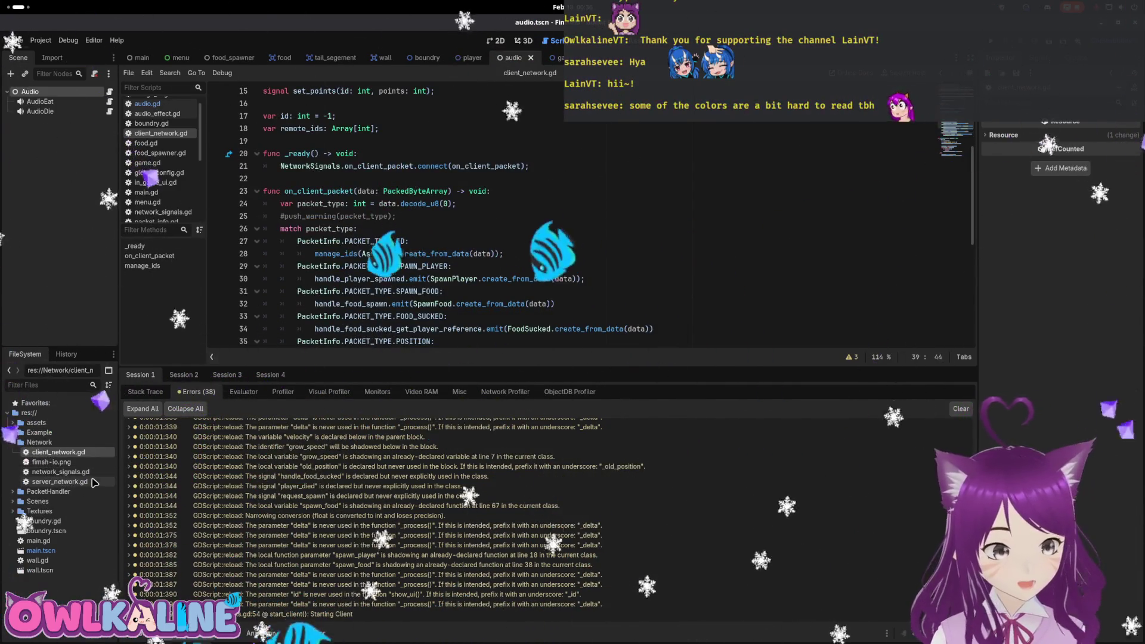
Open server_network.gd and go to the packet_type decoding on line 47.
double_click(60, 482)
scroll(407, 218, "up", 4)
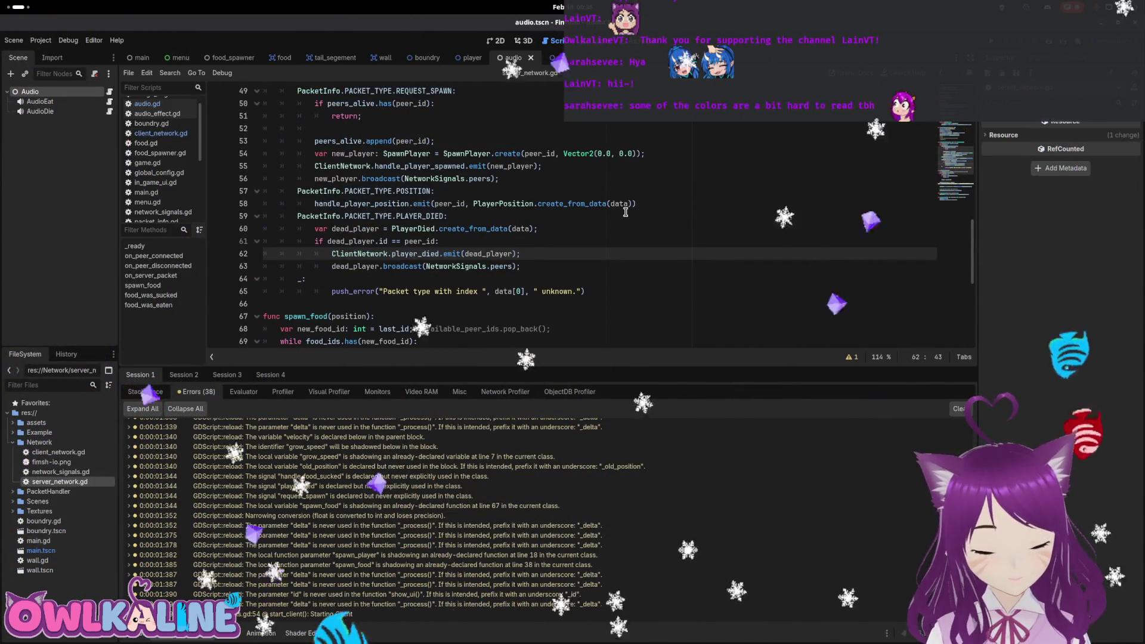
scroll(474, 249, "up", 1)
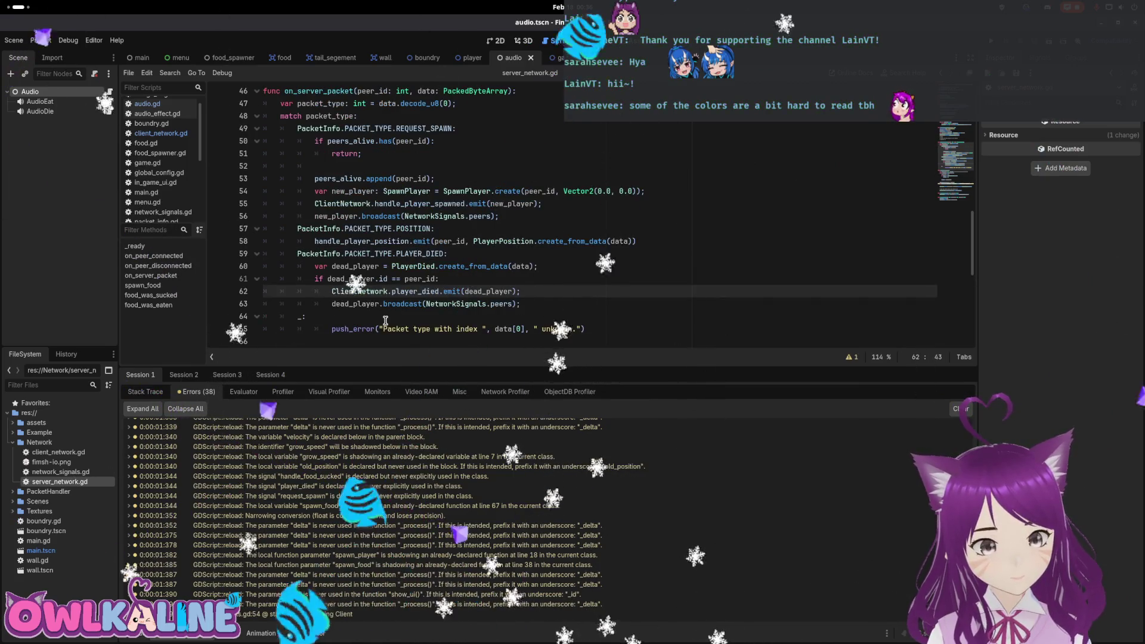
scroll(351, 280, "up", 2)
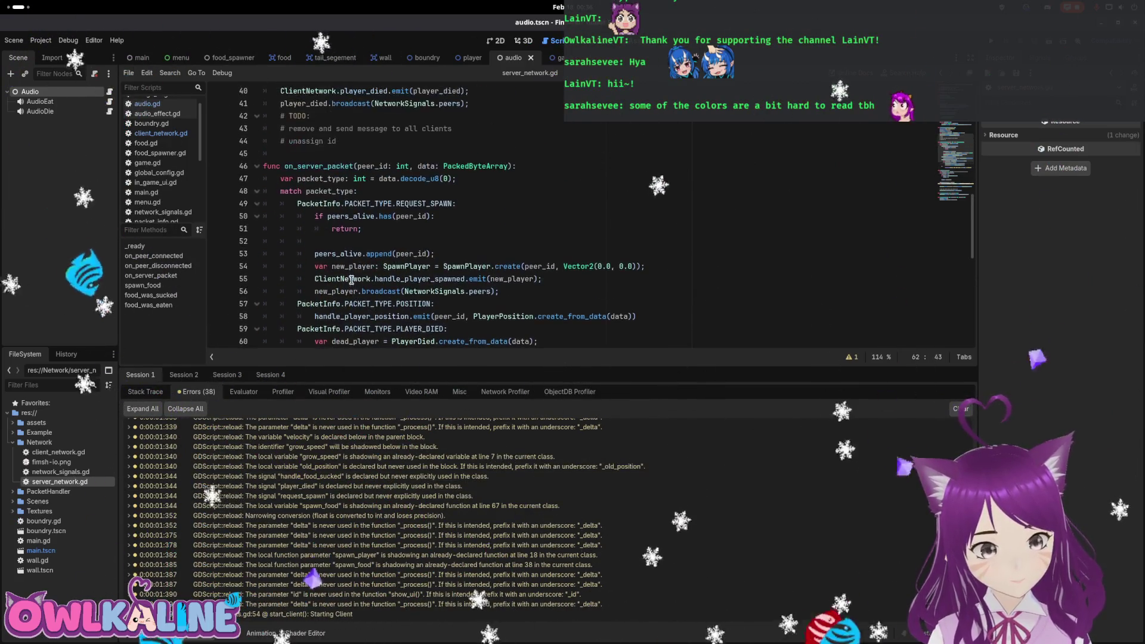
left_click(470, 181)
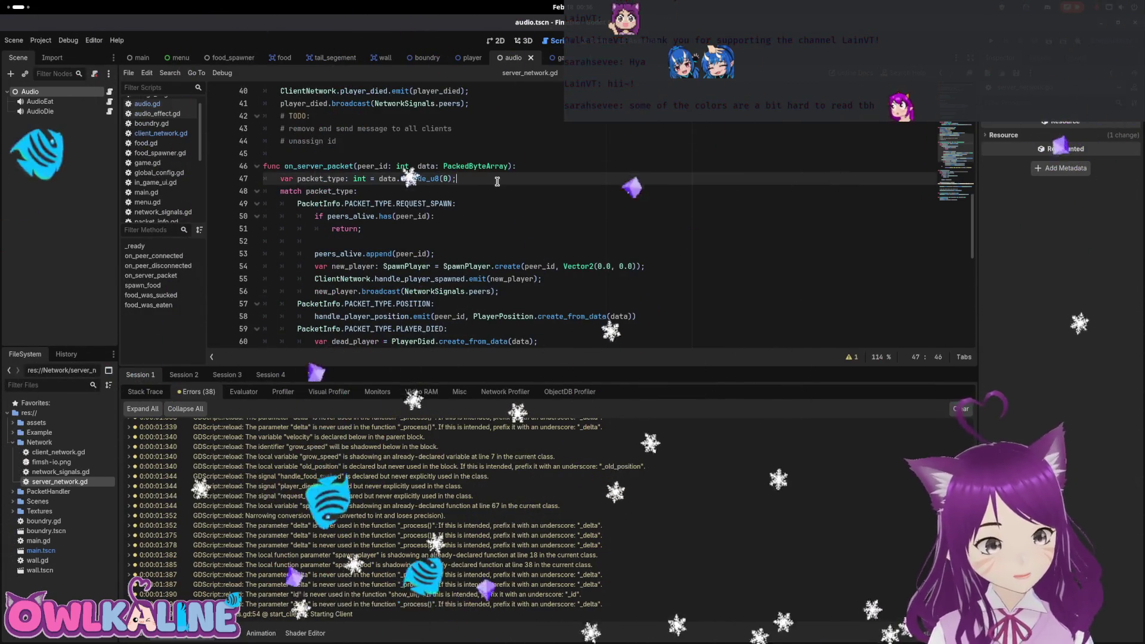
Add print(packet_type); after line 47, save the script, and run the project.
key("Return")
type("print()")
key("Left")
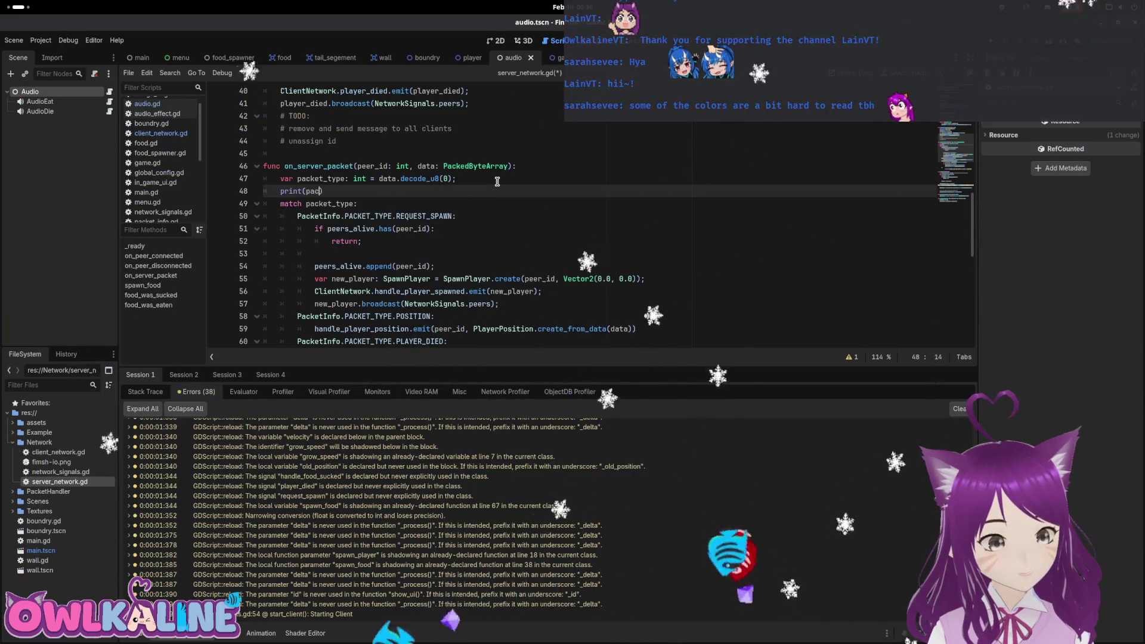
type(";")
key("ctrl+s")
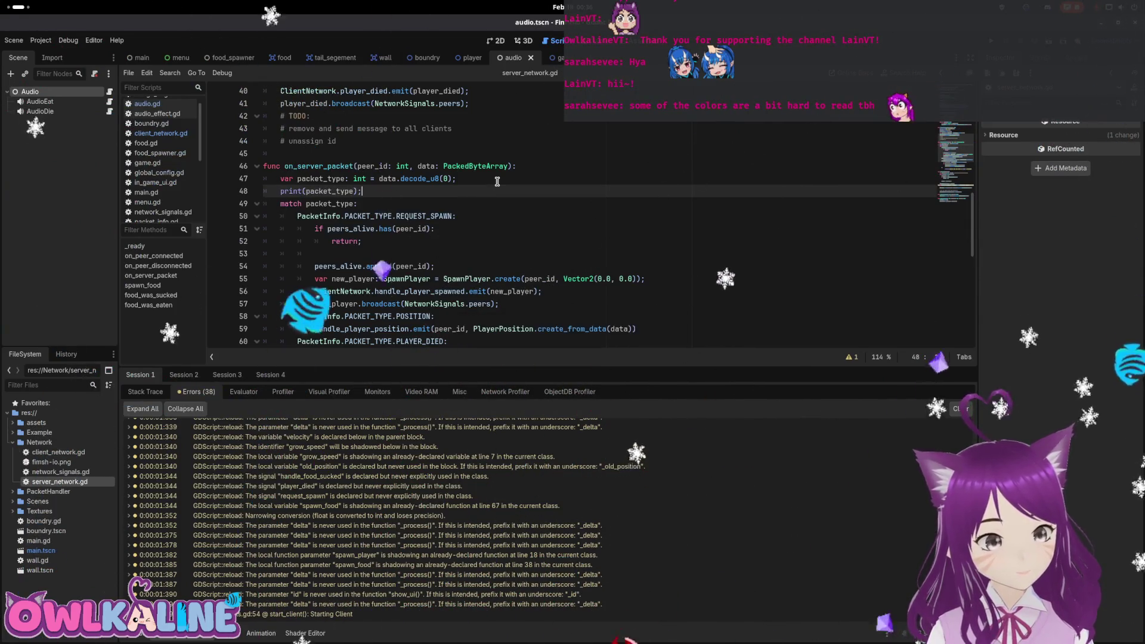
key("F5")
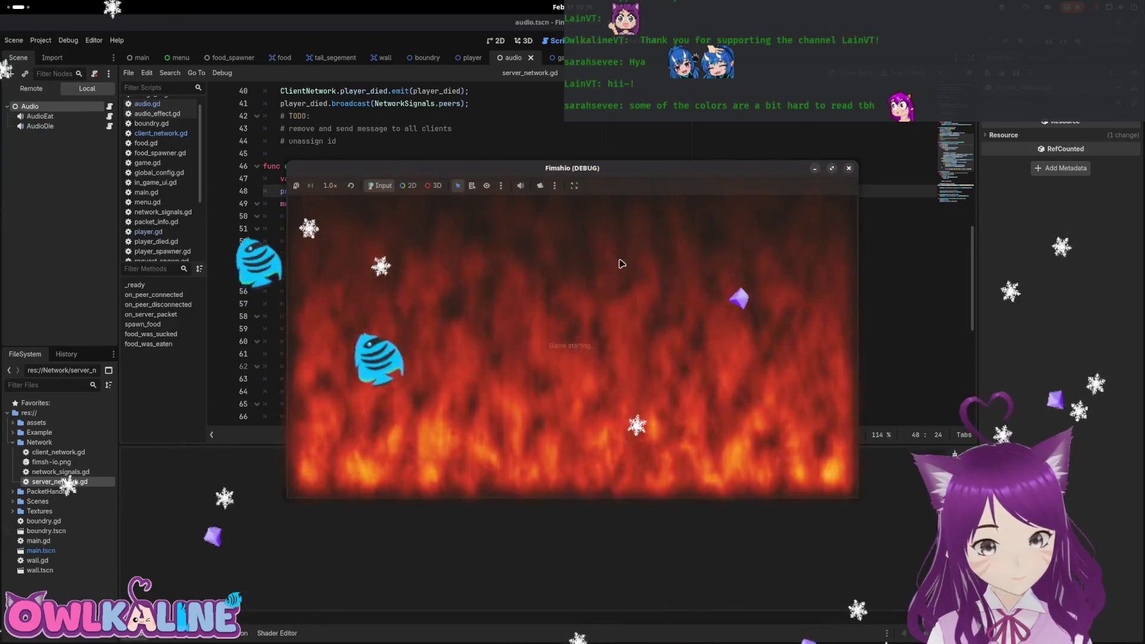
Start an instance as server, then stop and relaunch the game.
left_click(540, 331)
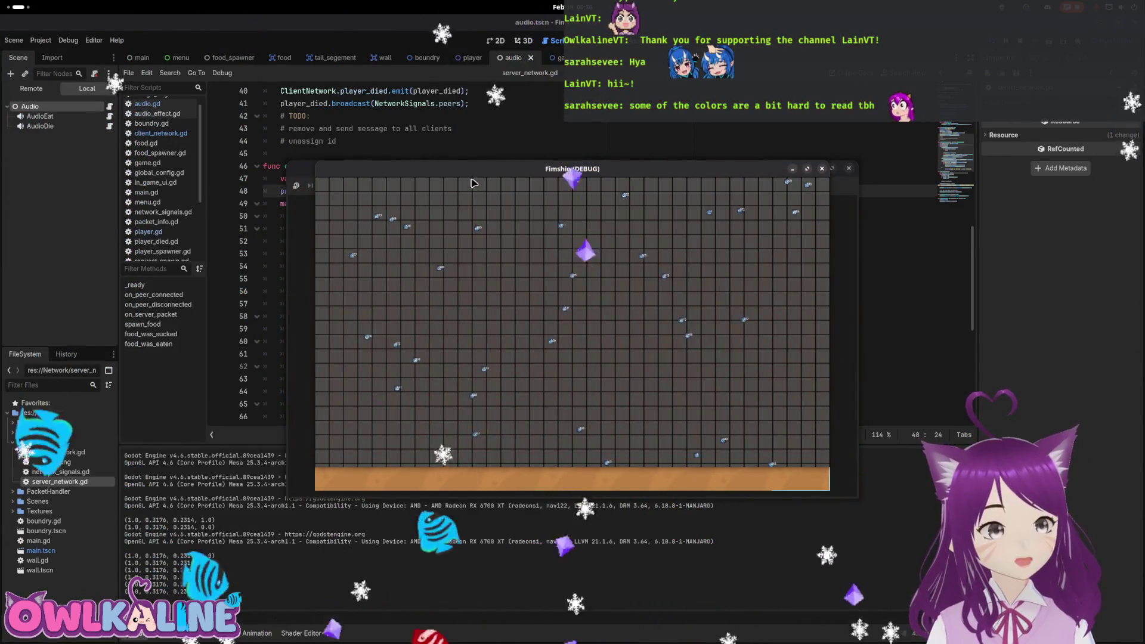
key("F8")
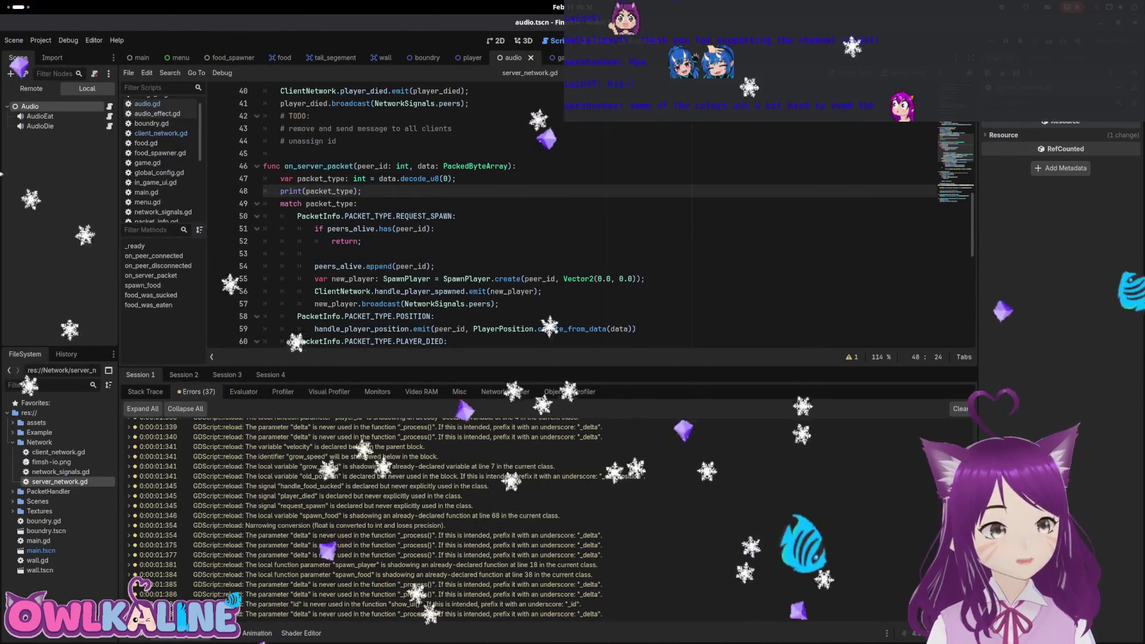
key("F5")
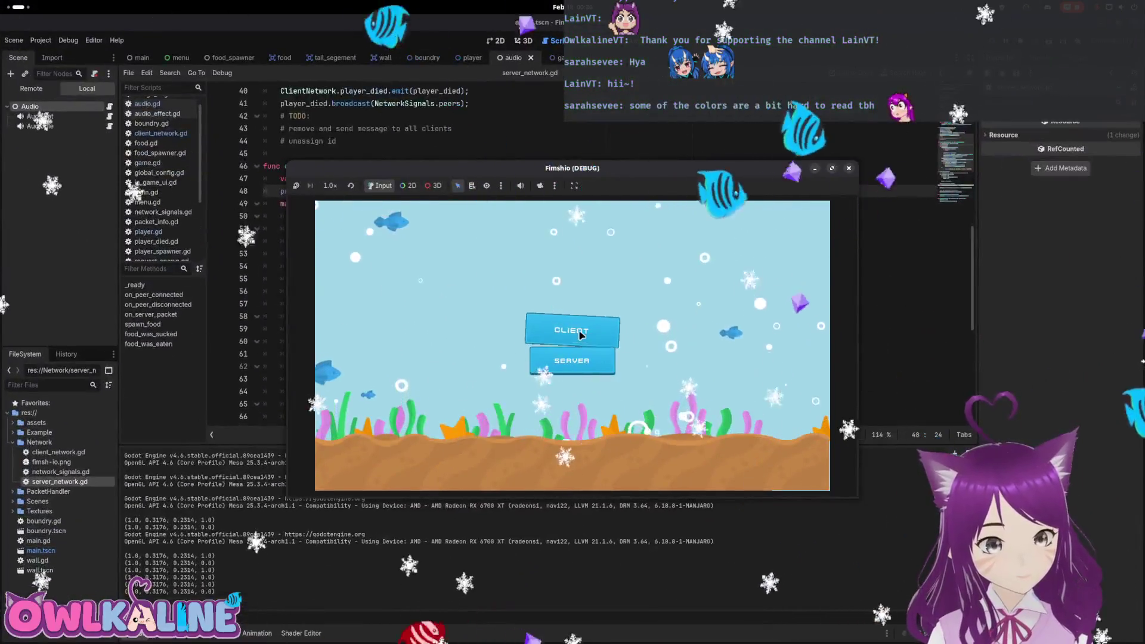
Join two clients, play as FantasticFood and FleshyHunger, then close FleshyHunger's window.
left_click(580, 334)
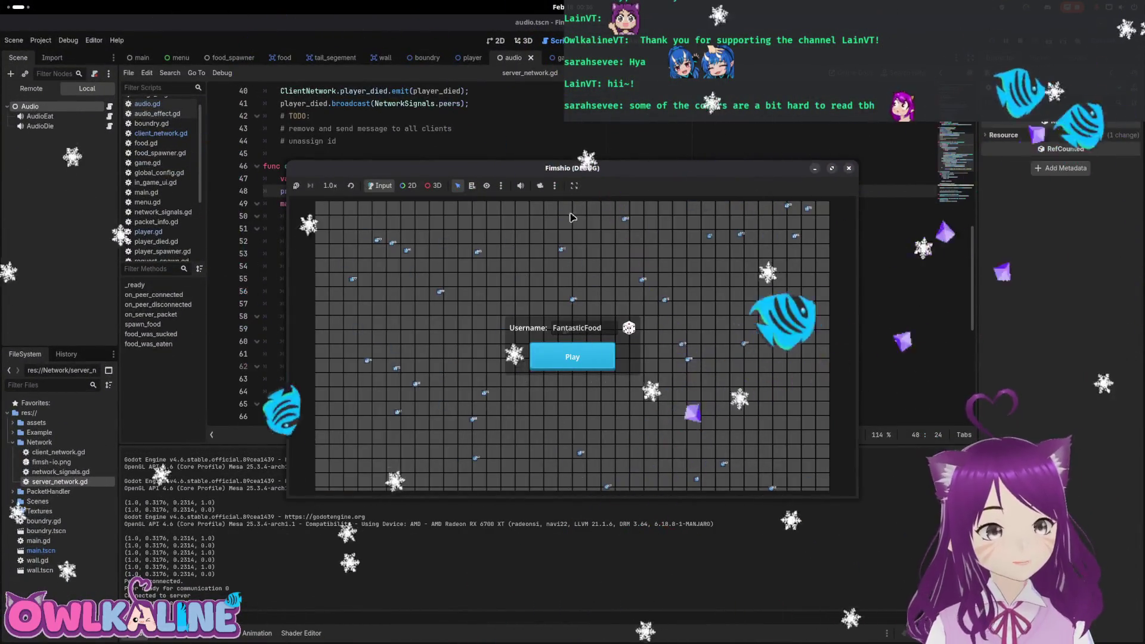
mouse_move(3, 3)
left_click(311, 256)
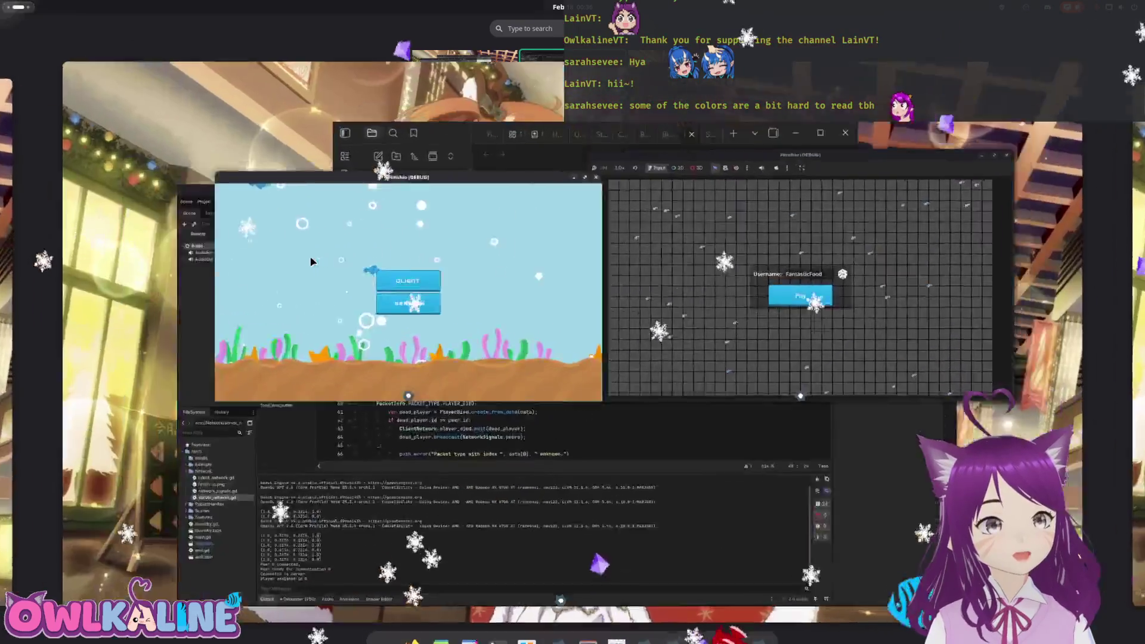
left_click(567, 332)
left_click_drag(607, 171, 386, 120)
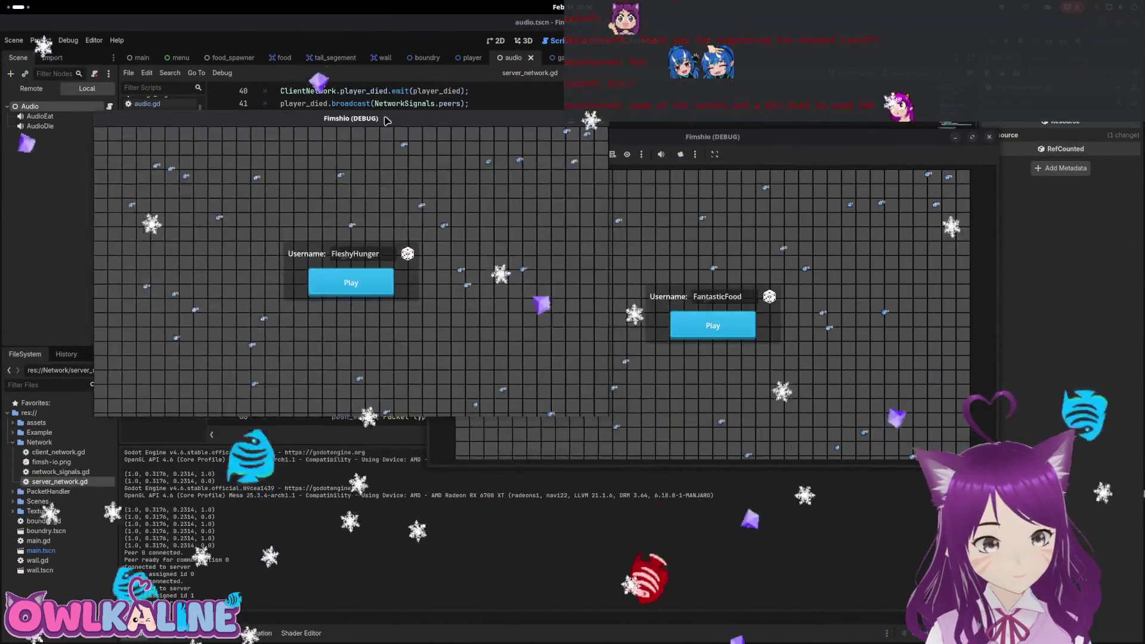
left_click(729, 322)
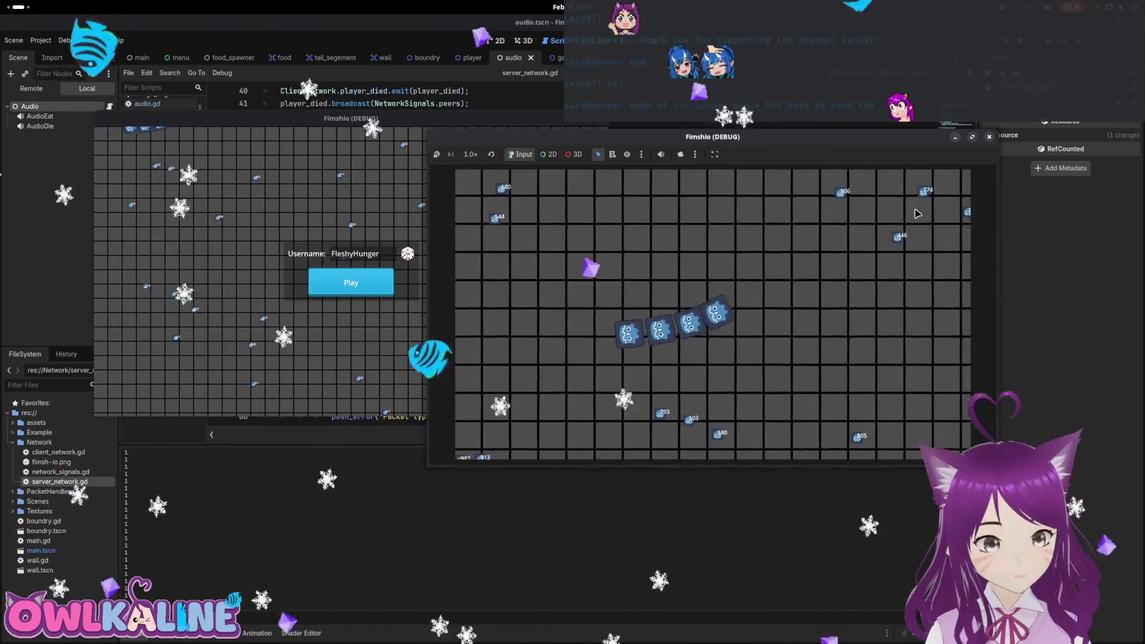
left_click(361, 292)
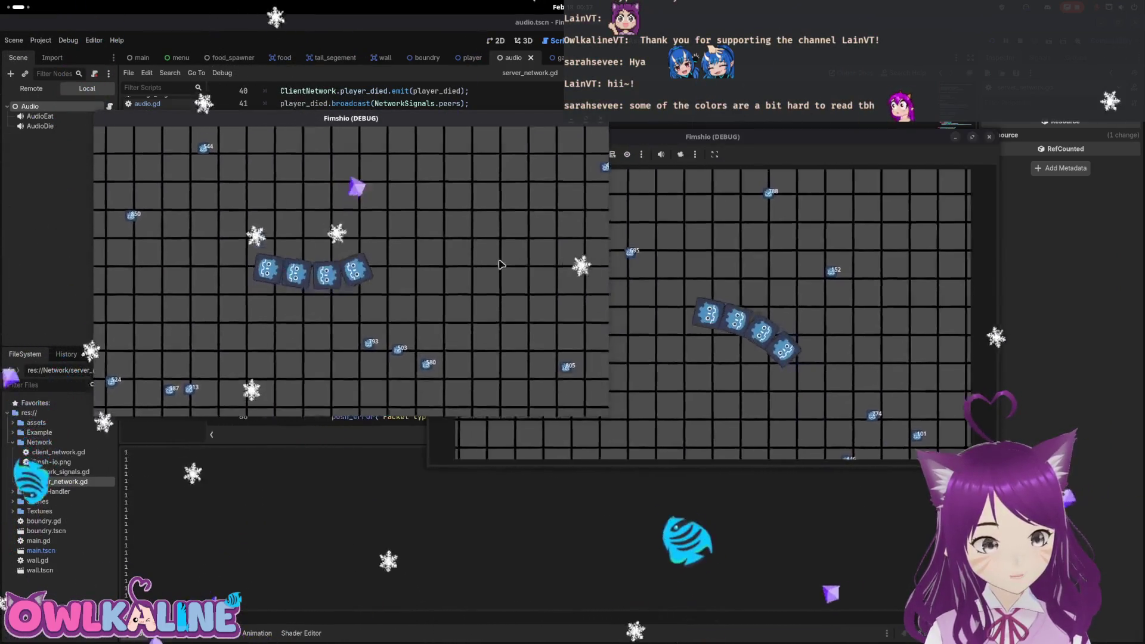
left_click(600, 118)
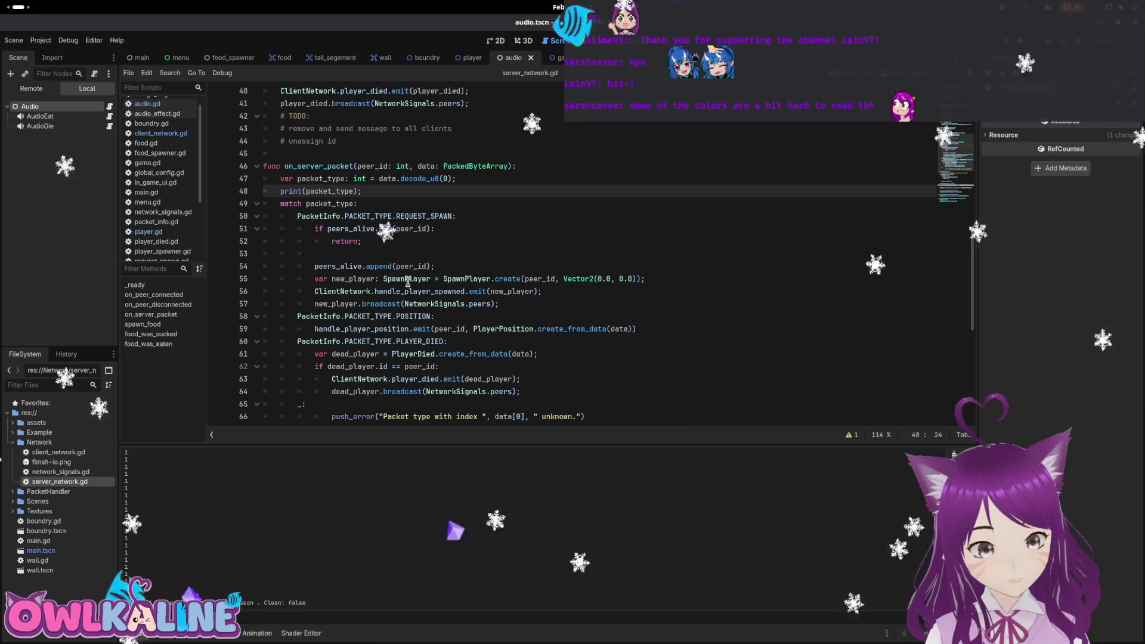
Check errors across the game sessions and jump to the Peer disconnected warning's code.
scroll(304, 298, "down", 8)
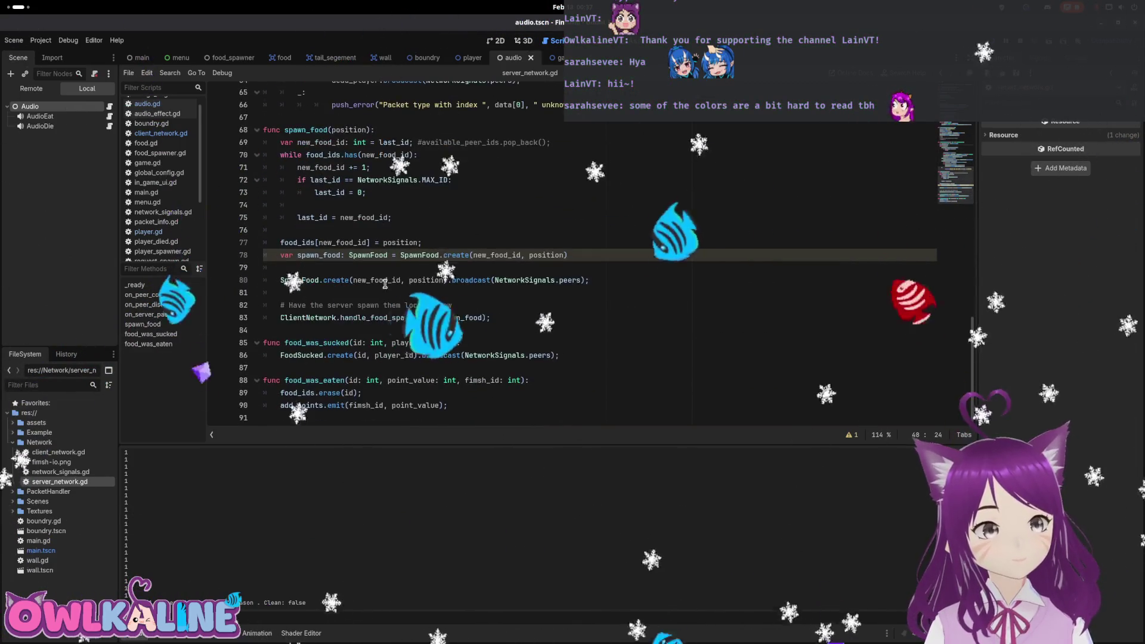
left_click(191, 634)
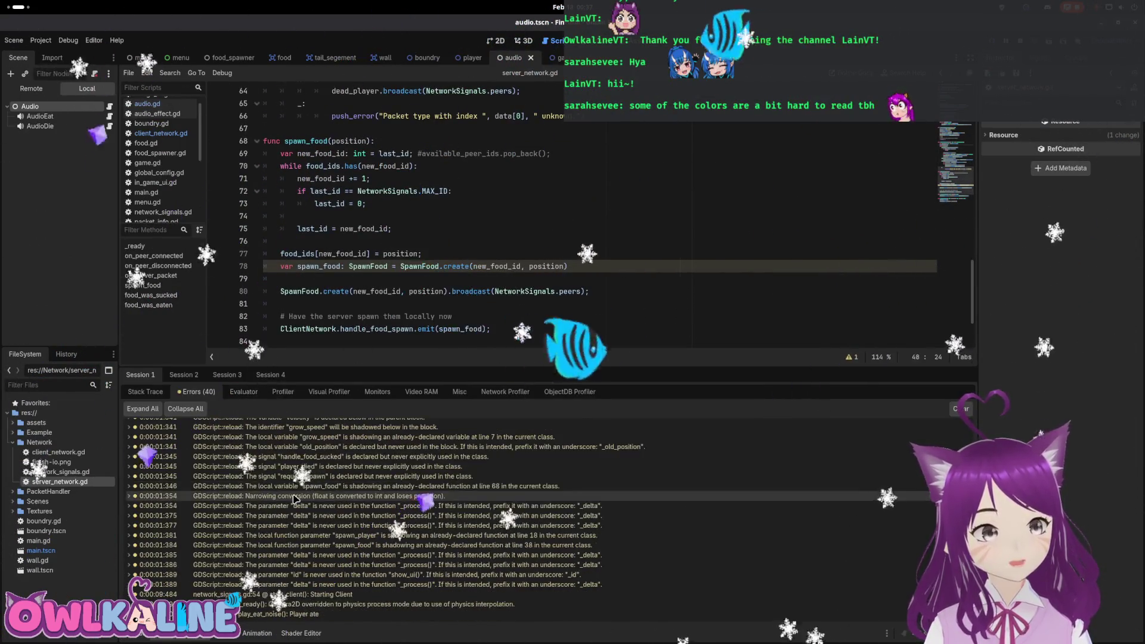
left_click(184, 375)
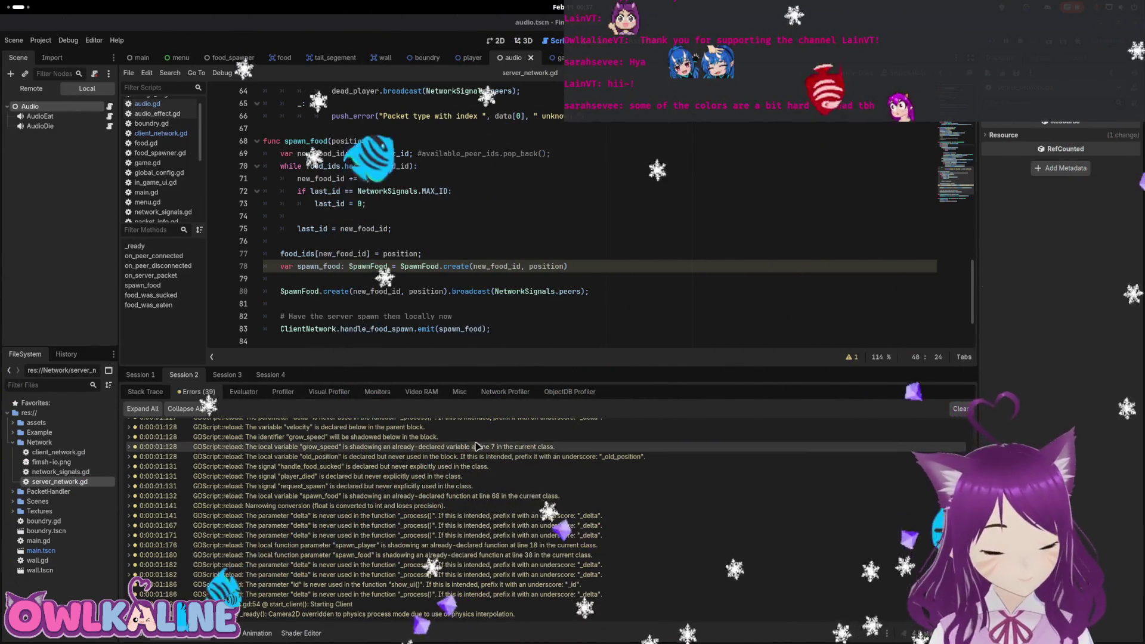
left_click(227, 375)
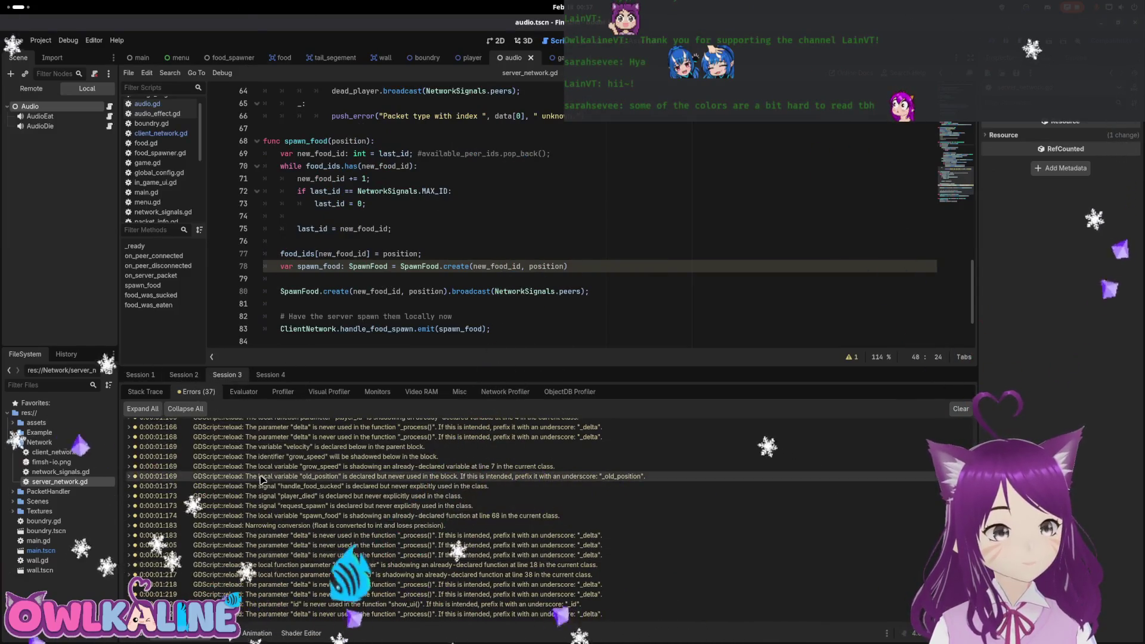
left_click(269, 374)
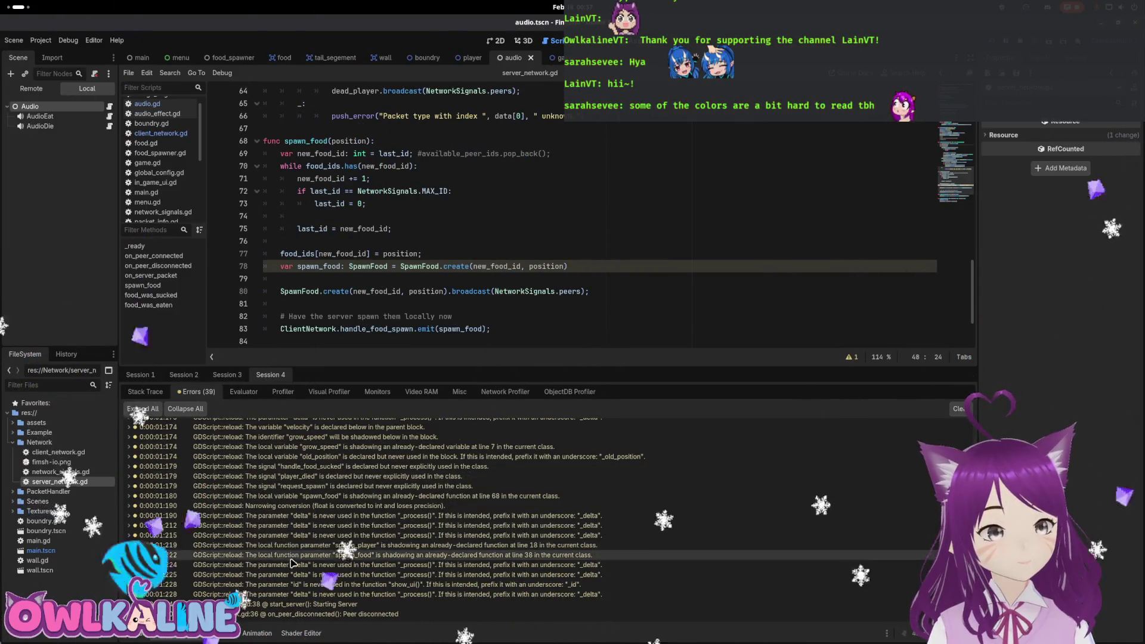
double_click(350, 615)
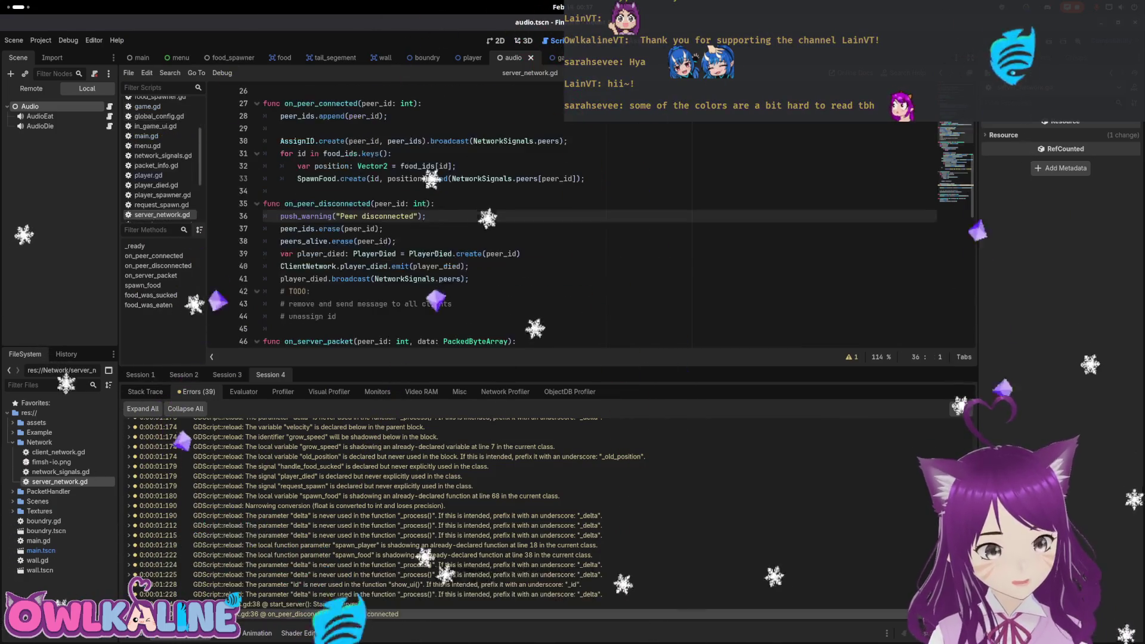
Add print("After broadcasting someone died via diconnect"); after the line 41 death broadcast.
scroll(468, 523, "up", 1)
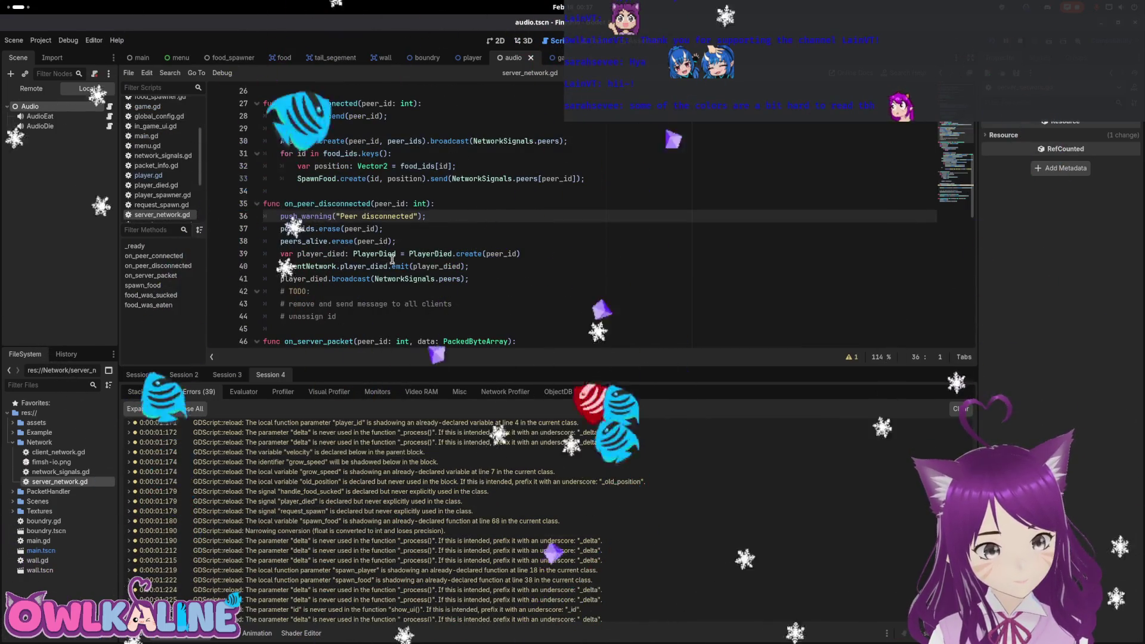
scroll(468, 523, "down", 2)
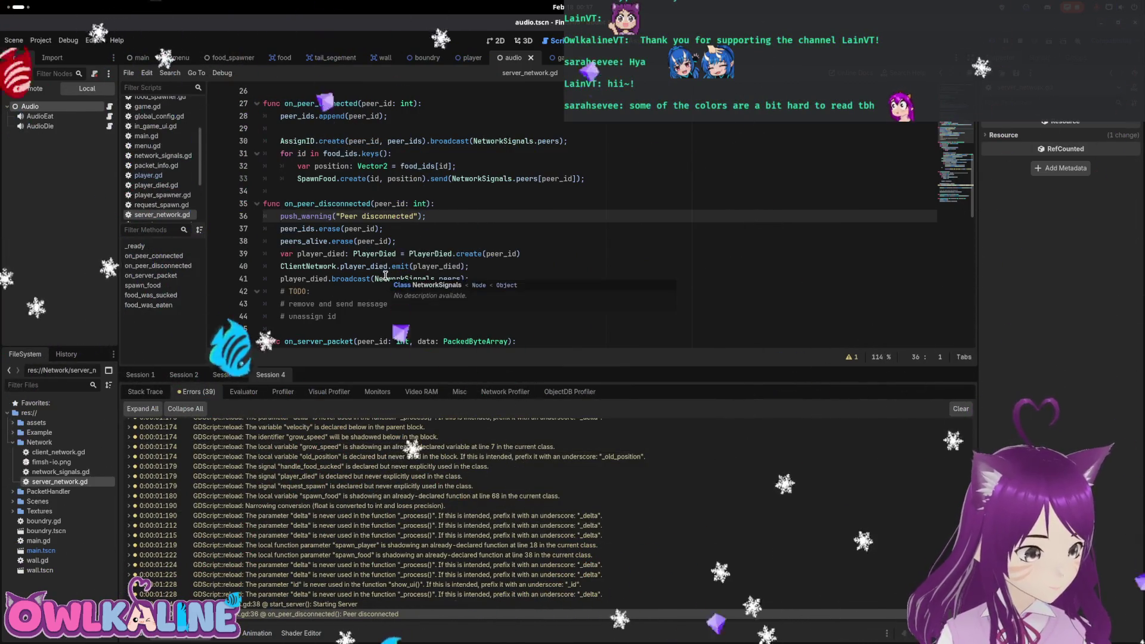
left_click(495, 279)
key("Return")
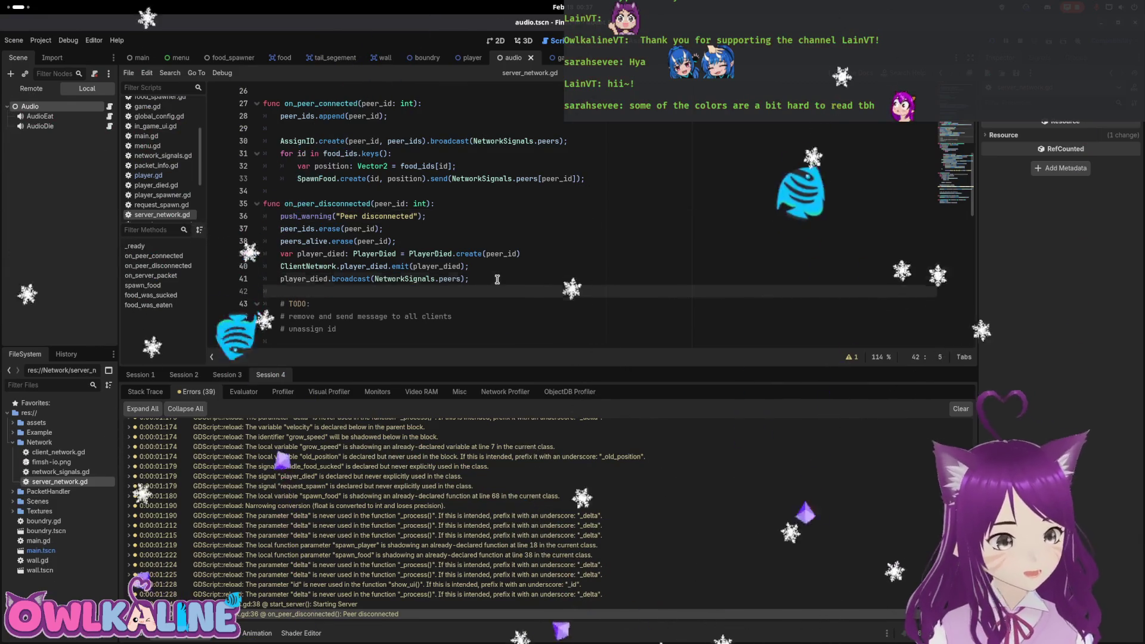
type("print(\"Af")
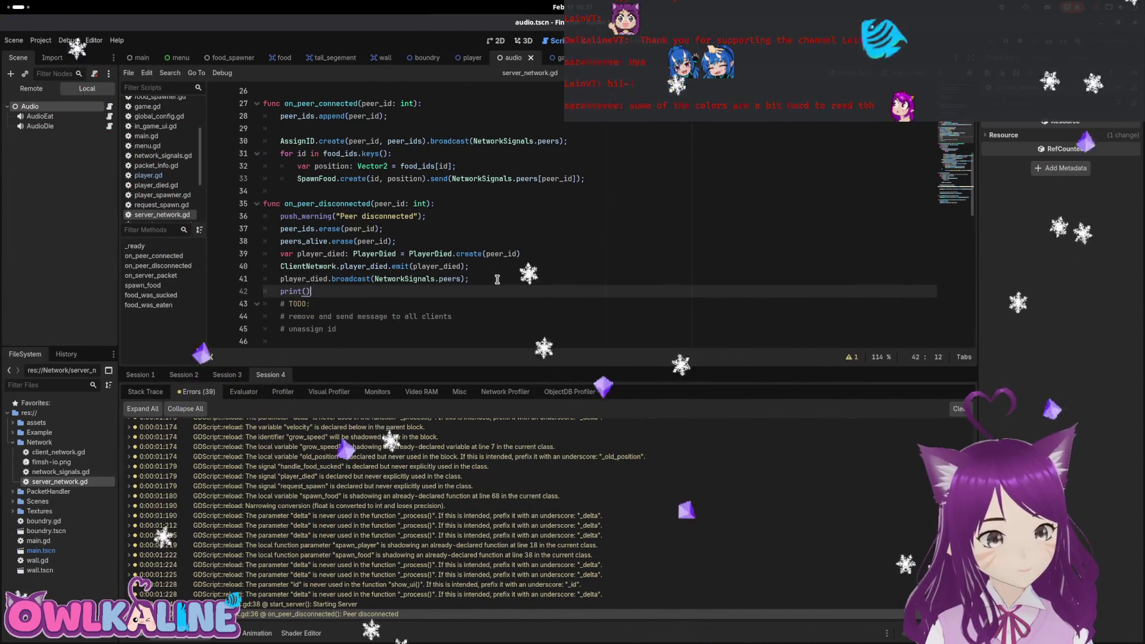
type("ter broadcasti")
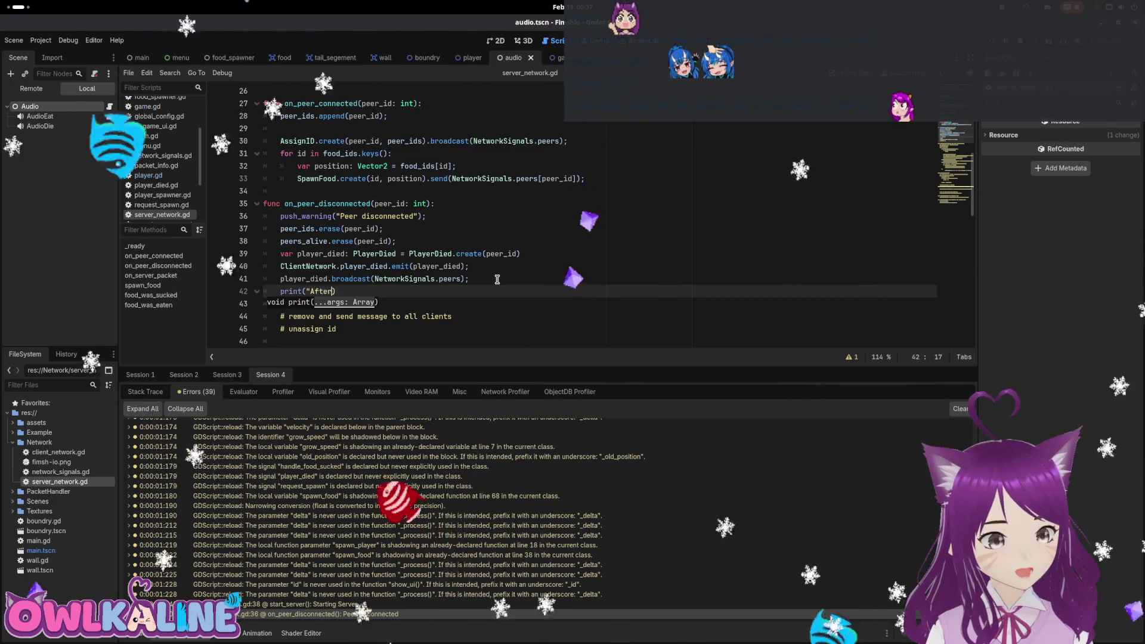
type("ng everyone d")
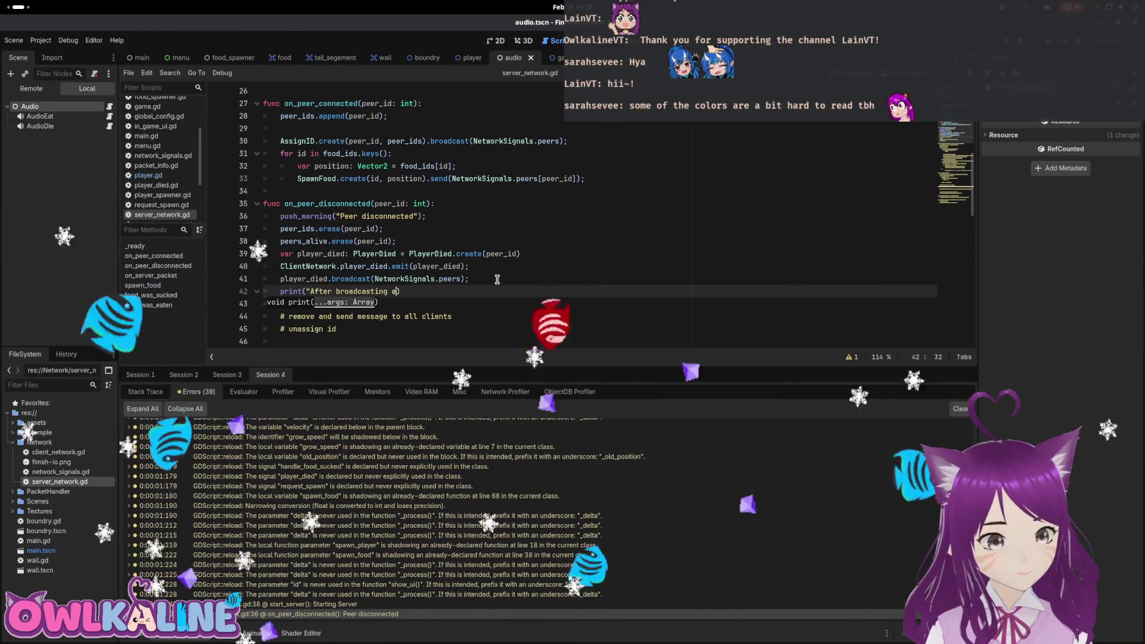
key("Left")
key("Left")
key("Left")
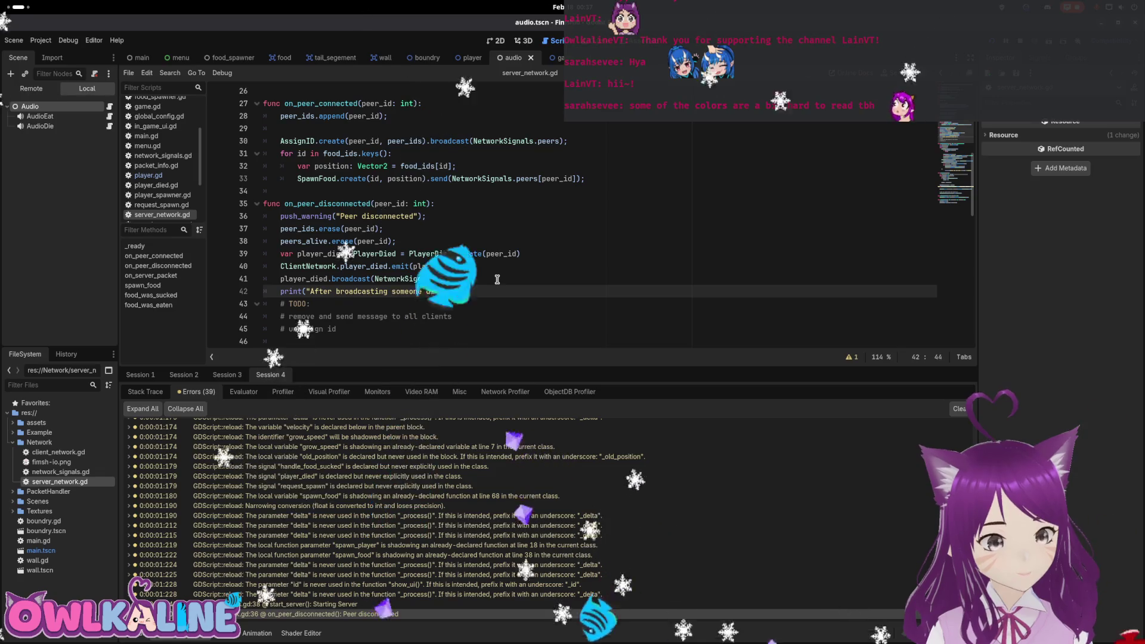
type("diconnect")
key("End")
type(";")
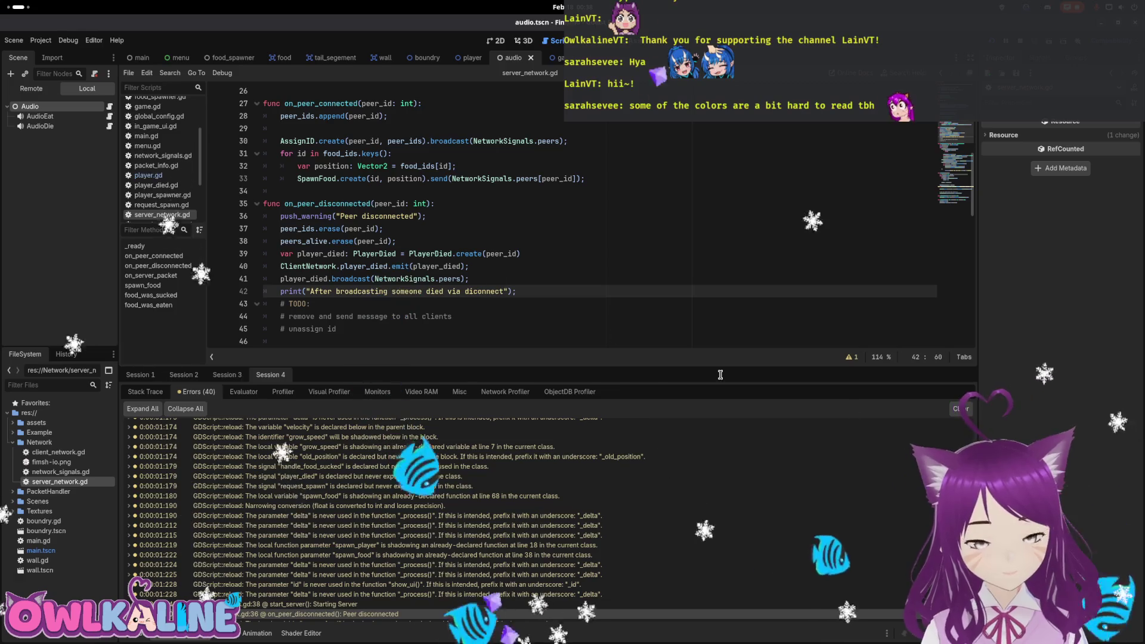
Return to the Godot editor and save server_network.gd with Ctrl+S.
key("F5")
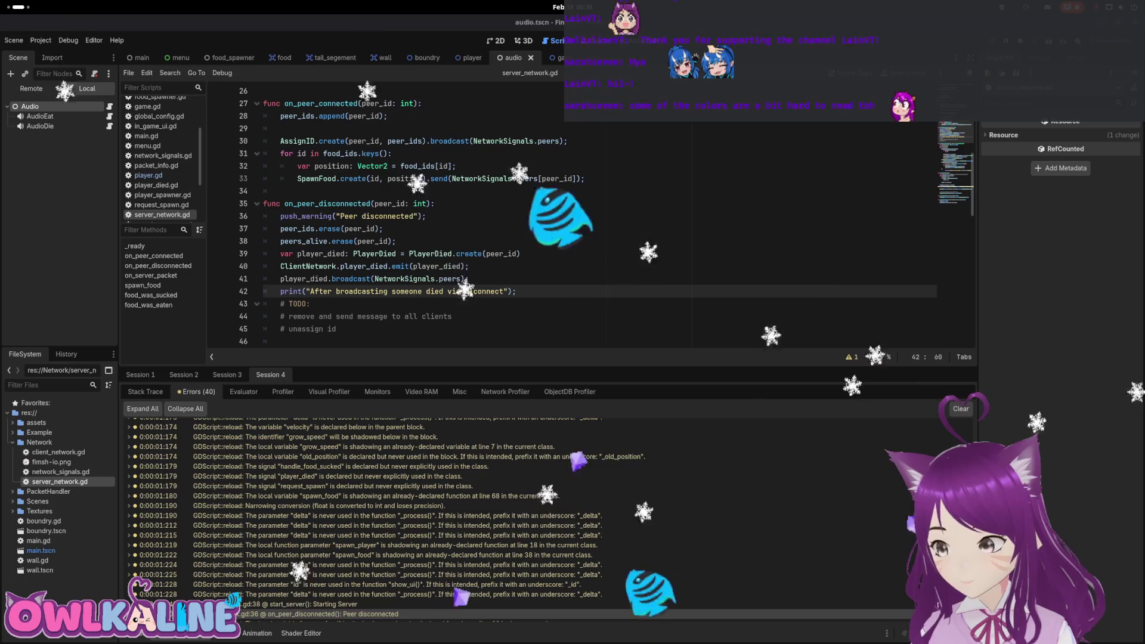
key("super")
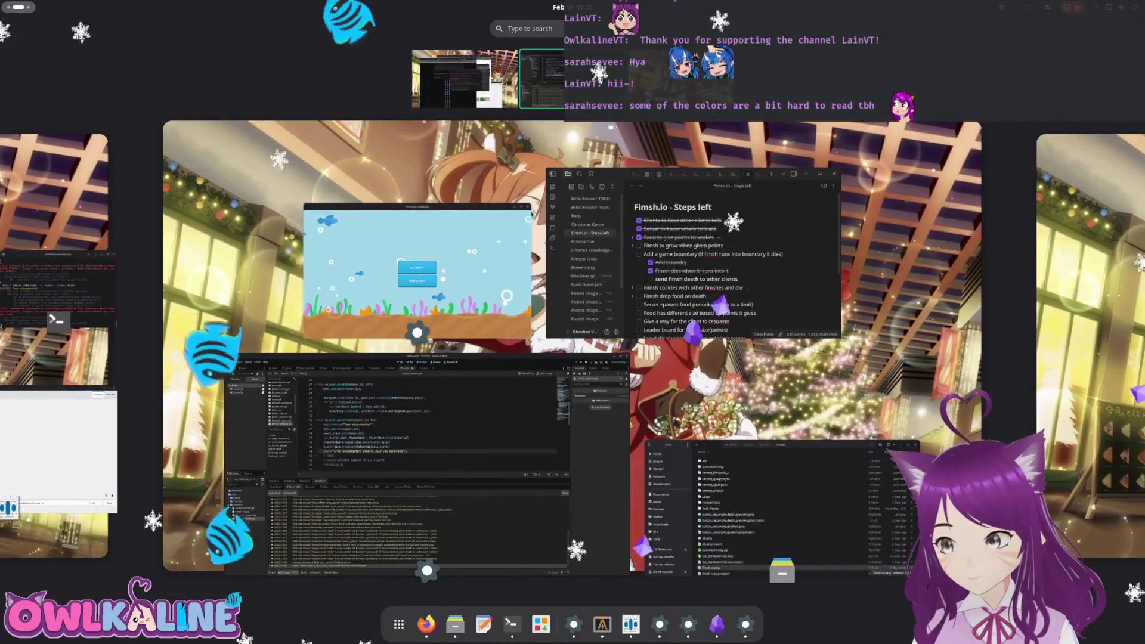
left_click(396, 466)
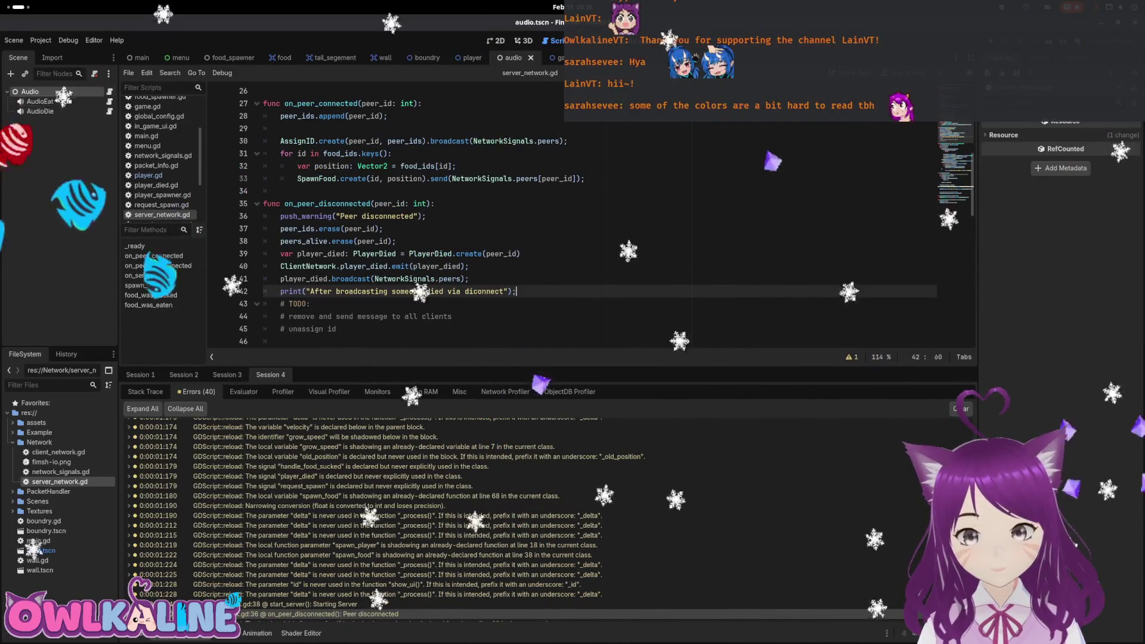
key("Up")
key("ctrl+s")
Review the PlayerDied creation on line 39 and the broadcast call on line 41.
left_click(547, 253)
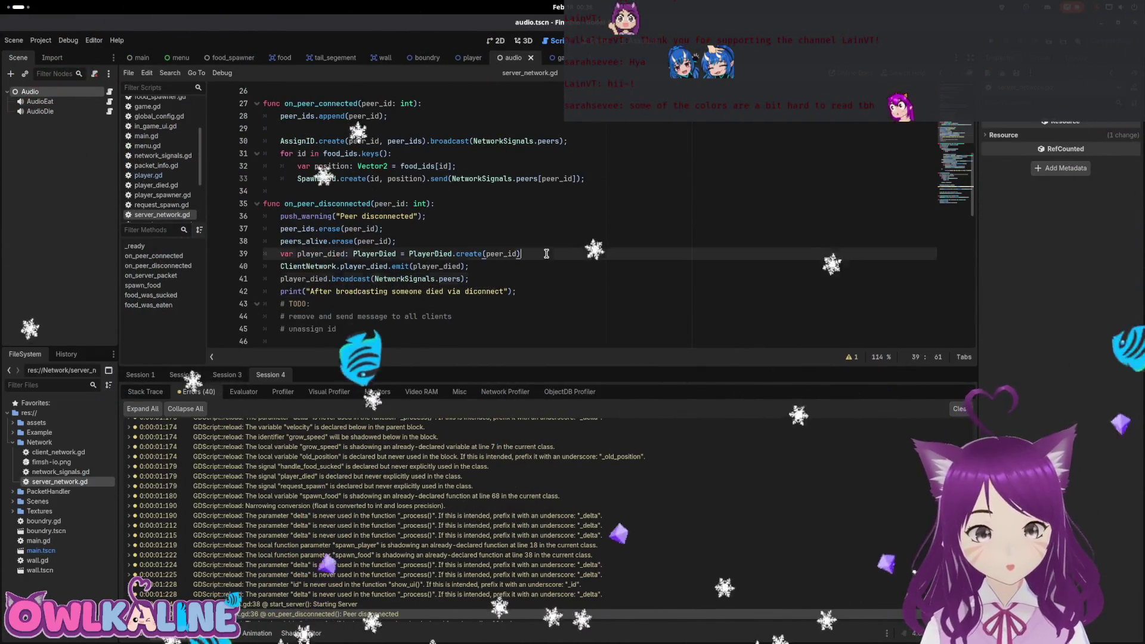
left_click(456, 291)
left_click_drag(469, 278, 280, 278)
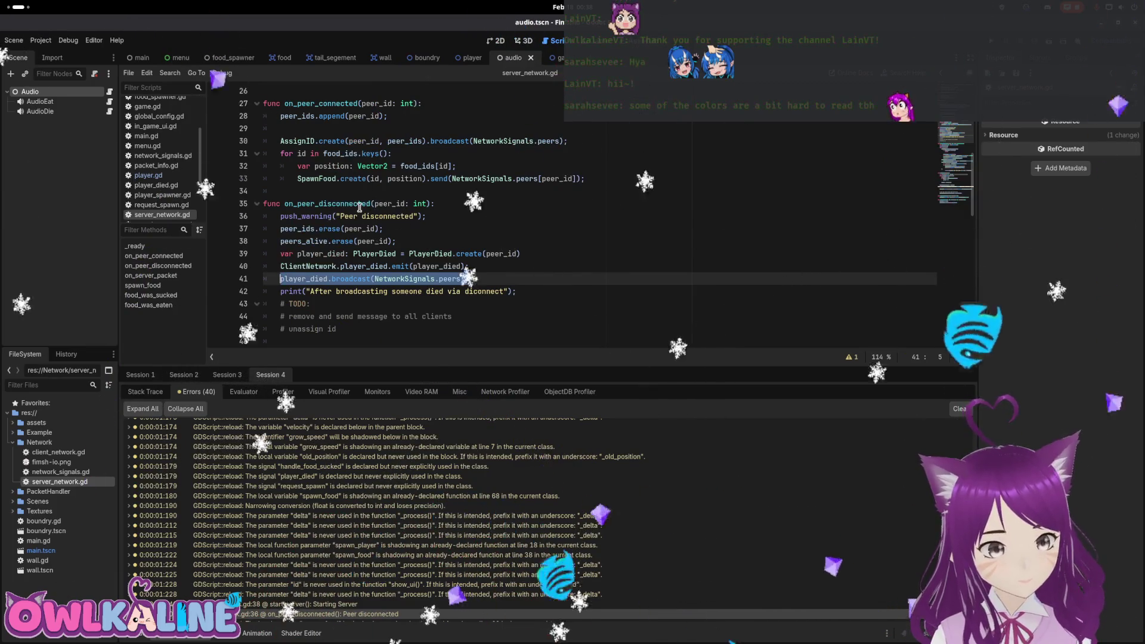
scroll(326, 201, "up", 4)
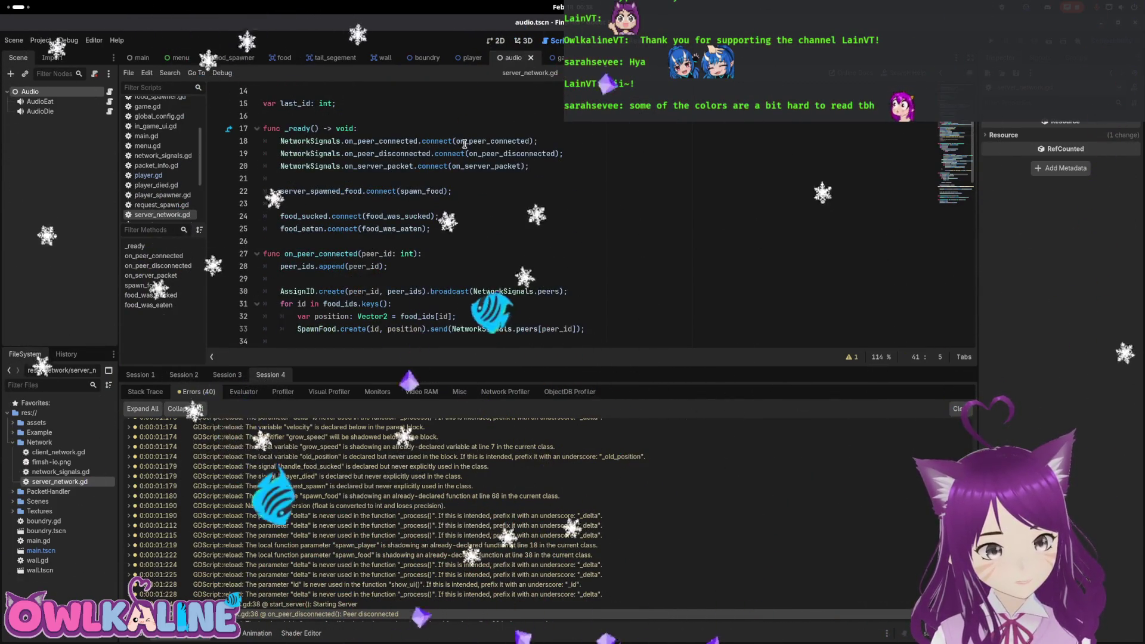
scroll(515, 234, "down", 4)
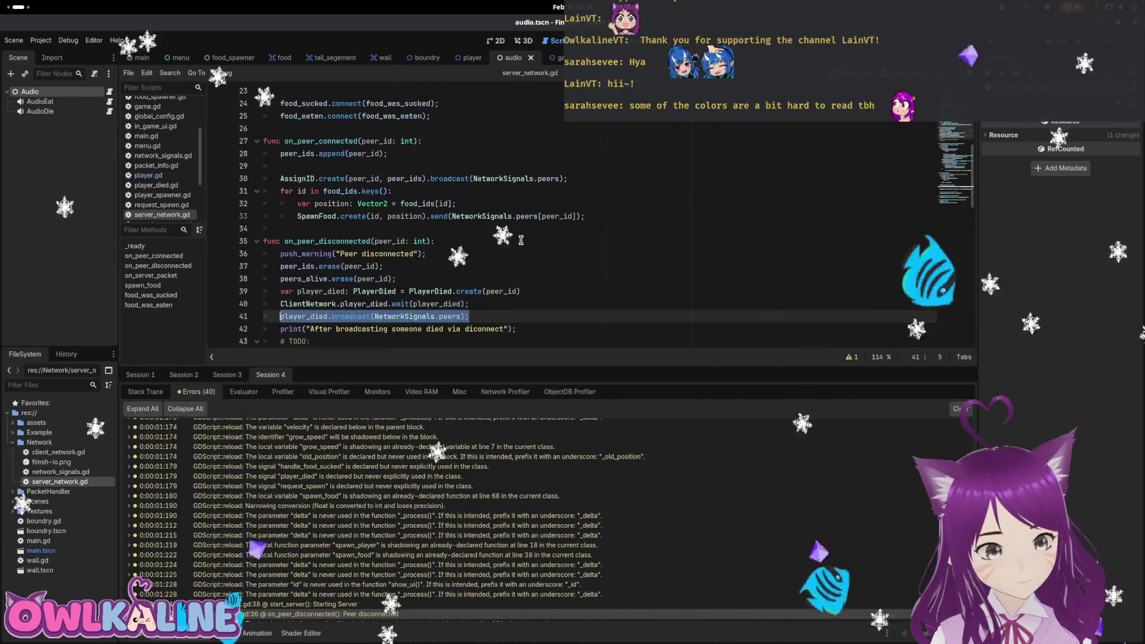
Run the game, join as client and play with the default username, then close and stop with F8.
key("F5")
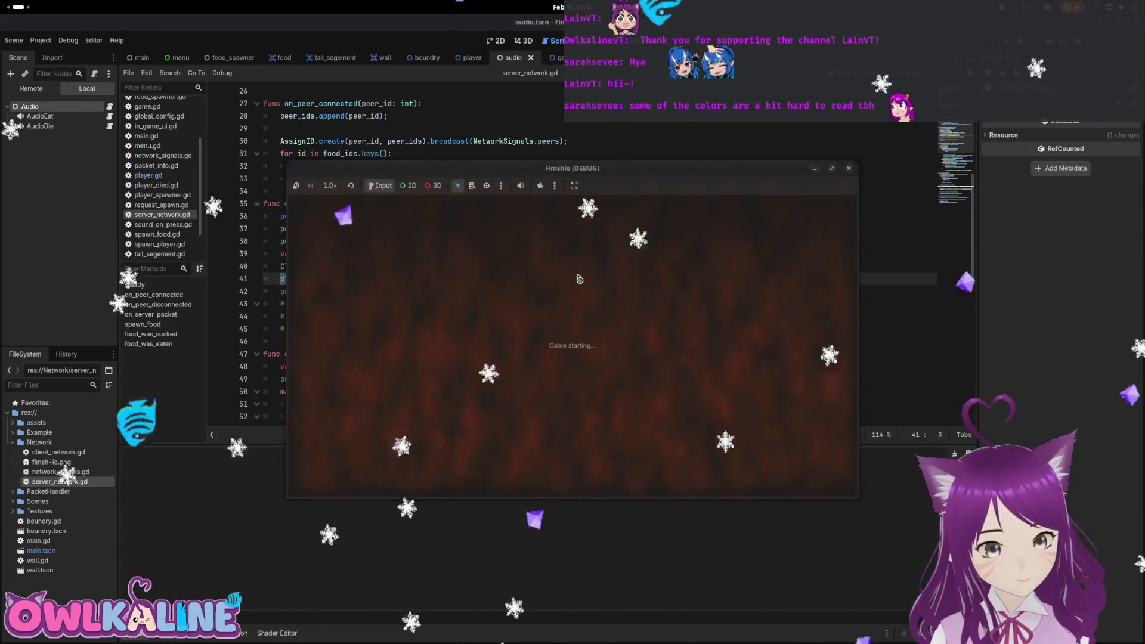
left_click_drag(578, 168, 825, 147)
left_click(492, 261)
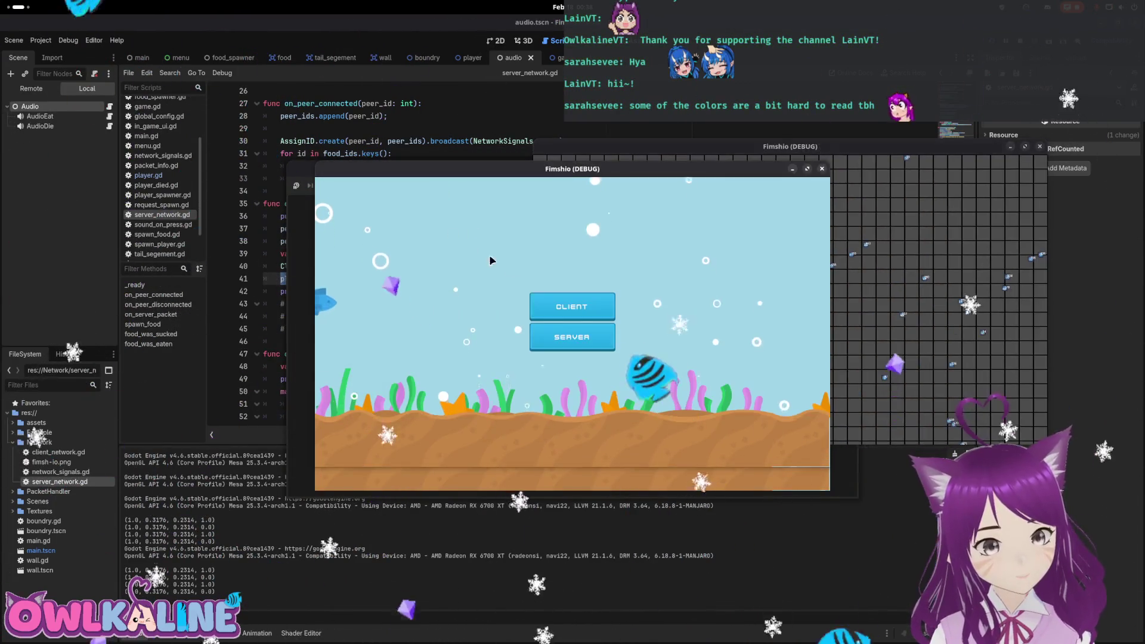
left_click_drag(517, 166, 314, 105)
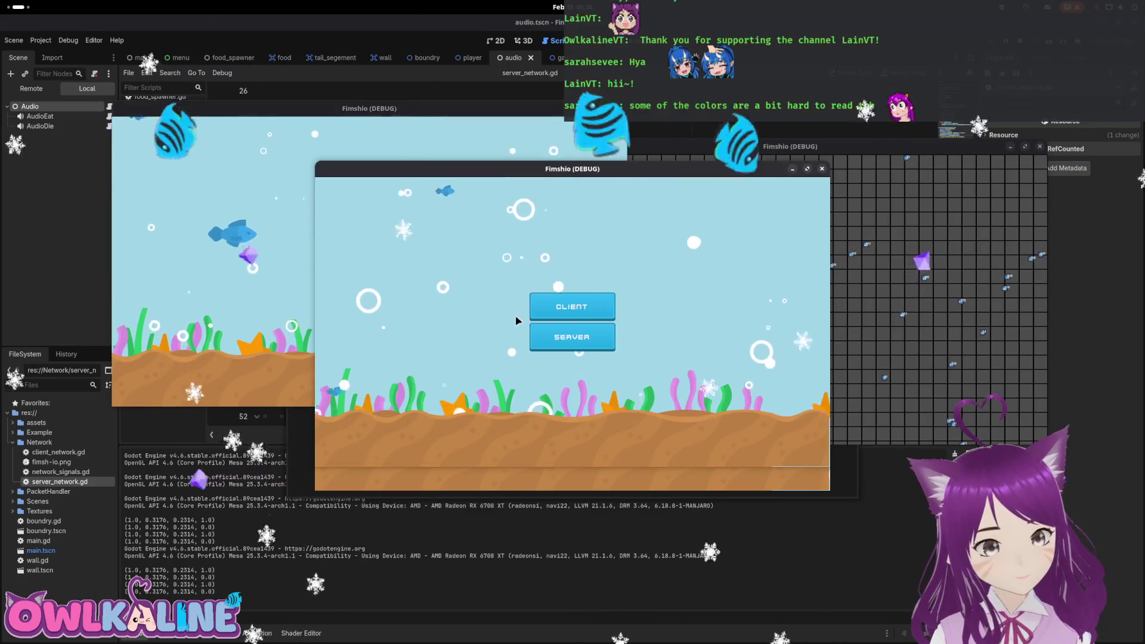
left_click(377, 247)
left_click(573, 169)
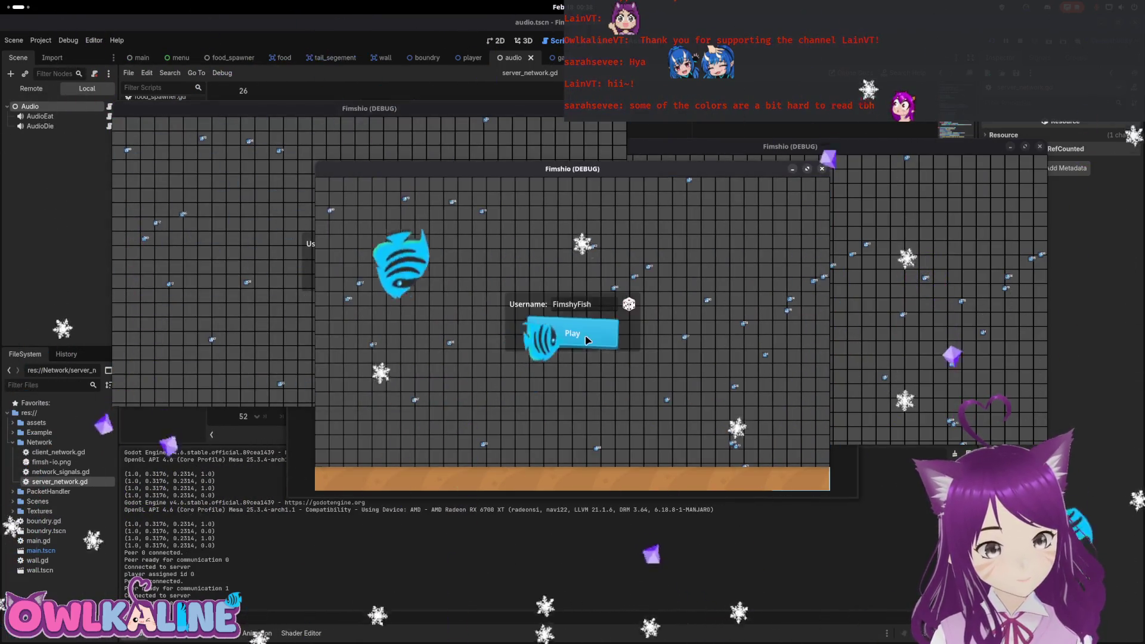
left_click(552, 310)
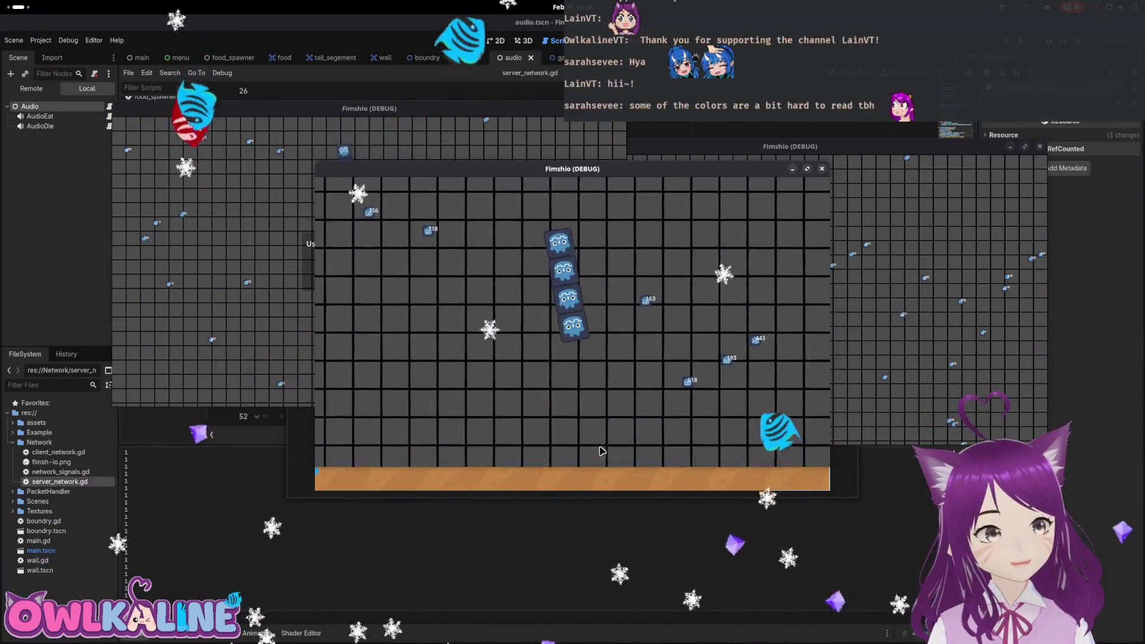
left_click(821, 169)
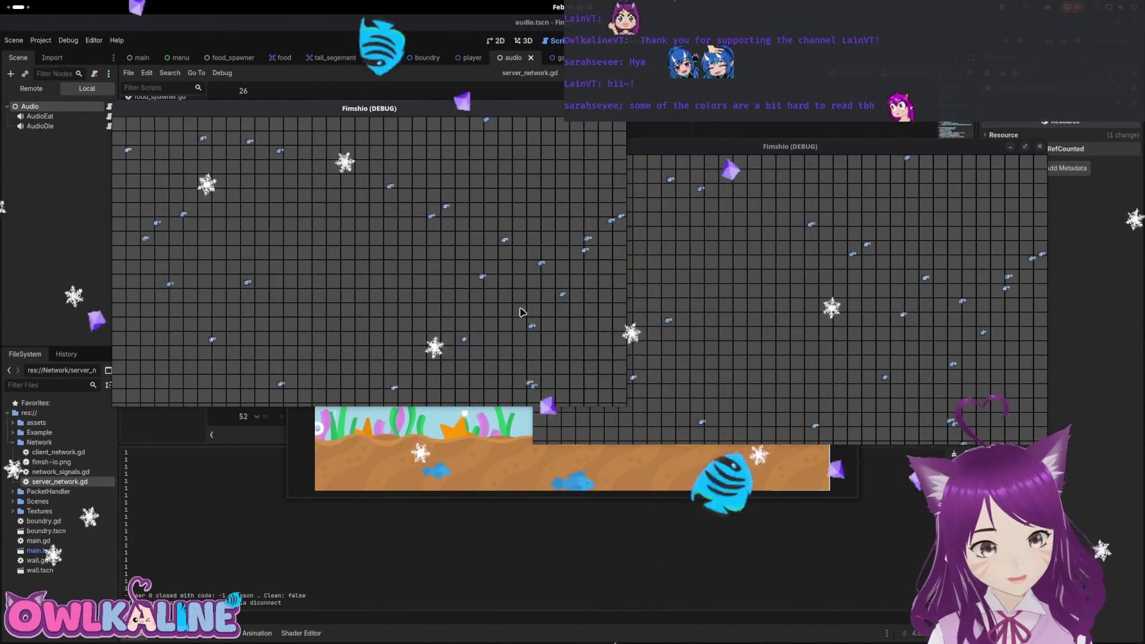
key("F8")
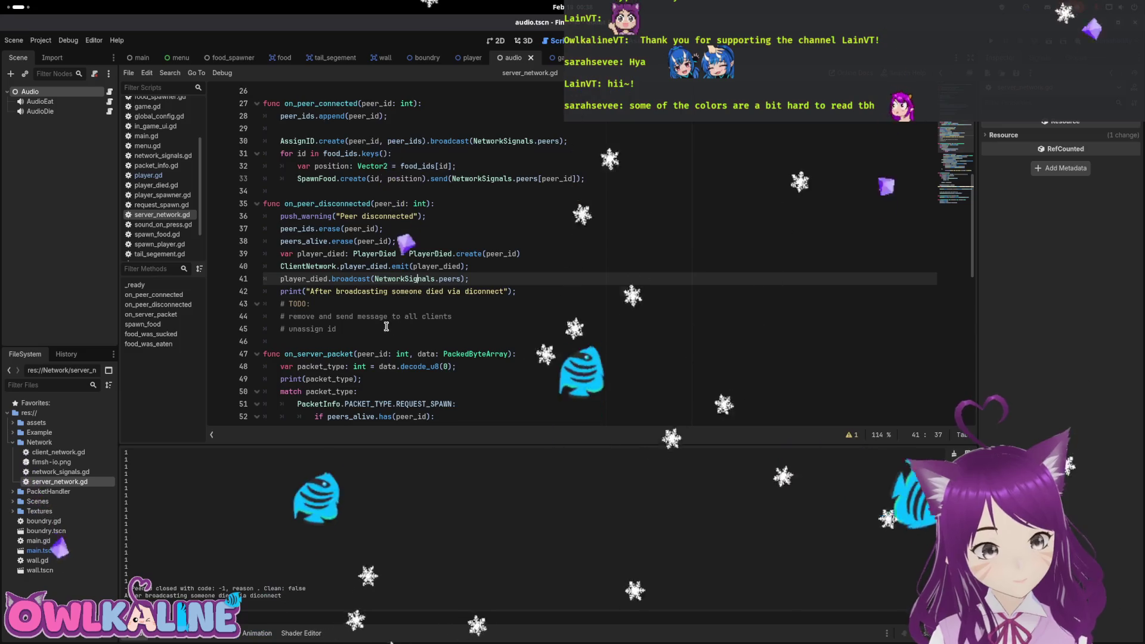
scroll(450, 306, "down", 4)
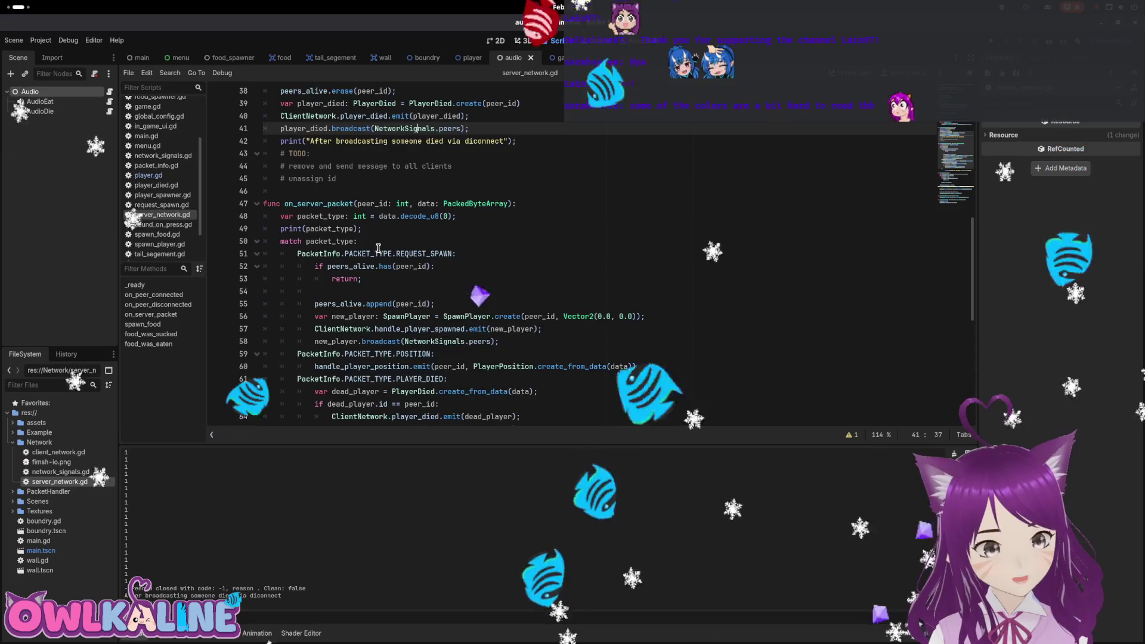
scroll(378, 247, "up", 2)
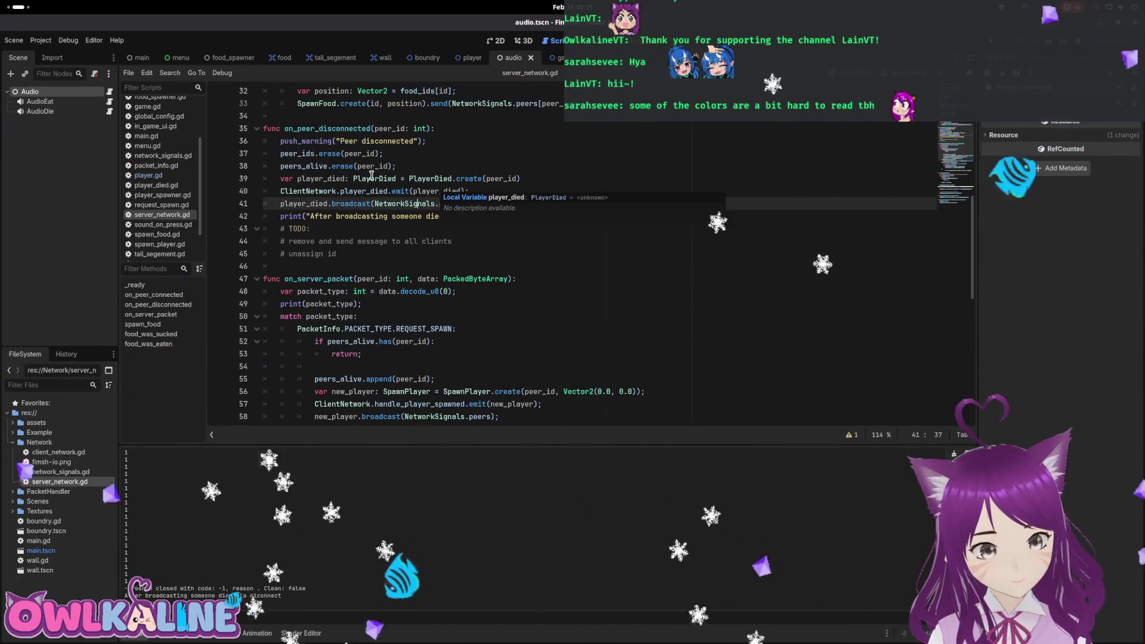
double_click(337, 179)
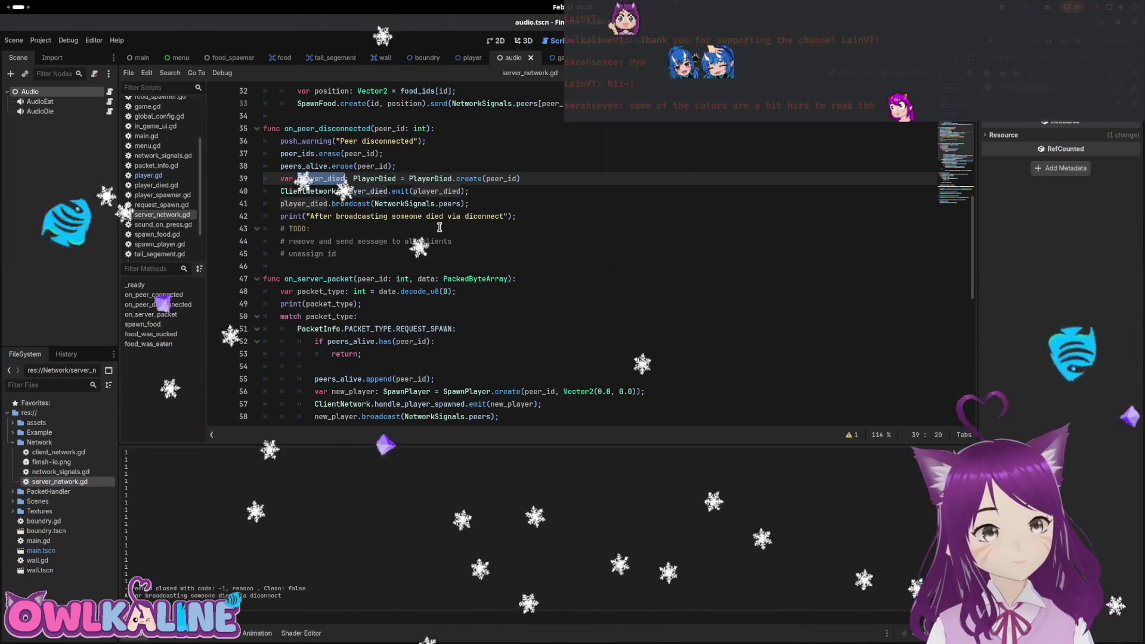
Look at the player and game scenes, then bring up player_spawner.gd.
left_click(470, 59)
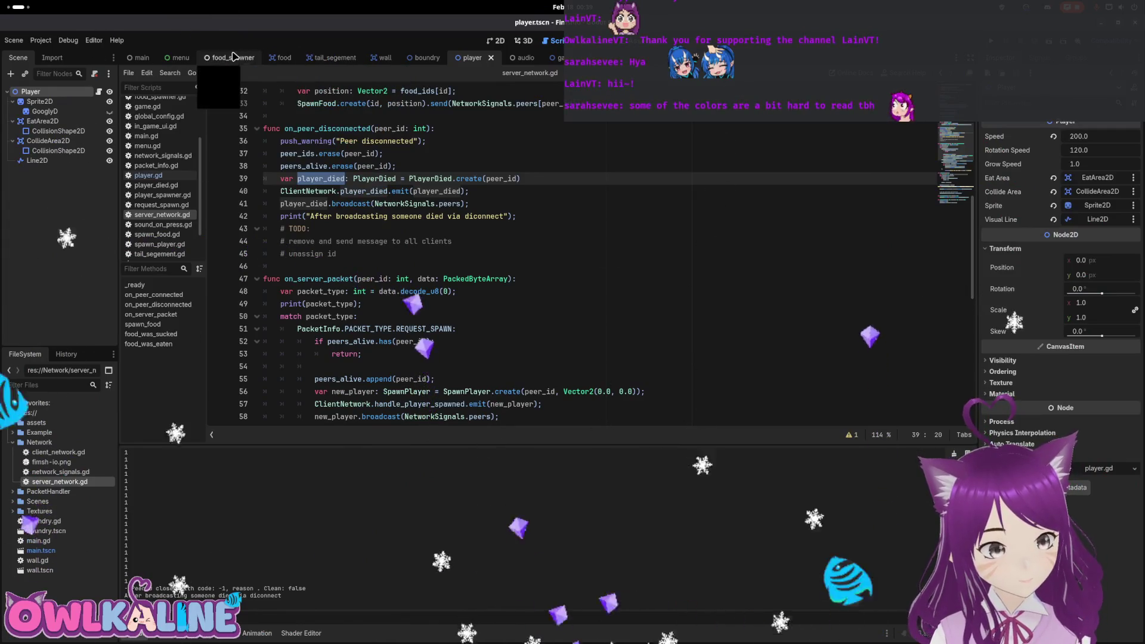
left_click(552, 57)
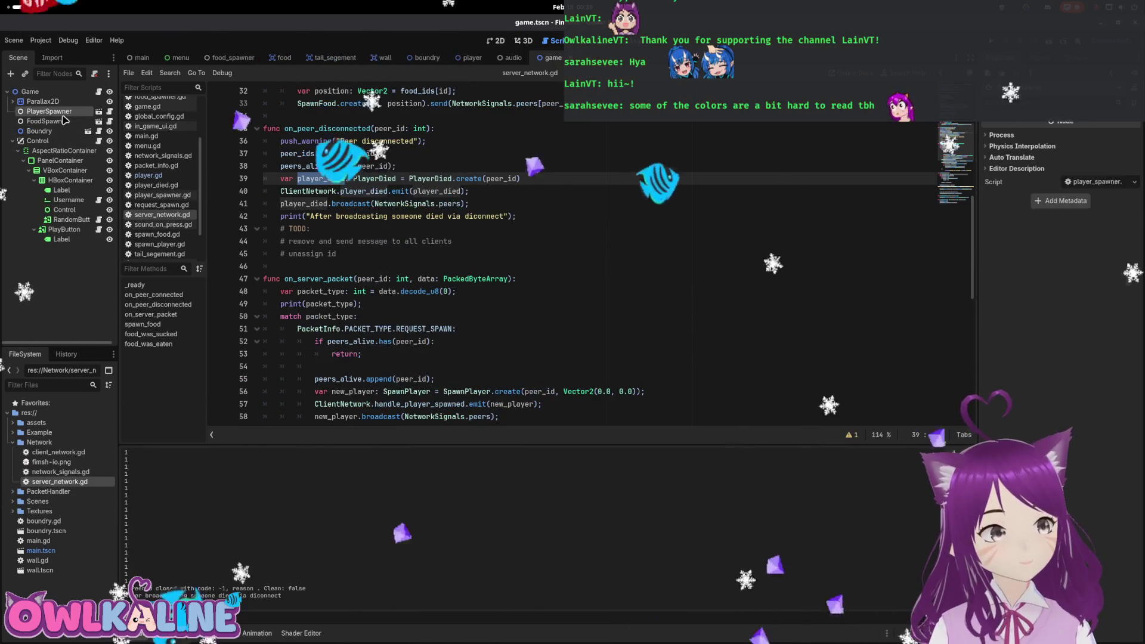
left_click(108, 112)
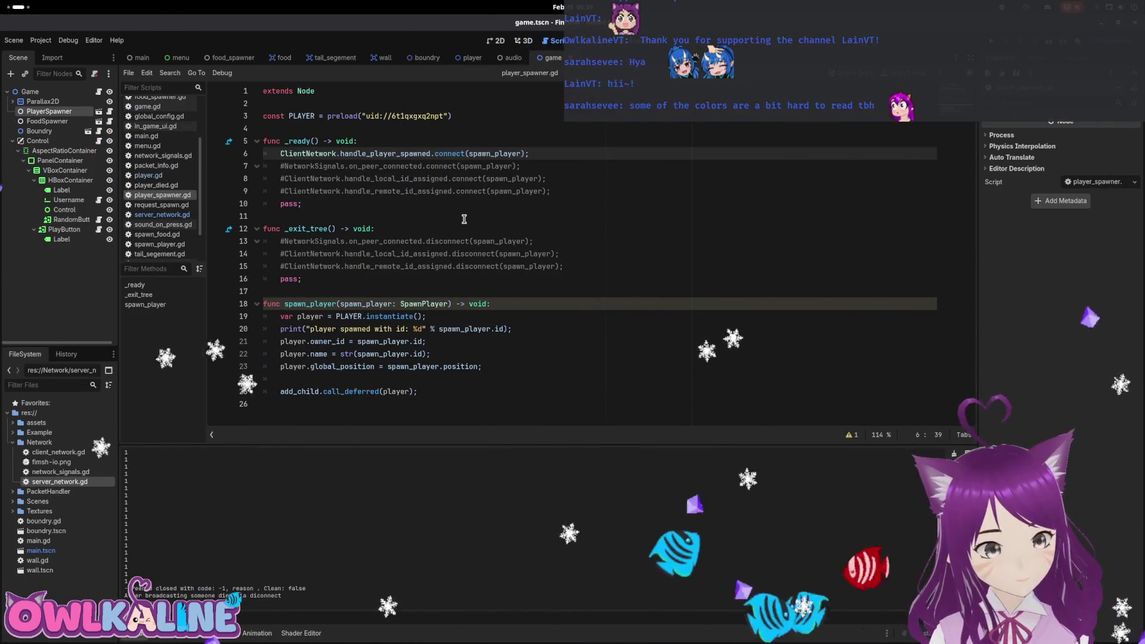
Browse the player, wall and food_spawner scenes, then open server_network.gd.
left_click(471, 57)
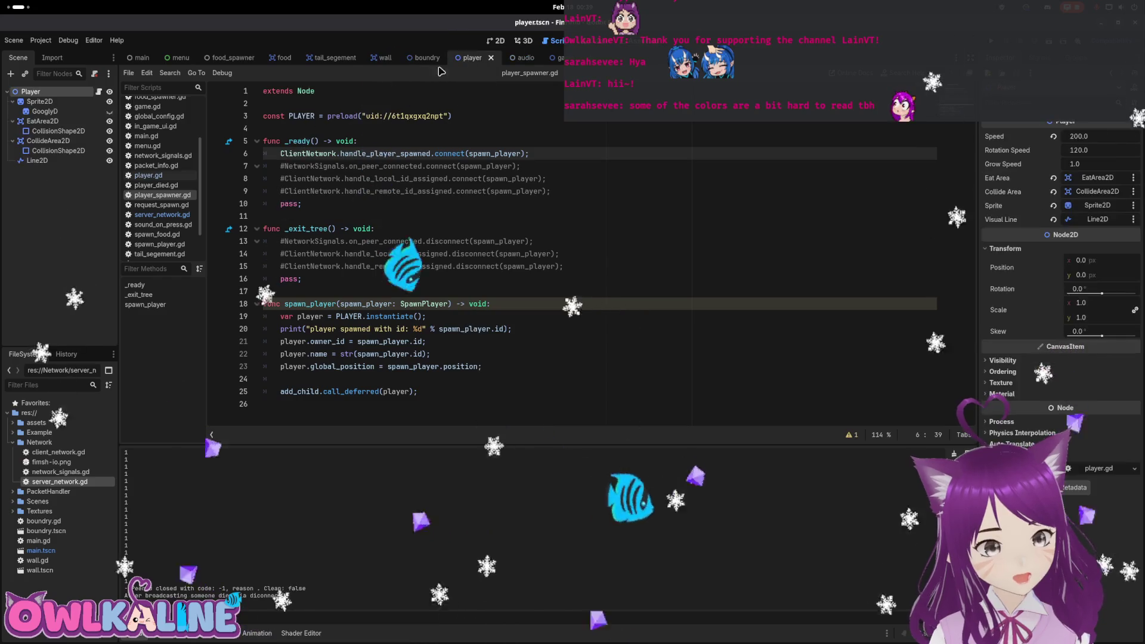
left_click(371, 60)
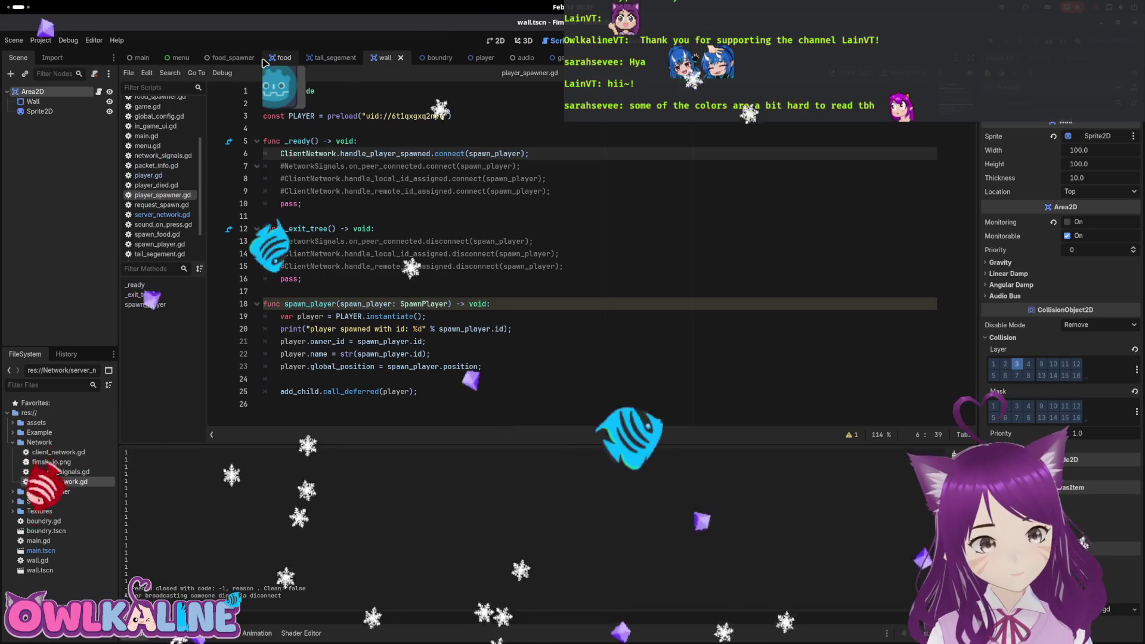
left_click(231, 59)
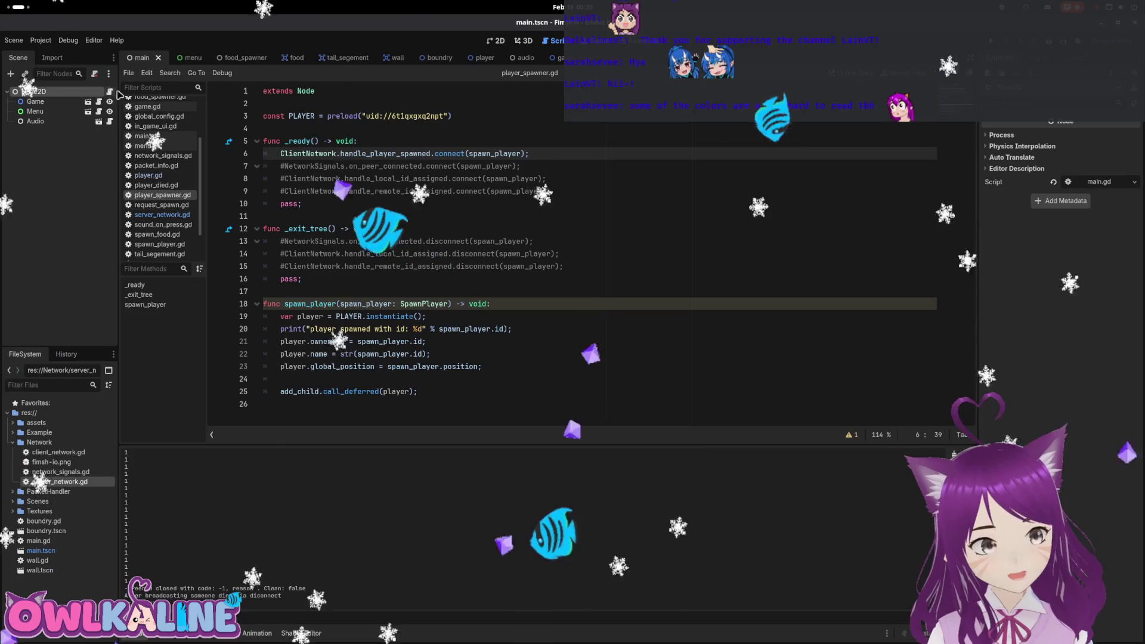
mouse_move(520, 57)
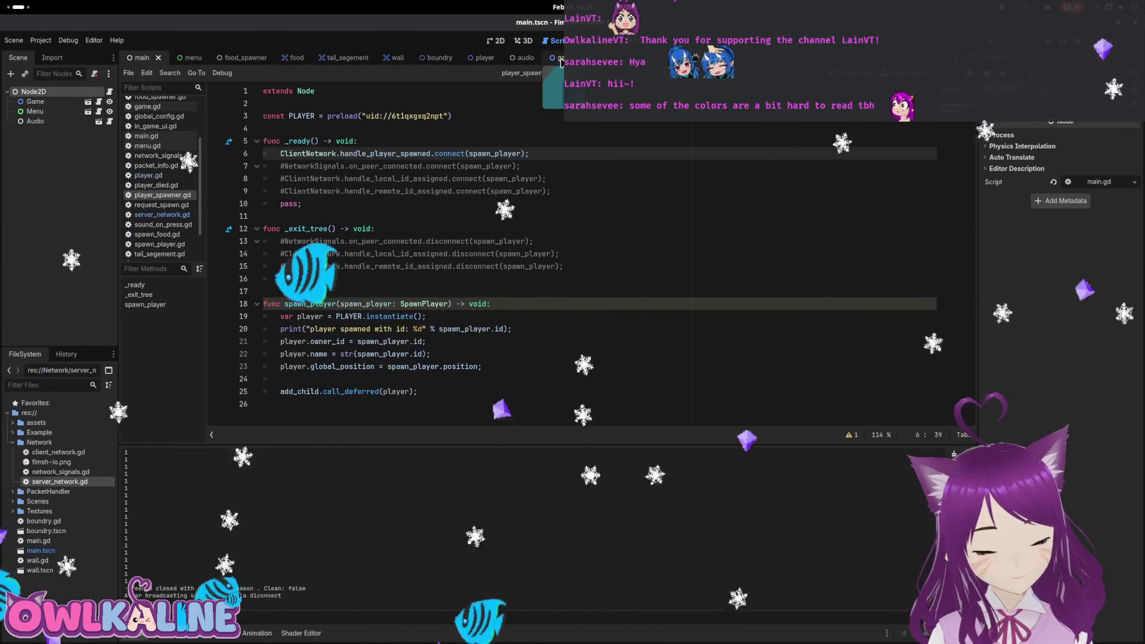
mouse_move(283, 61)
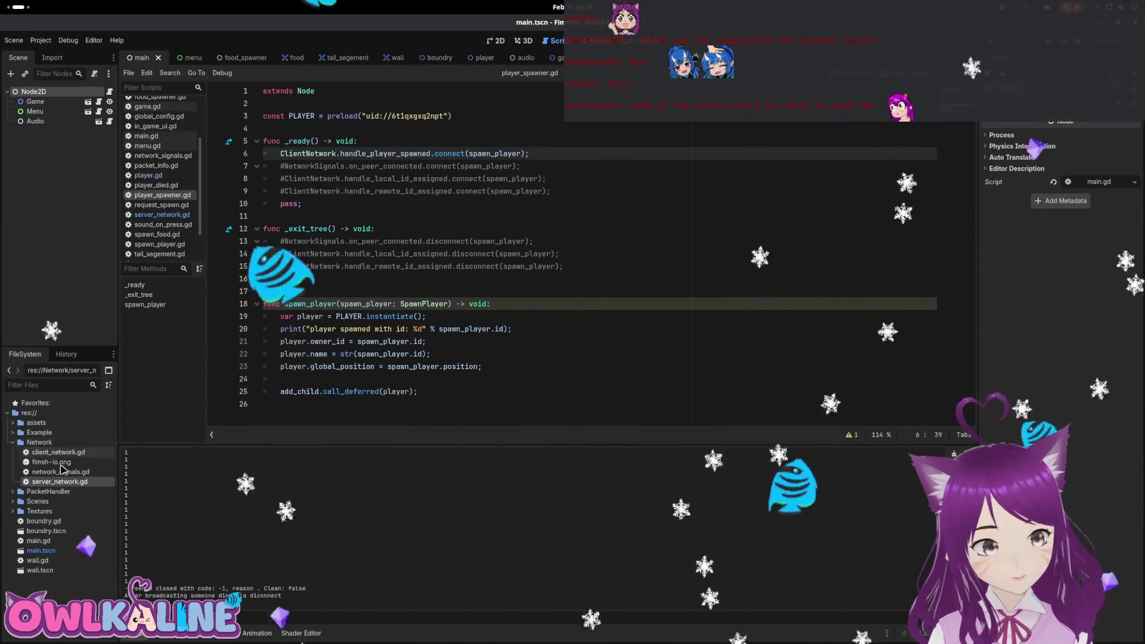
left_click(162, 215)
Open server_network.gd and select the print(packet_type) line.
left_click(359, 241)
scroll(359, 250, "down", 3)
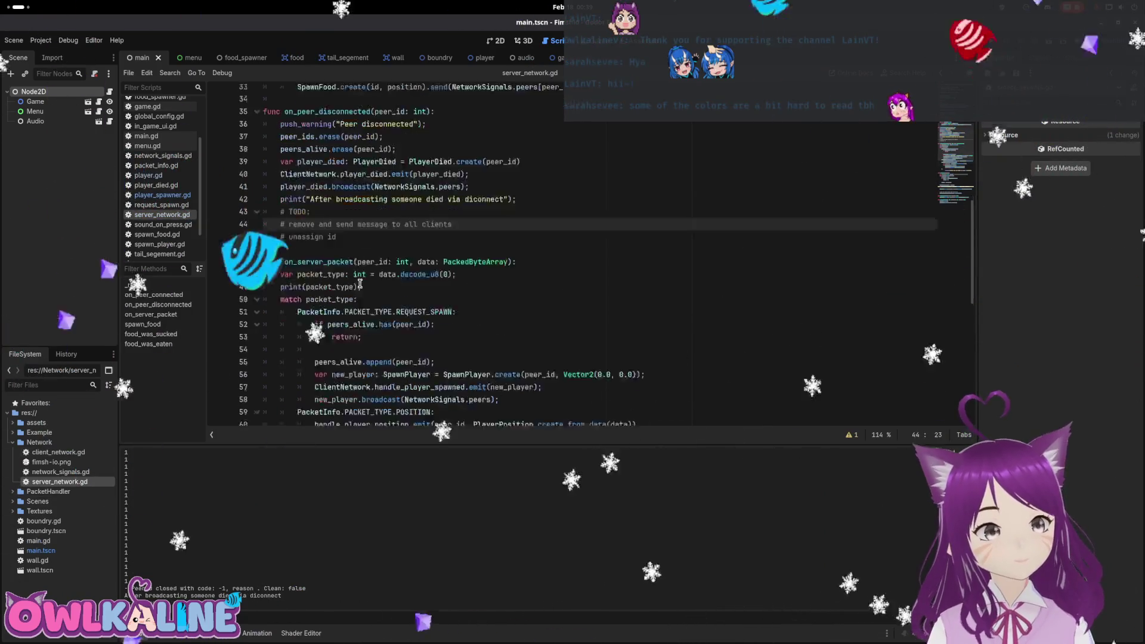
left_click_drag(377, 194, 259, 194)
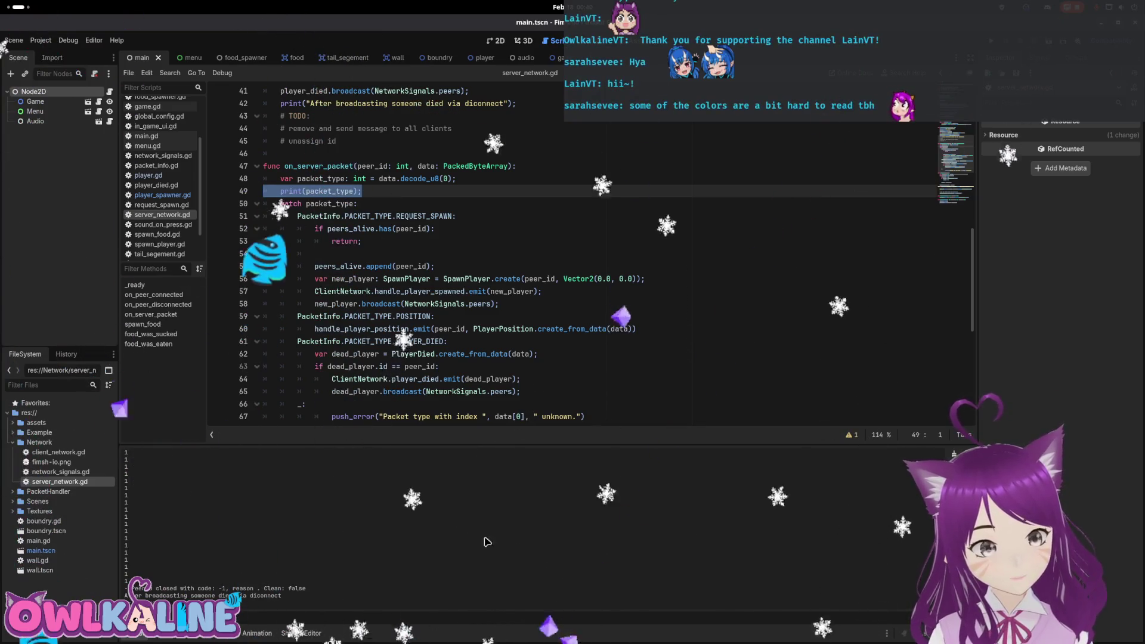
Run the game in debug mode and join each Fimshio instance as a client, entering play.
key("F5")
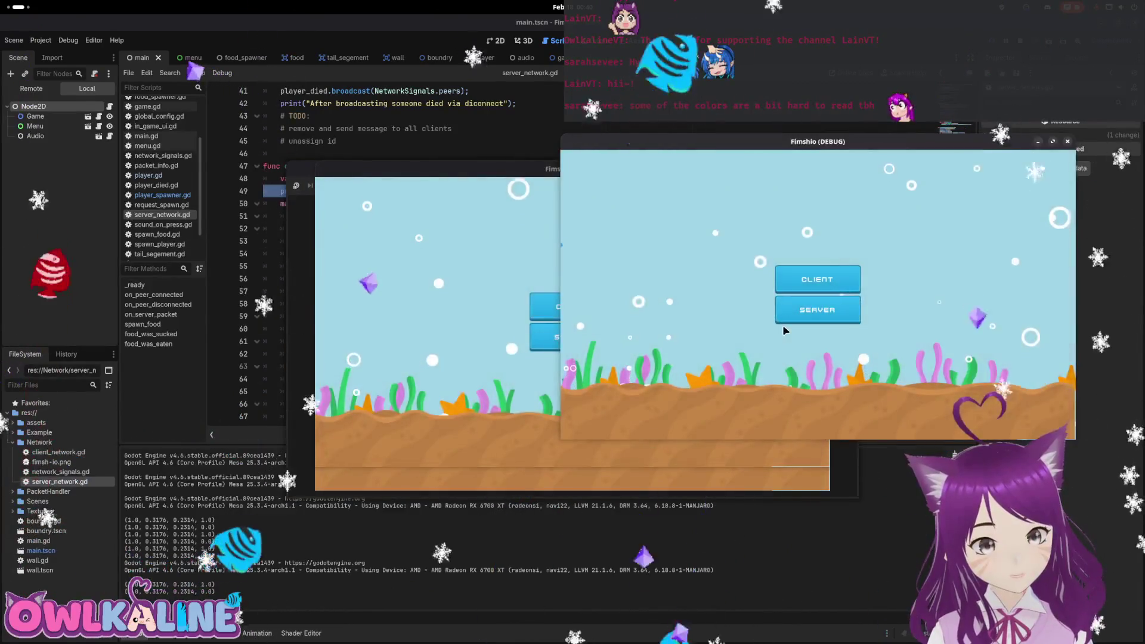
left_click(584, 317)
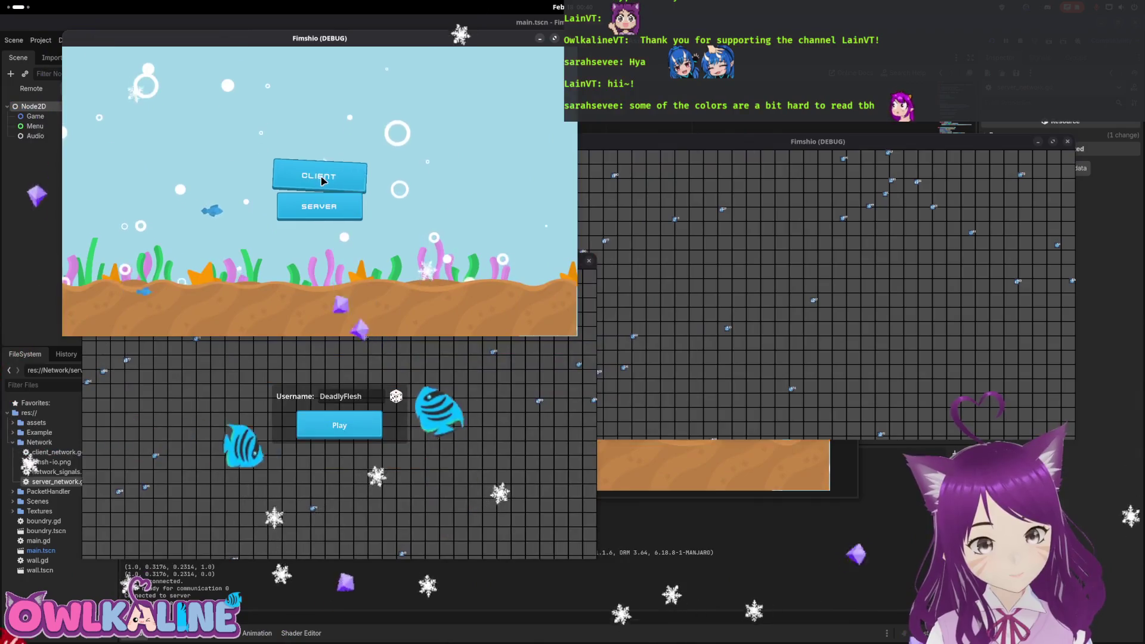
left_click(321, 181)
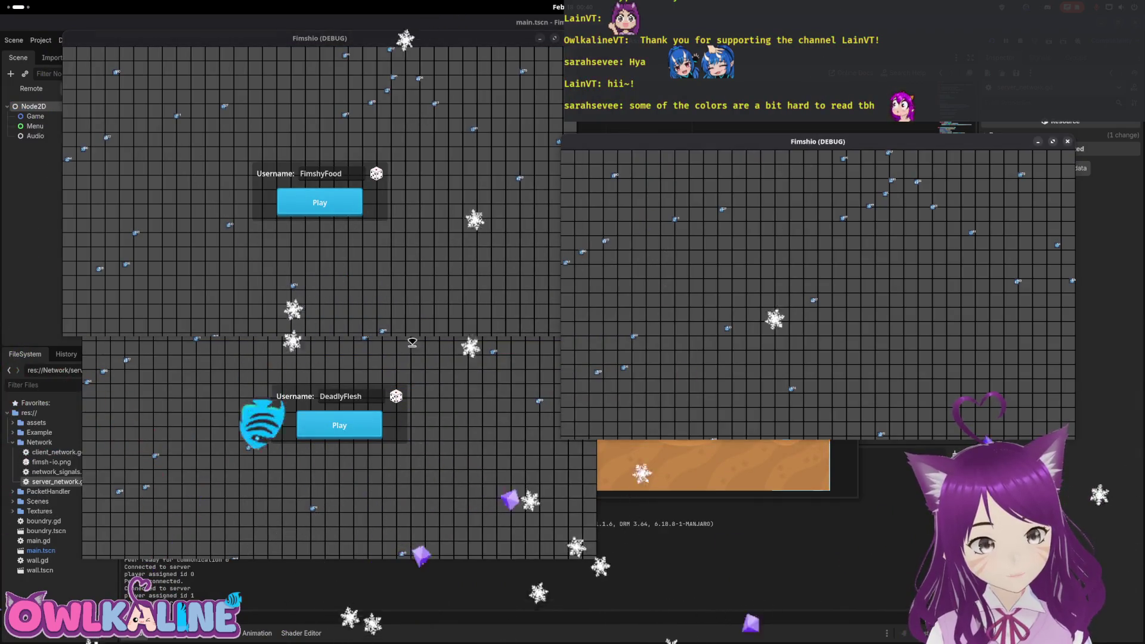
left_click(339, 426)
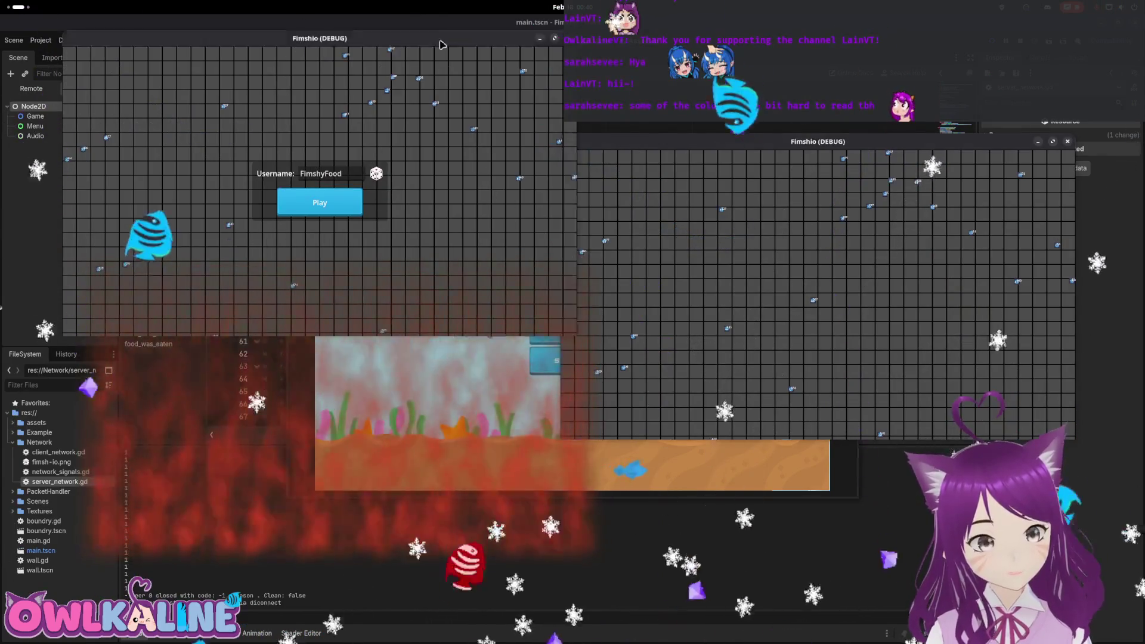
left_click_drag(458, 263, 403, 277)
mouse_move(582, 328)
left_mouse_down()
mouse_move(437, 230)
mouse_move(417, 241)
left_mouse_up()
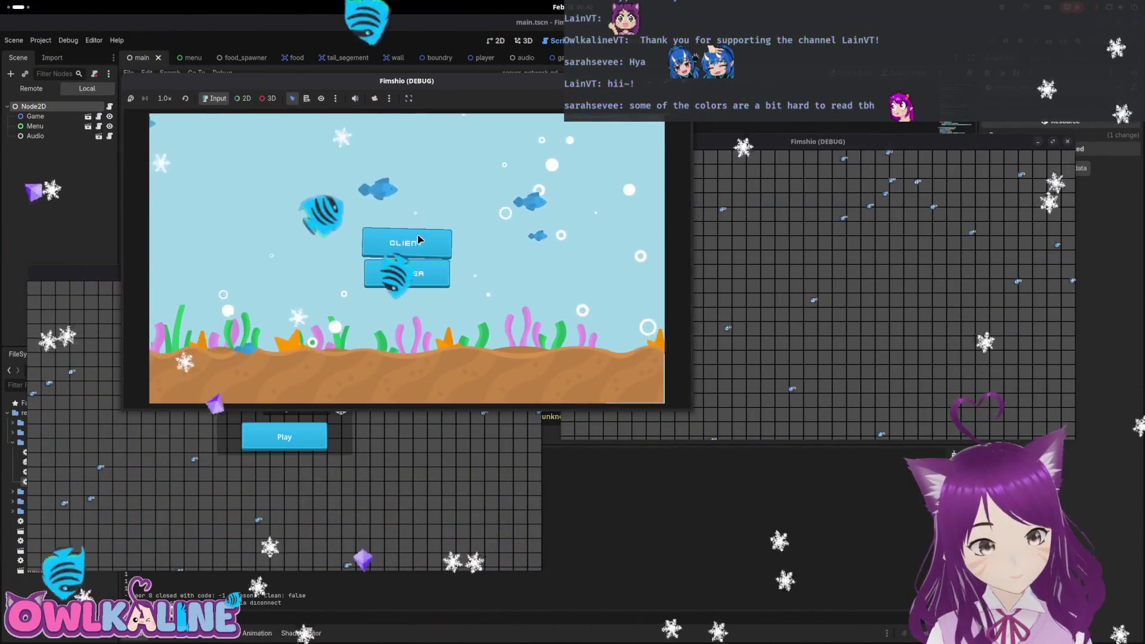
left_click(417, 241)
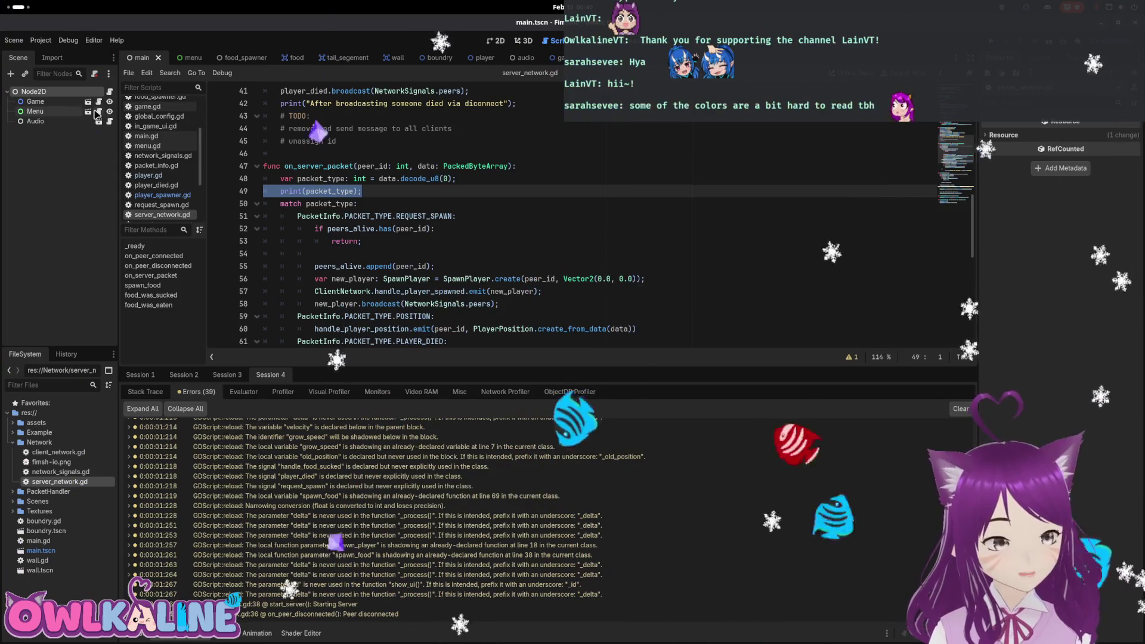
Open client_network.gd at the packet-type decode line, then open network_signals.gd.
double_click(60, 452)
left_click(396, 205)
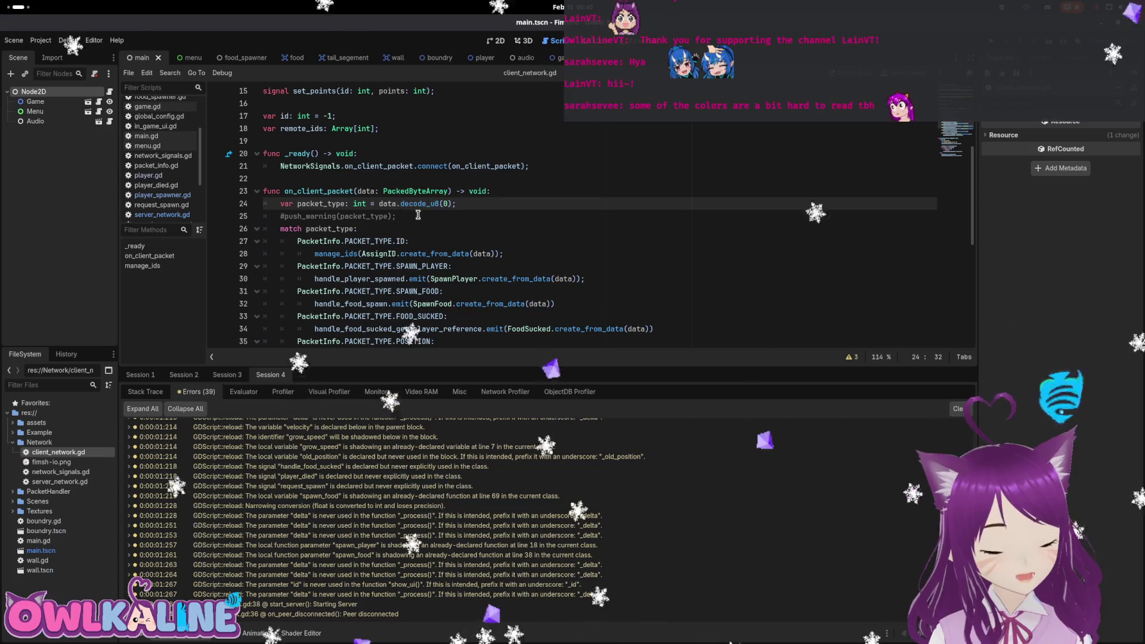
scroll(433, 223, "down", 7)
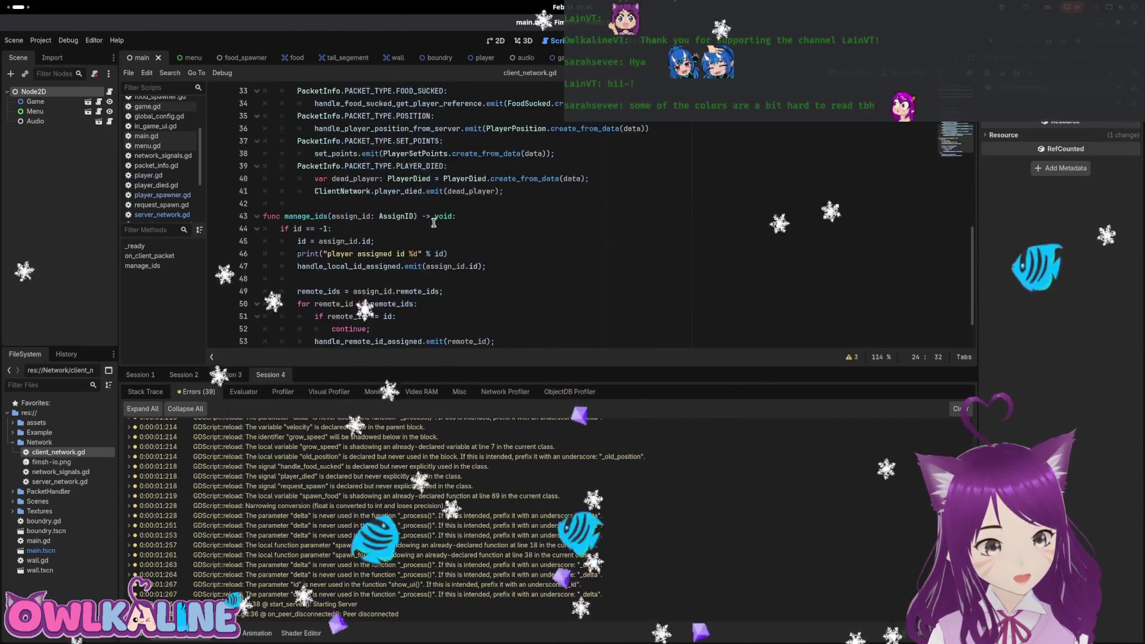
double_click(72, 473)
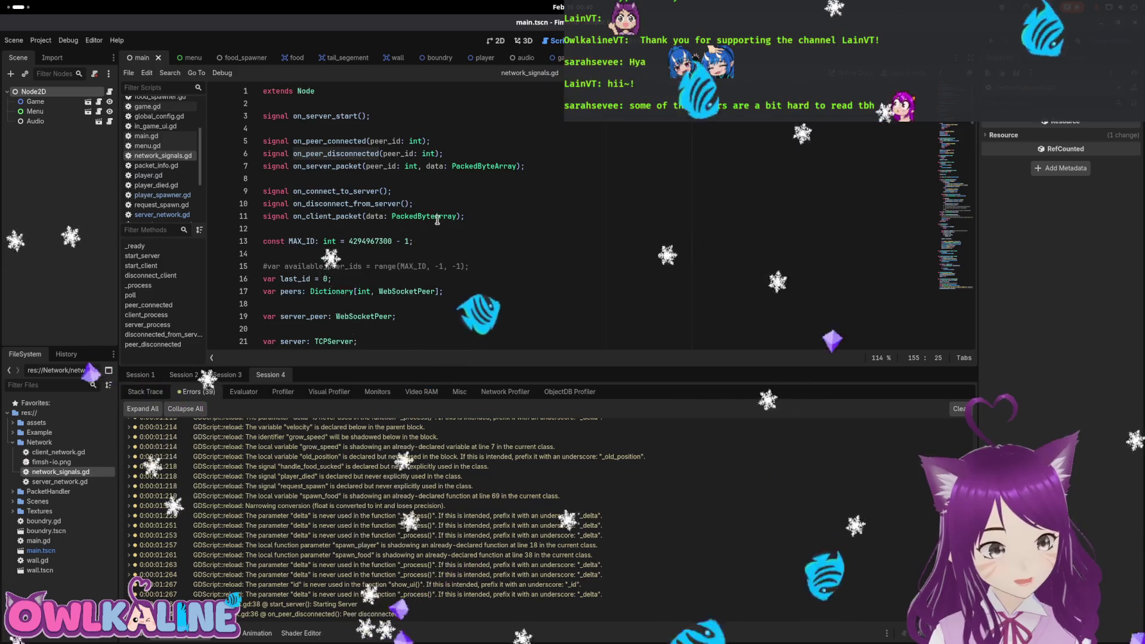
scroll(437, 219, "down", 8)
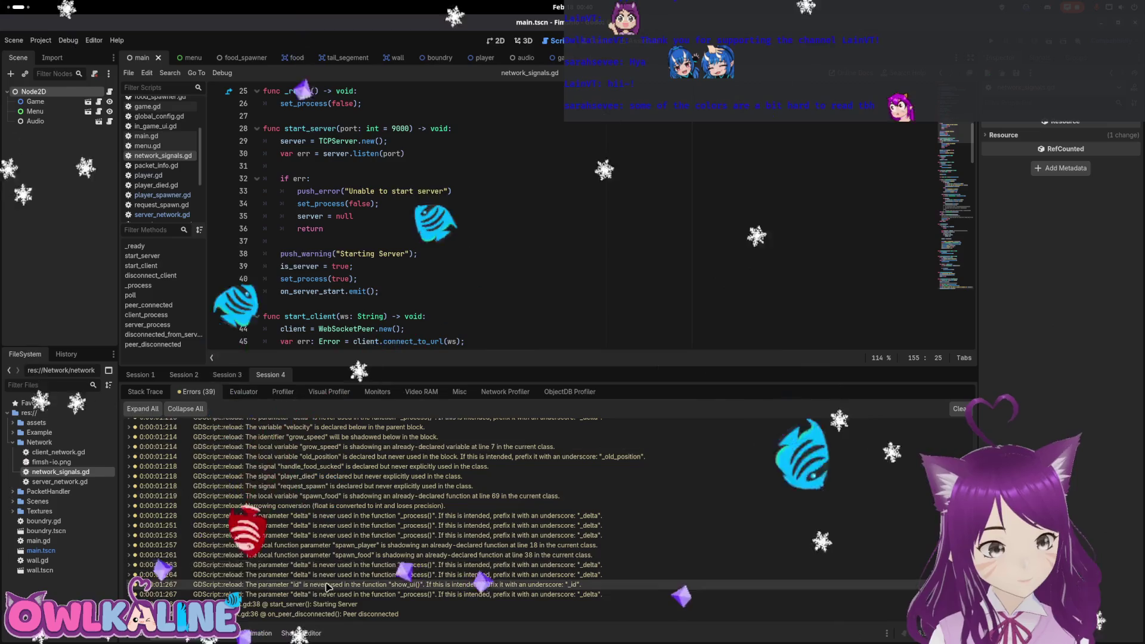
Review the debugger logs of sessions 3 and 2.
left_click(246, 376)
scroll(437, 220, "down", 7)
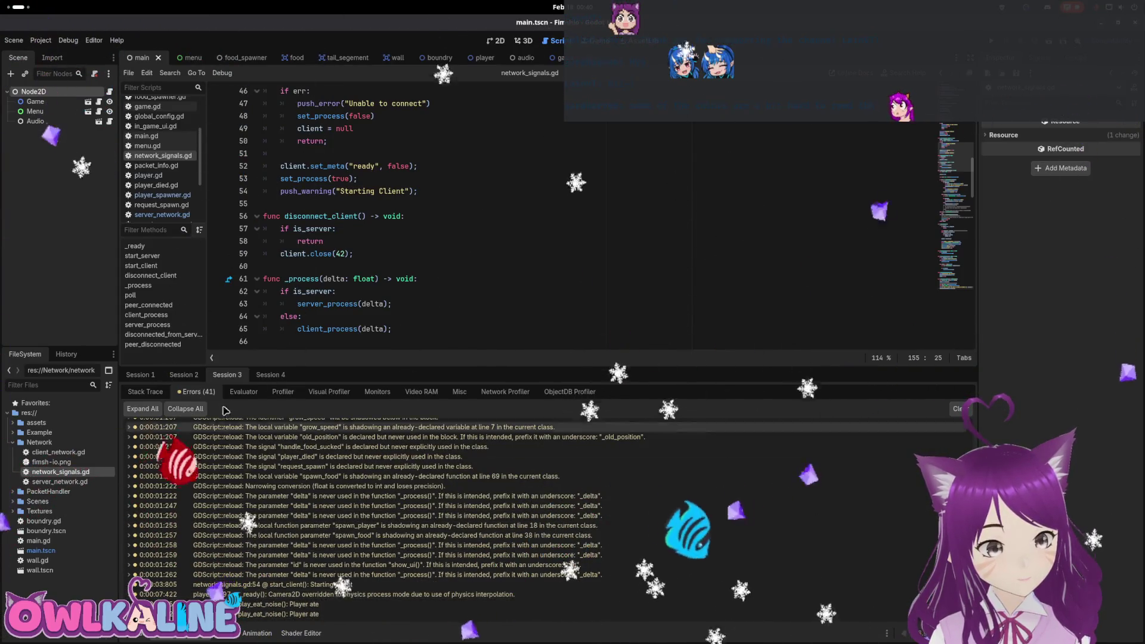
left_click(184, 375)
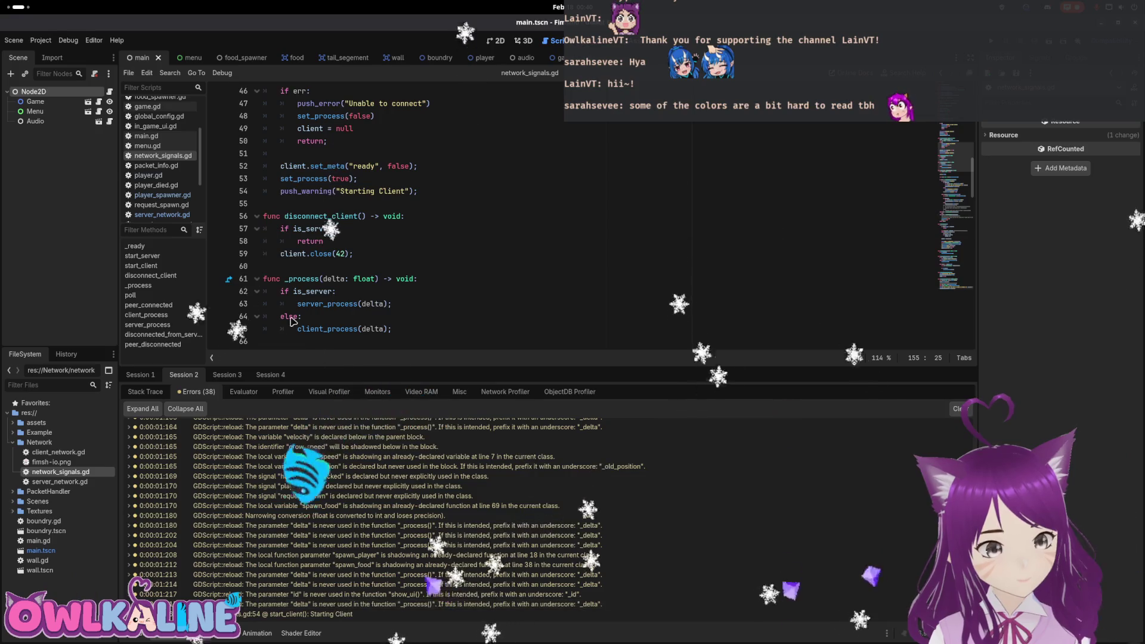
scroll(418, 188, "down", 3)
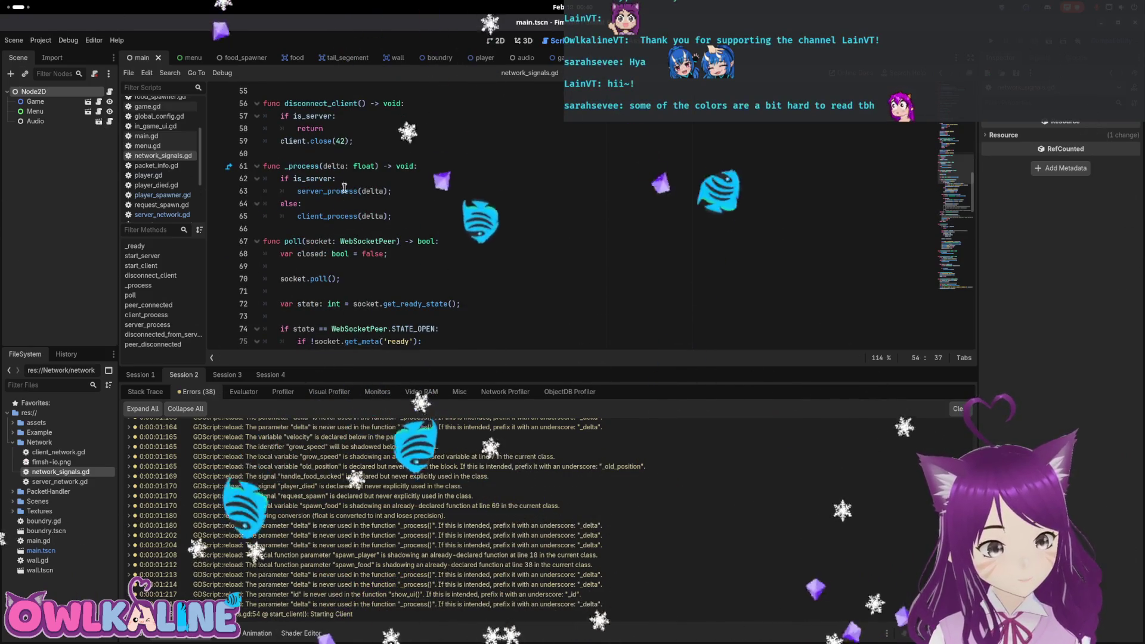
scroll(387, 232, "down", 3)
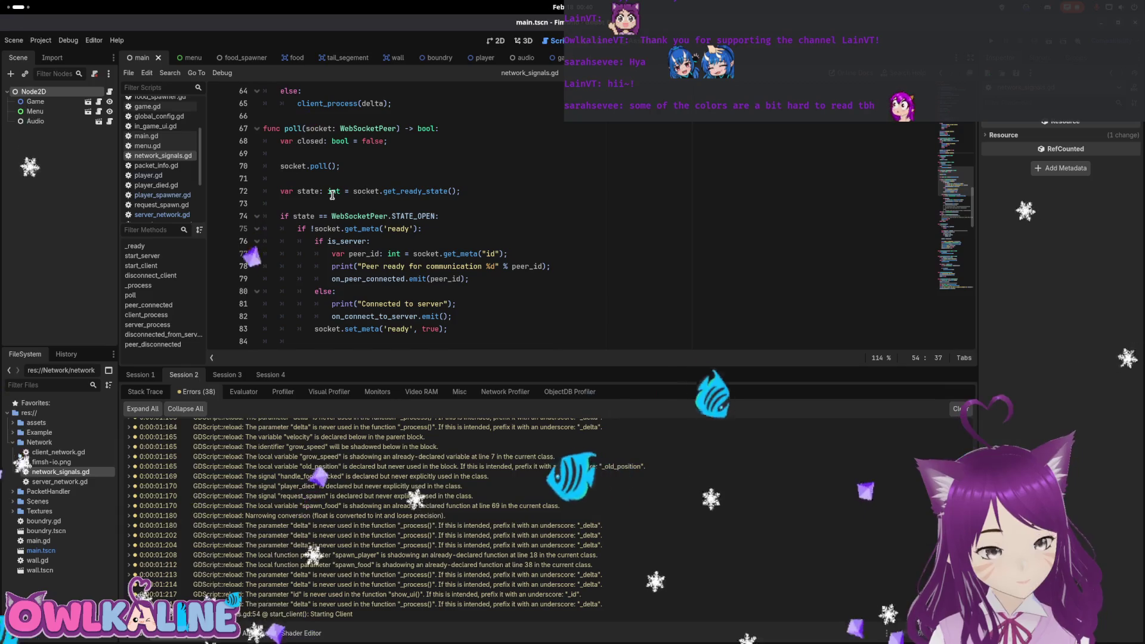
scroll(333, 195, "down", 1)
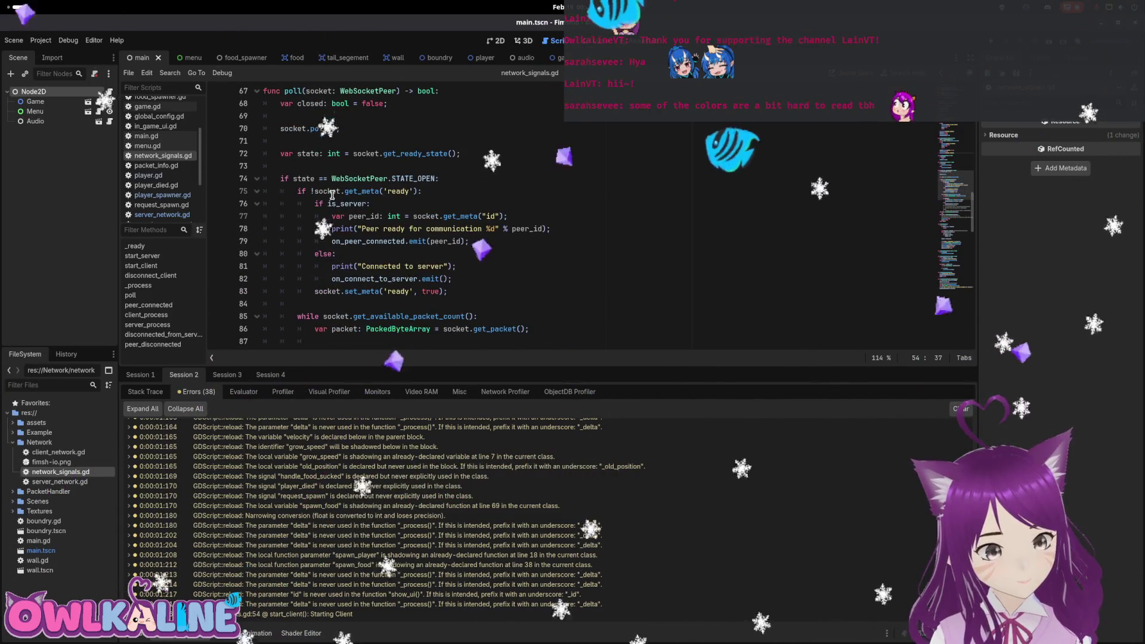
Highlight the Connected to server message in the script and in the Output log.
left_click_drag(362, 266, 441, 266)
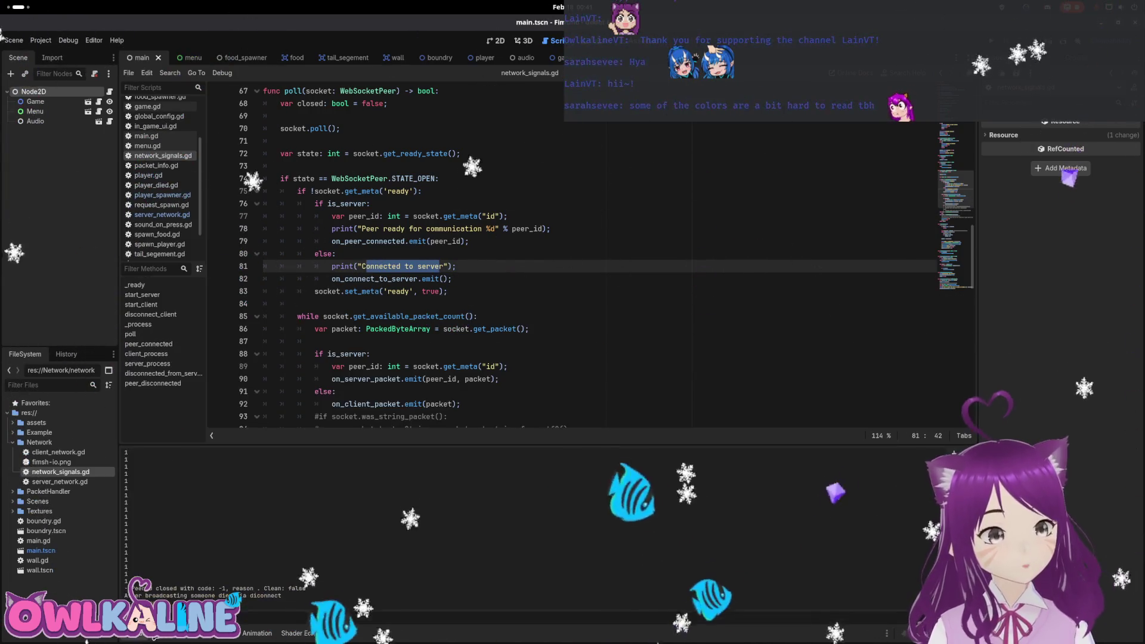
scroll(221, 510, "up", 2)
scroll(238, 520, "down", 2)
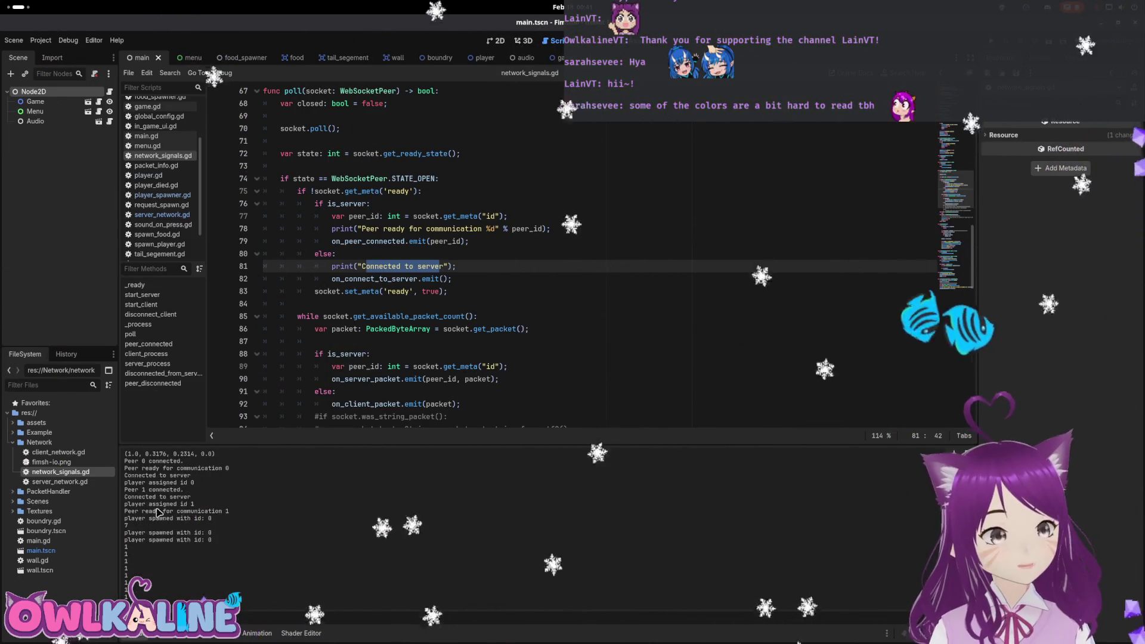
left_click_drag(139, 475, 183, 477)
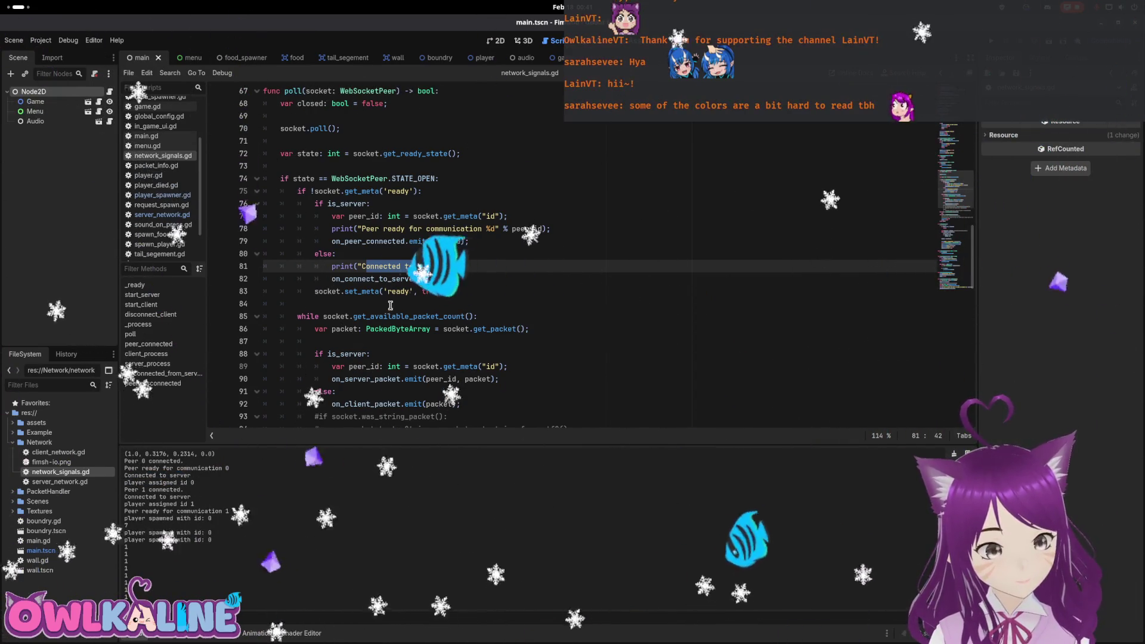
scroll(387, 274, "up", 2)
scroll(367, 328, "up", 5)
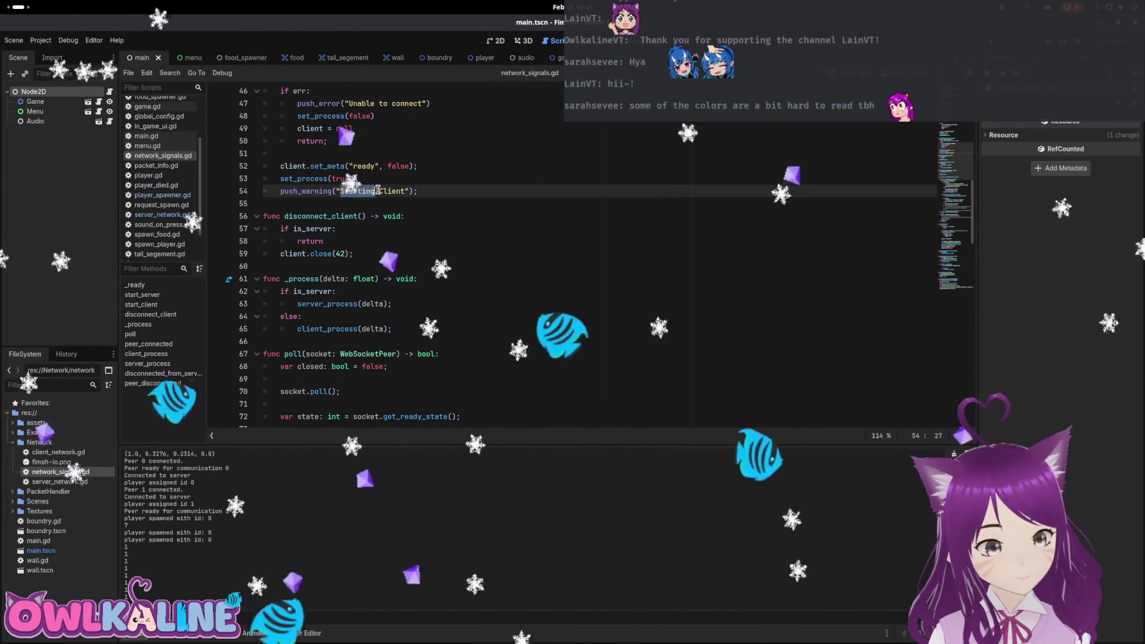
Insert a print call via autocompletion and save network_signals.gd.
type("print")
key("Return")
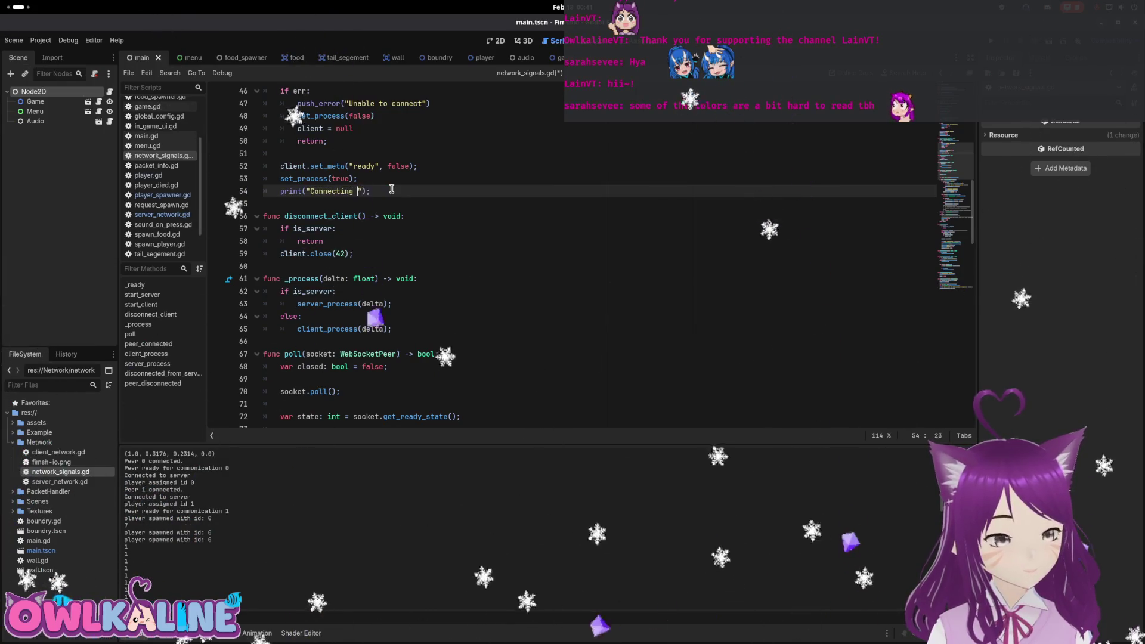
key("ctrl+s")
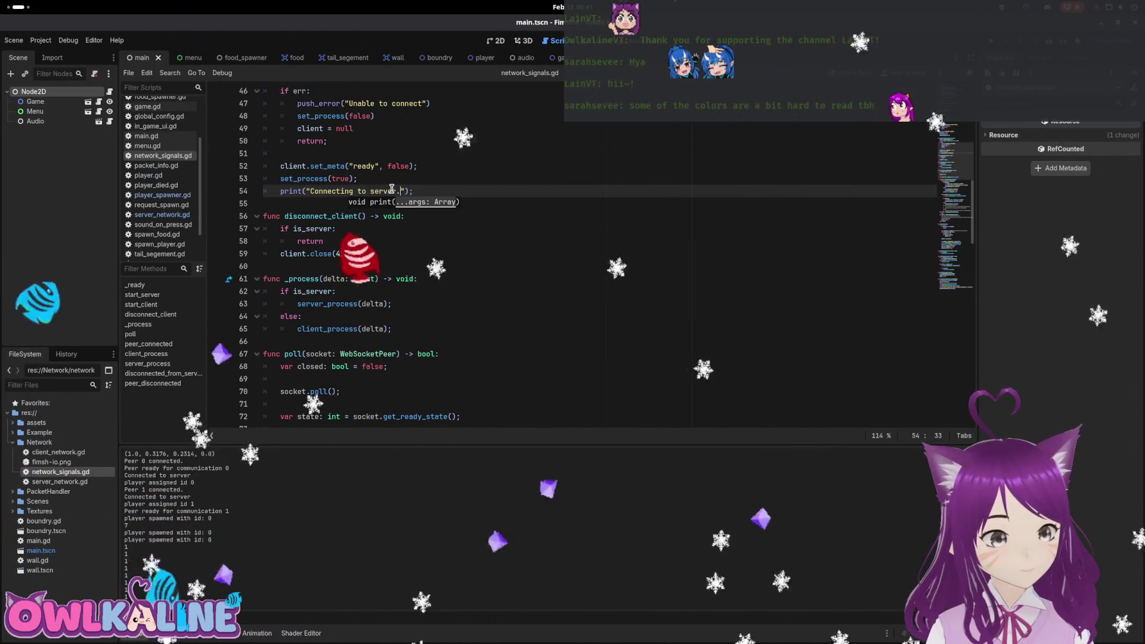
Fix the start of the print on line 54, save, and select the Connecting to server print.
key("Home")
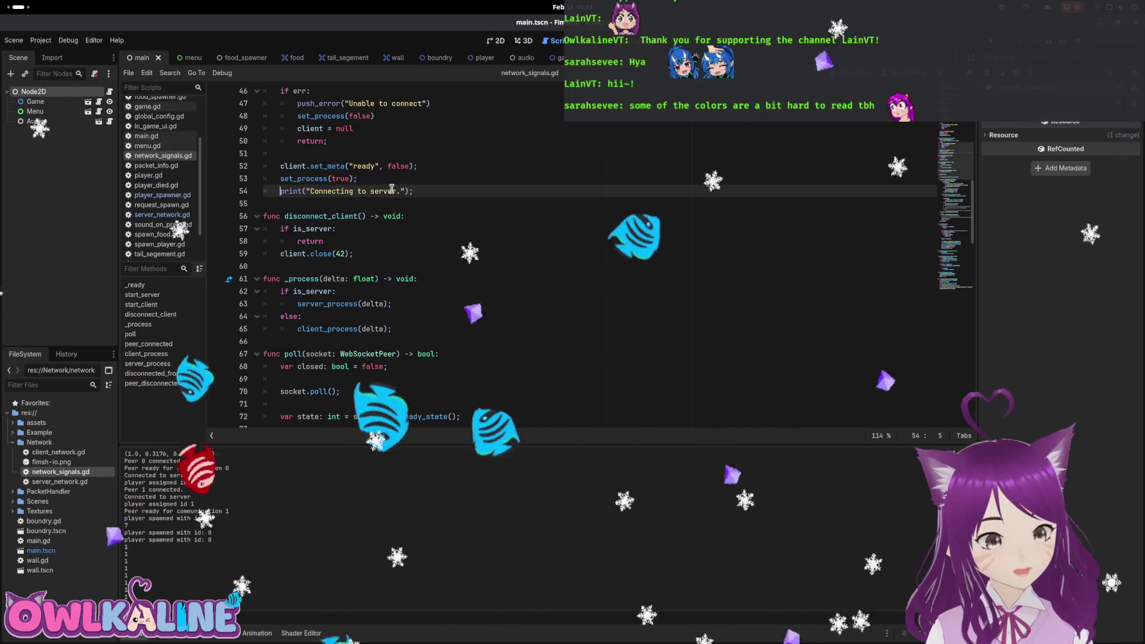
key("Delete")
key("Delete")
key("Delete")
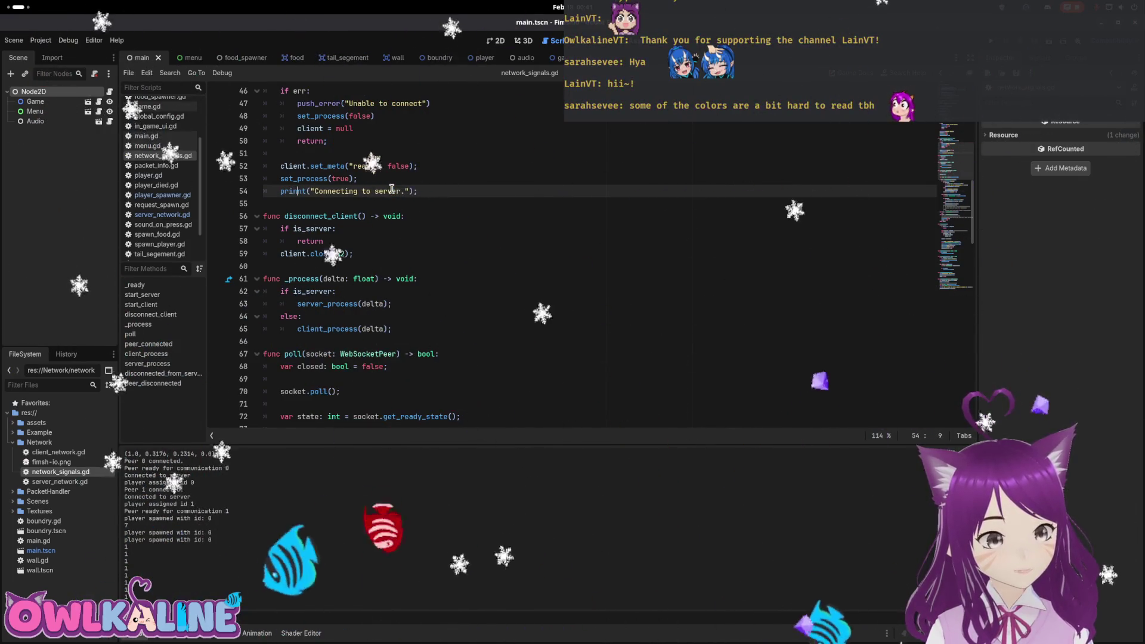
type("pri")
key("ctrl+s")
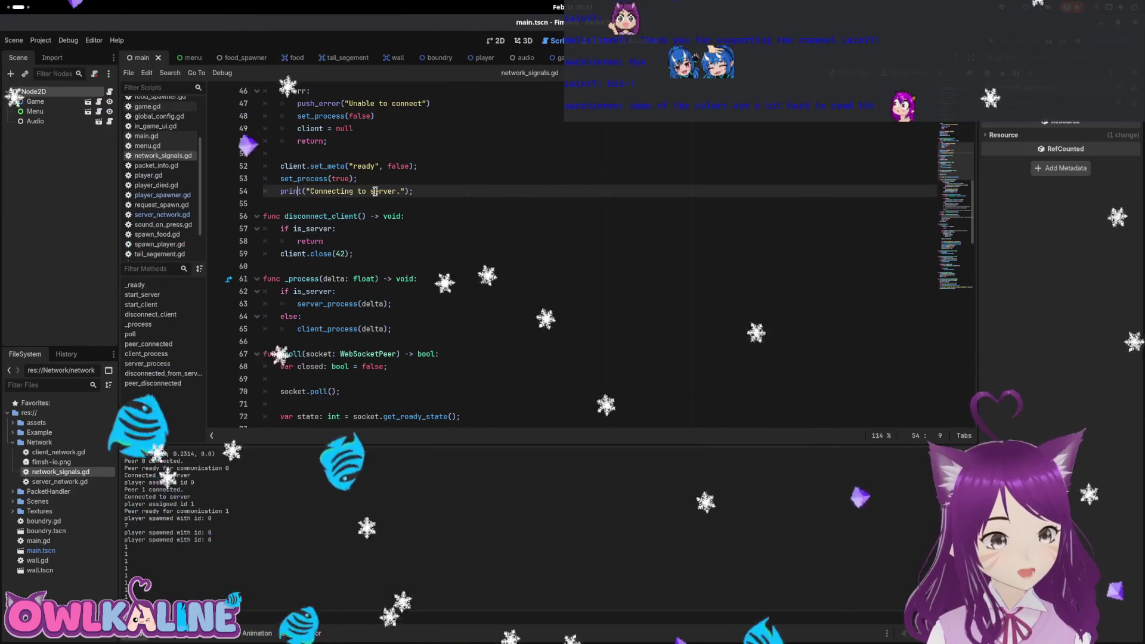
left_click_drag(394, 191, 294, 190)
scroll(331, 222, "down", 2)
Highlight peer_disconnected's erase, close code and close reason lines, then the on_peer_disconnected emit.
scroll(331, 222, "down", 3)
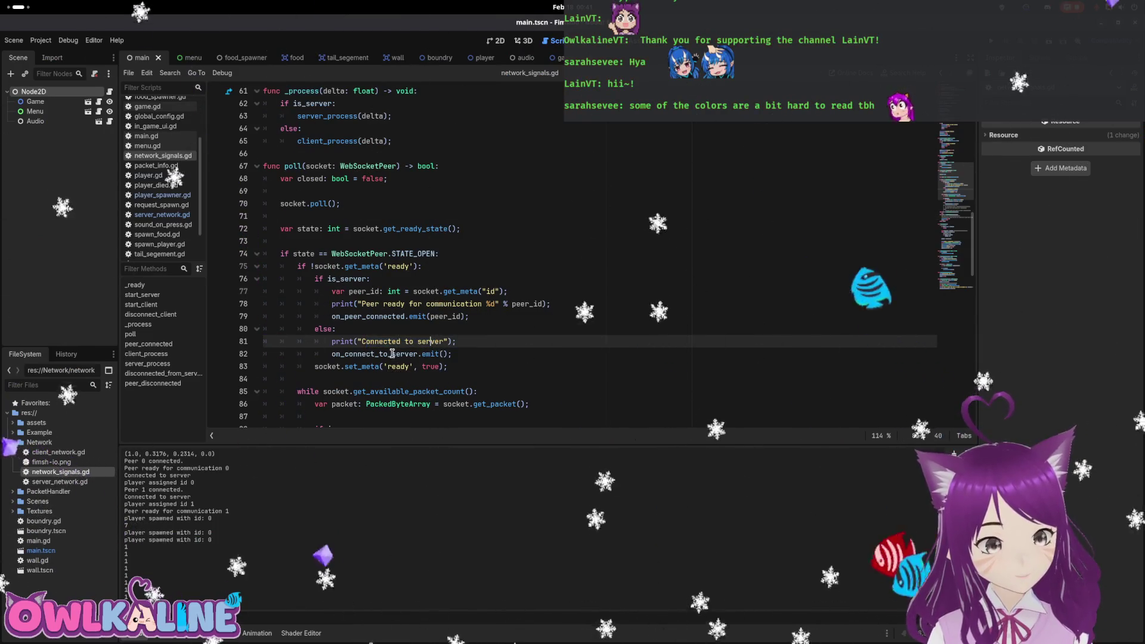
scroll(398, 353, "down", 1)
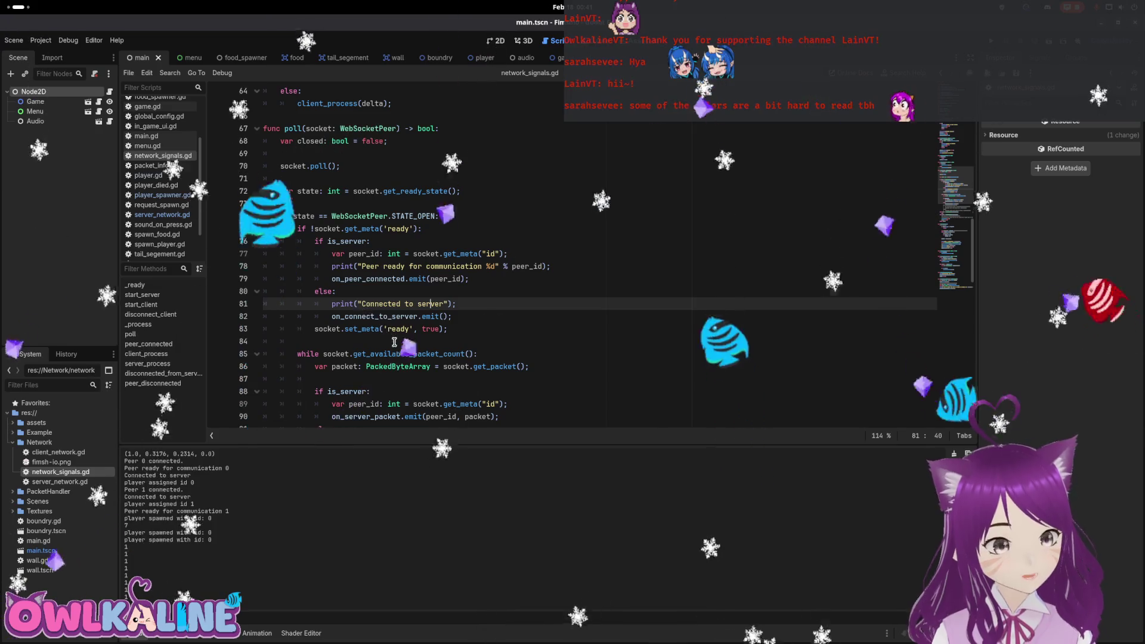
scroll(518, 332, "down", 2)
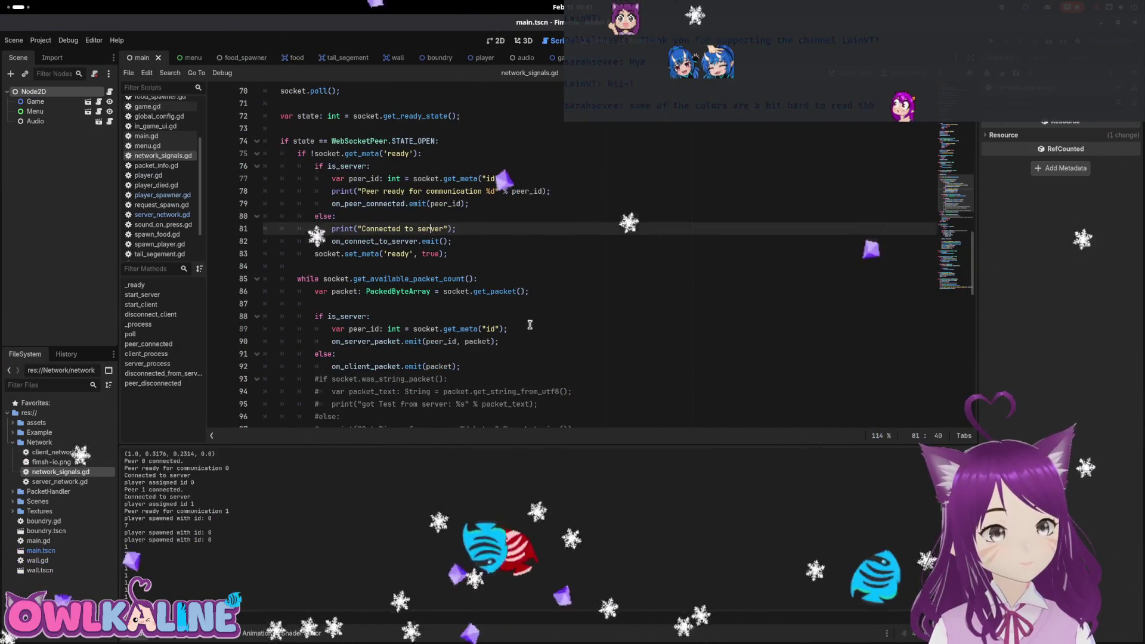
scroll(555, 315, "down", 2)
scroll(586, 311, "down", 2)
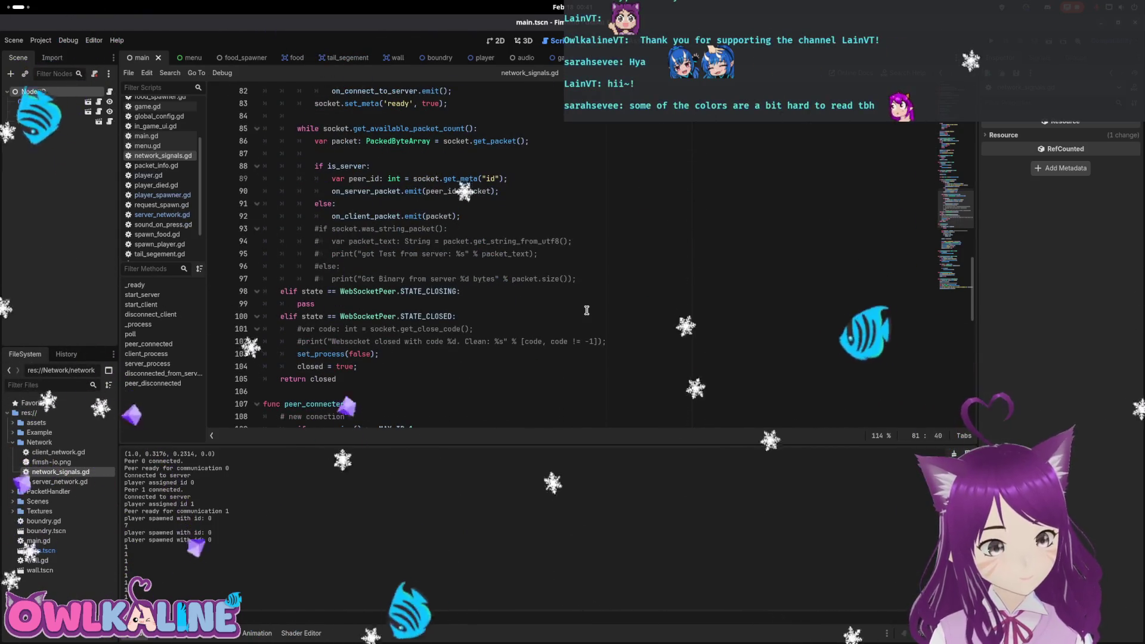
scroll(586, 311, "down", 2)
scroll(586, 309, "down", 6)
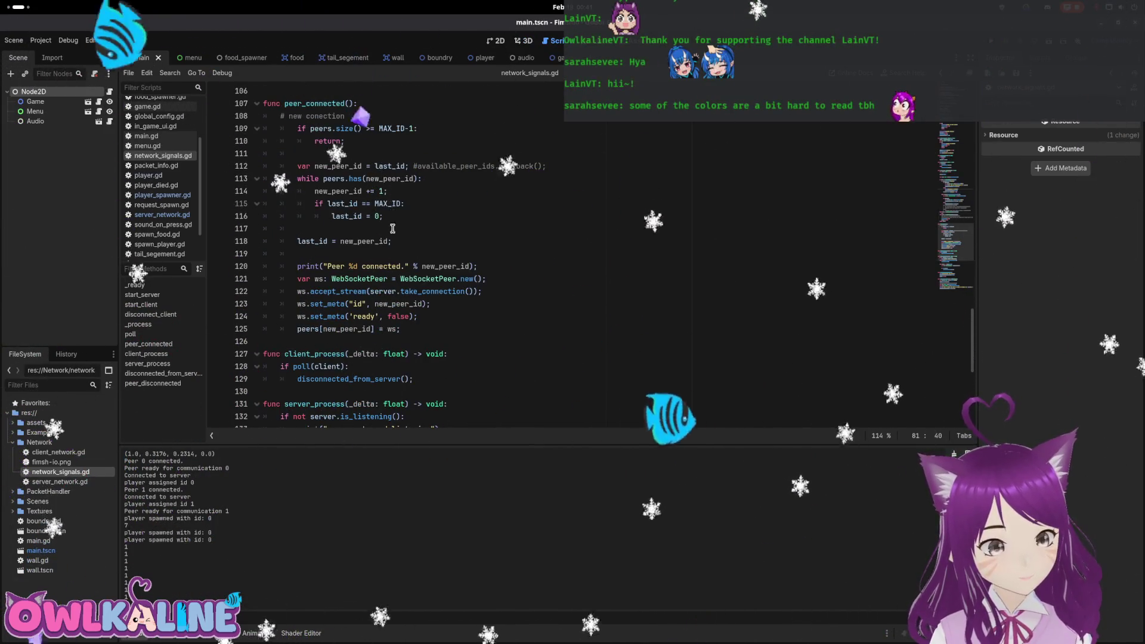
scroll(423, 297, "down", 2)
scroll(424, 296, "down", 6)
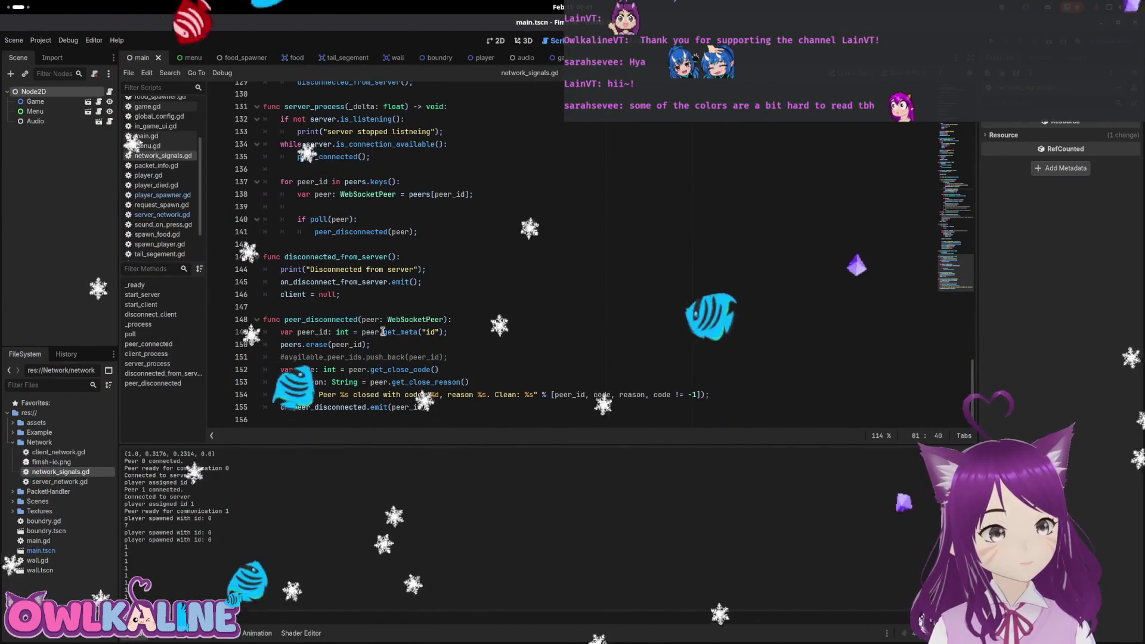
left_click_drag(281, 345, 359, 346)
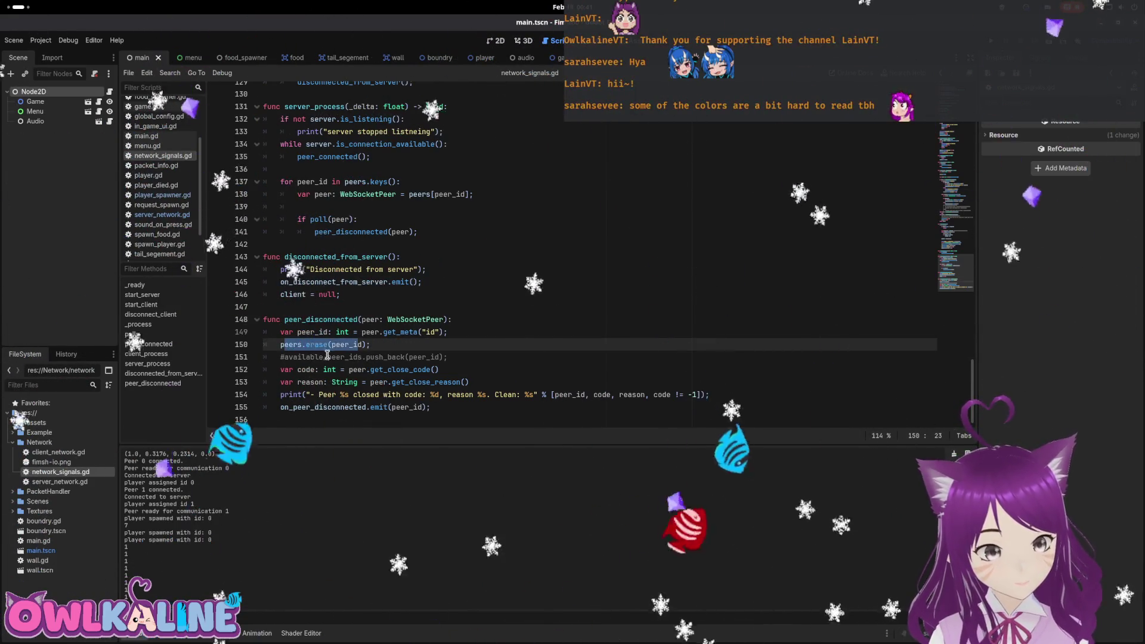
left_click_drag(297, 370, 365, 368)
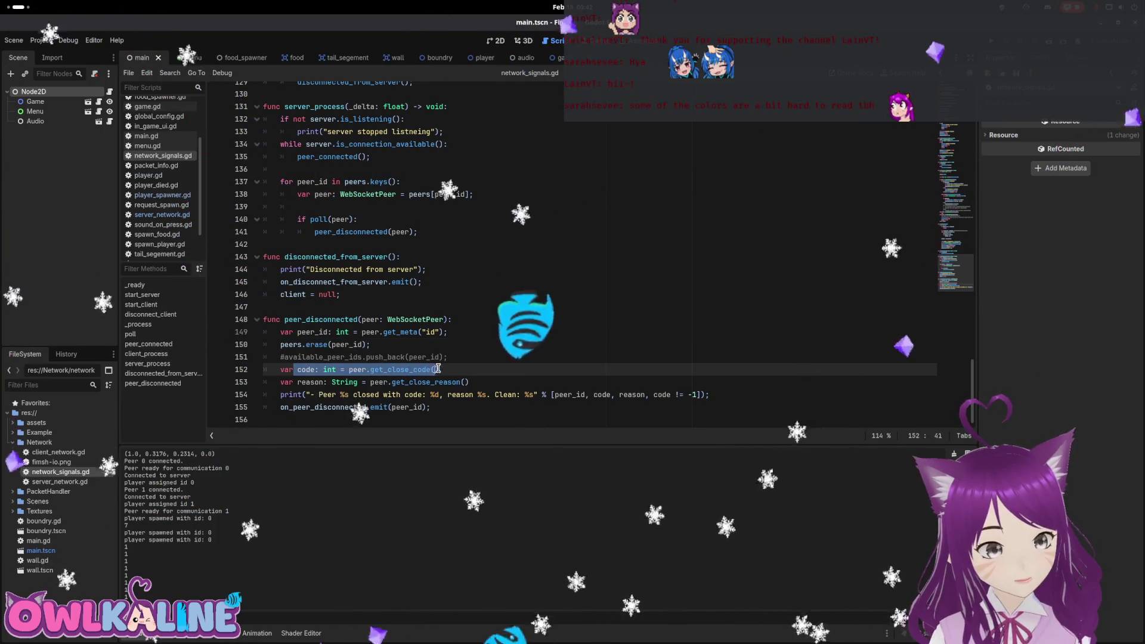
left_click_drag(301, 382, 460, 382)
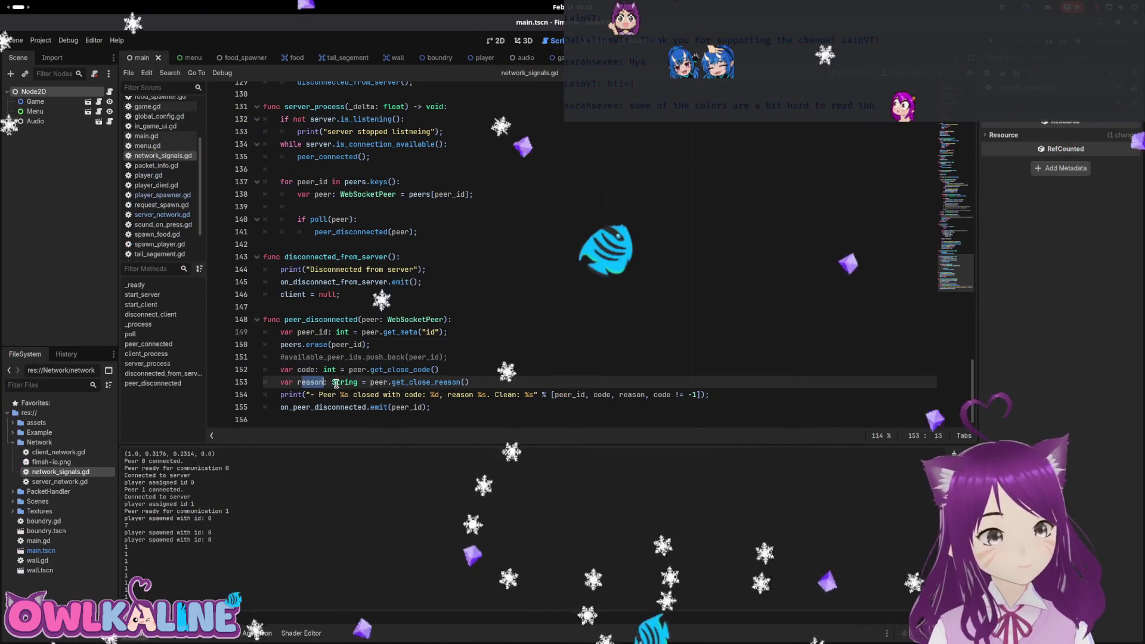
left_click(295, 396)
double_click(319, 406)
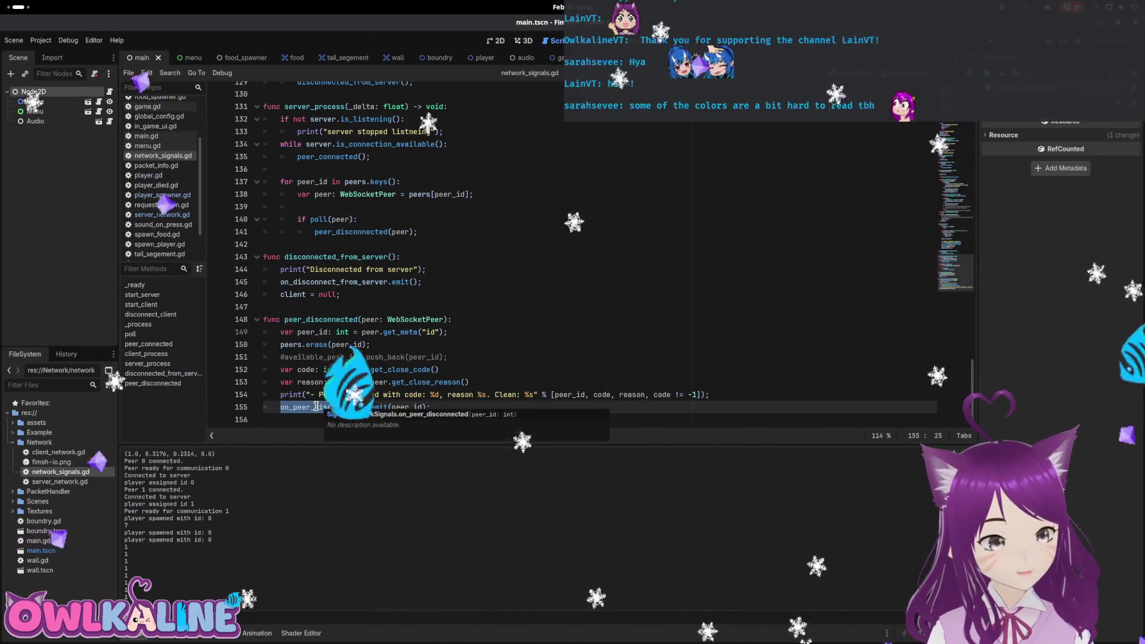
Search network_signals.gd for on_peer_disconnected, visiting its declaration and emit.
key("ctrl+f")
scroll(656, 349, "down", 1)
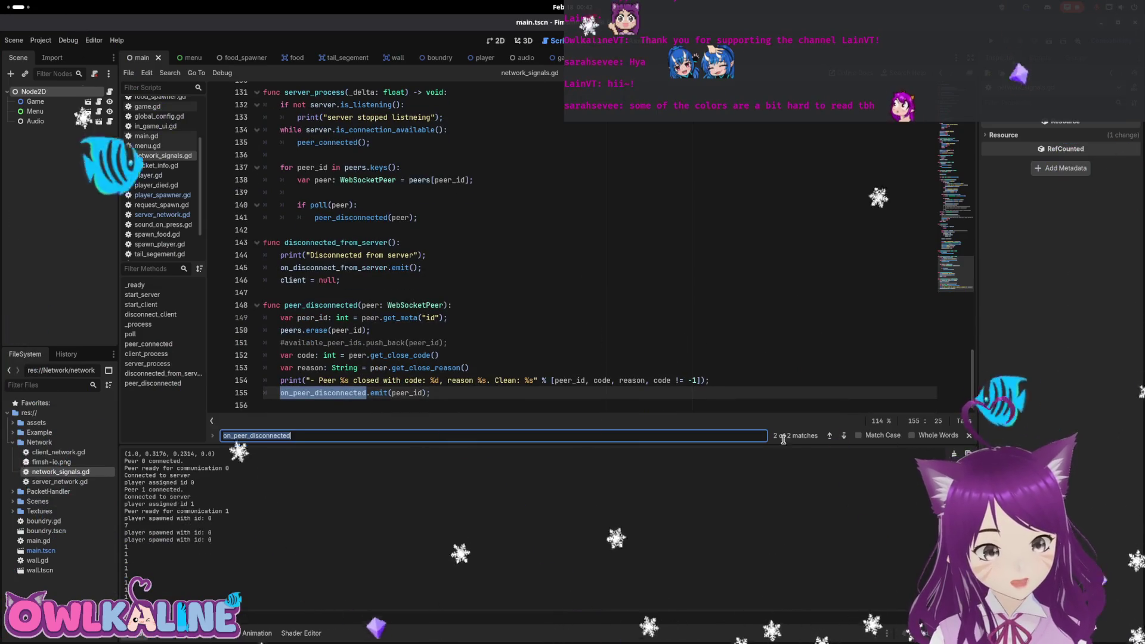
left_click(830, 435)
left_click(830, 436)
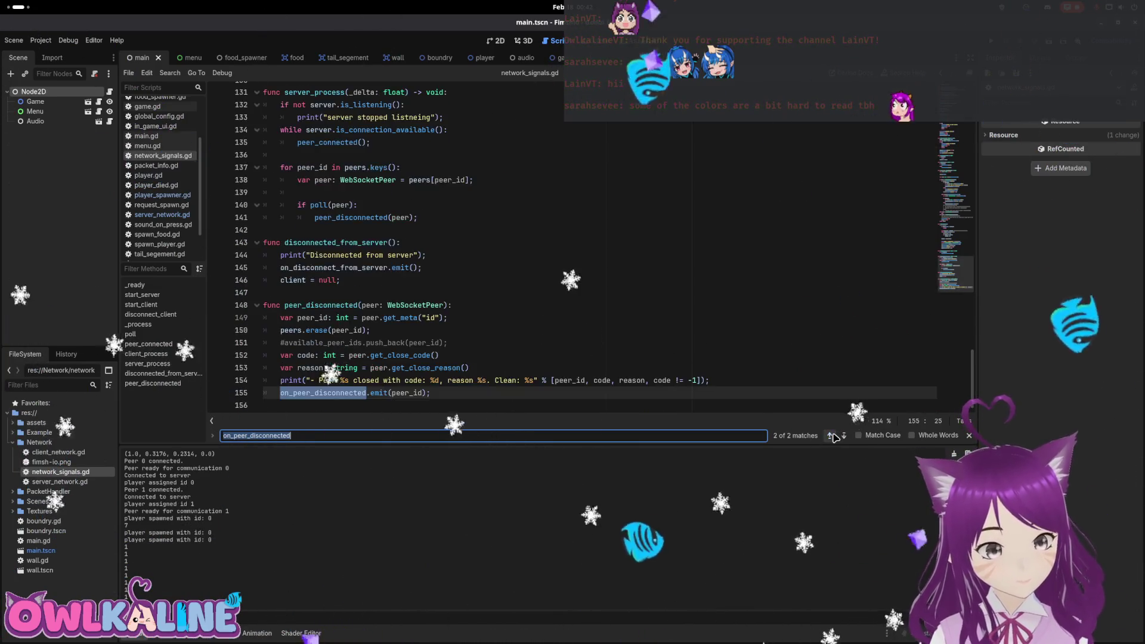
Find on_peer_disconnected's connection (line 19) and handler (line 35) in server_network.gd, then open client_network.gd.
double_click(70, 481)
left_click(513, 252)
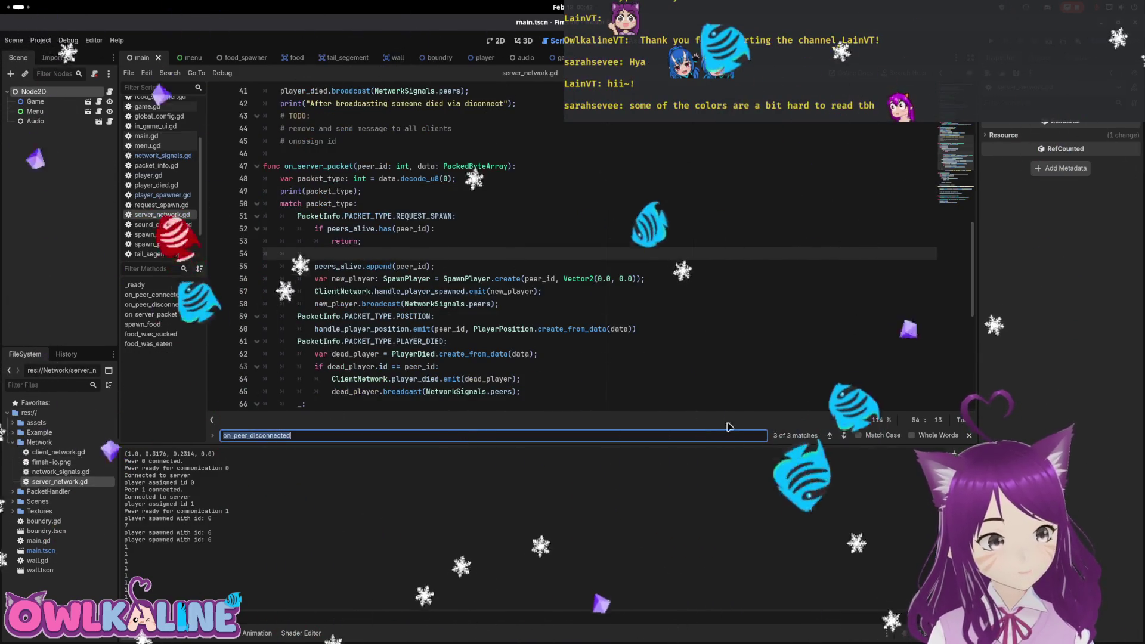
left_click(831, 436)
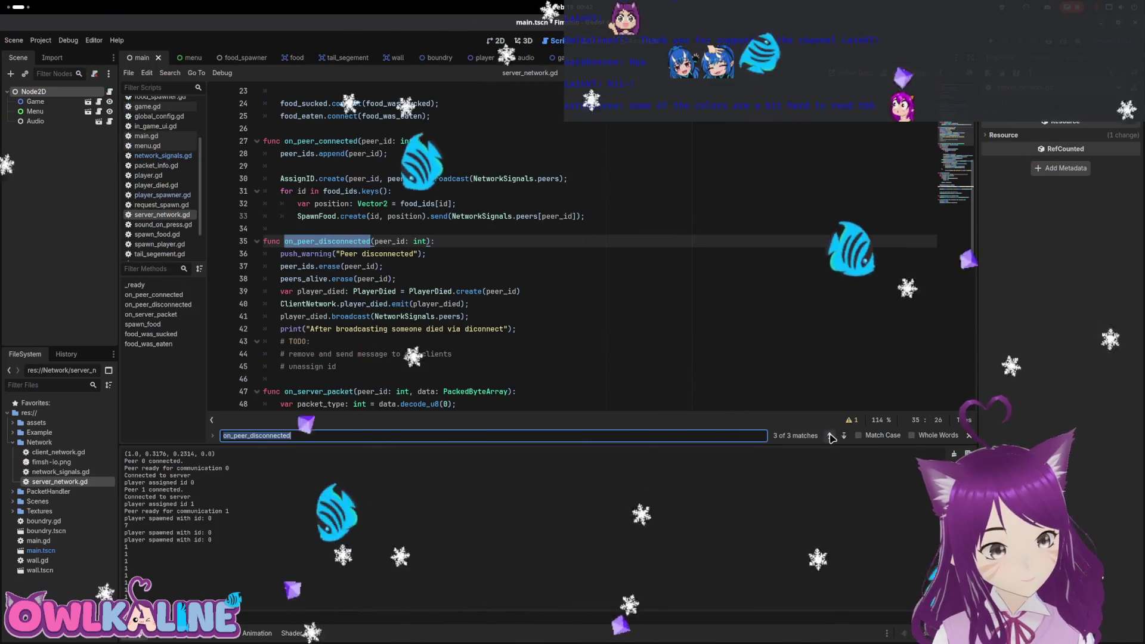
left_click(830, 435)
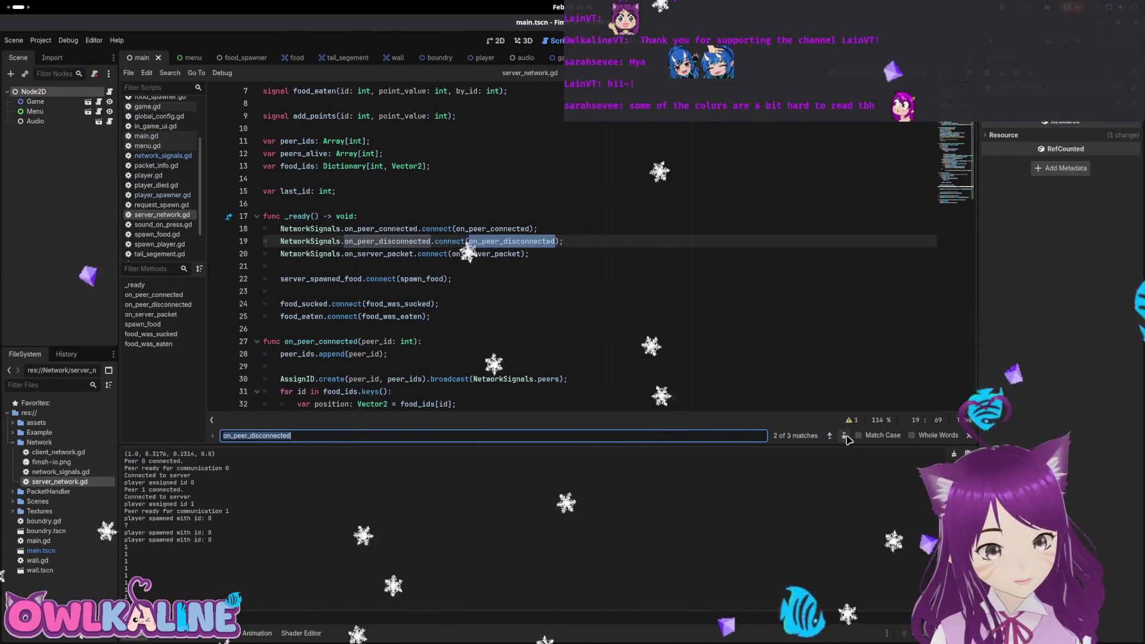
left_click(845, 436)
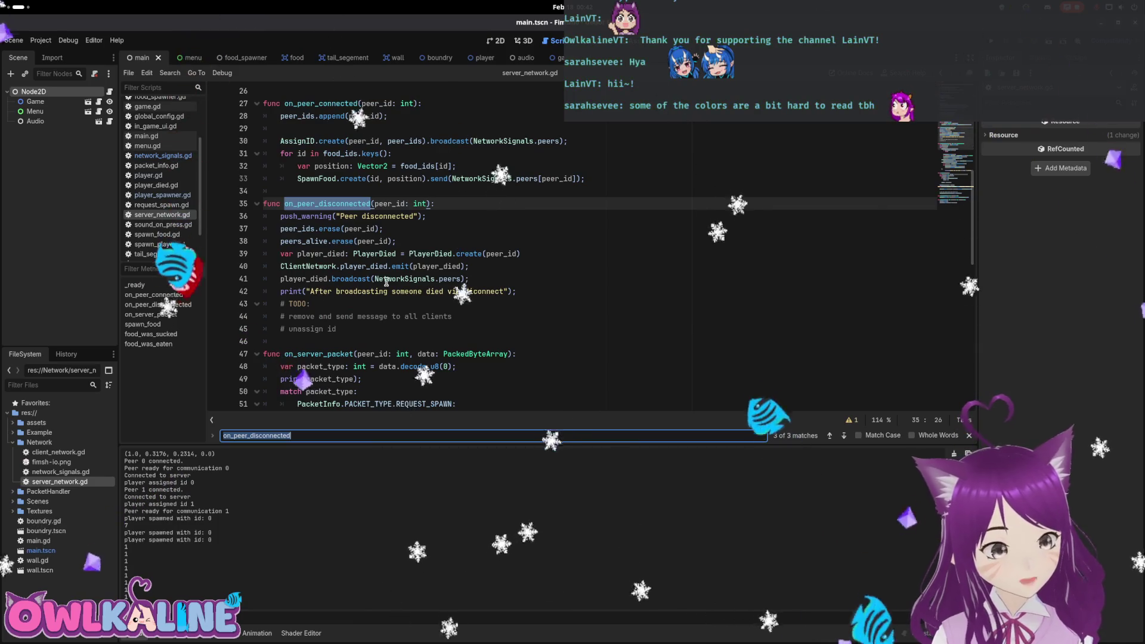
left_click_drag(386, 282, 280, 203)
left_click(371, 278)
left_click(840, 435)
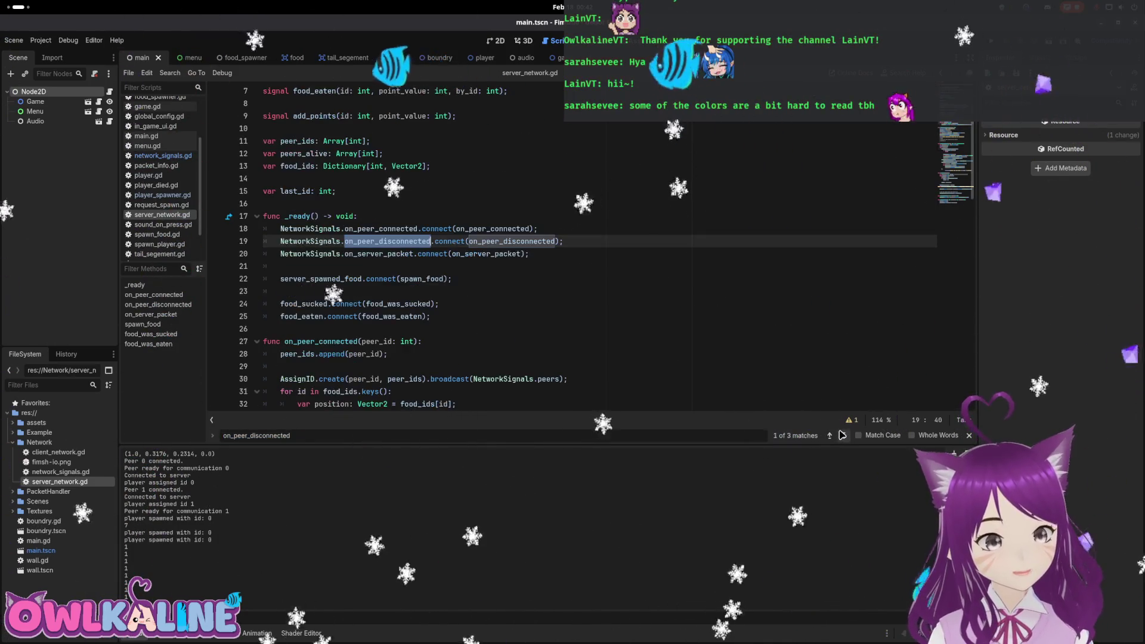
left_click(843, 435)
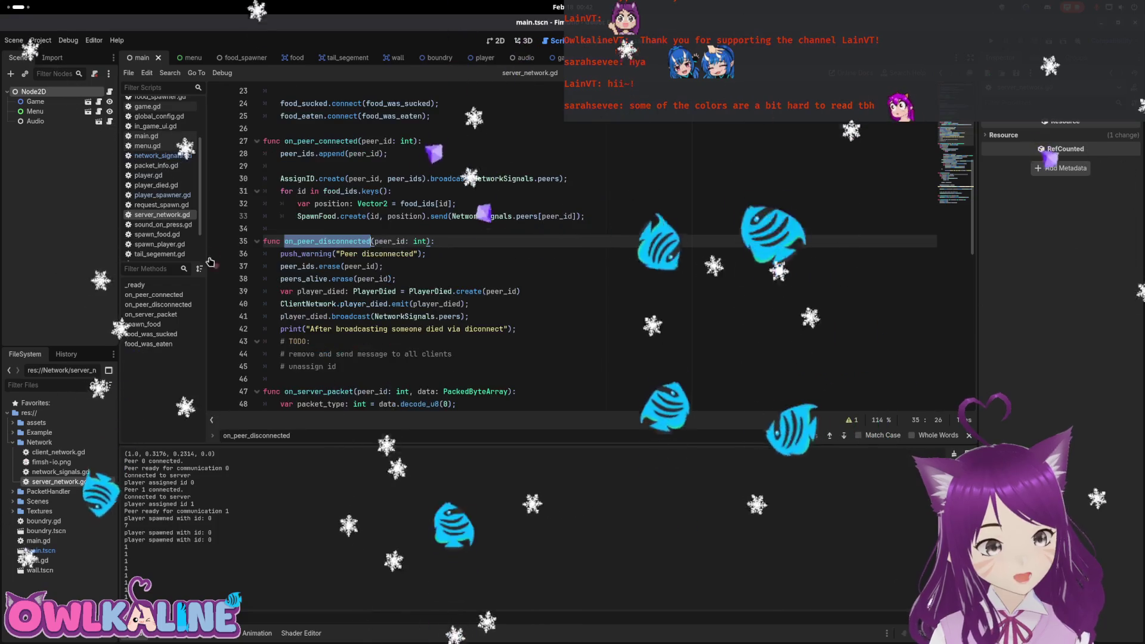
double_click(67, 453)
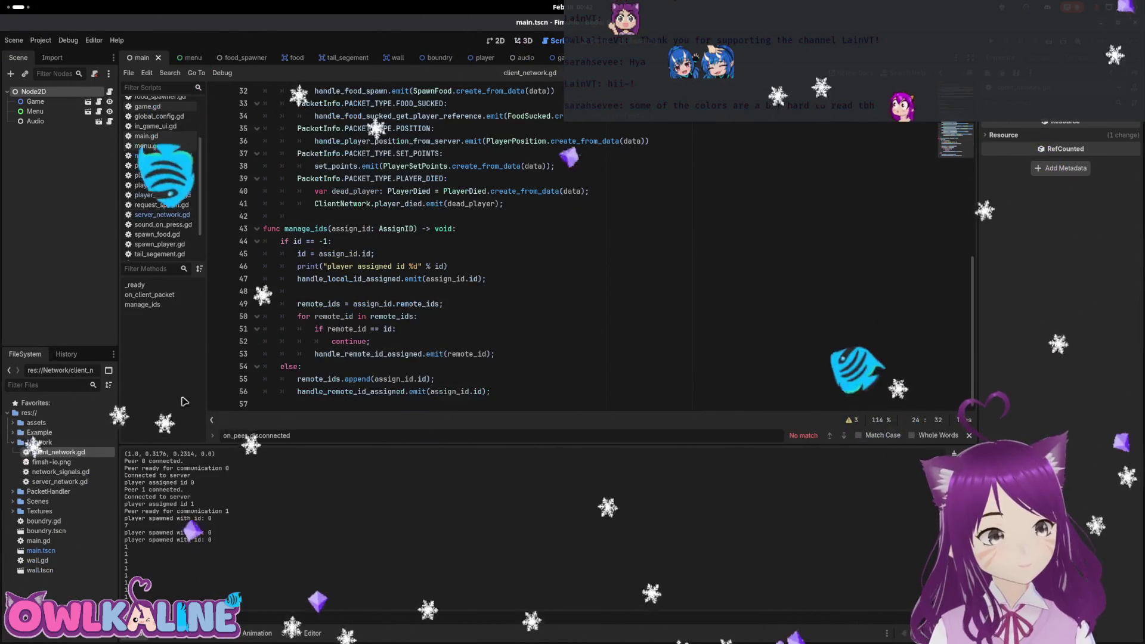
Review client_network.gd's packet handling around the player-id print, then reopen server_network.gd.
left_click(509, 263)
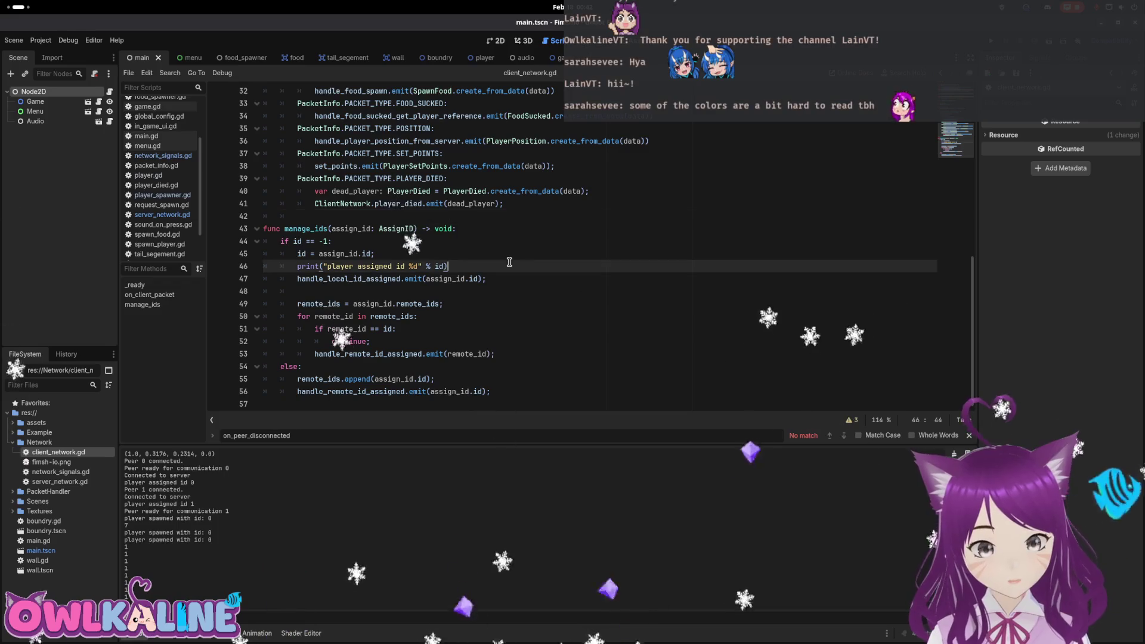
scroll(411, 272, "up", 10)
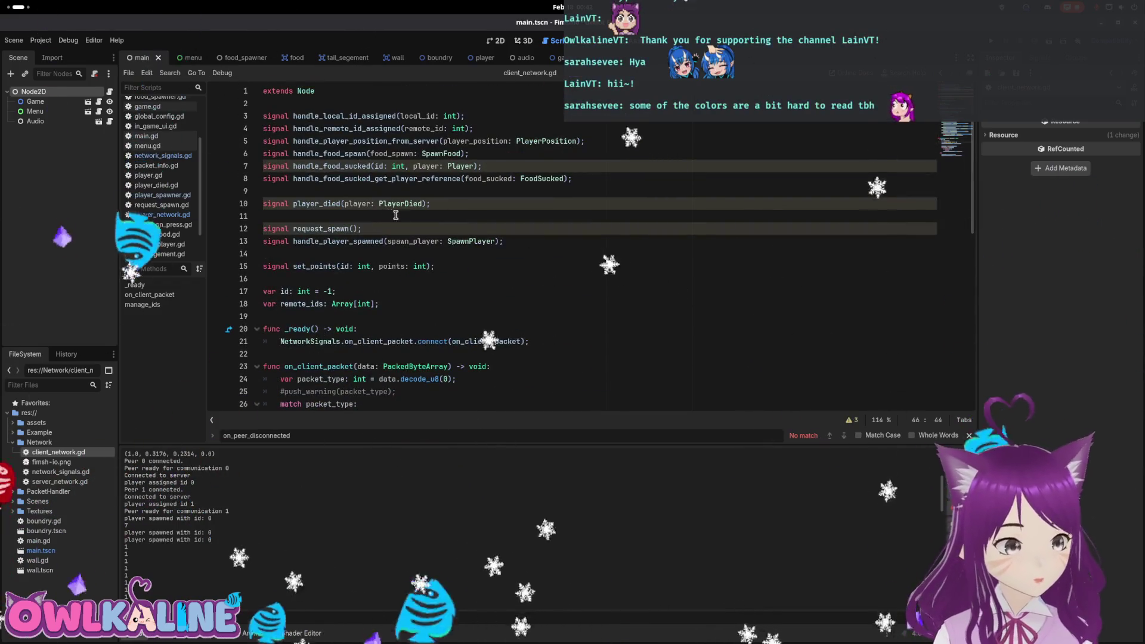
scroll(396, 215, "down", 4)
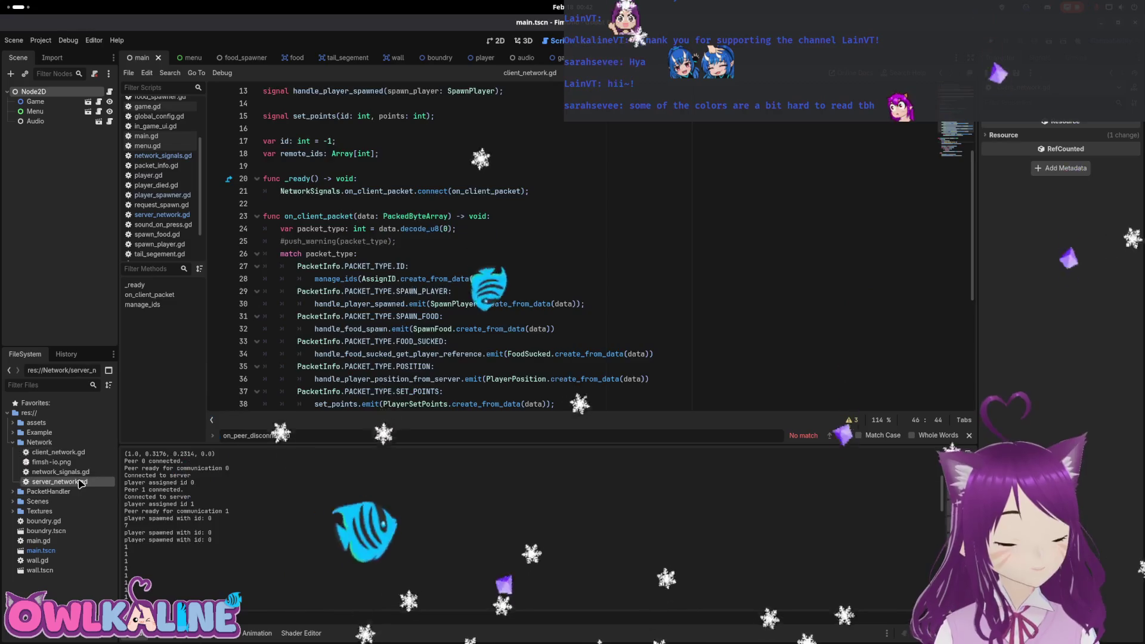
double_click(80, 483)
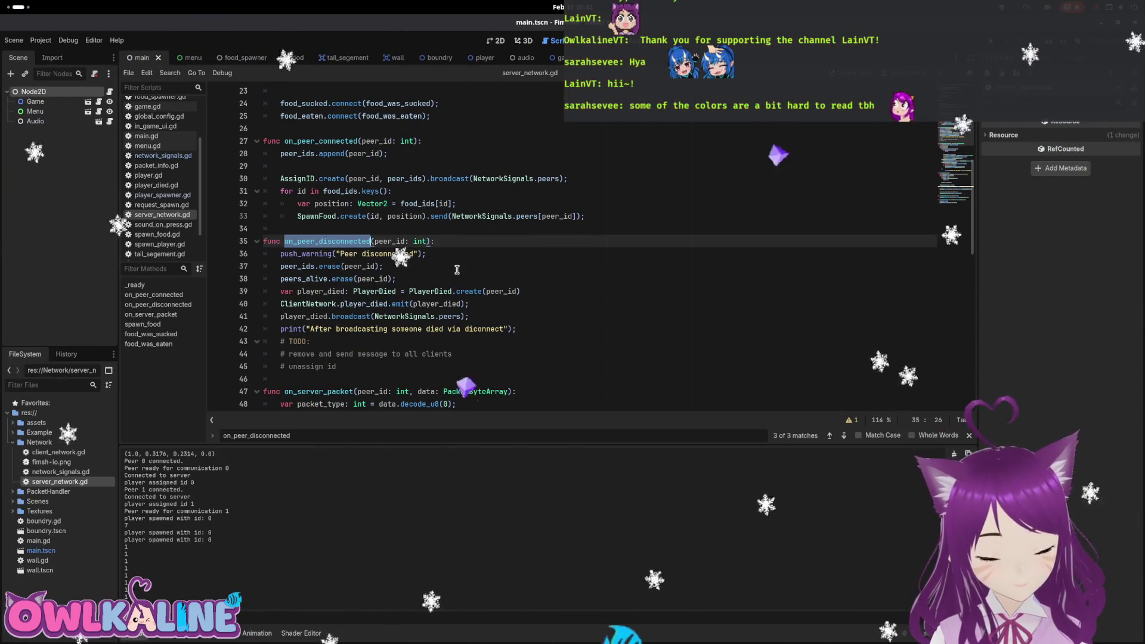
Scroll through server_network.gd's disconnect and packet handlers, then reopen network_signals.gd at peer_disconnected.
scroll(457, 270, "down", 2)
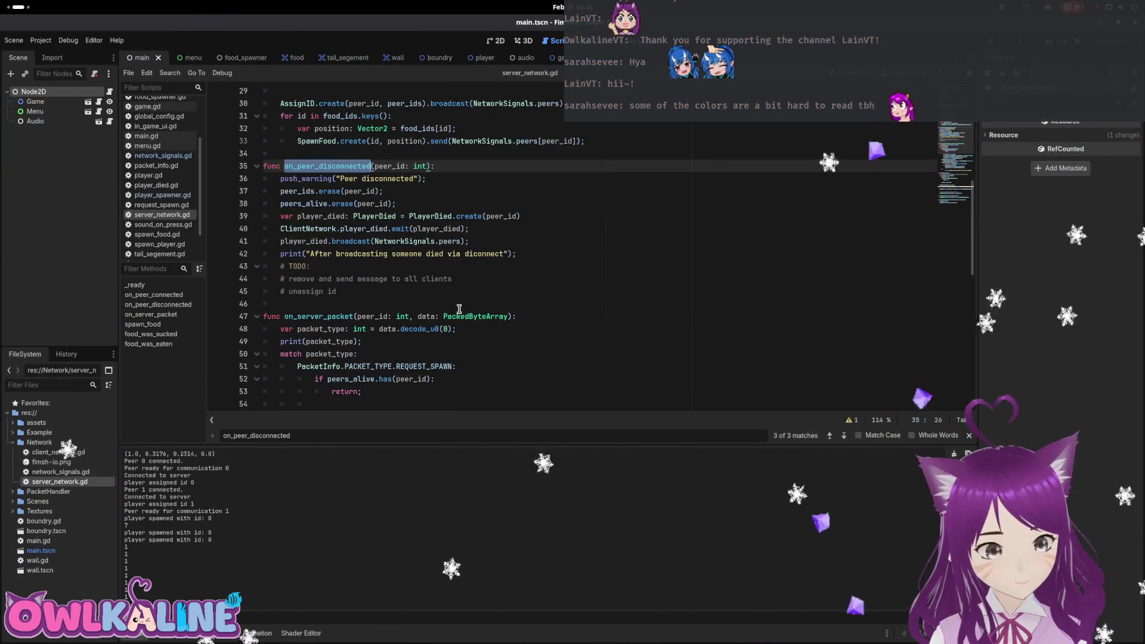
scroll(459, 309, "down", 3)
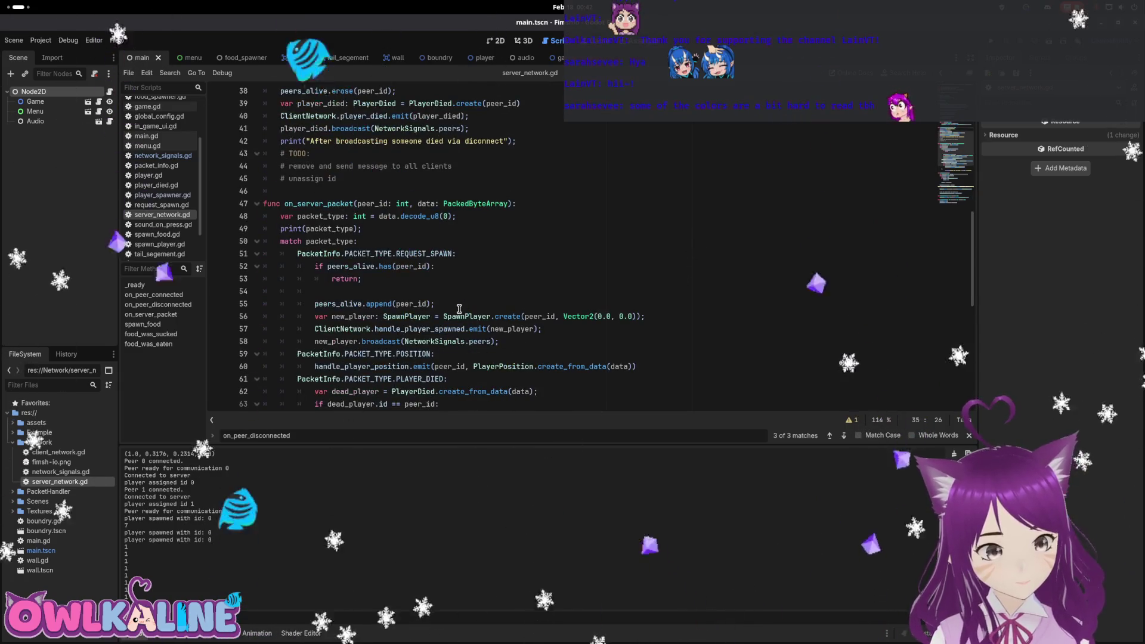
scroll(459, 309, "down", 10)
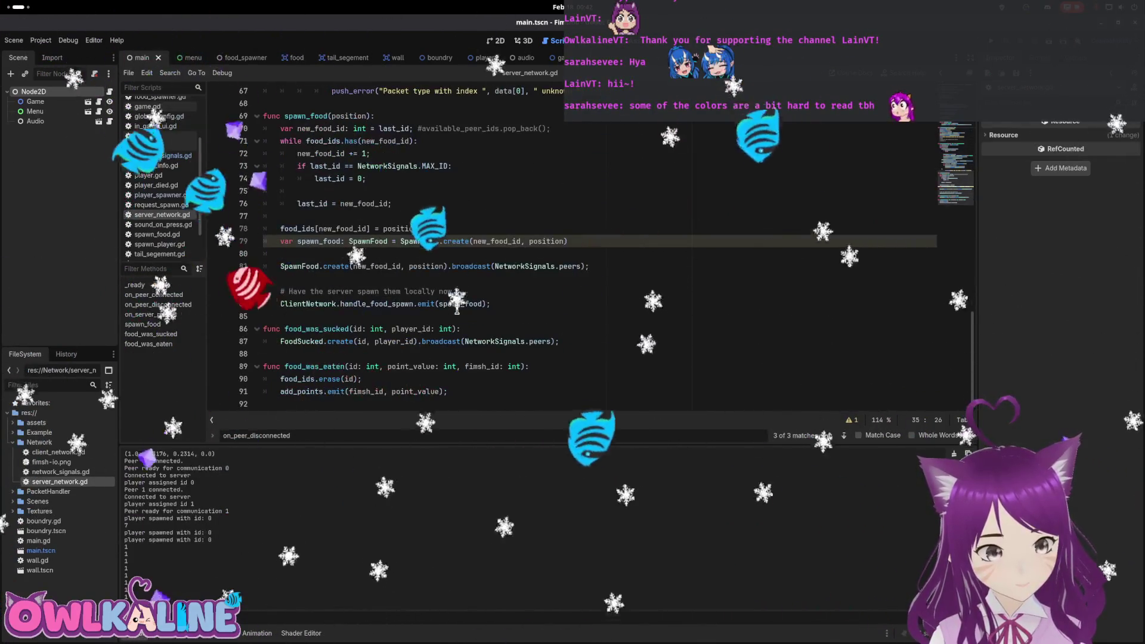
scroll(456, 309, "up", 15)
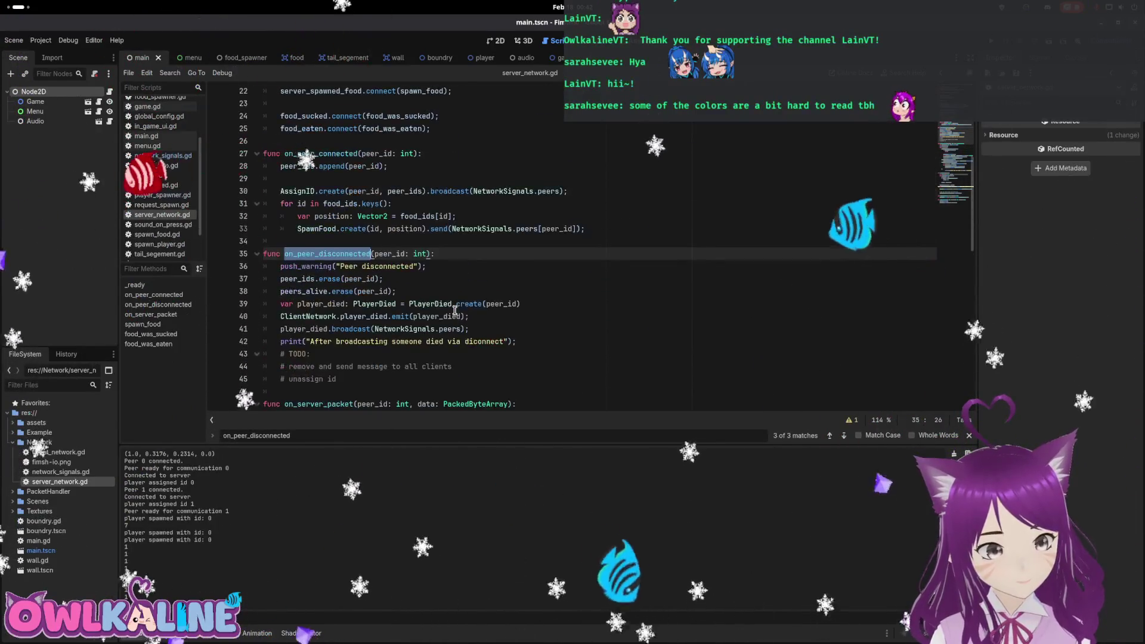
double_click(64, 472)
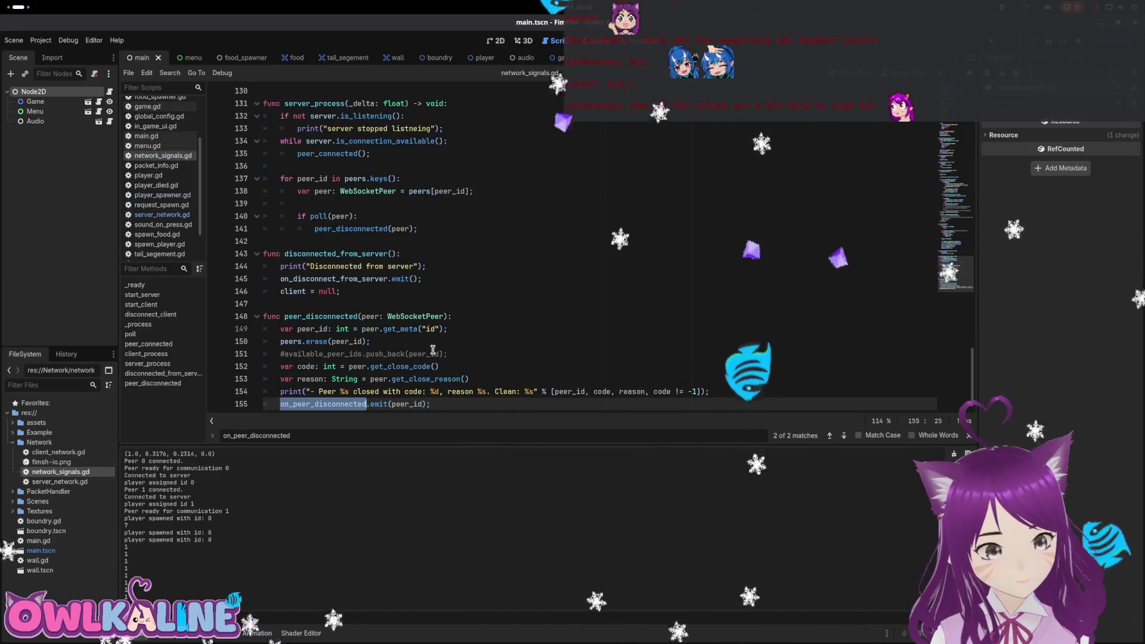
Select the word stopped in server_process's "server stopped listneing" message on line 133.
scroll(454, 340, "up", 5)
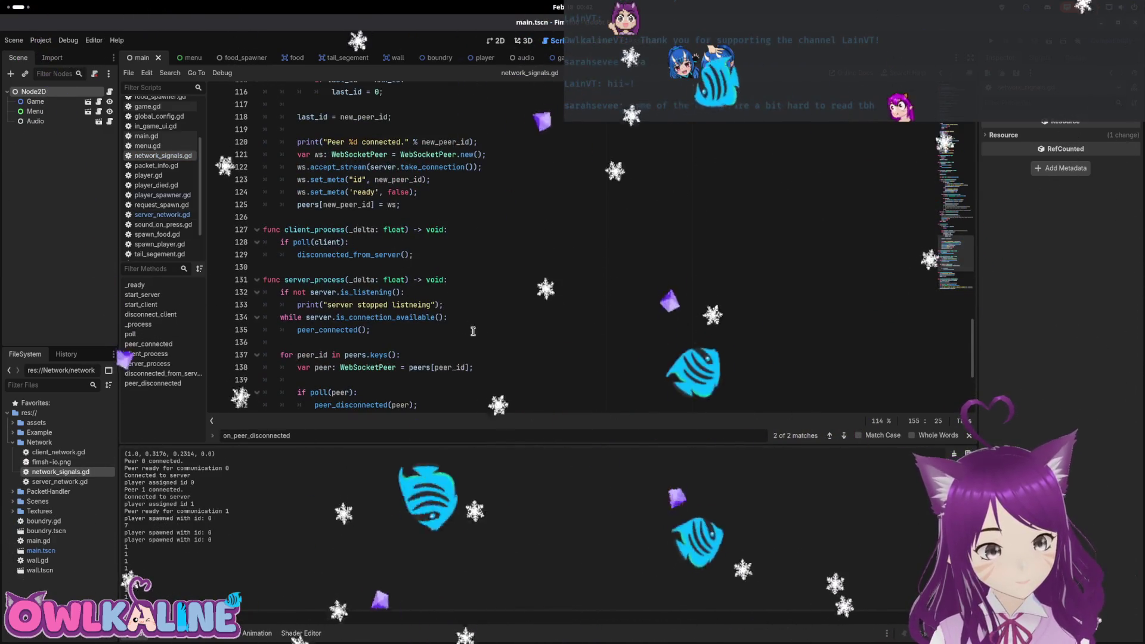
double_click(382, 306)
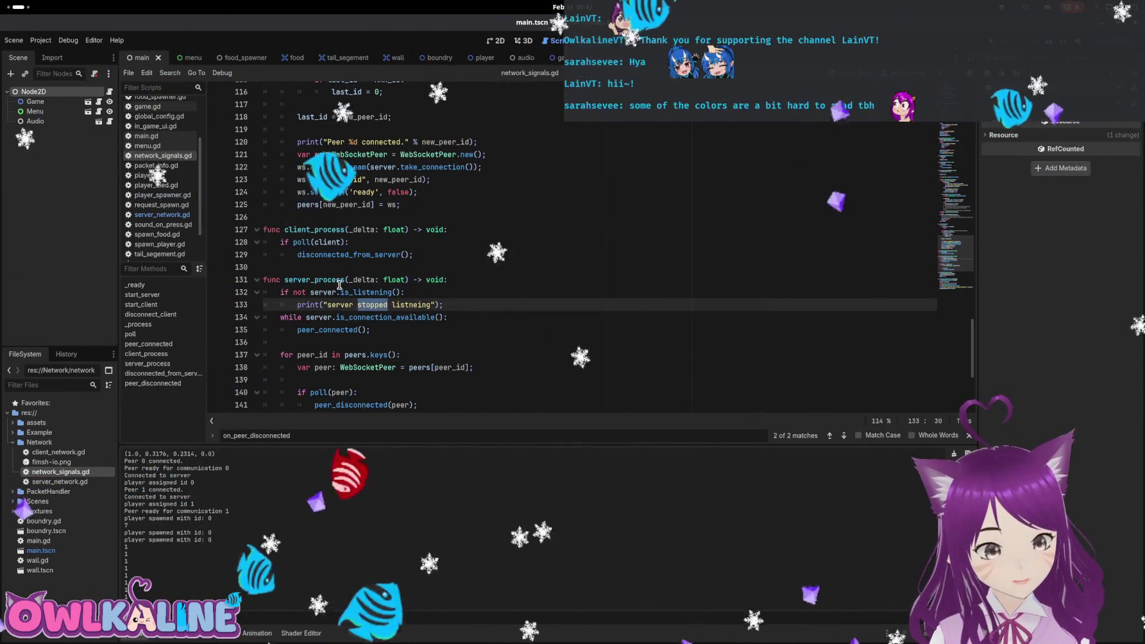
scroll(336, 332, "down", 2)
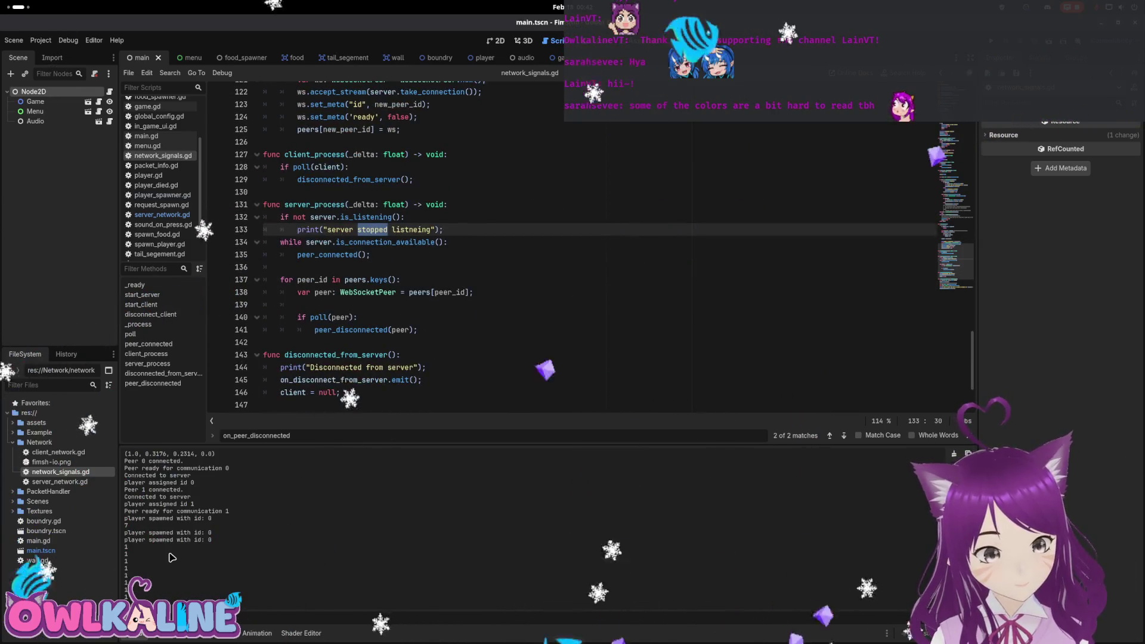
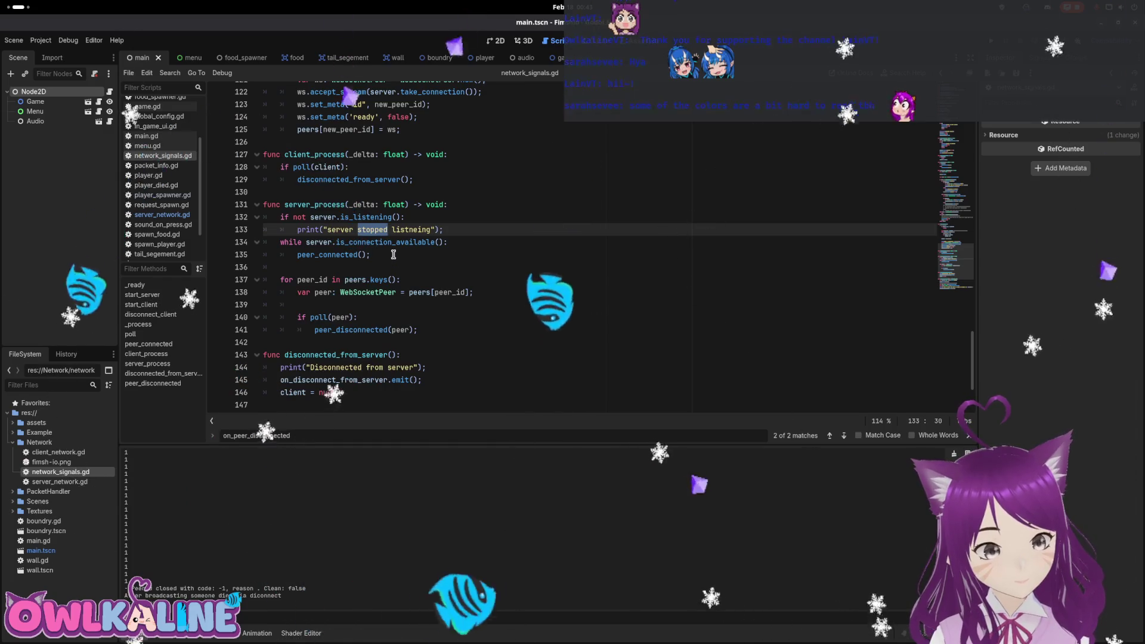
Add a print("server still updating") line at the top of server_process.
left_click(326, 253)
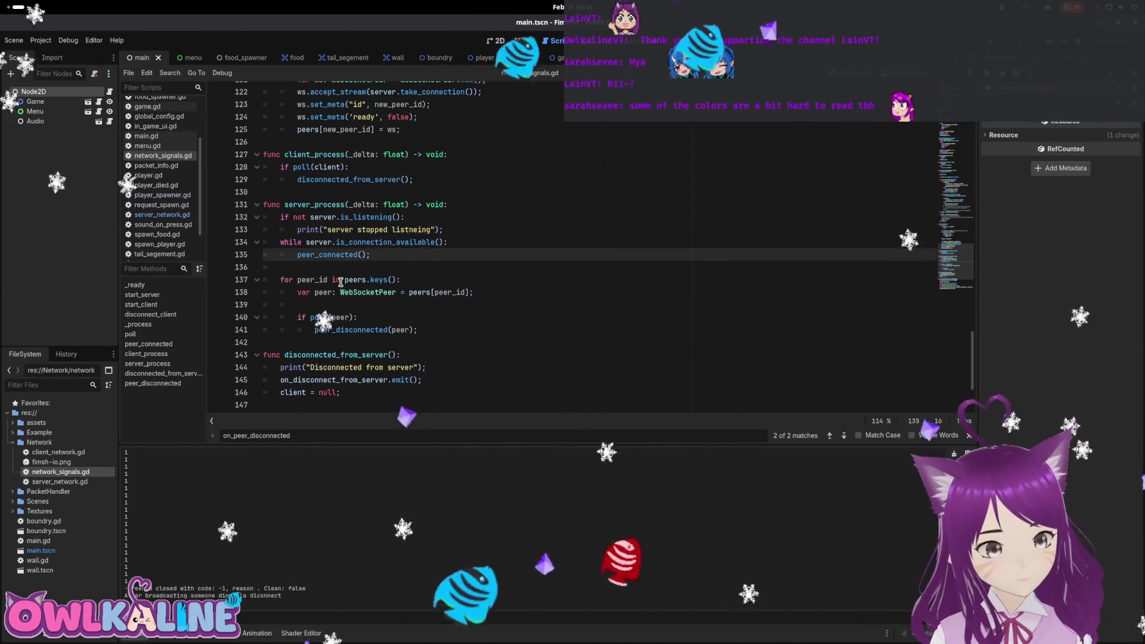
double_click(322, 204)
scroll(353, 304, "down", 2)
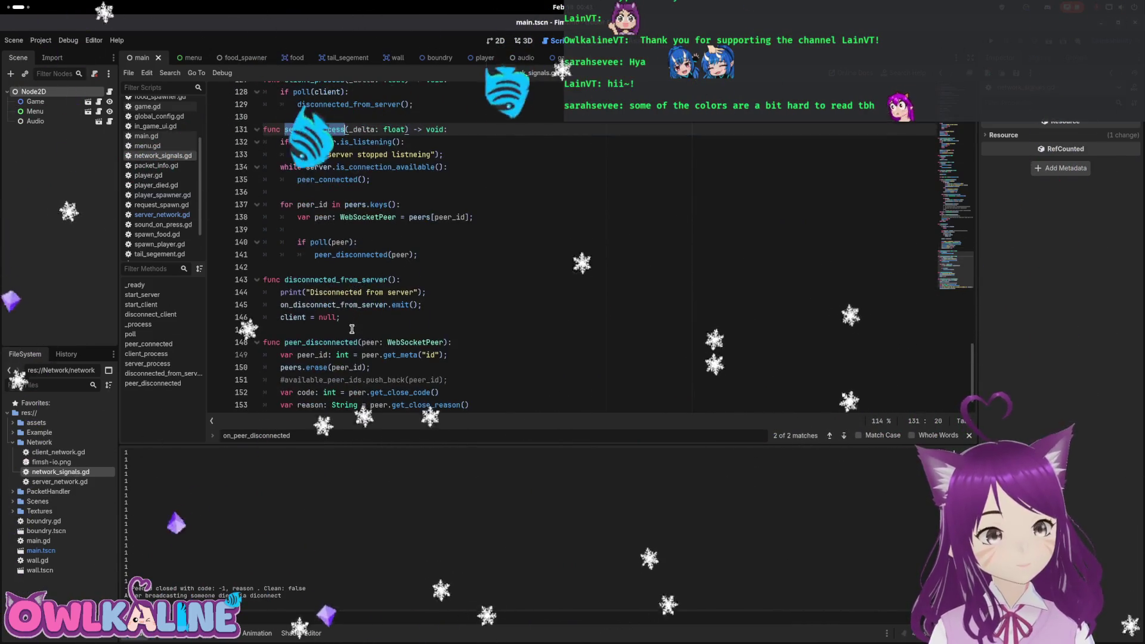
scroll(353, 338, "down", 1)
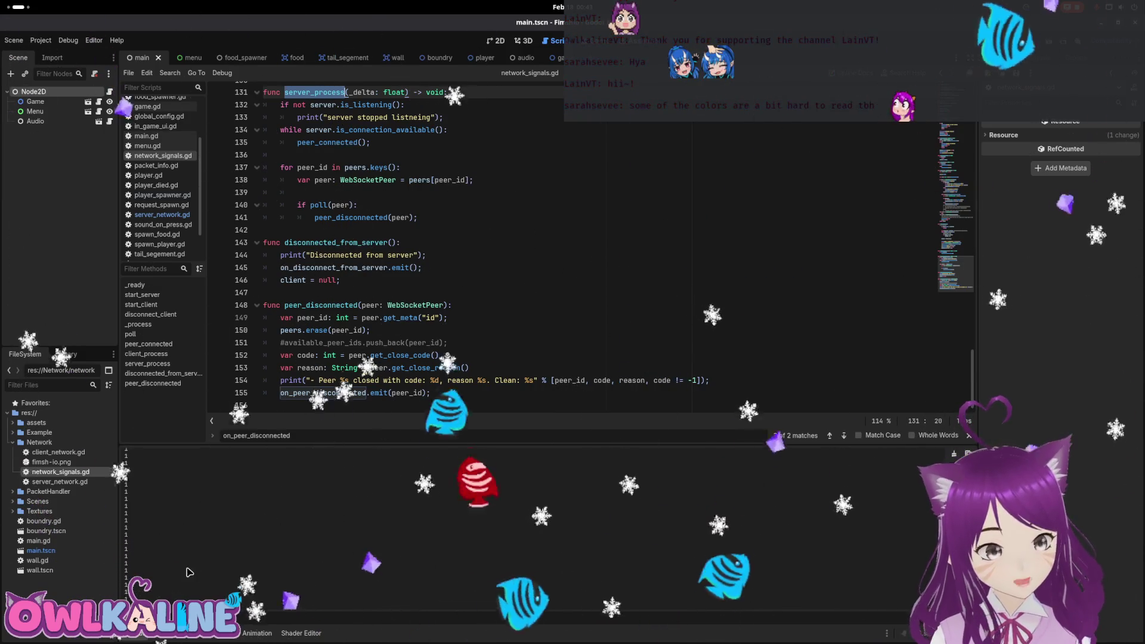
scroll(206, 561, "up", 10)
scroll(244, 549, "down", 10)
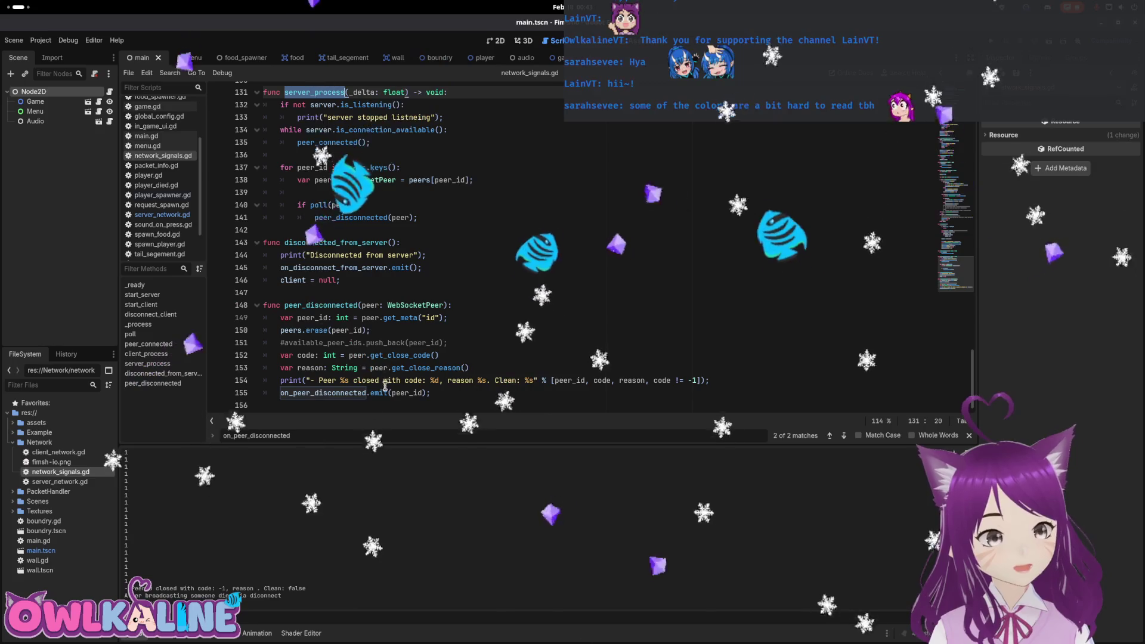
scroll(376, 357, "up", 5)
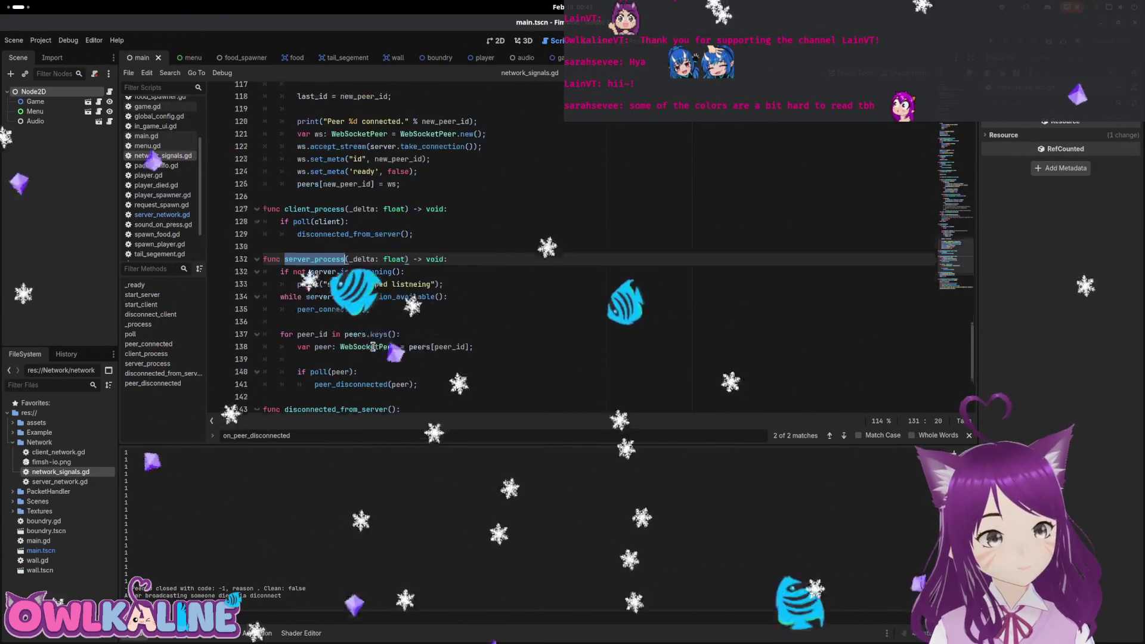
scroll(372, 347, "up", 20)
scroll(377, 352, "down", 7)
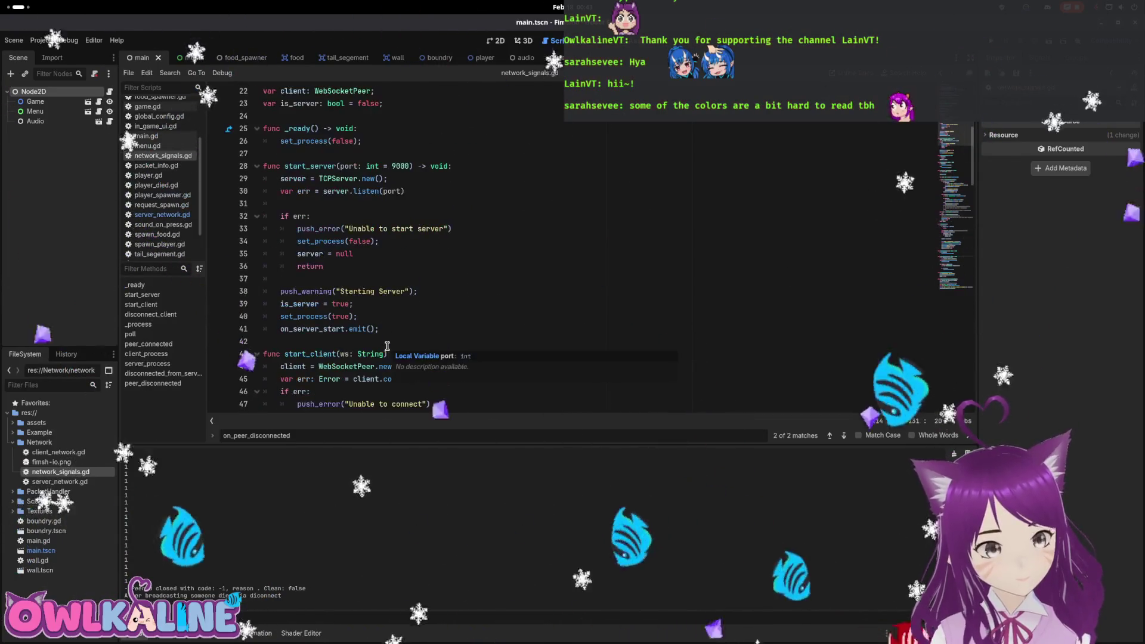
scroll(411, 327, "down", 20)
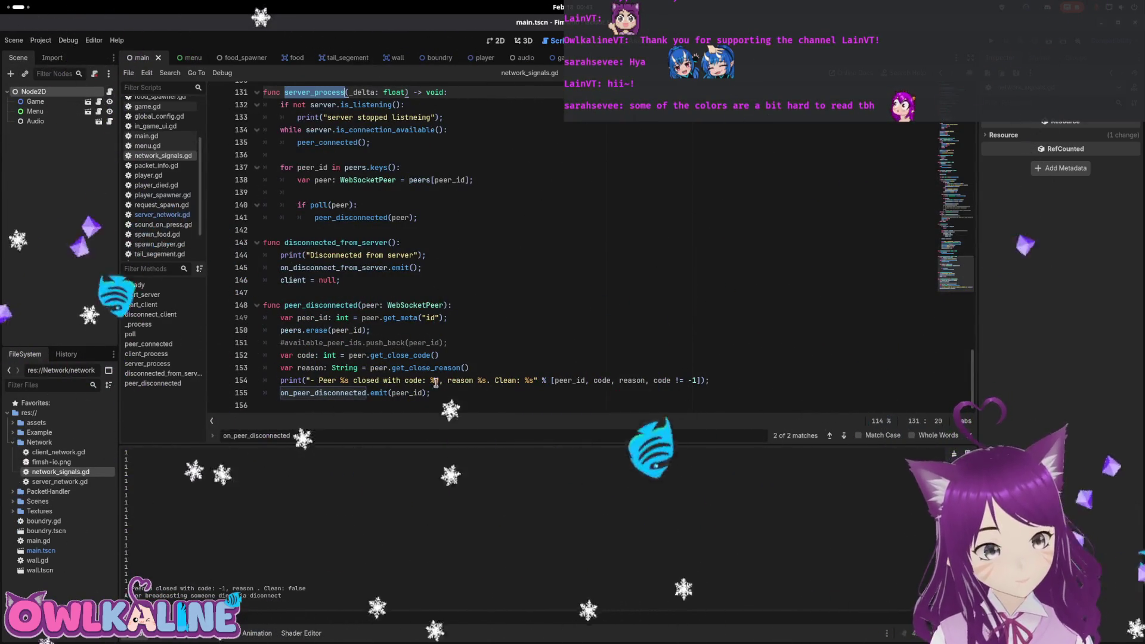
scroll(366, 309, "up", 1)
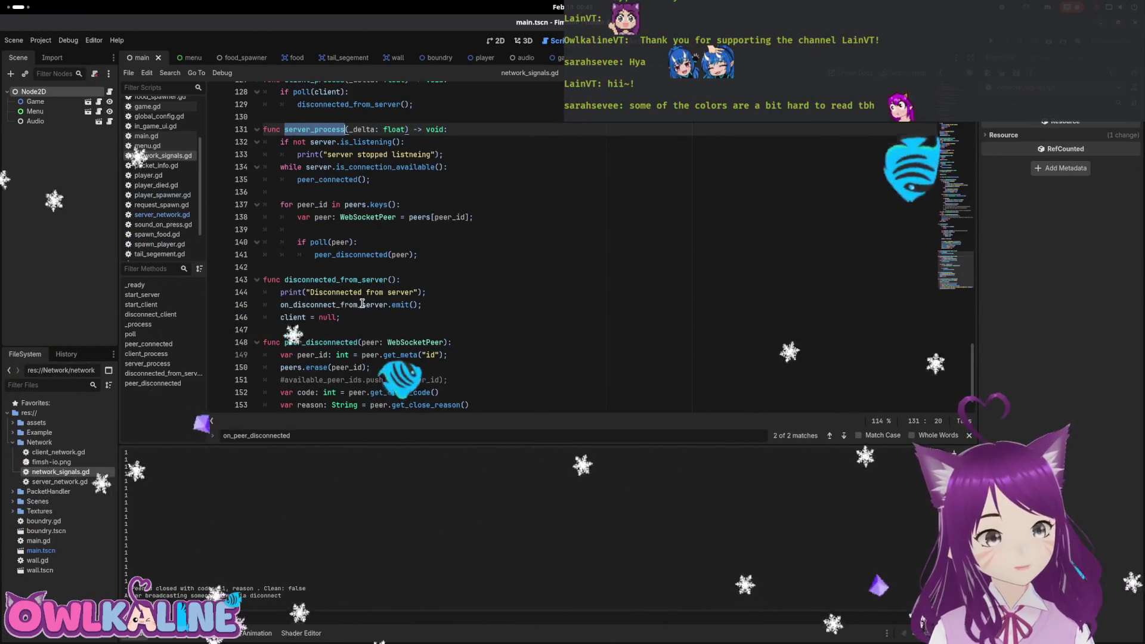
scroll(370, 322, "up", 2)
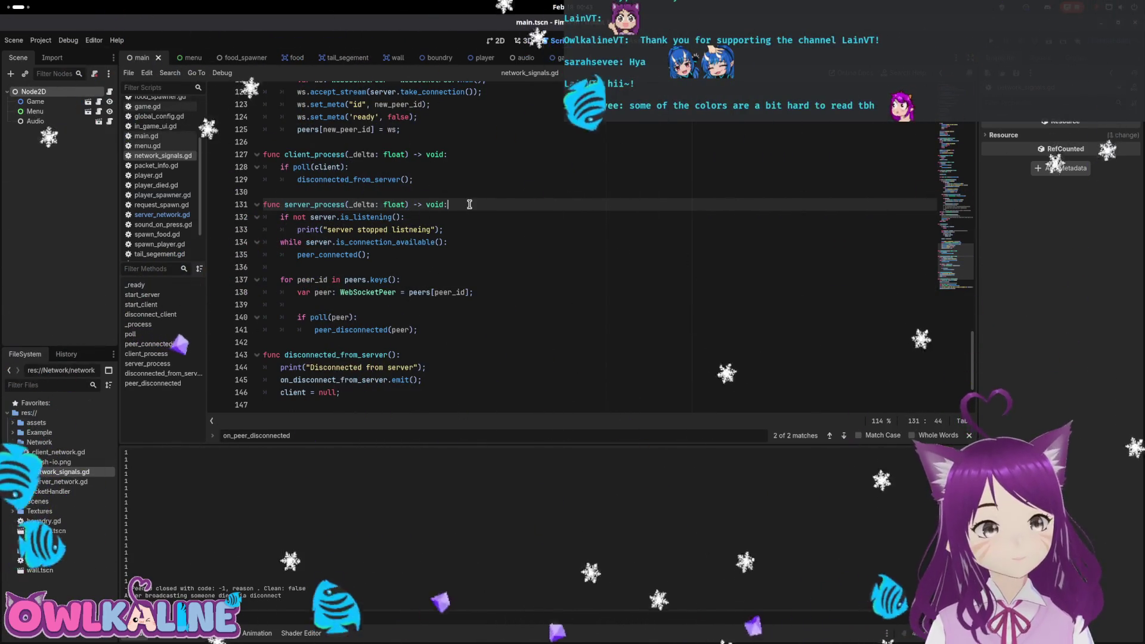
key("Return")
type("print(\"\")")
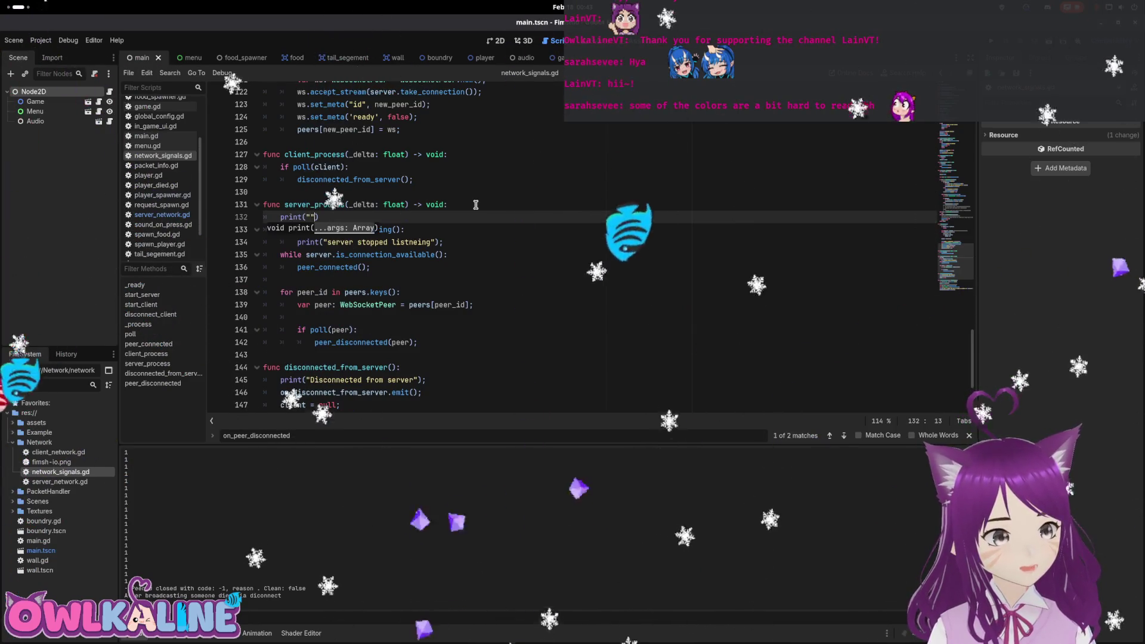
key("Left")
type("server")
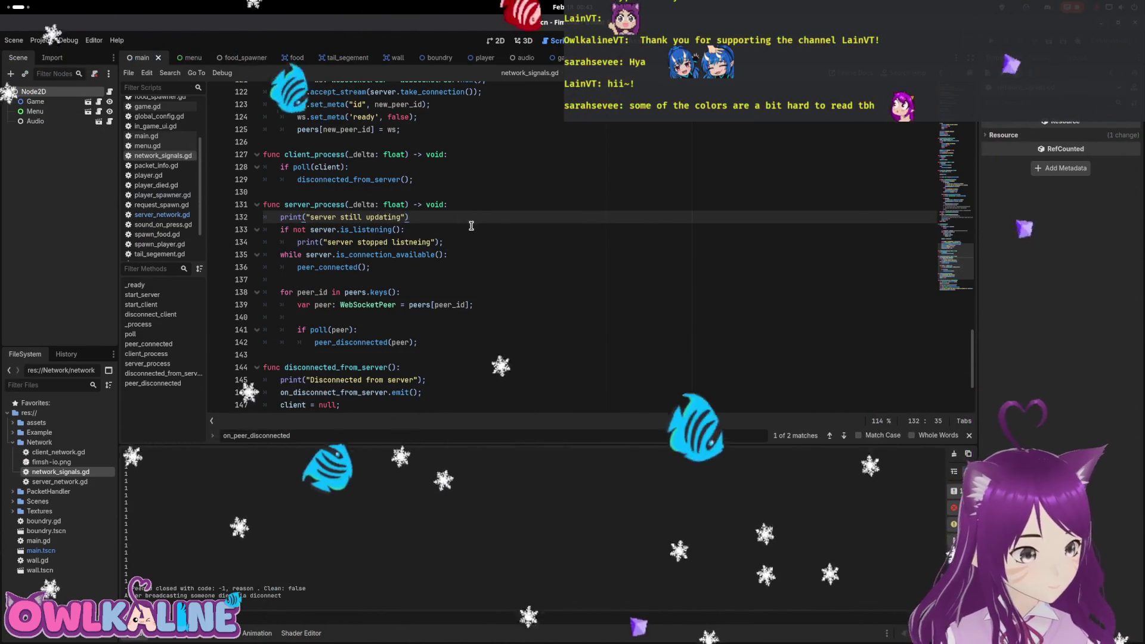
Scroll up through network_signals.gd past disconnect_client to the end of _ready.
scroll(462, 222, "up", 3)
double_click(313, 268)
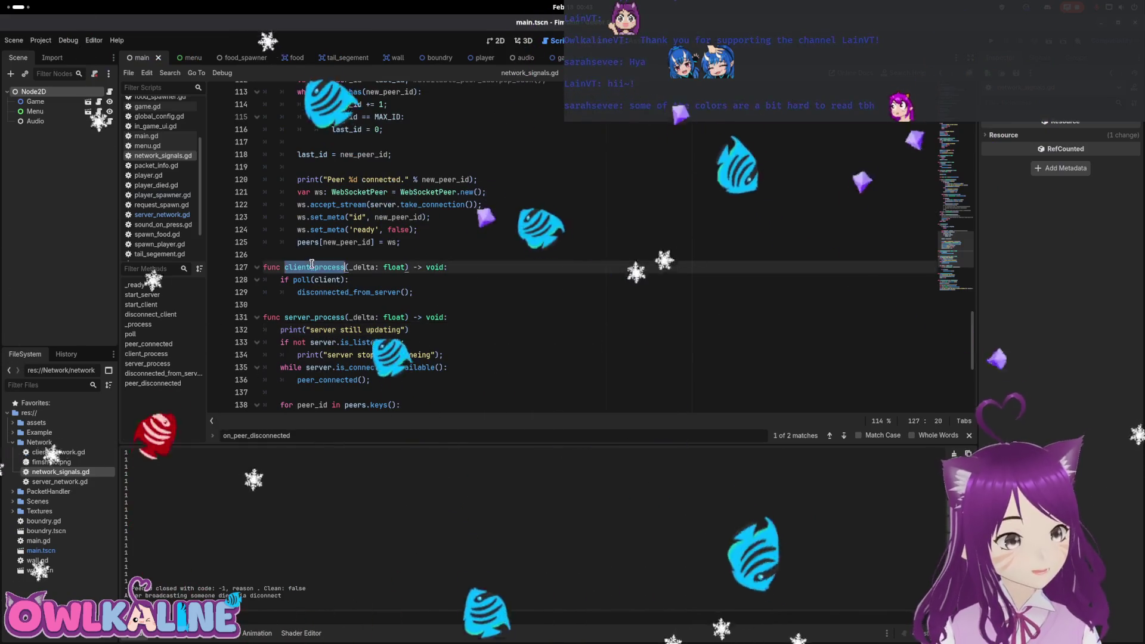
double_click(314, 317)
scroll(360, 339, "up", 14)
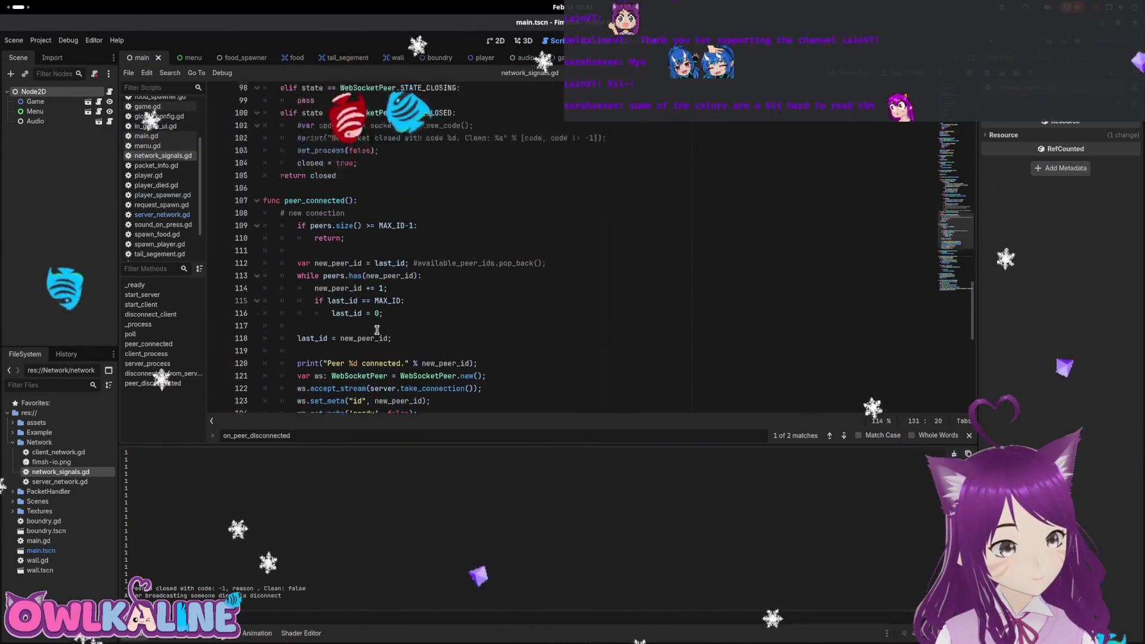
scroll(380, 328, "up", 9)
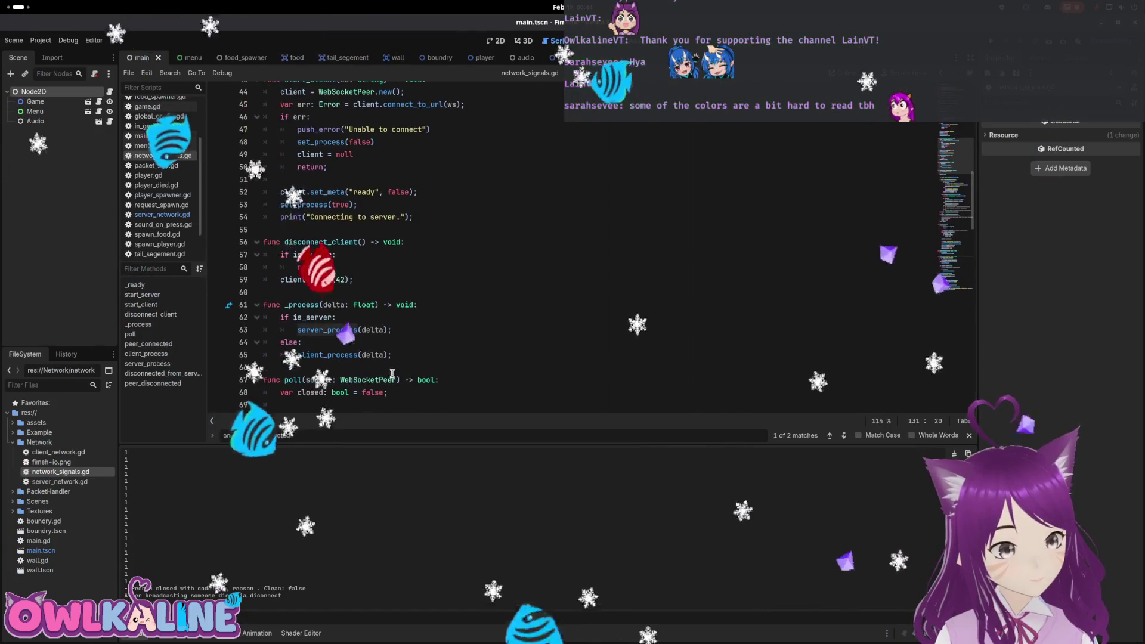
scroll(368, 339, "up", 1)
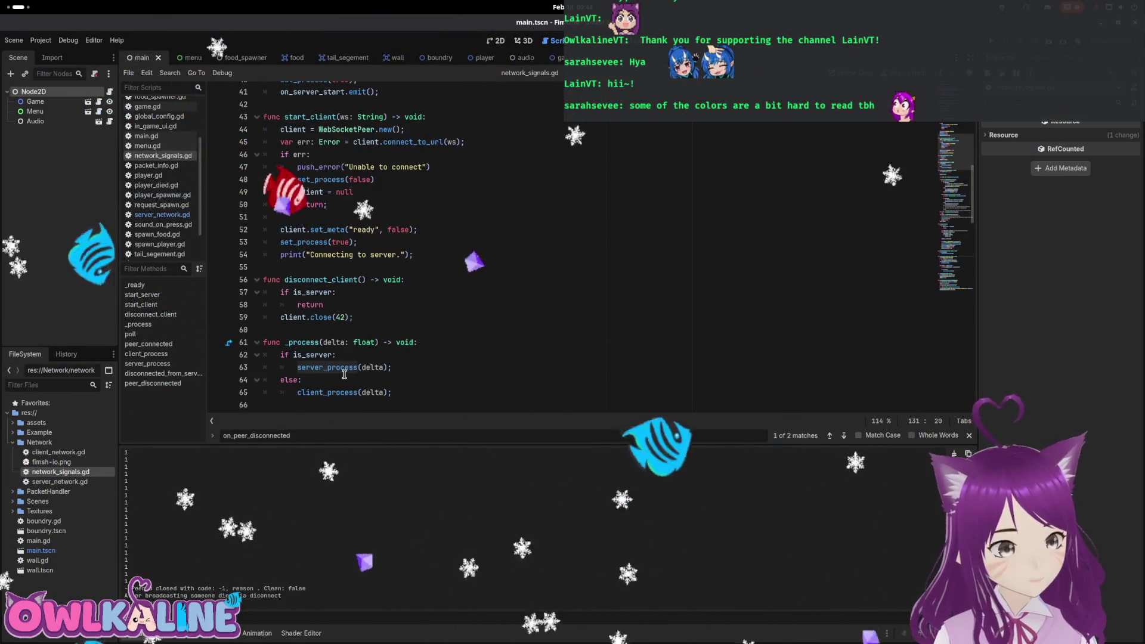
double_click(345, 279)
scroll(345, 322, "up", 1)
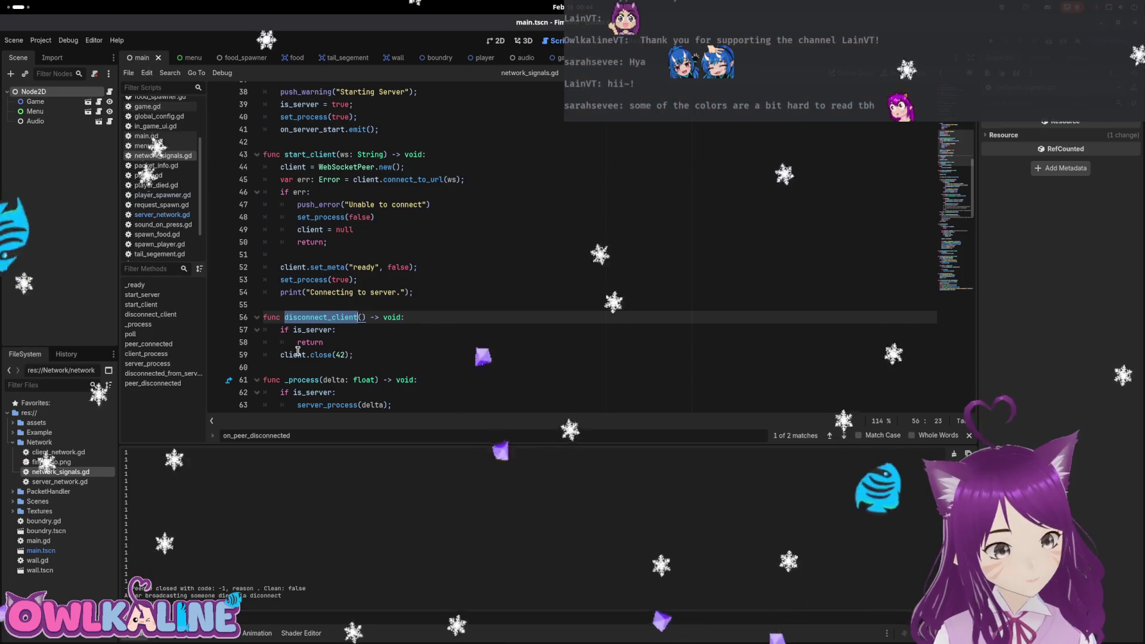
scroll(365, 346, "up", 1)
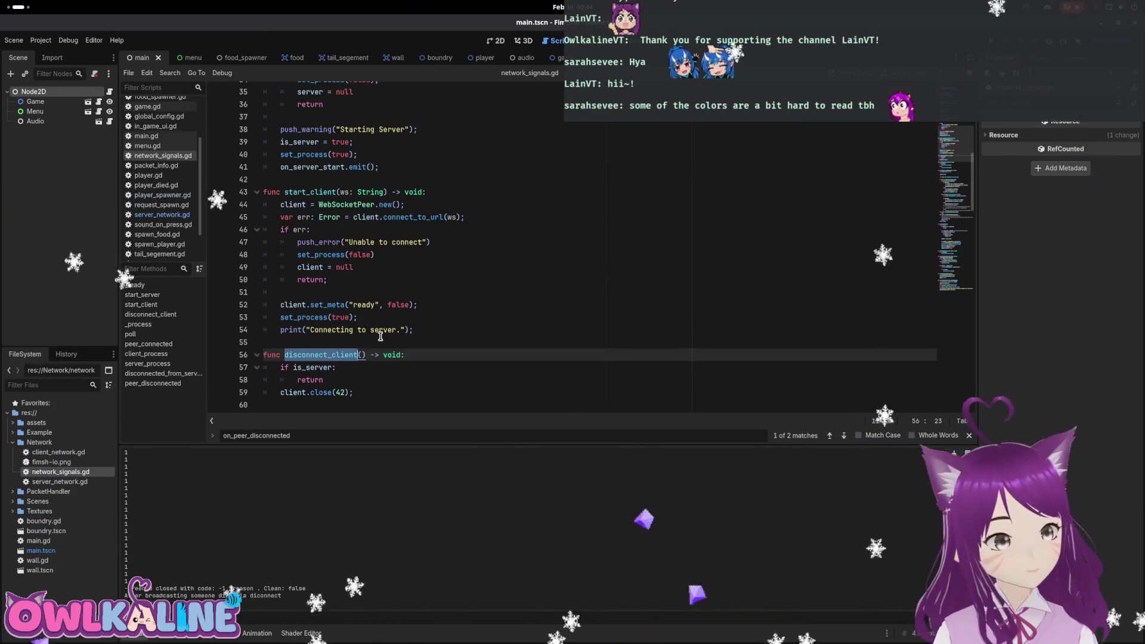
scroll(390, 332, "up", 1)
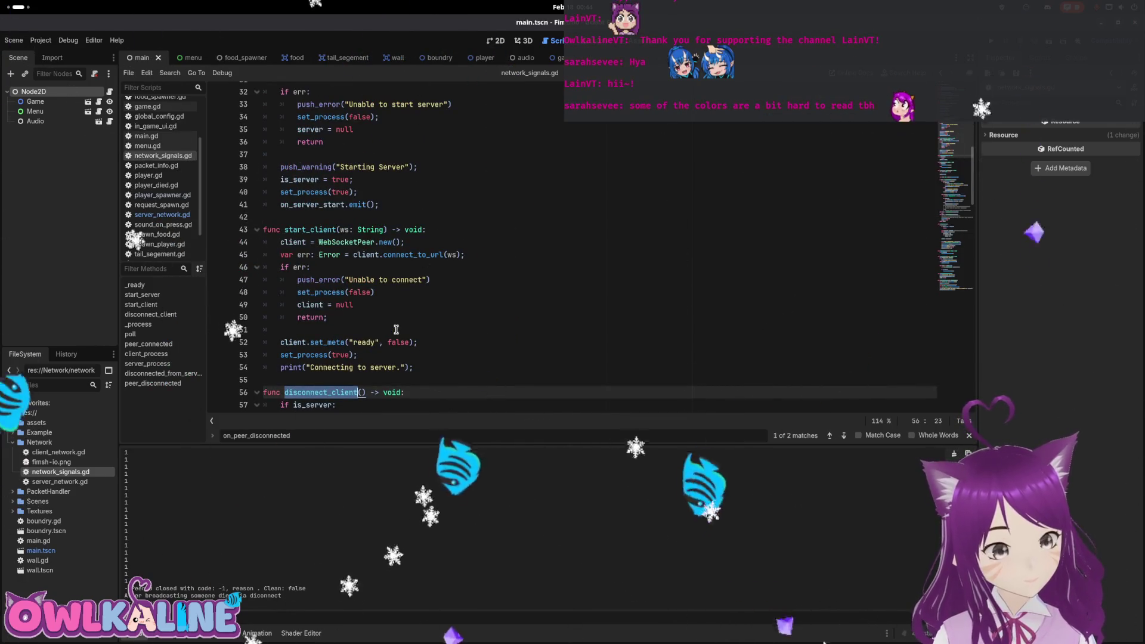
scroll(396, 330, "up", 5)
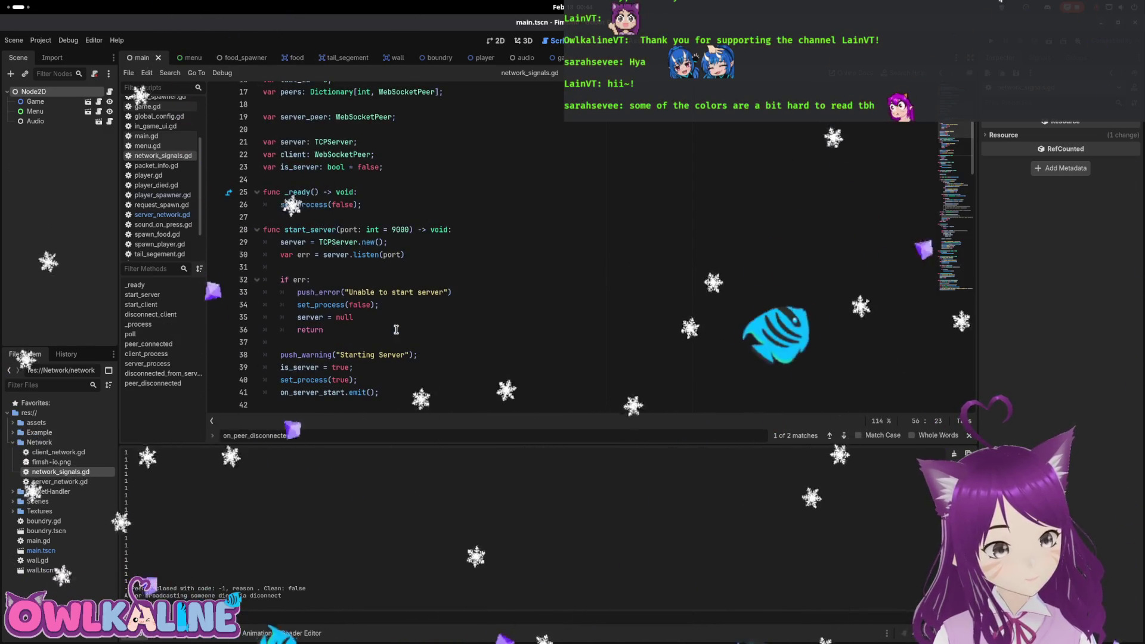
left_click(405, 209)
Add a new overridden tree function below _ready whose body calls disconnect_client().
key("Return")
key("Return")
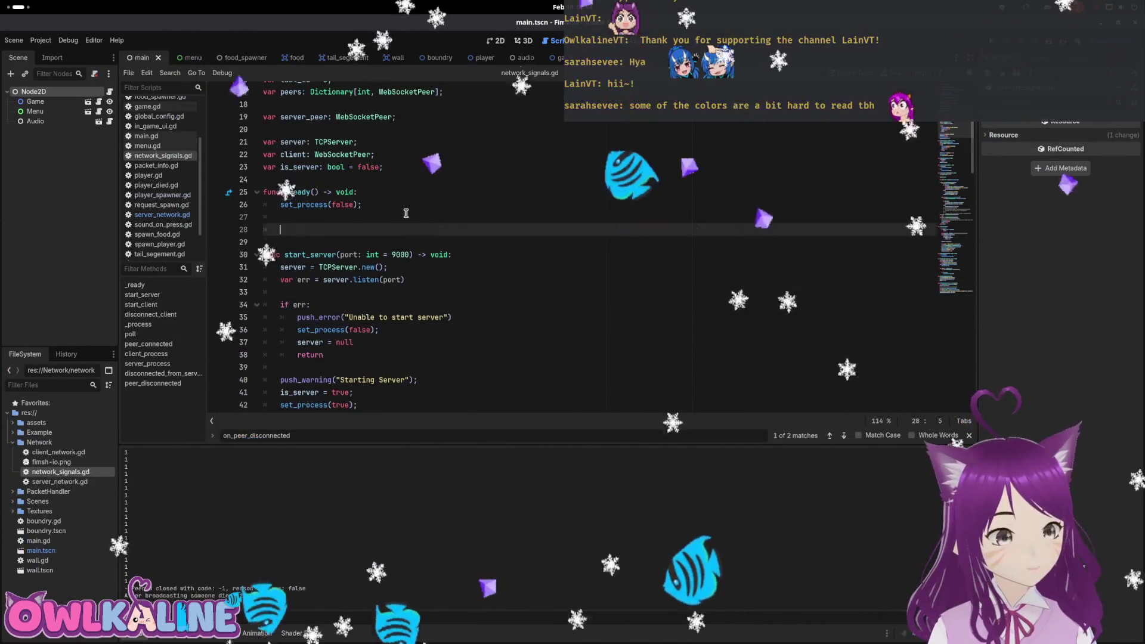
type("func _o")
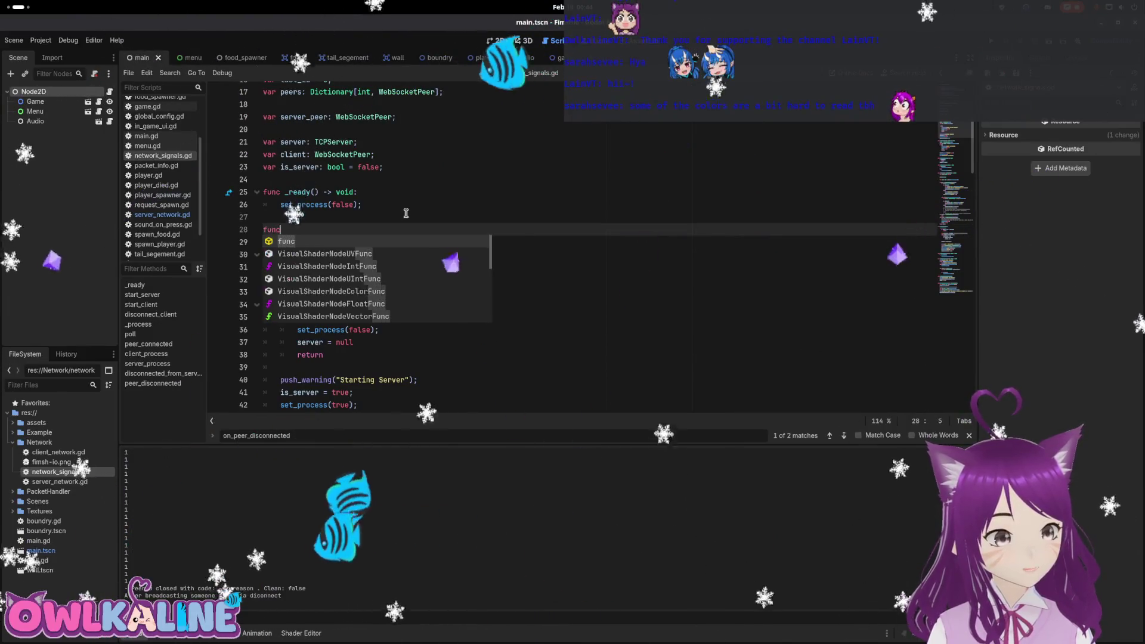
key("BackSpace")
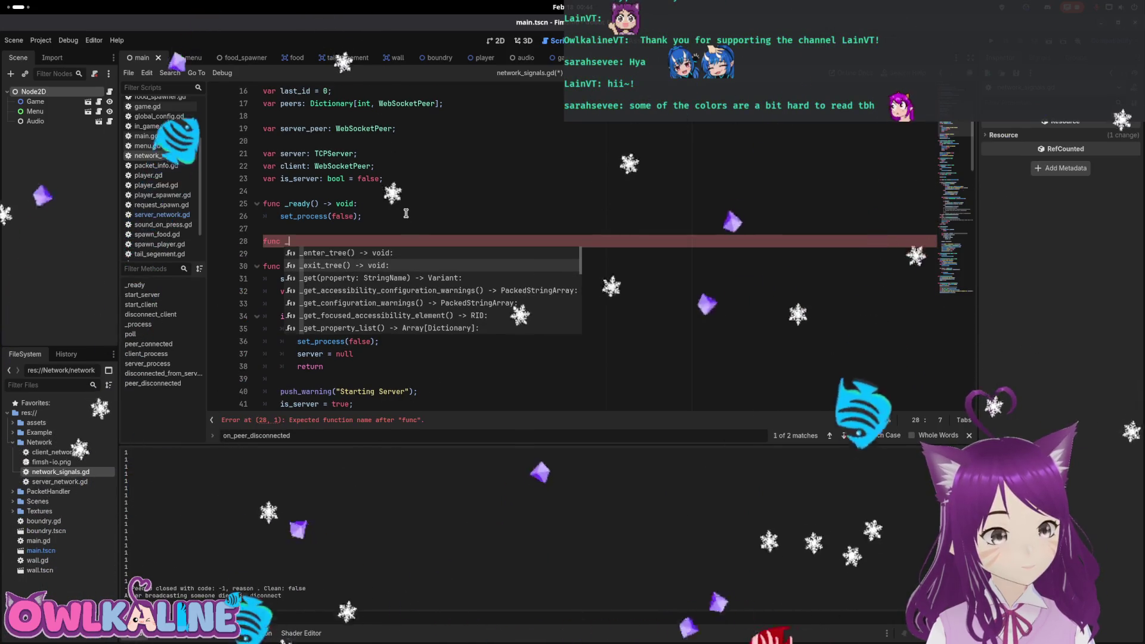
key("Return")
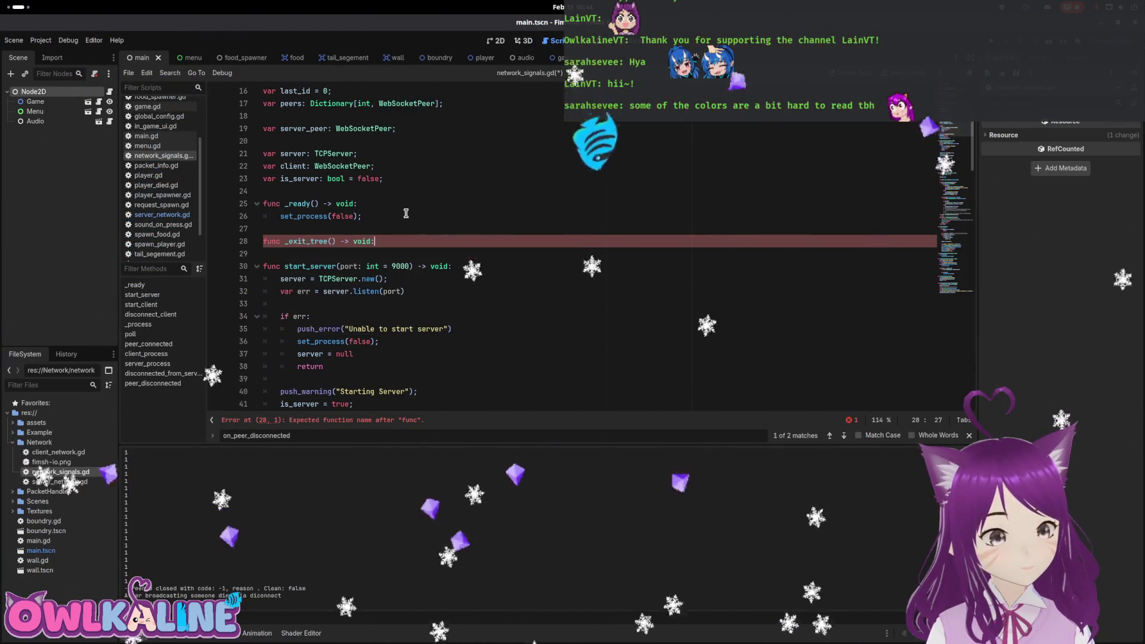
key("Return")
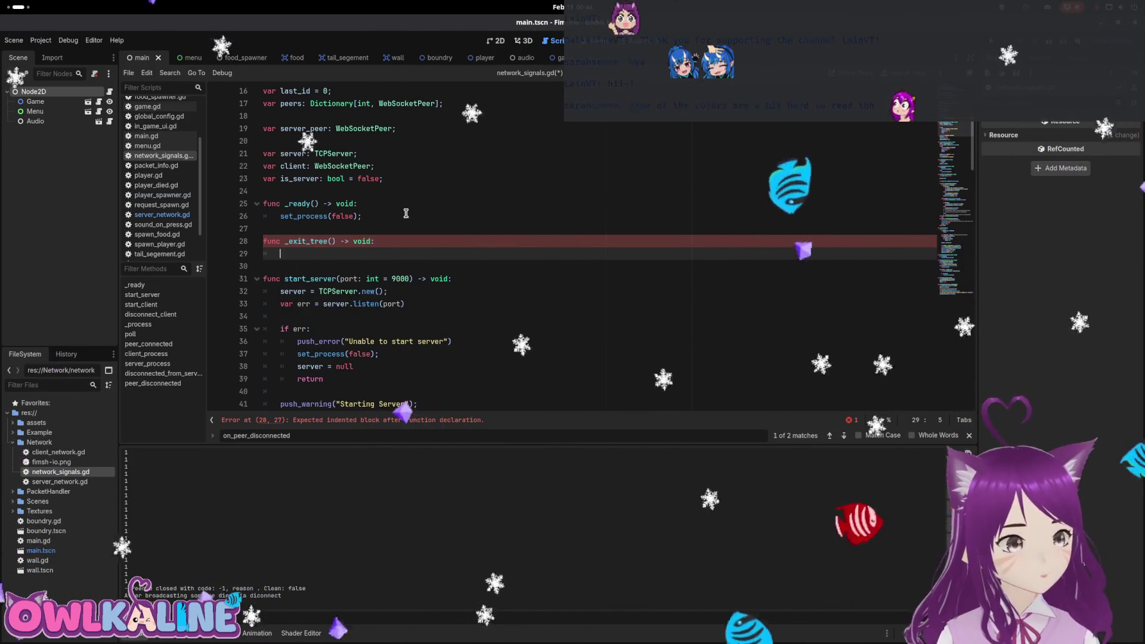
key("Up")
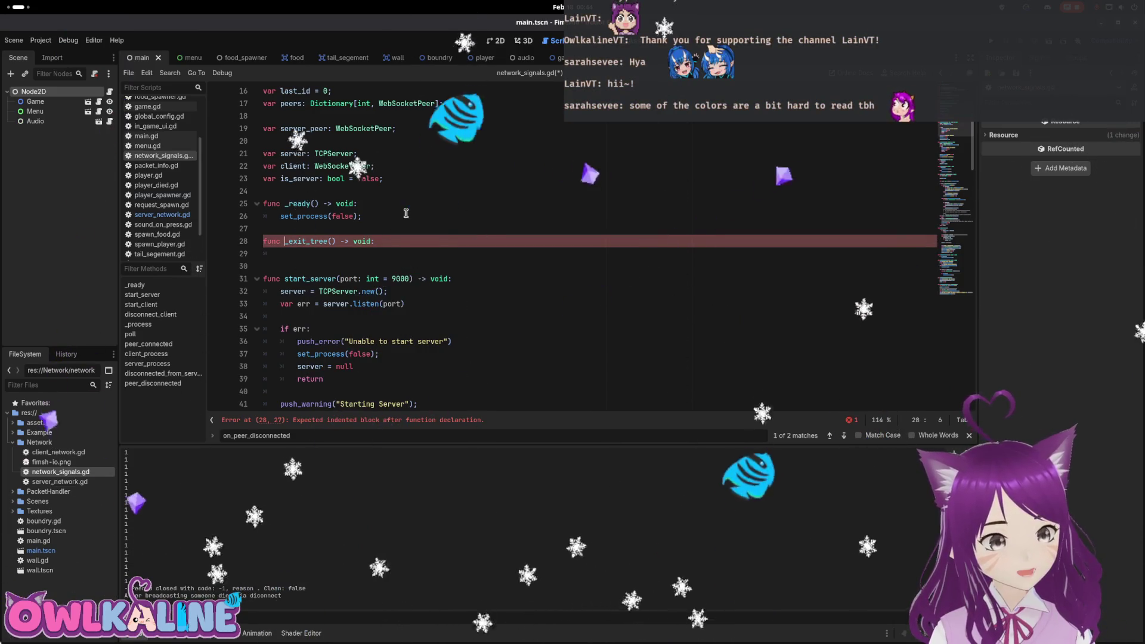
type("rem")
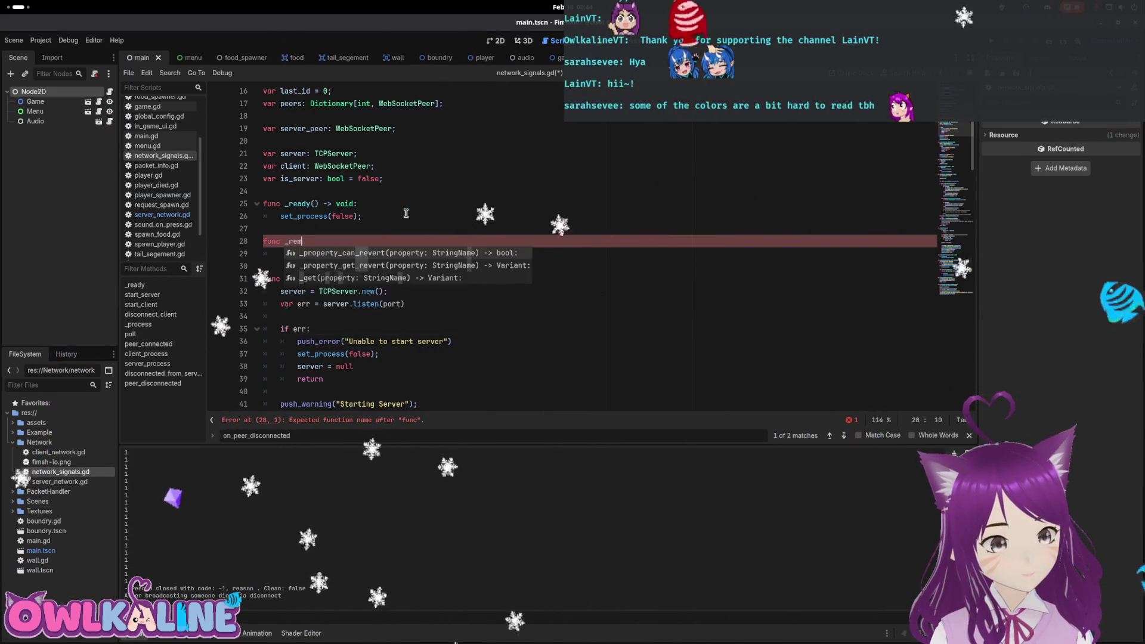
key("Return")
key("Return")
type("f")
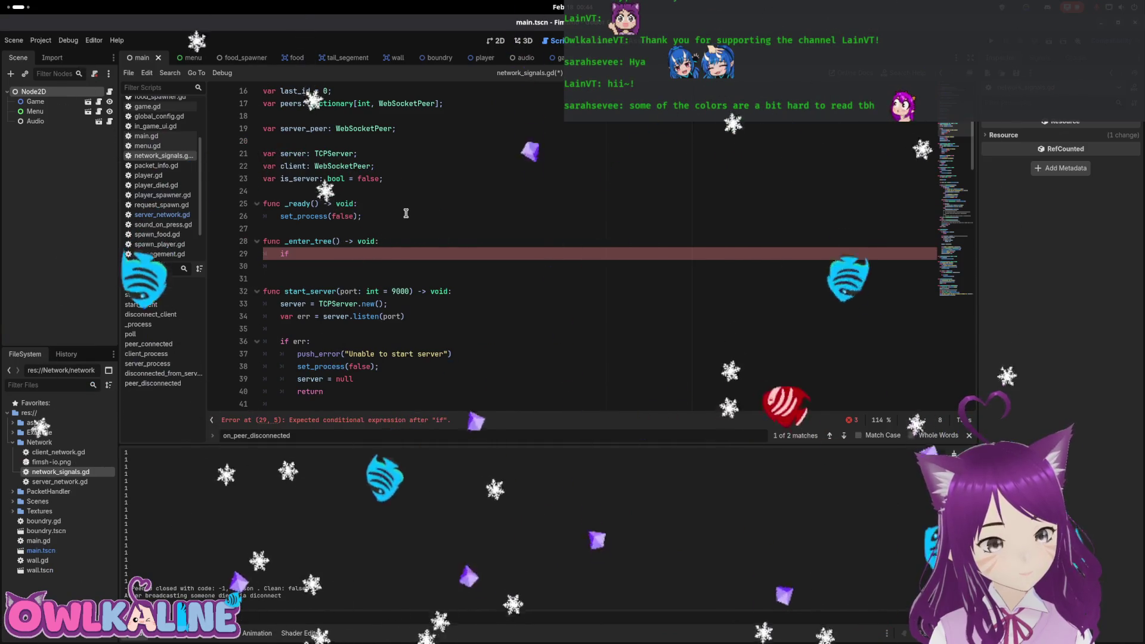
scroll(322, 229, "down", 8)
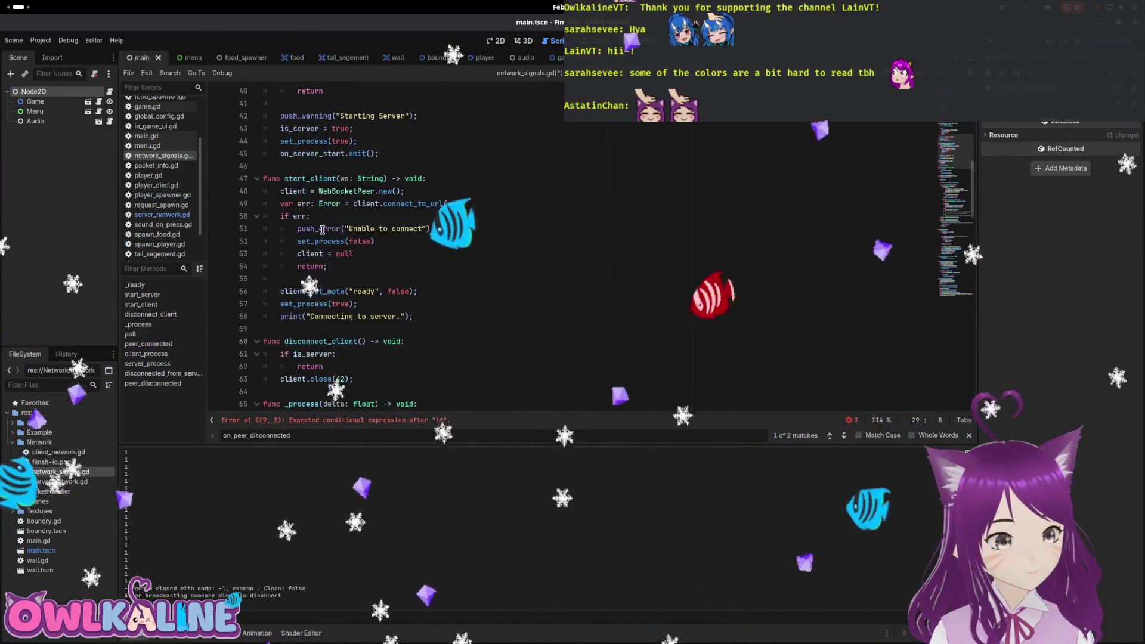
scroll(322, 230, "down", 1)
left_click_drag(355, 341, 276, 321)
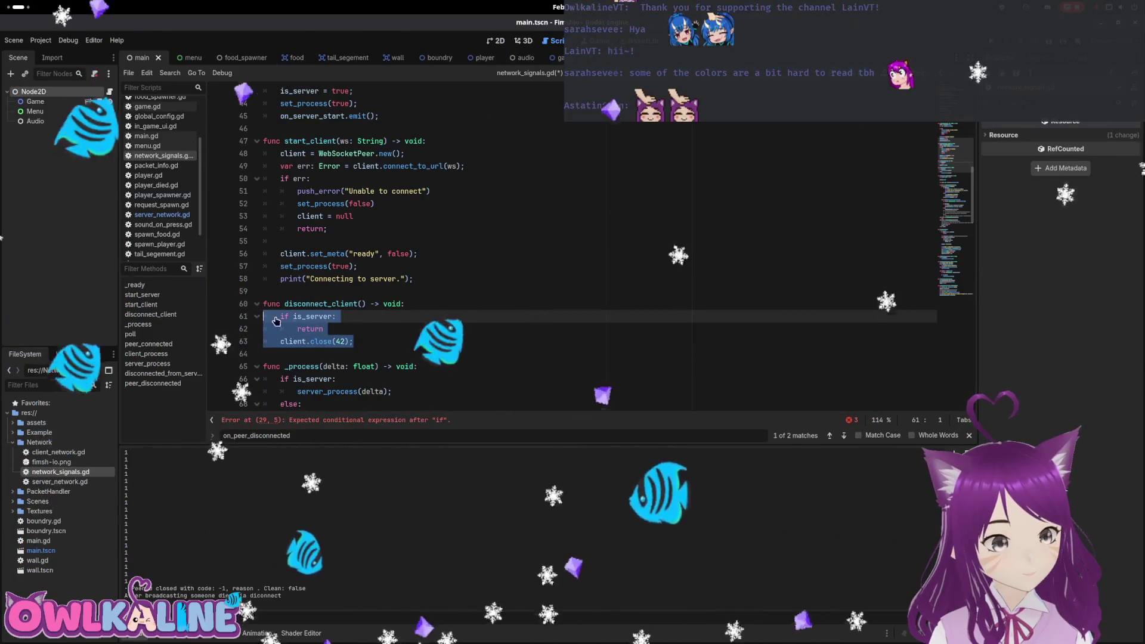
double_click(351, 305)
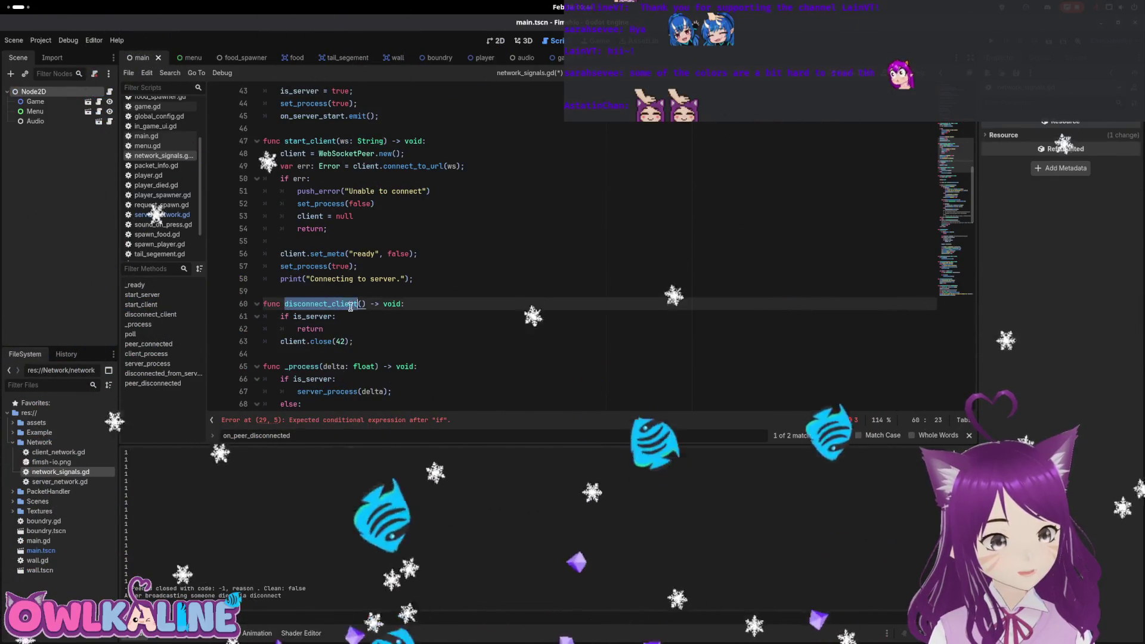
mouse_move(365, 304)
left_mouse_down()
mouse_move(285, 305)
mouse_move(281, 341)
left_mouse_up()
Rename the function to _exit_tree, delete the extra blank line, and run the project.
scroll(371, 300, "up", 10)
left_click(298, 330)
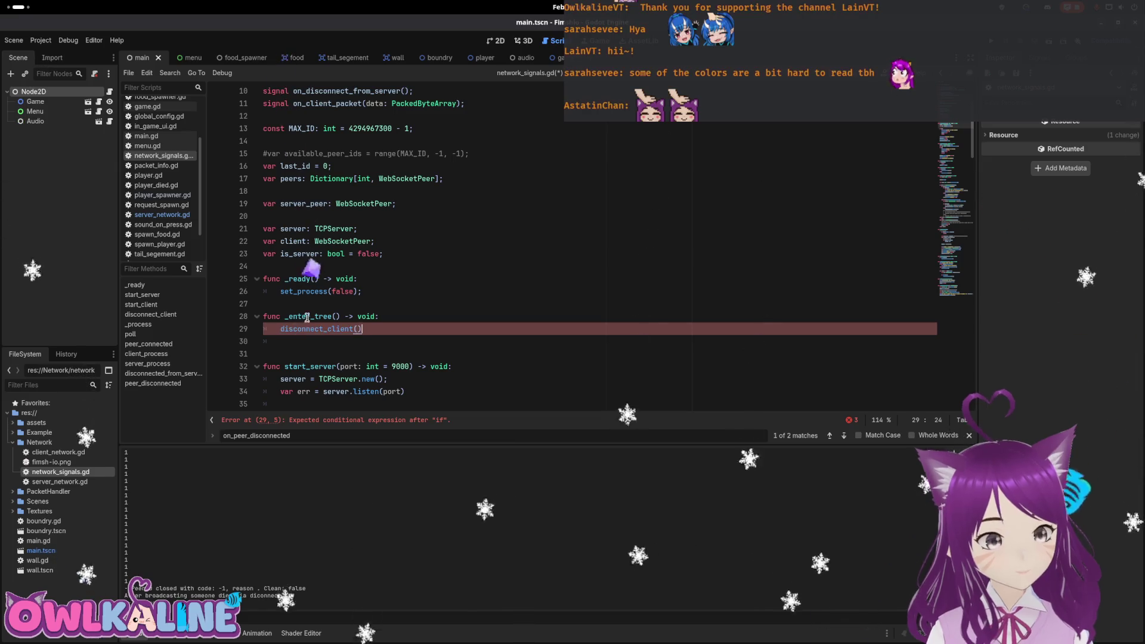
left_click_drag(307, 318, 301, 316)
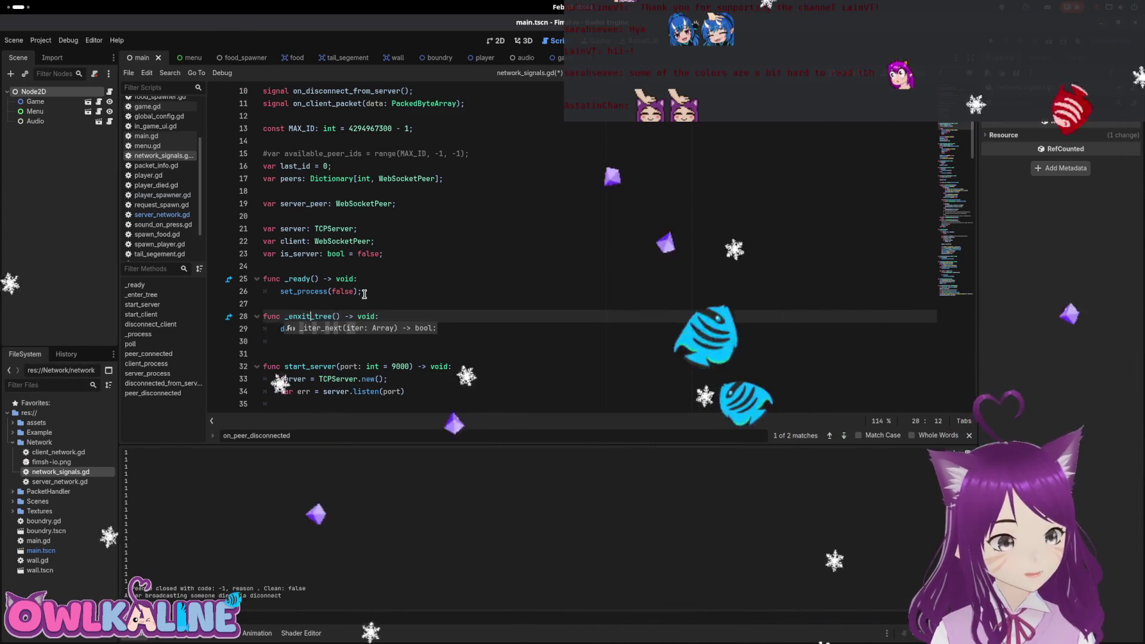
key("Left")
key("Left")
key("BackSpace")
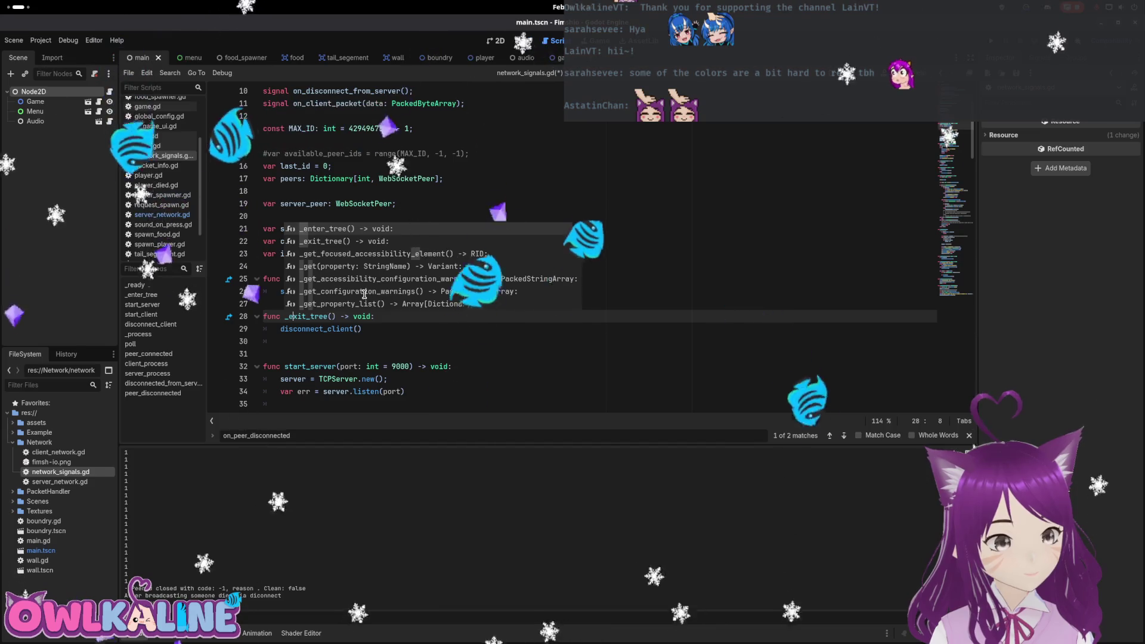
key("Escape")
key("Down")
key("End")
key("Delete")
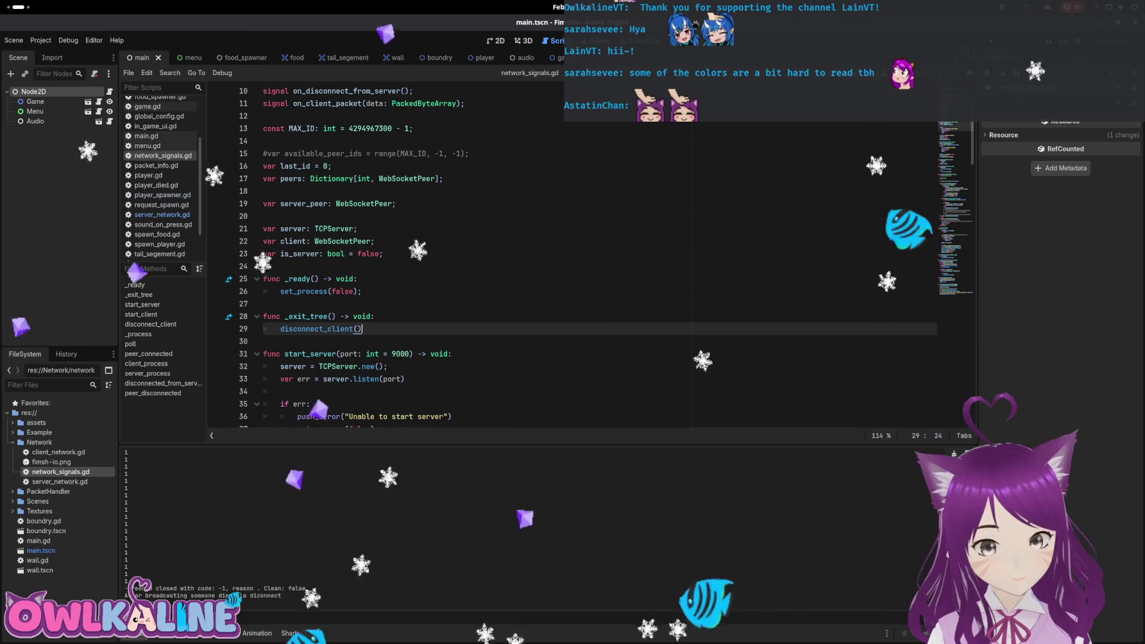
key("F5")
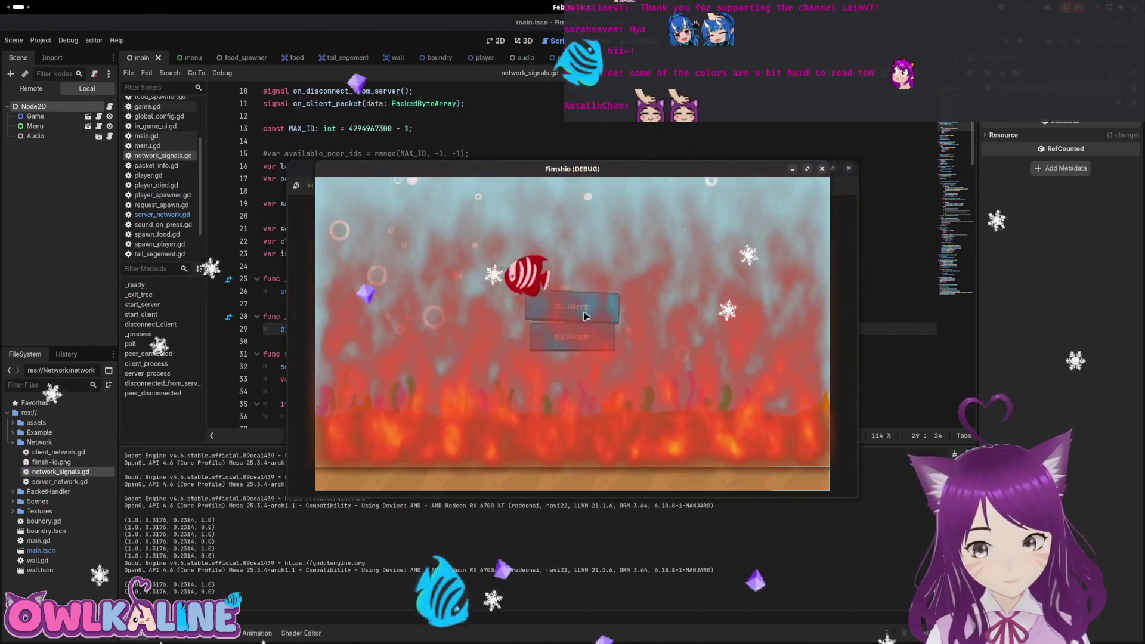
Start a server in one game window and join it as a client from another.
left_click(548, 346)
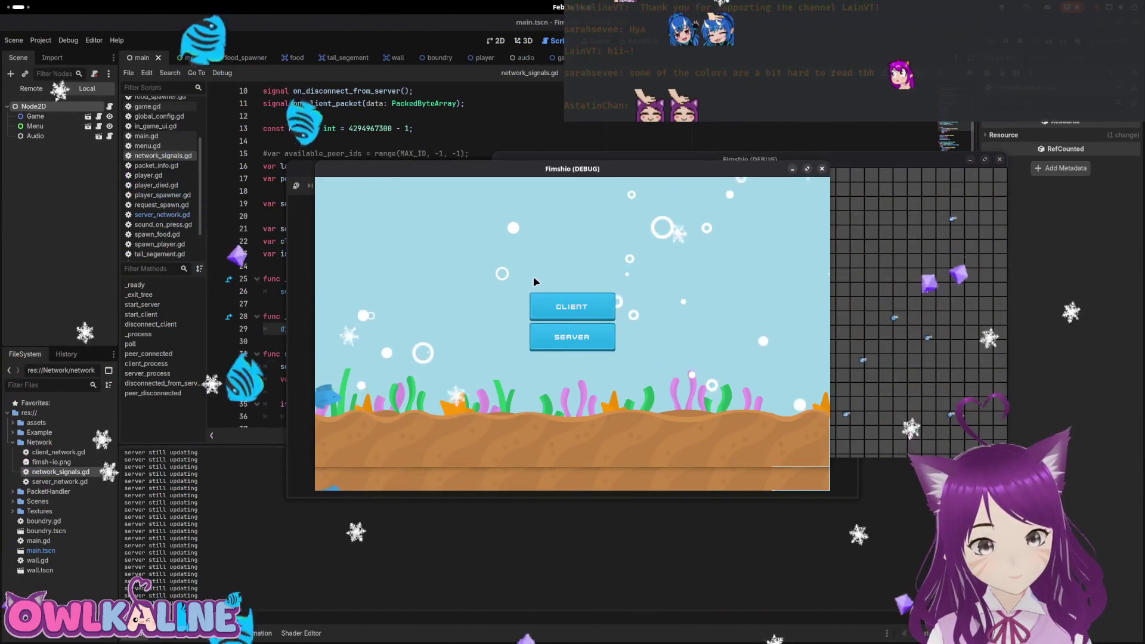
left_click_drag(613, 178, 362, 178)
left_click(352, 305)
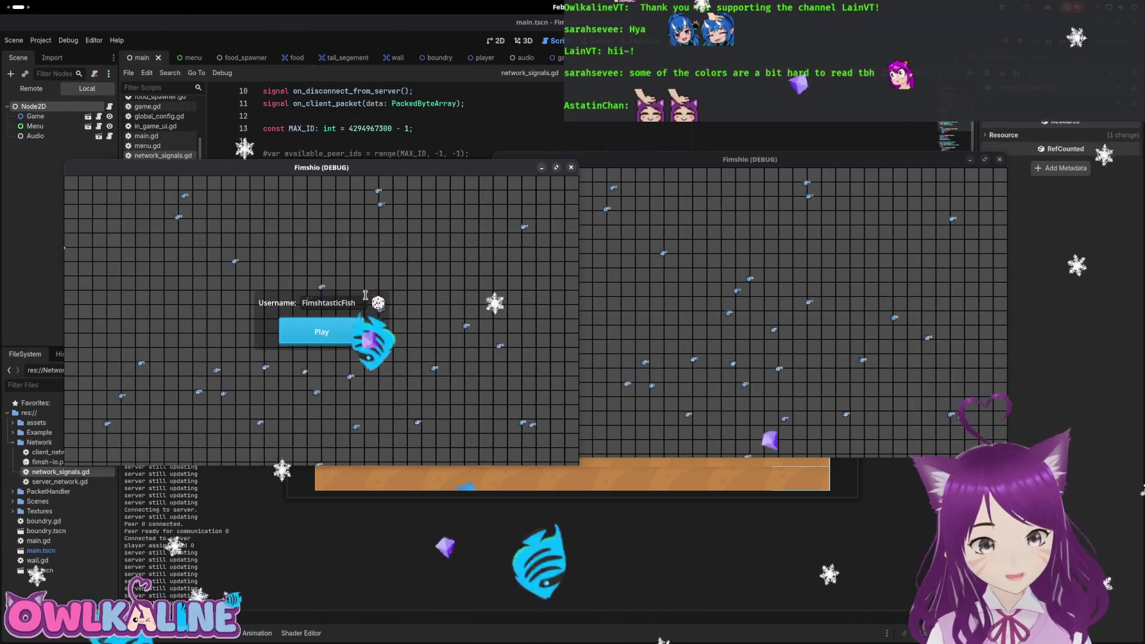
left_click(331, 345)
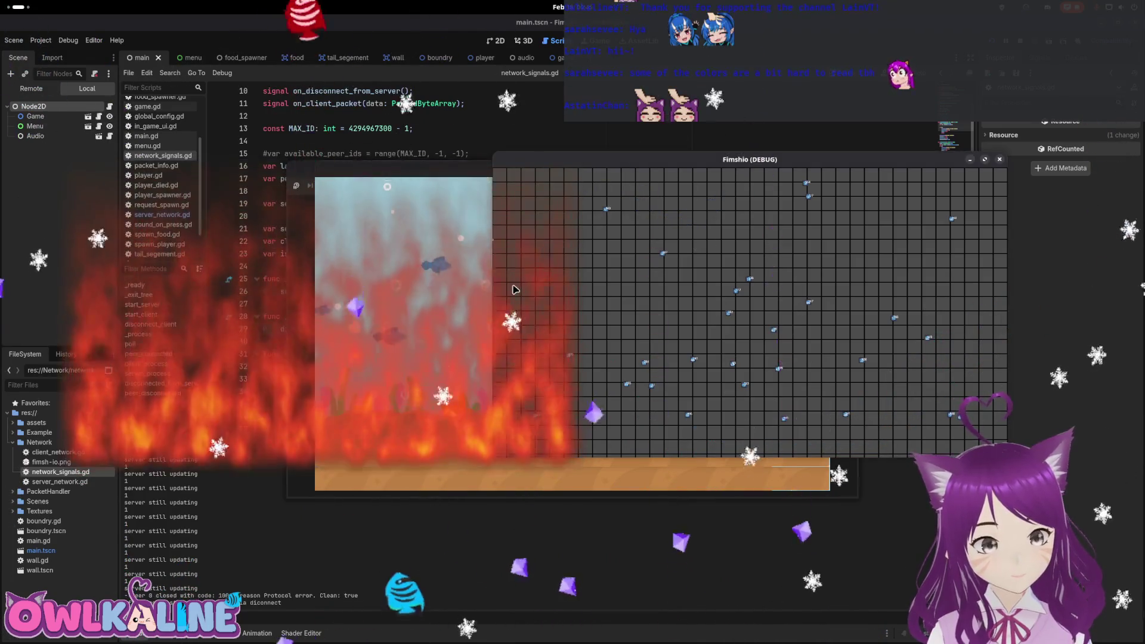
left_click(409, 283)
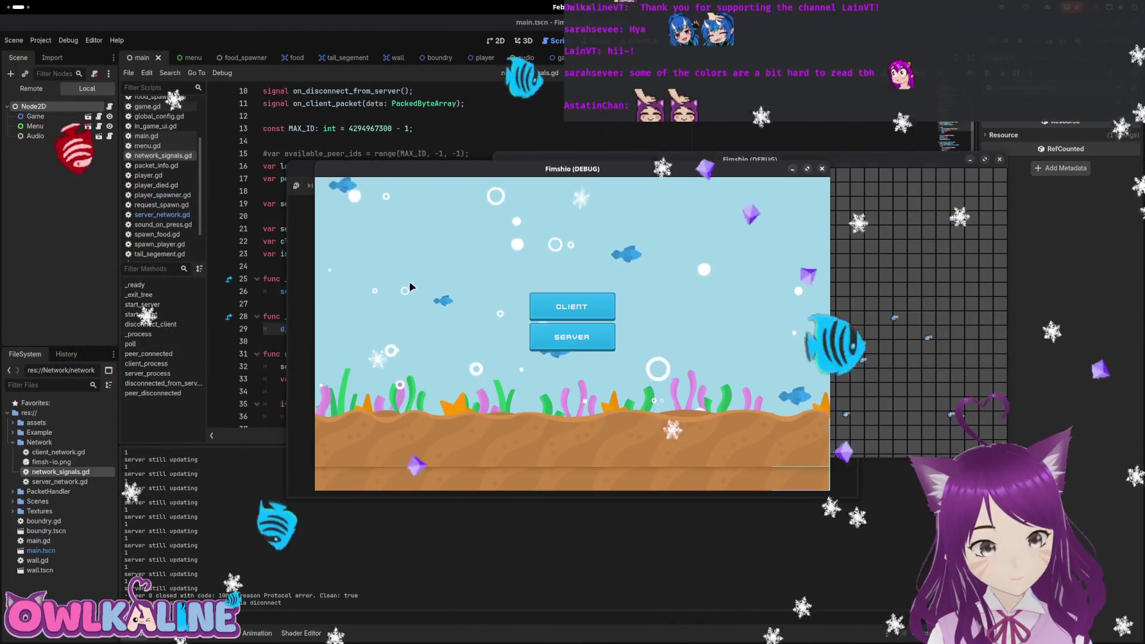
left_click(571, 311)
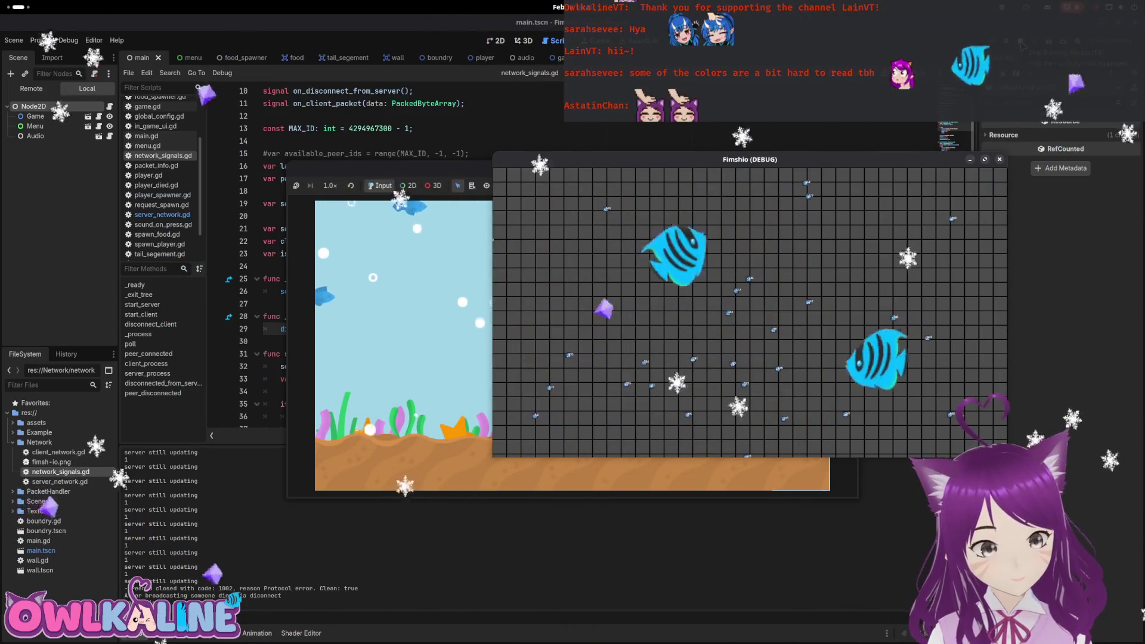
Stop the project and open server_network.gd in the script editor.
left_click(1022, 43)
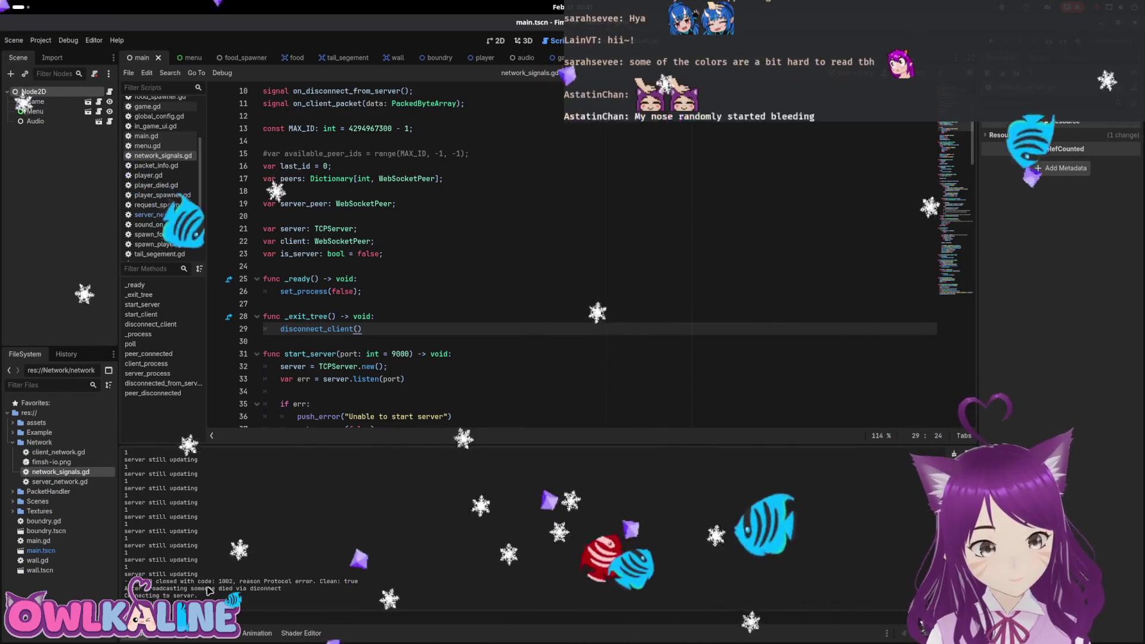
left_click(78, 483)
double_click(78, 482)
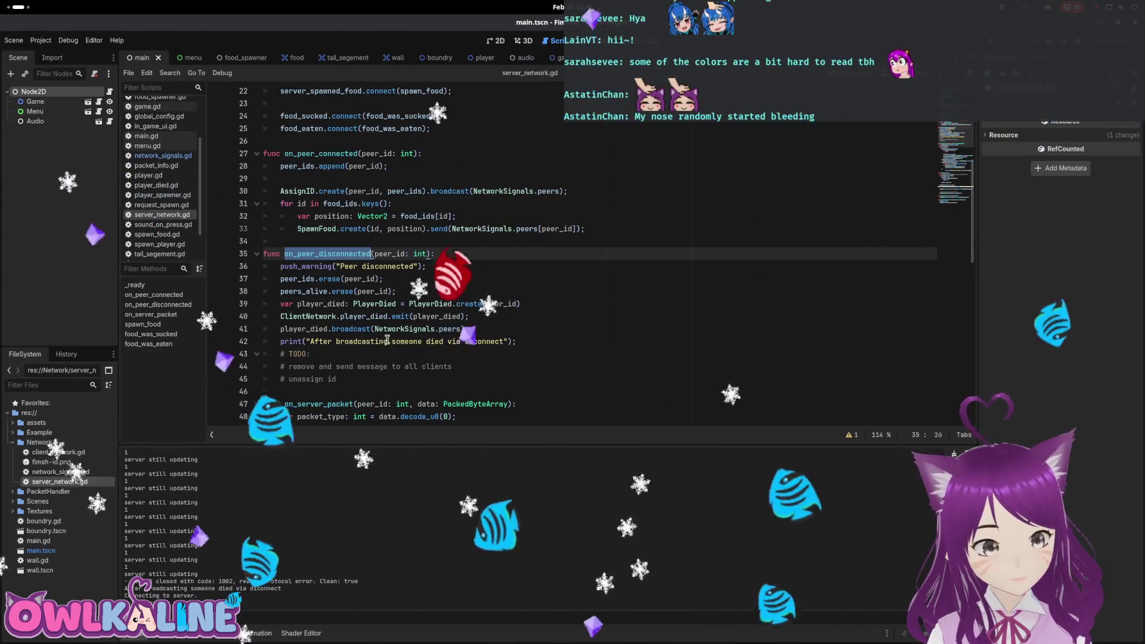
left_click(493, 296)
scroll(493, 296, "up", 5)
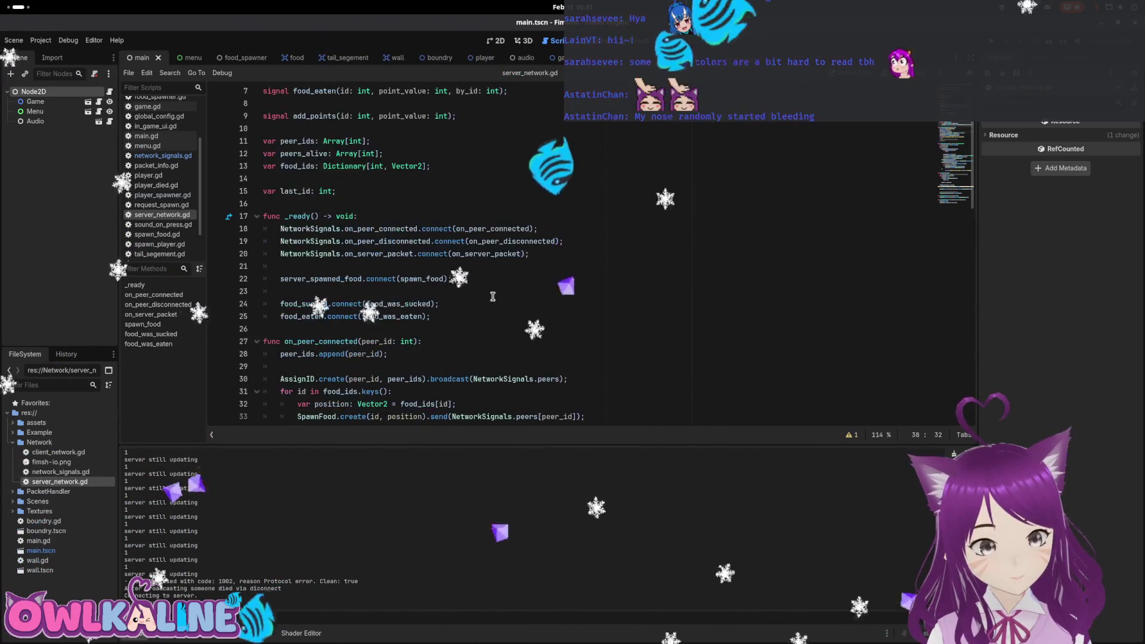
Scroll through server_network.gd's peer and packet handling, then reopen network_signals.gd.
scroll(495, 301, "down", 9)
scroll(496, 305, "down", 11)
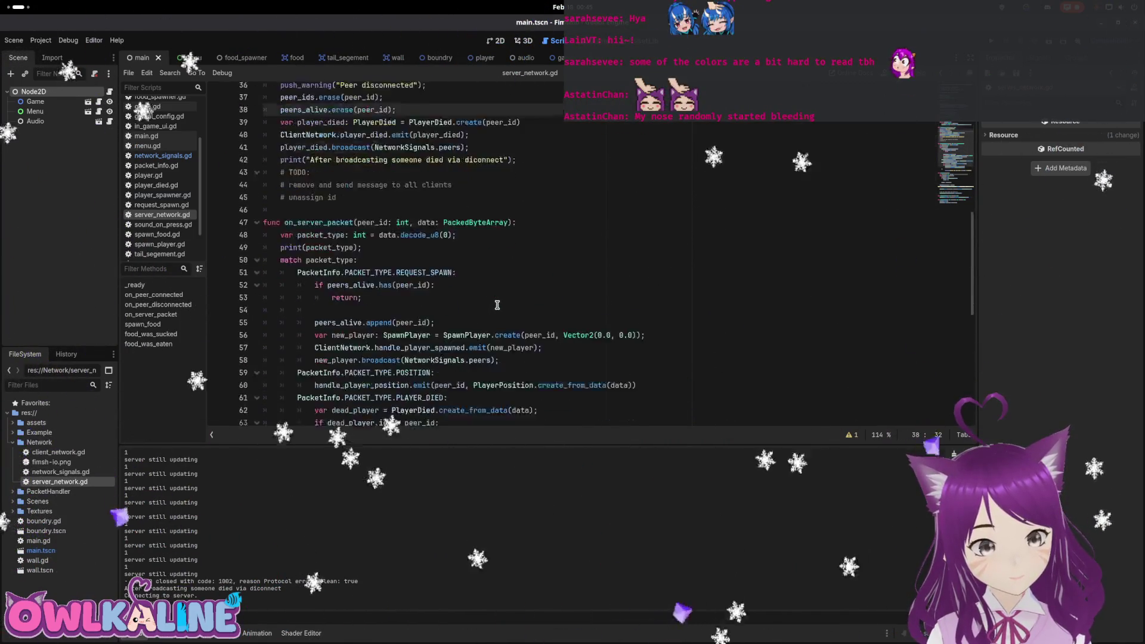
scroll(498, 305, "down", 1)
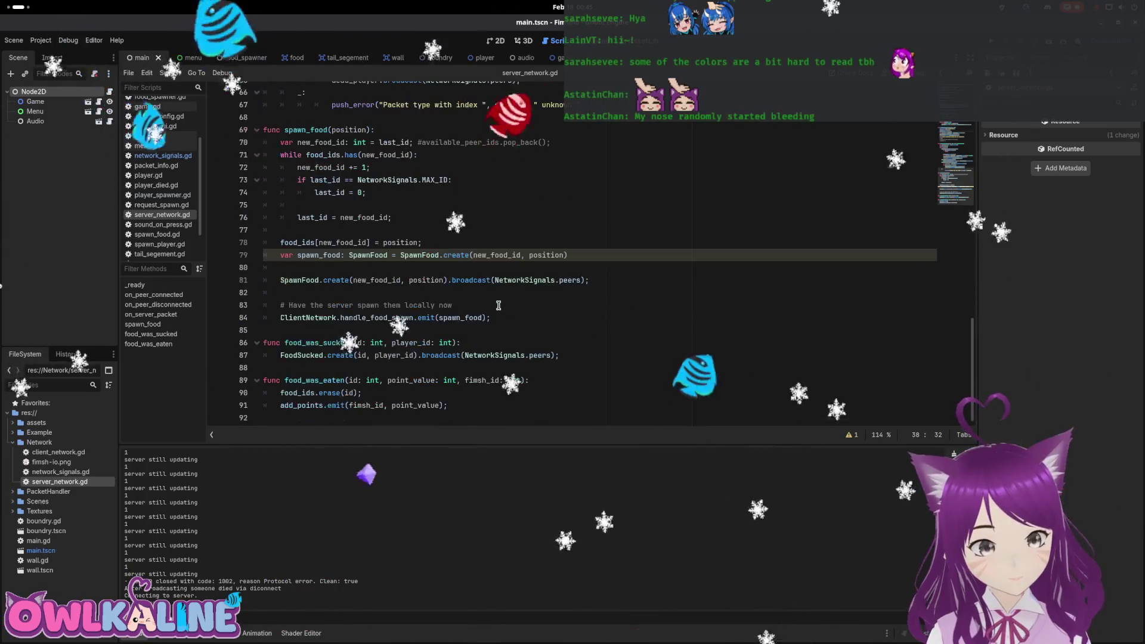
double_click(90, 471)
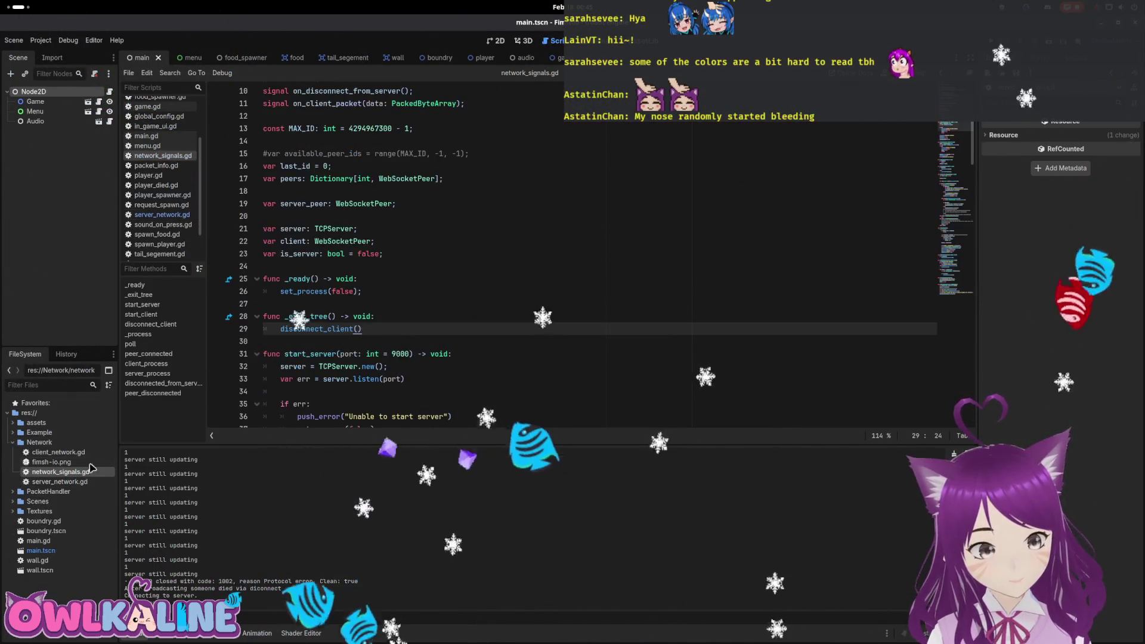
Delete Network/fimsh-io.png from the FileSystem dock and confirm its removal.
right_click(58, 465)
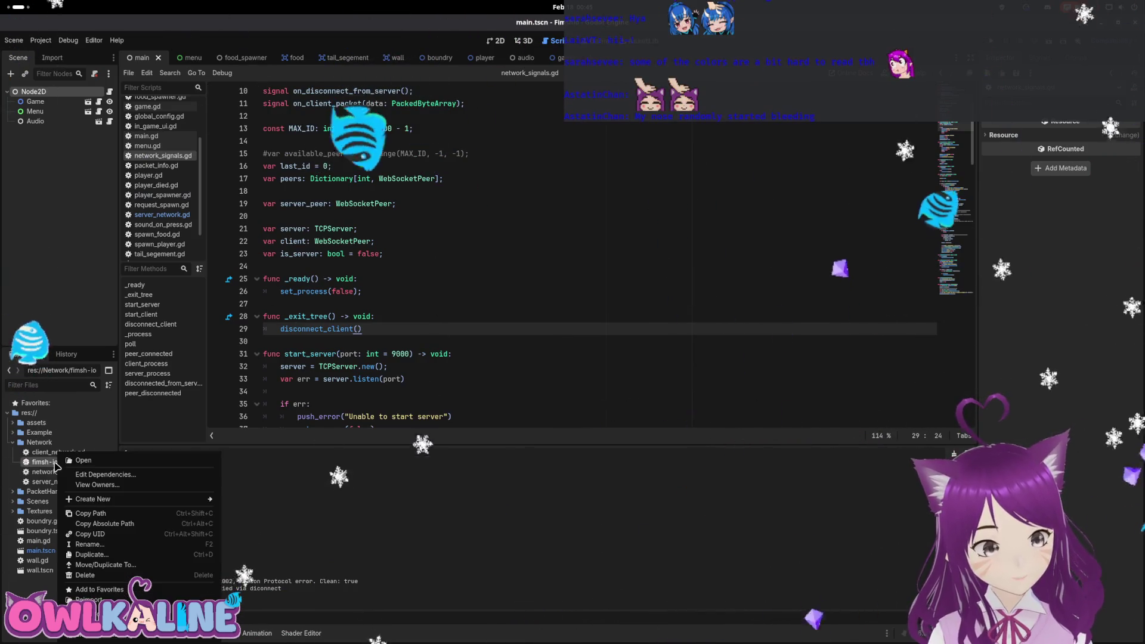
left_click(143, 574)
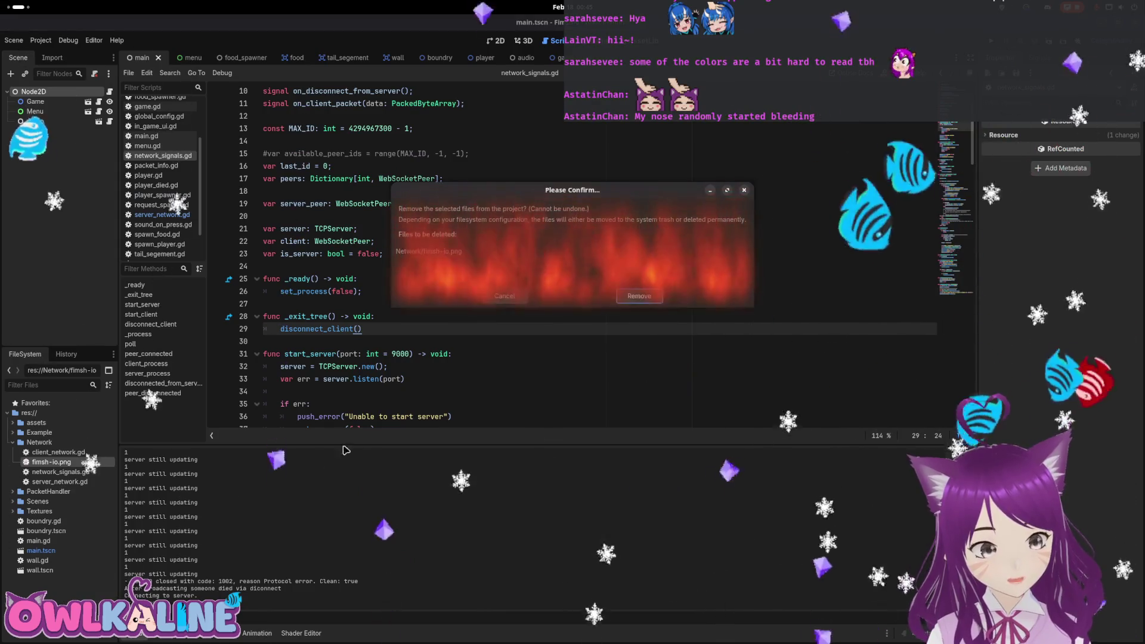
left_click(630, 301)
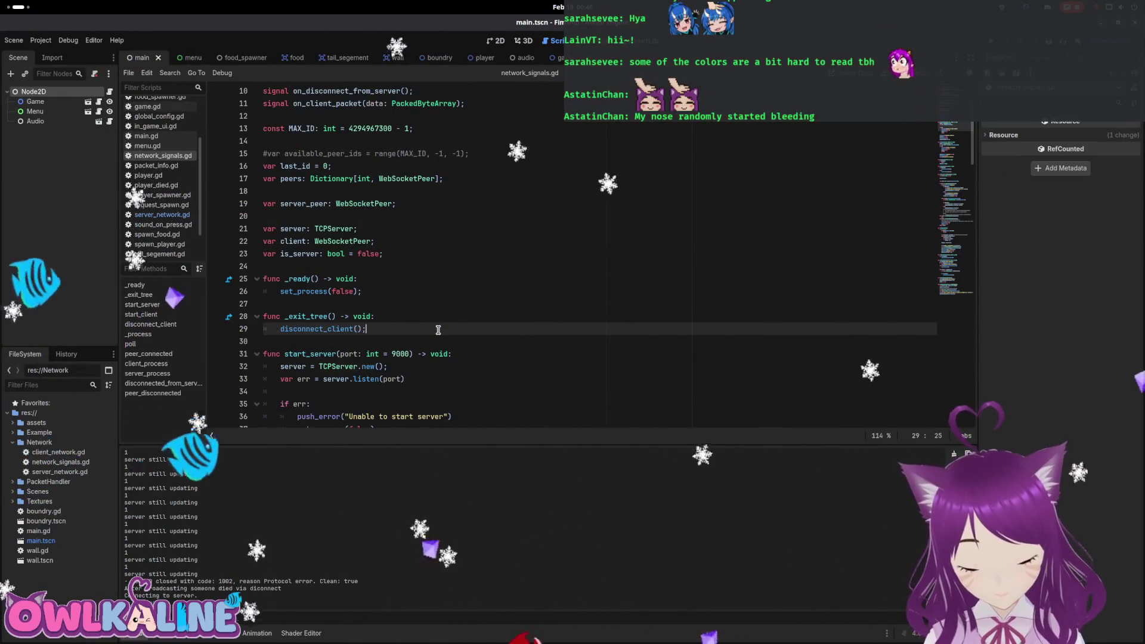
scroll(464, 333, "down", 3)
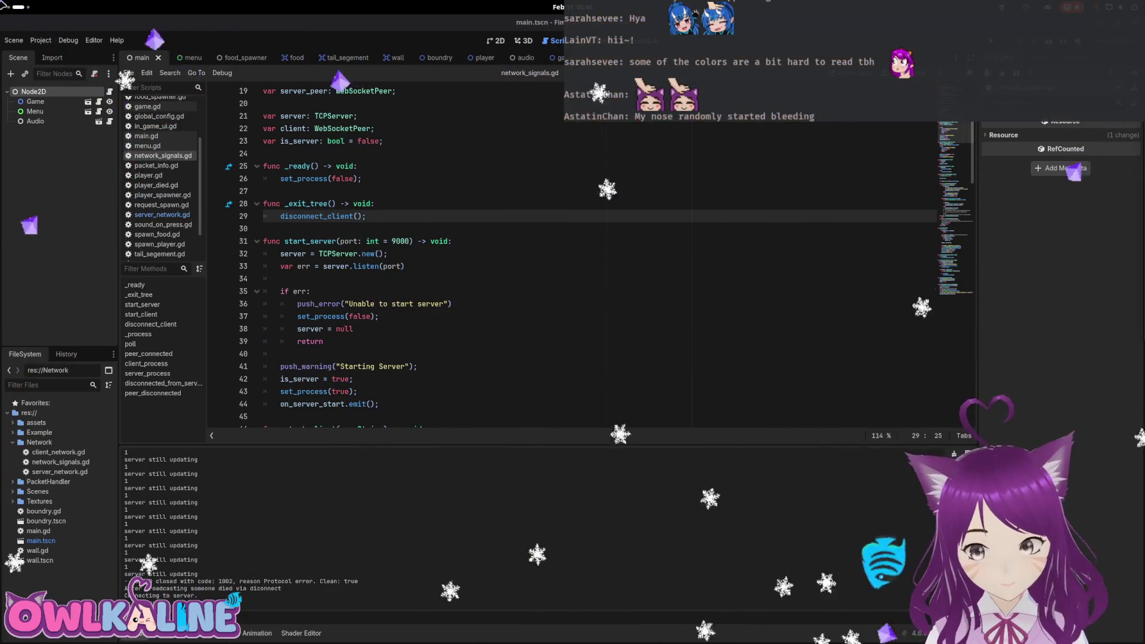
mouse_move(2, 1)
key("Escape")
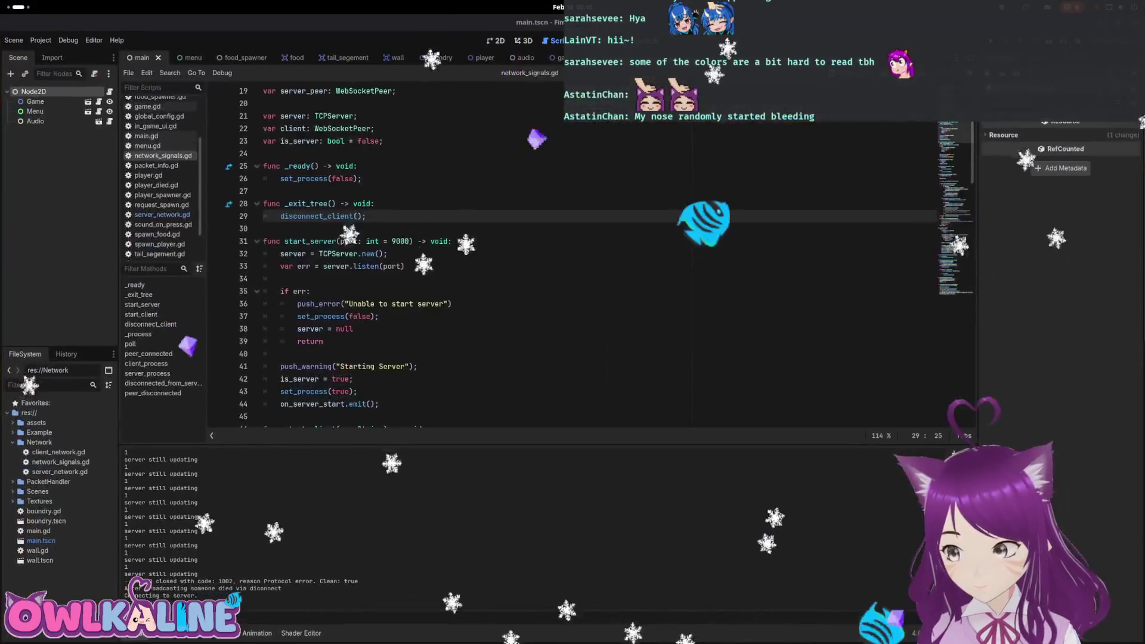
scroll(416, 227, "down", 4)
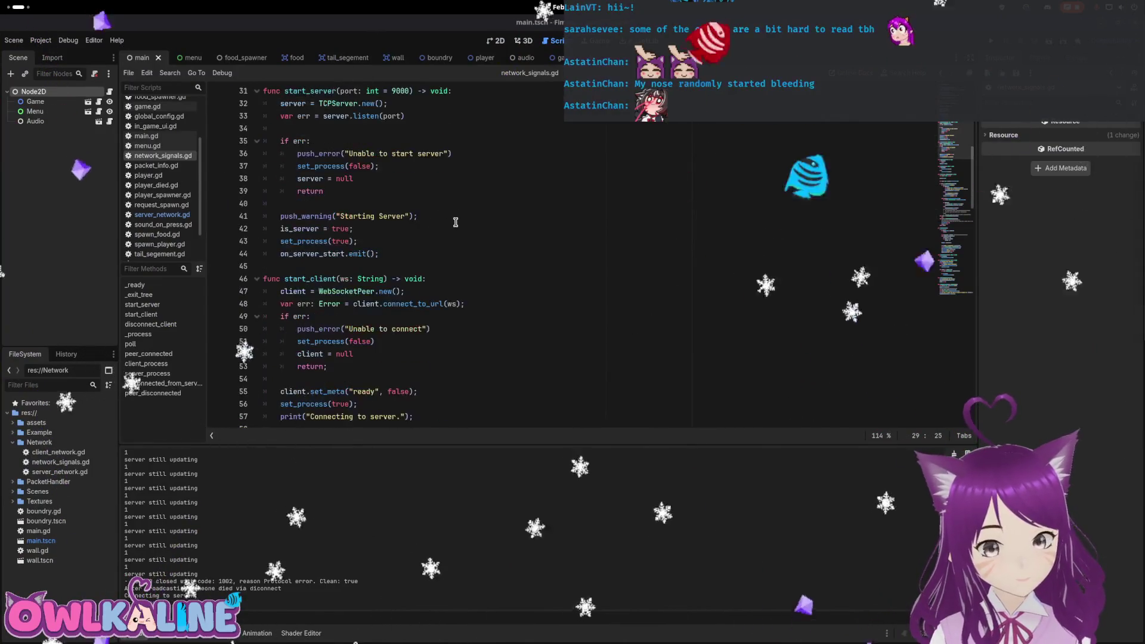
left_click(451, 221)
scroll(388, 215, "up", 3)
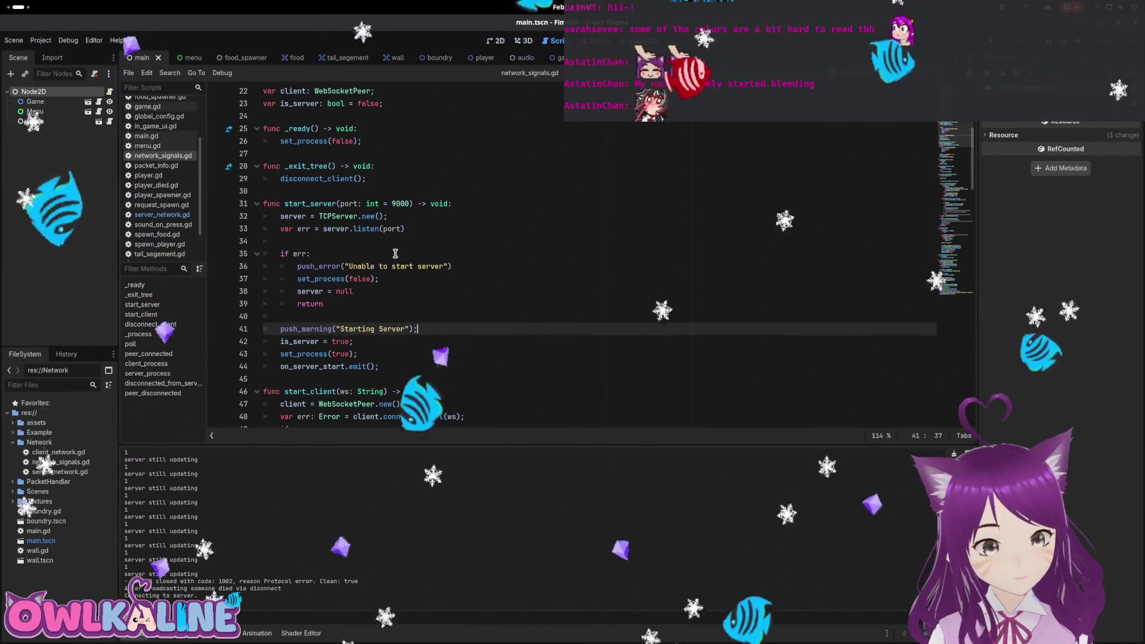
scroll(363, 197, "down", 2)
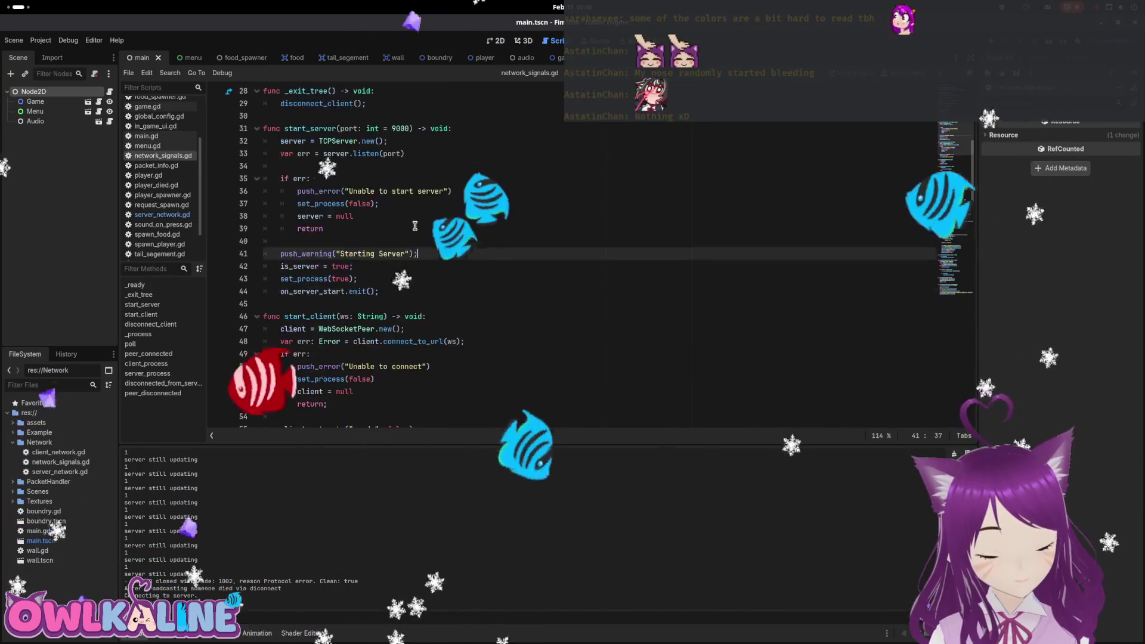
scroll(322, 253, "down", 1)
left_click(305, 241)
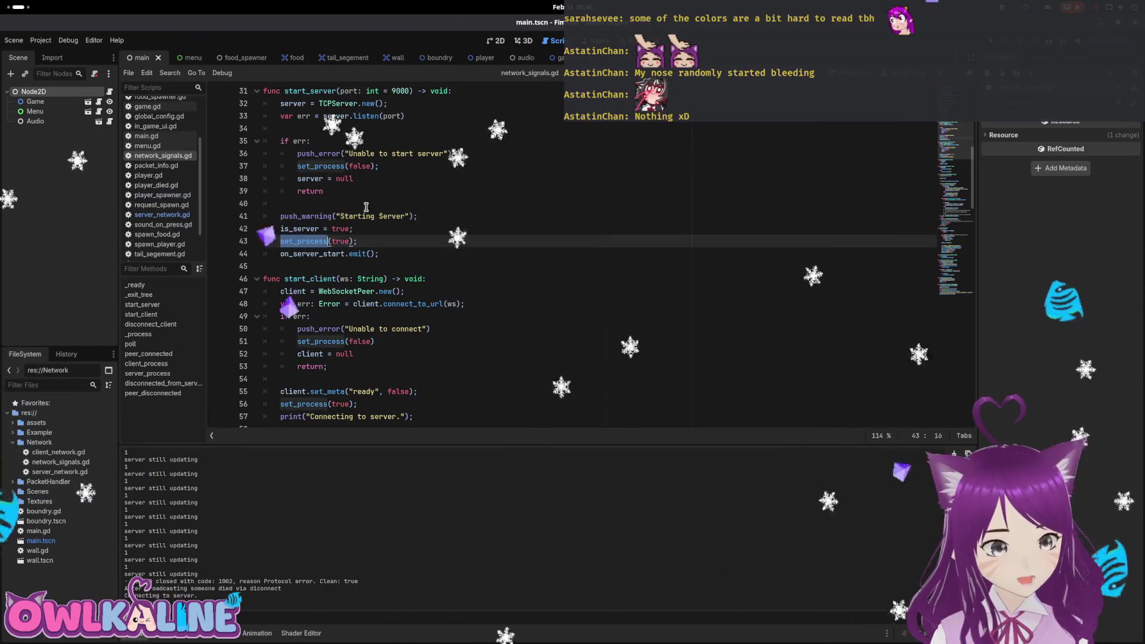
scroll(310, 209, "up", 1)
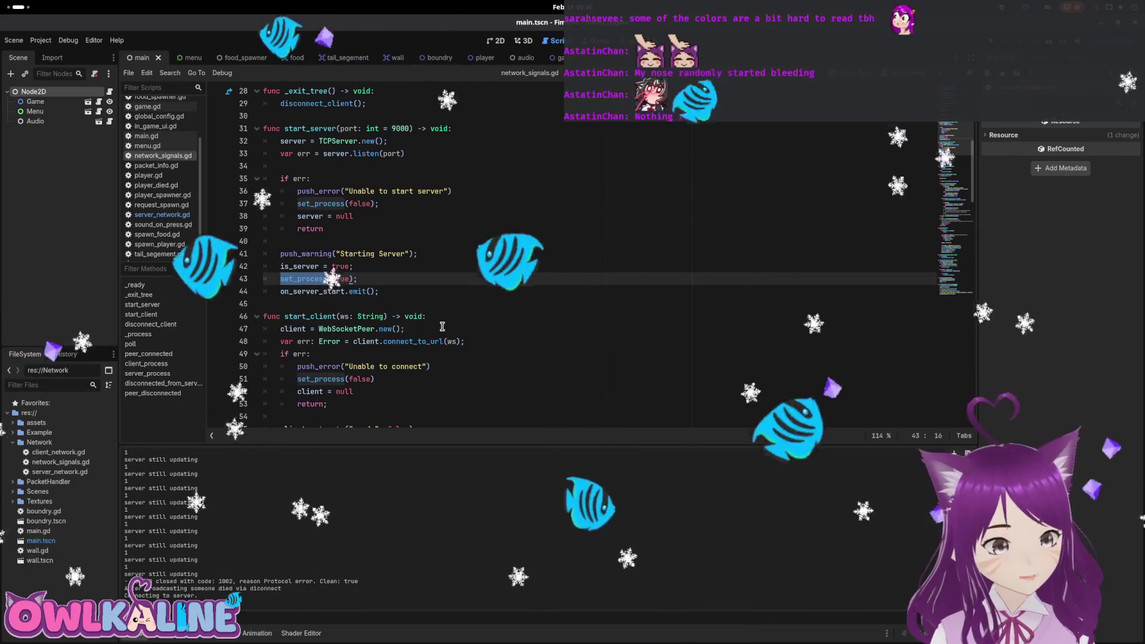
scroll(454, 330, "down", 3)
scroll(455, 330, "down", 8)
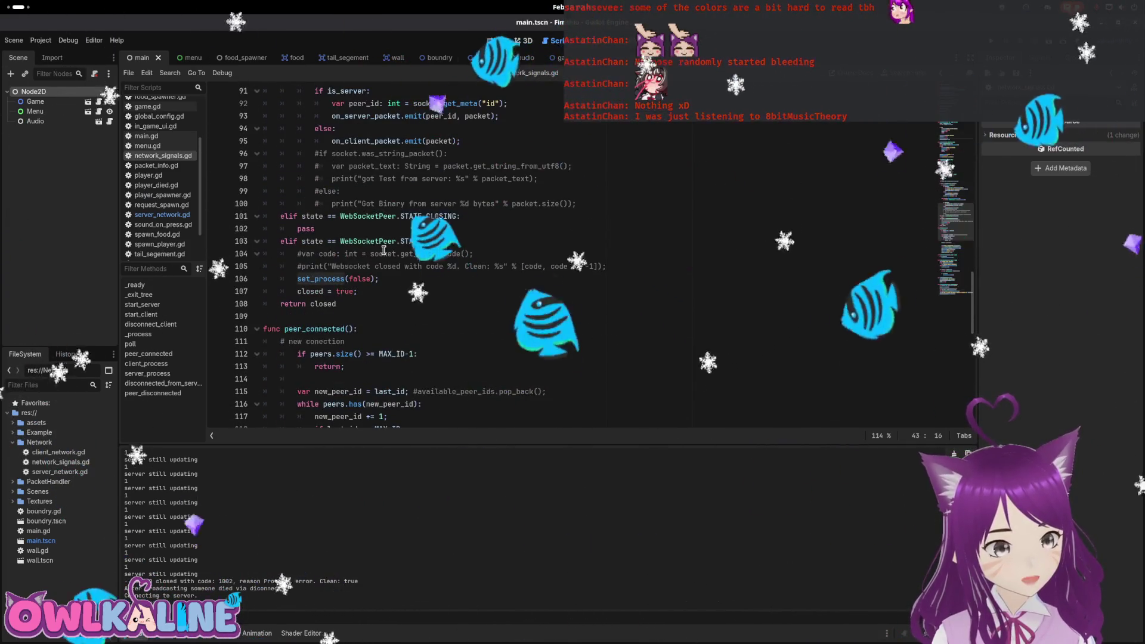
left_click_drag(367, 278, 280, 269)
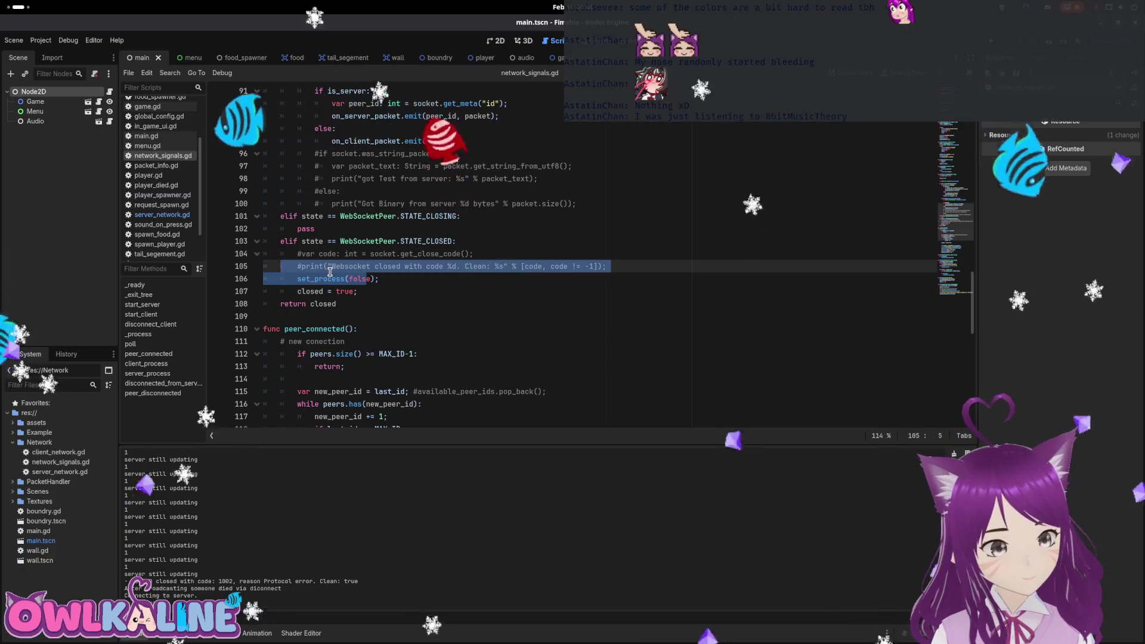
left_click(344, 279)
scroll(328, 278, "up", 6)
scroll(292, 221, "up", 1)
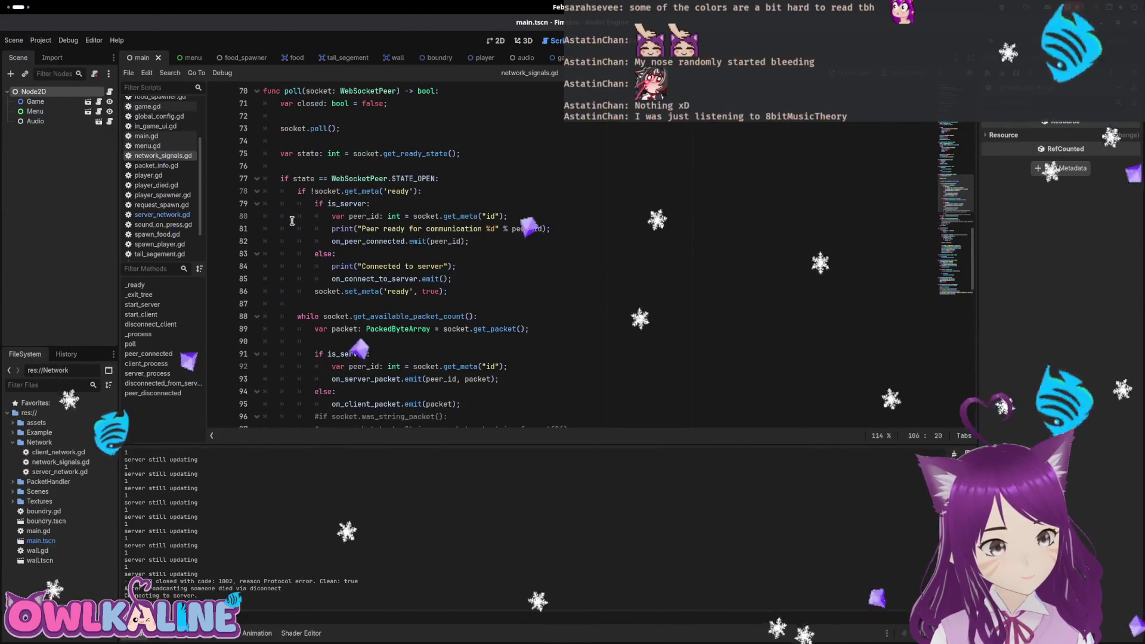
scroll(330, 185, "up", 3)
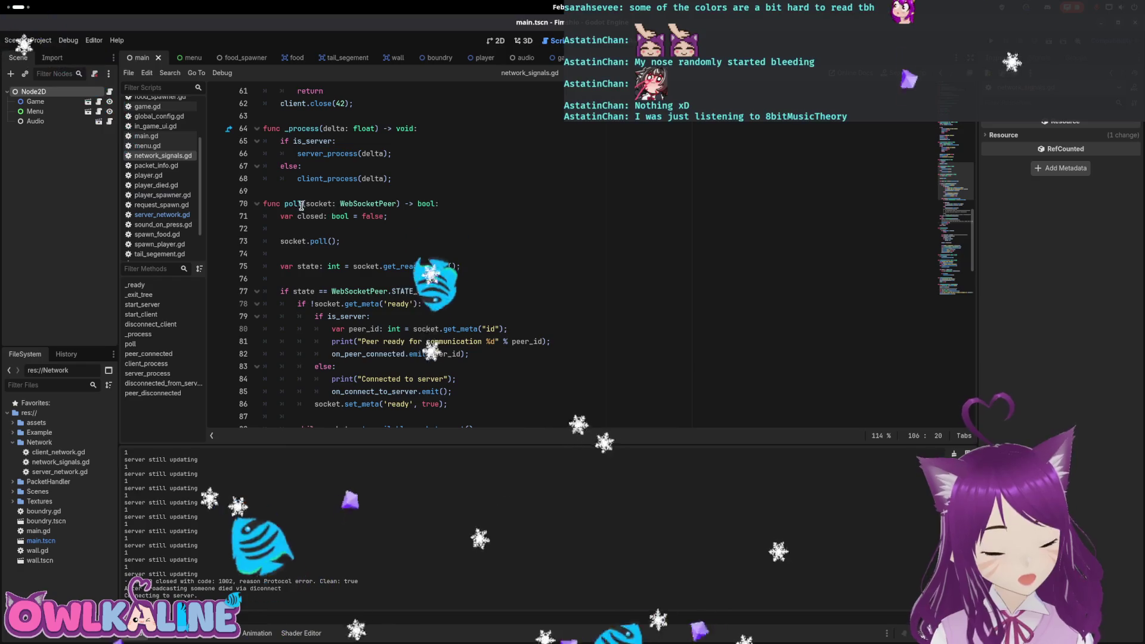
scroll(305, 218, "down", 11)
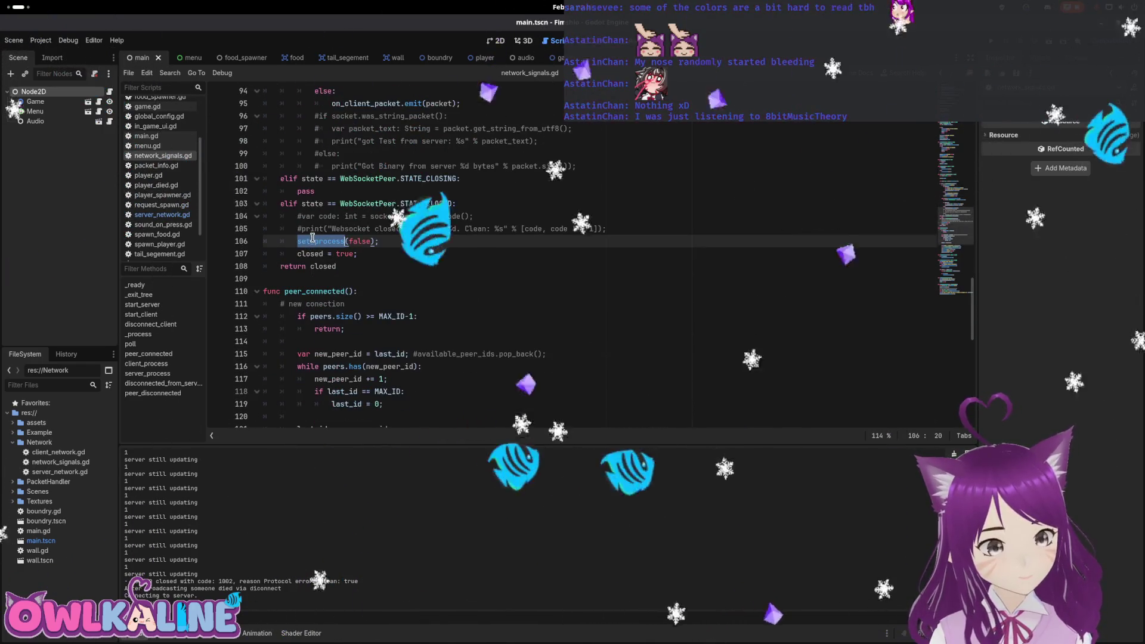
left_click(348, 227)
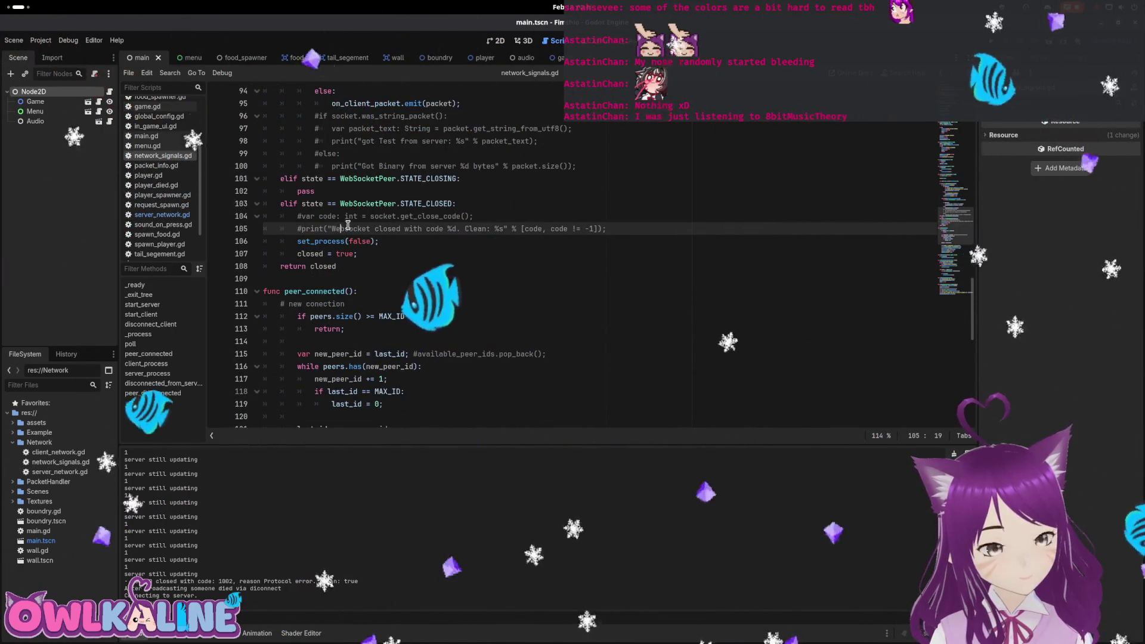
scroll(348, 225, "up", 10)
double_click(294, 166)
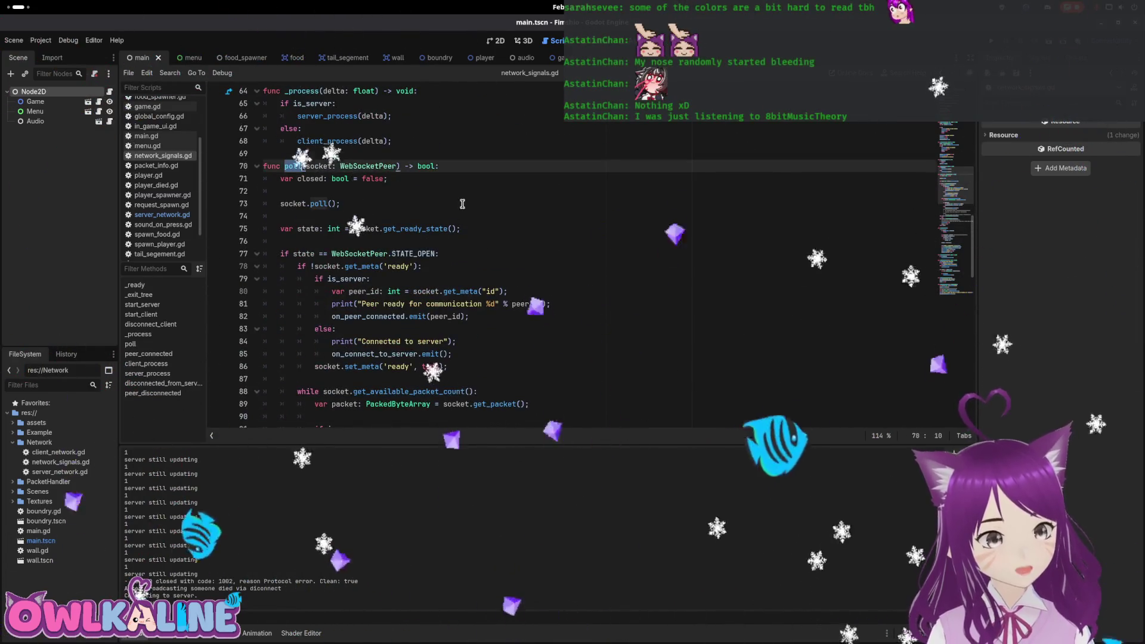
Search network_signals.gd for poll and step through each match, including lines 131 and 144.
key("ctrl+f")
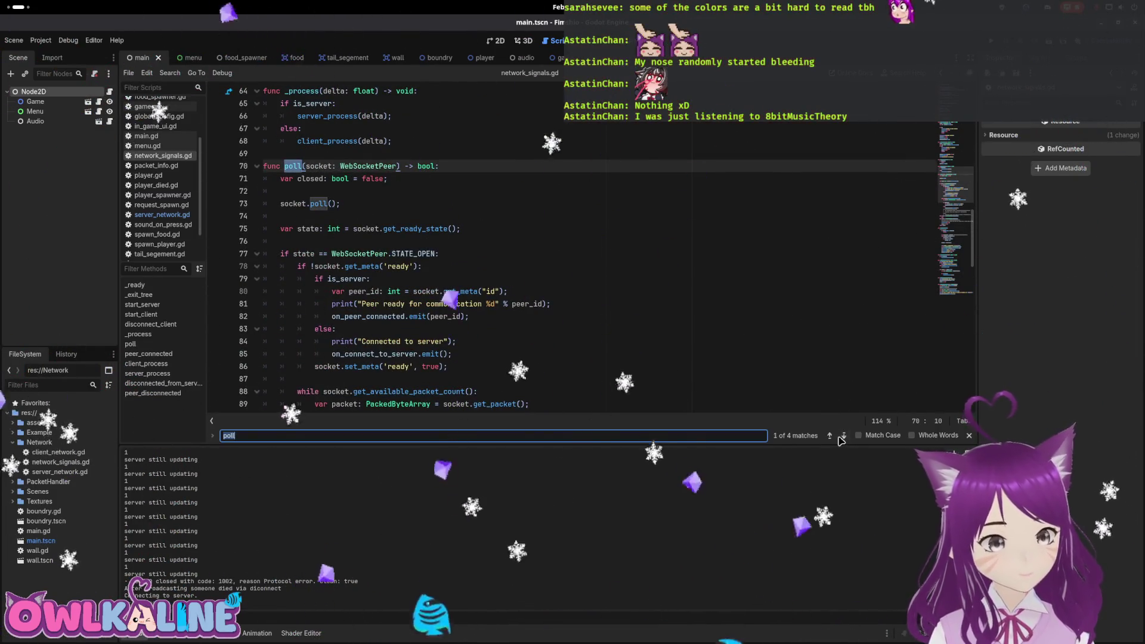
left_click(842, 438)
left_click(842, 438)
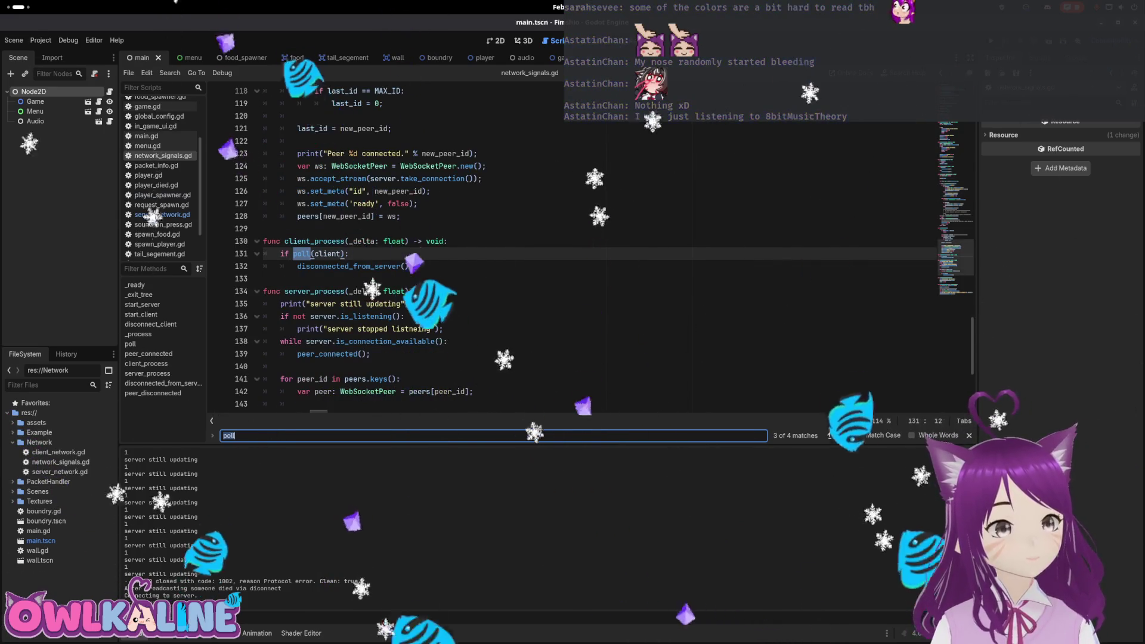
left_click(842, 439)
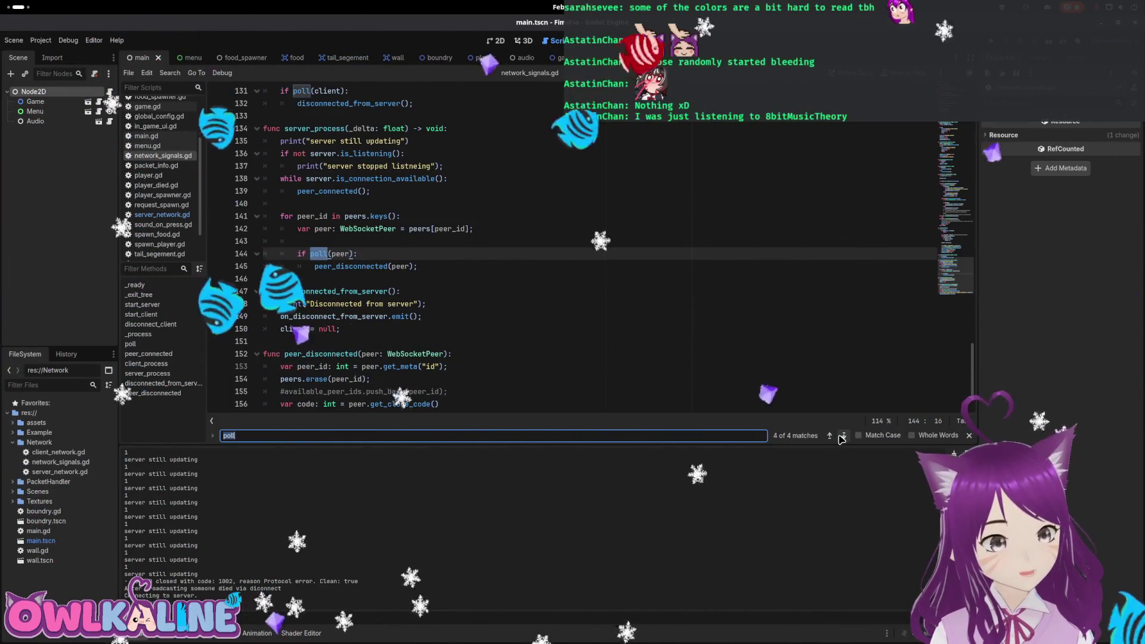
left_click(842, 438)
scroll(328, 300, "down", 8)
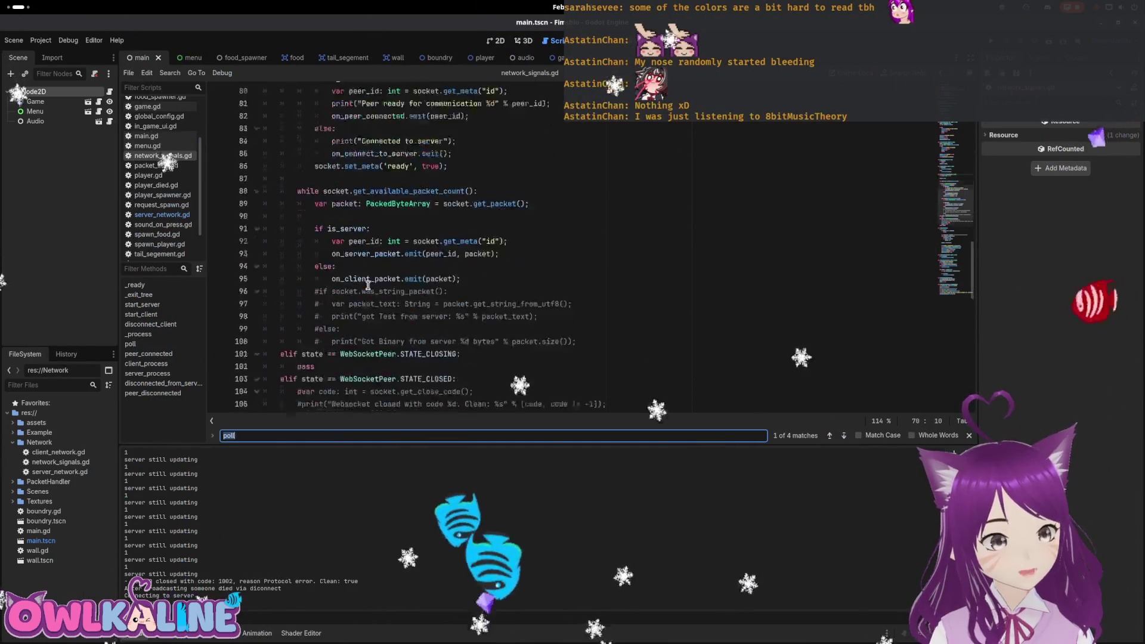
left_click(328, 300)
scroll(328, 299, "down", 1)
Guard set_process(false) on line 106 with 'if not is_server:', save, and run the game.
left_click(297, 328)
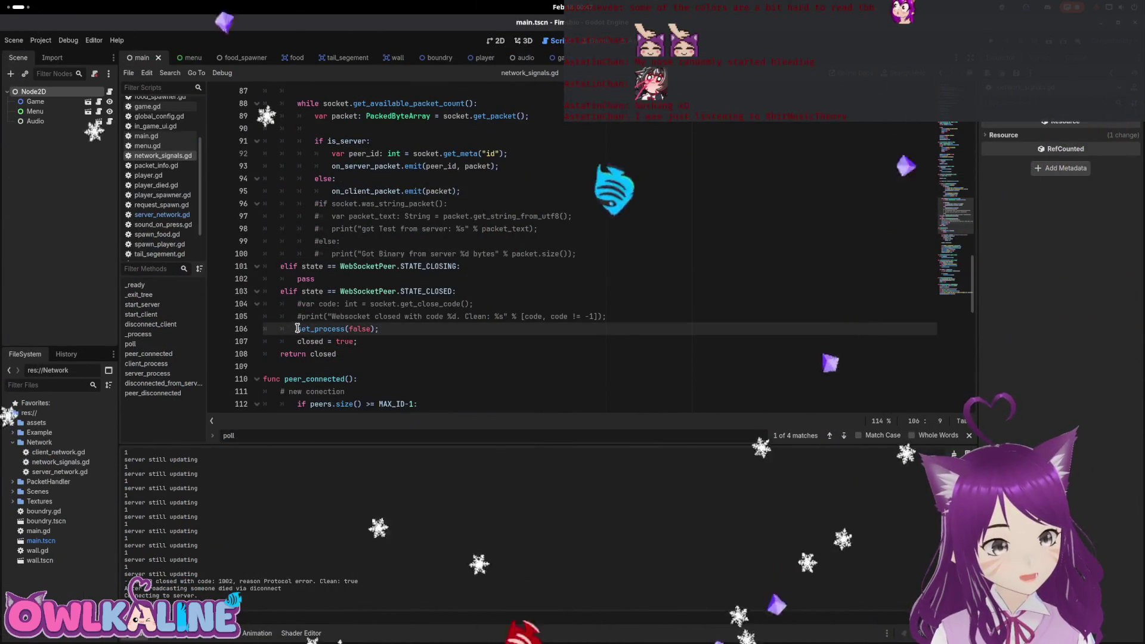
key("Return")
key("Up")
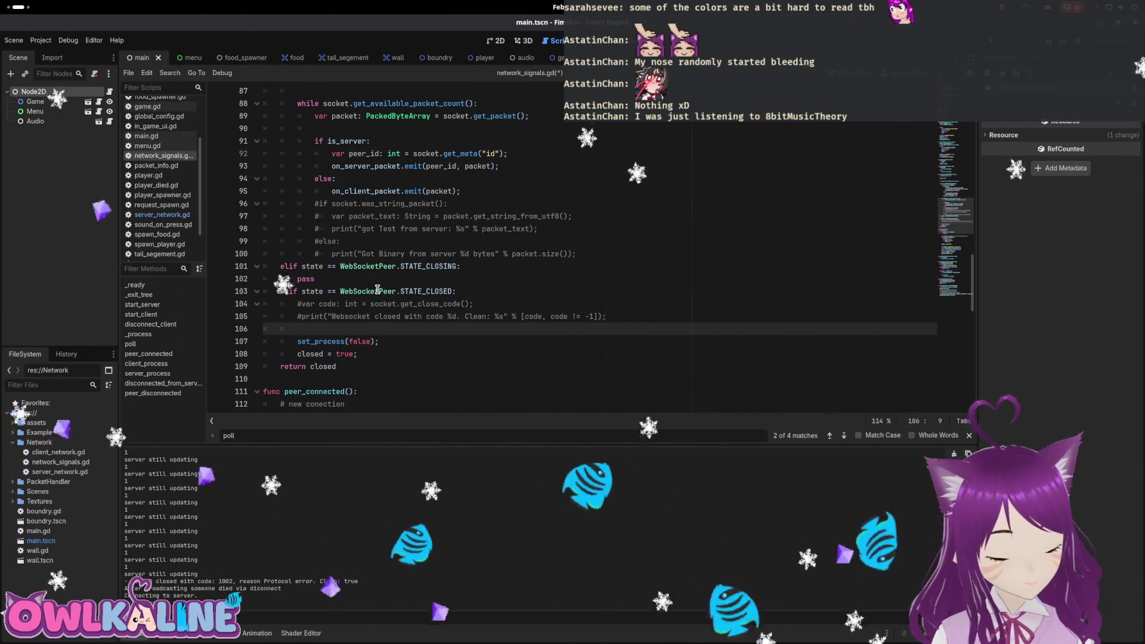
type("if")
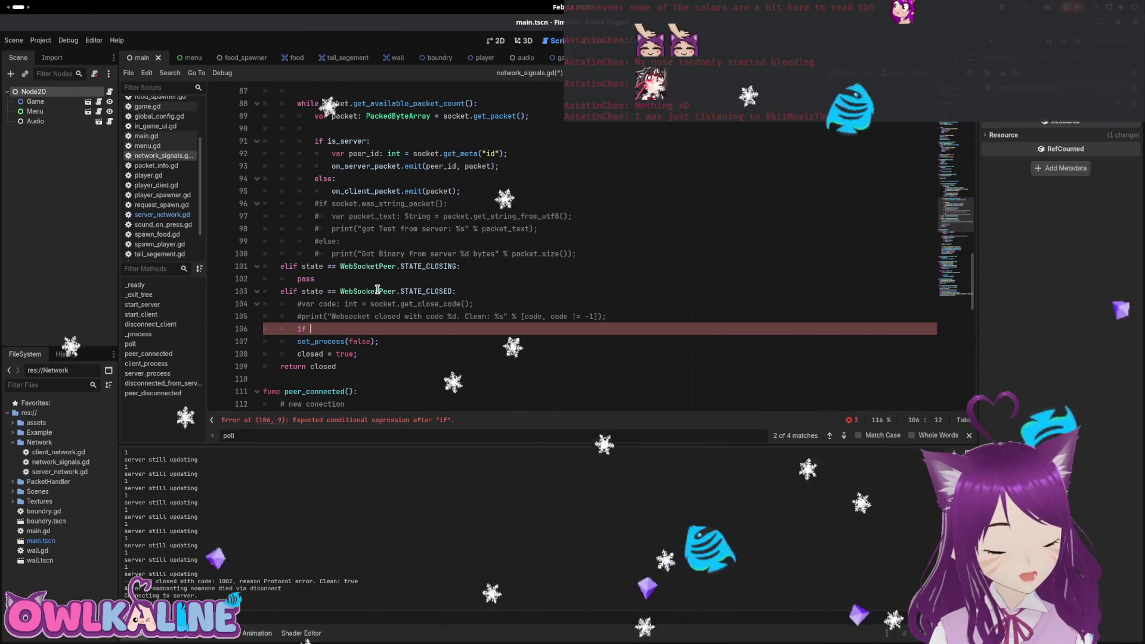
type("_server:")
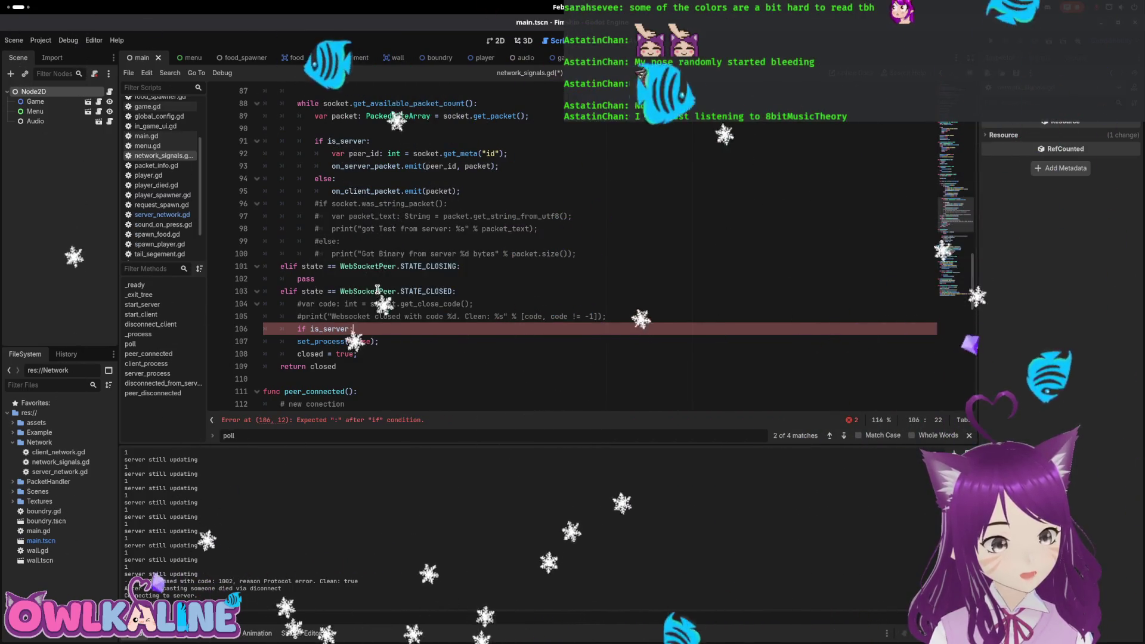
key("ctrl+Left")
type("not")
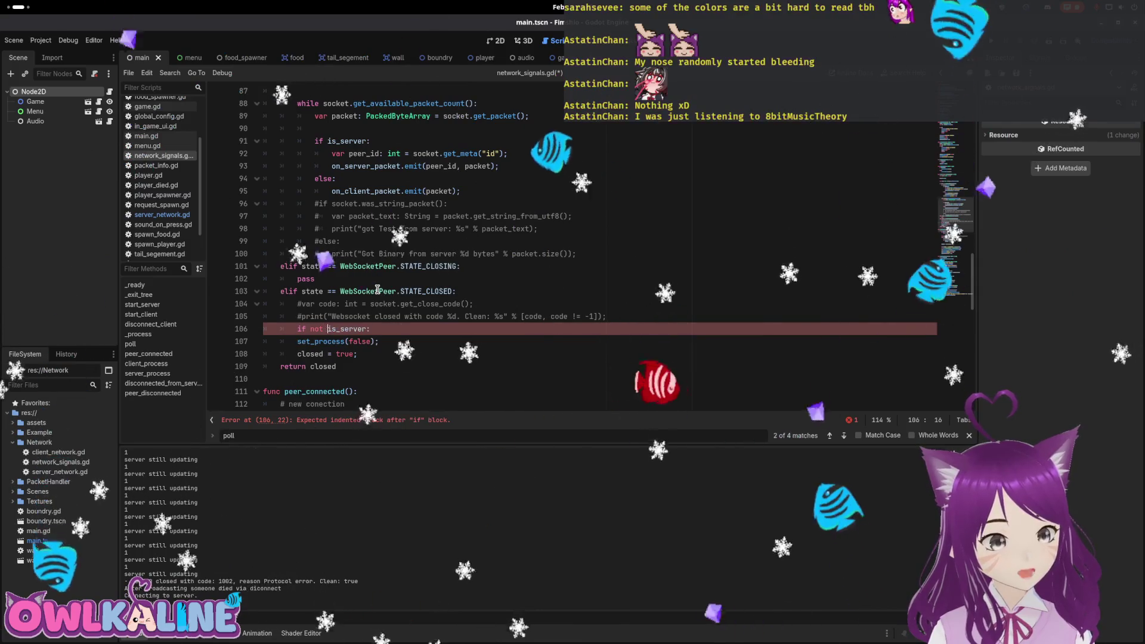
key("End")
type(":")
key("Down")
key("Home")
key("Tab")
key("ctrl+s")
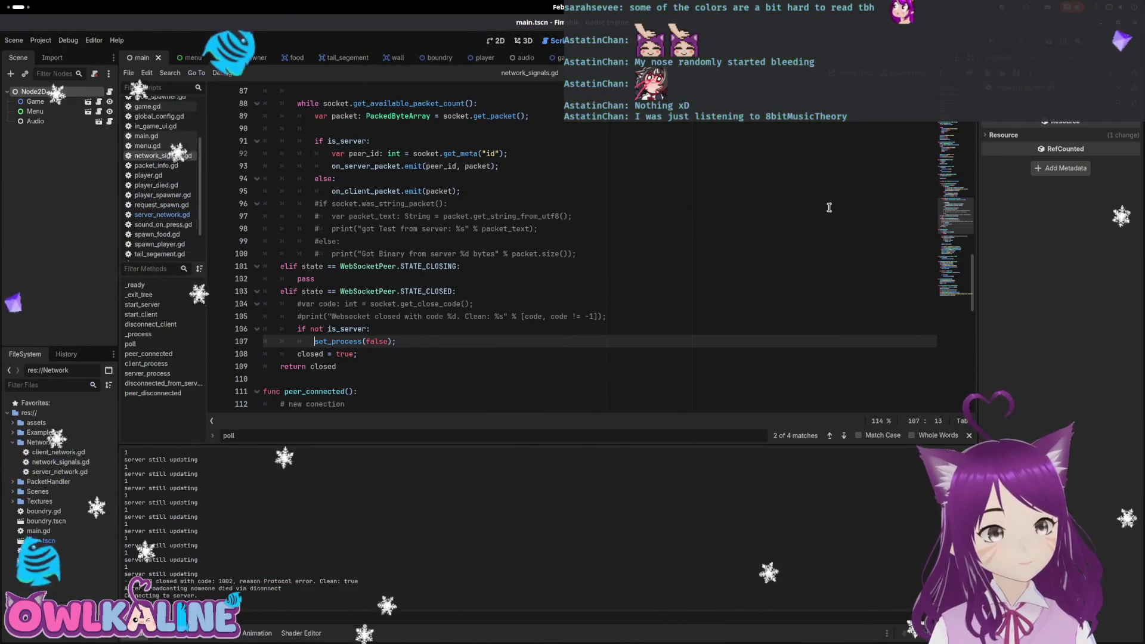
key("F5")
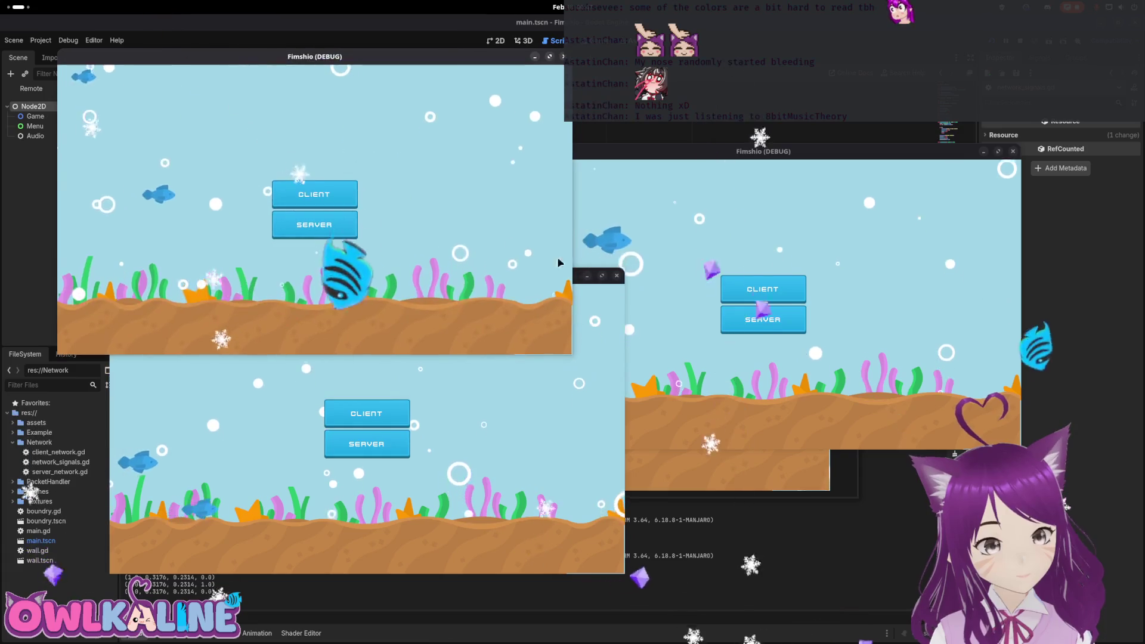
Start one instance as server and others as clients, spawn their players, then stop the game.
left_click(726, 323)
left_click(404, 408)
left_click(368, 439)
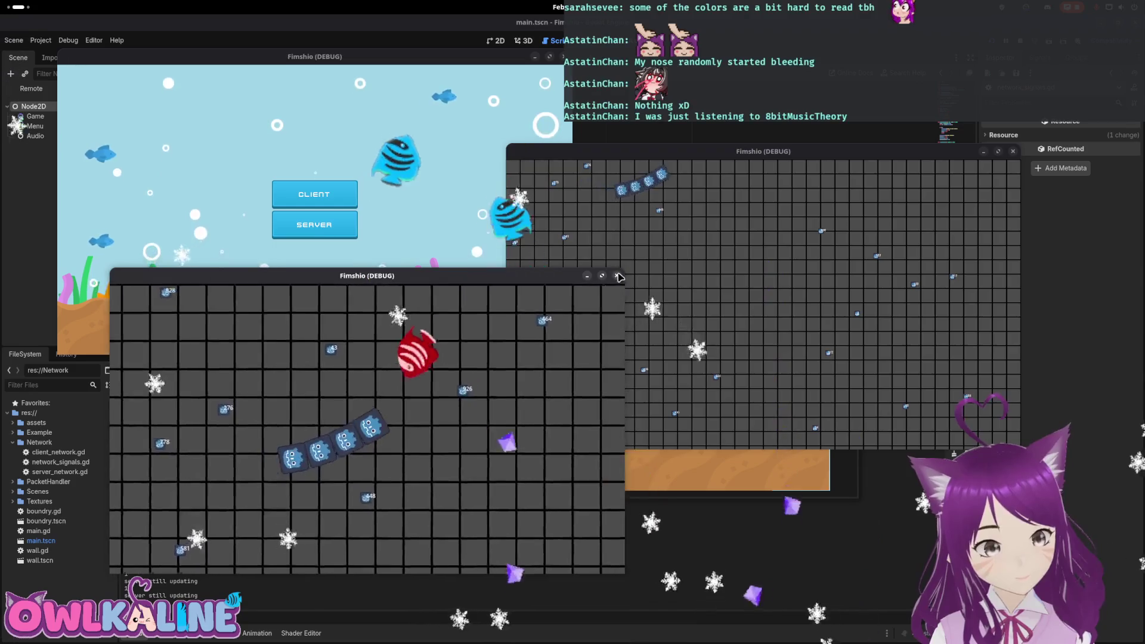
left_click(619, 276)
left_click(305, 198)
left_click(348, 234)
left_click(577, 339)
left_click(604, 369)
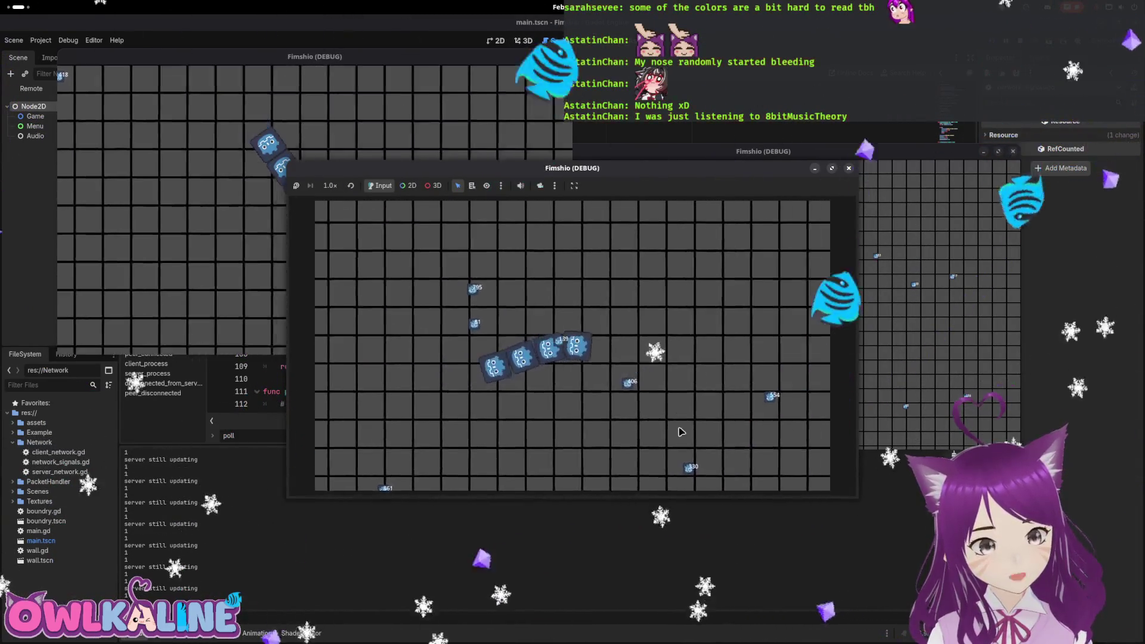
left_click(309, 223)
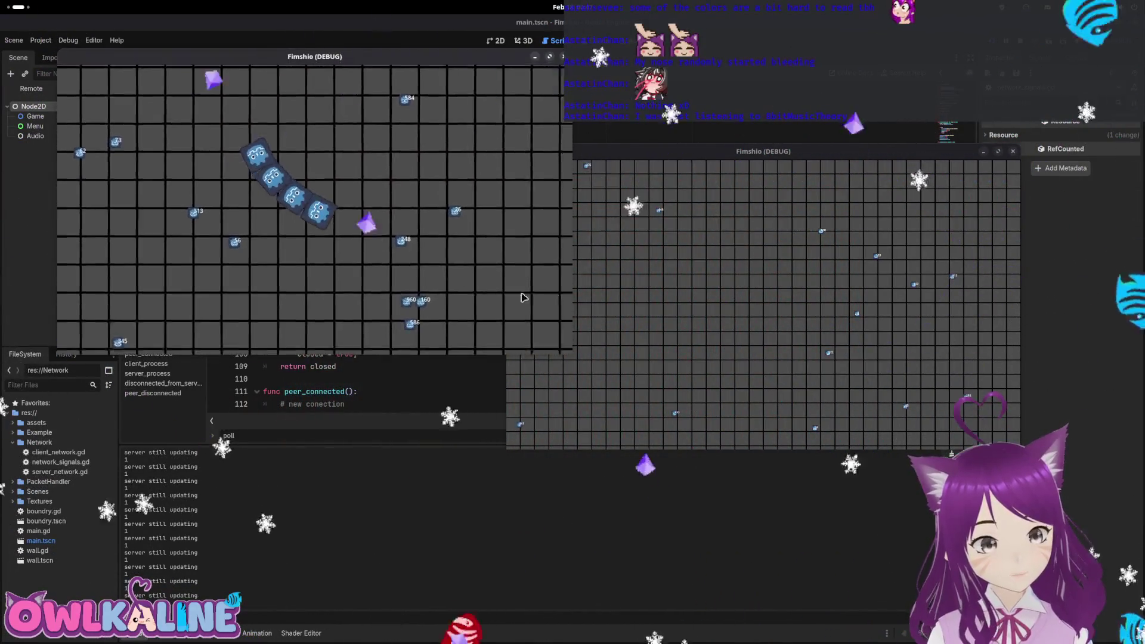
key("super")
key("super")
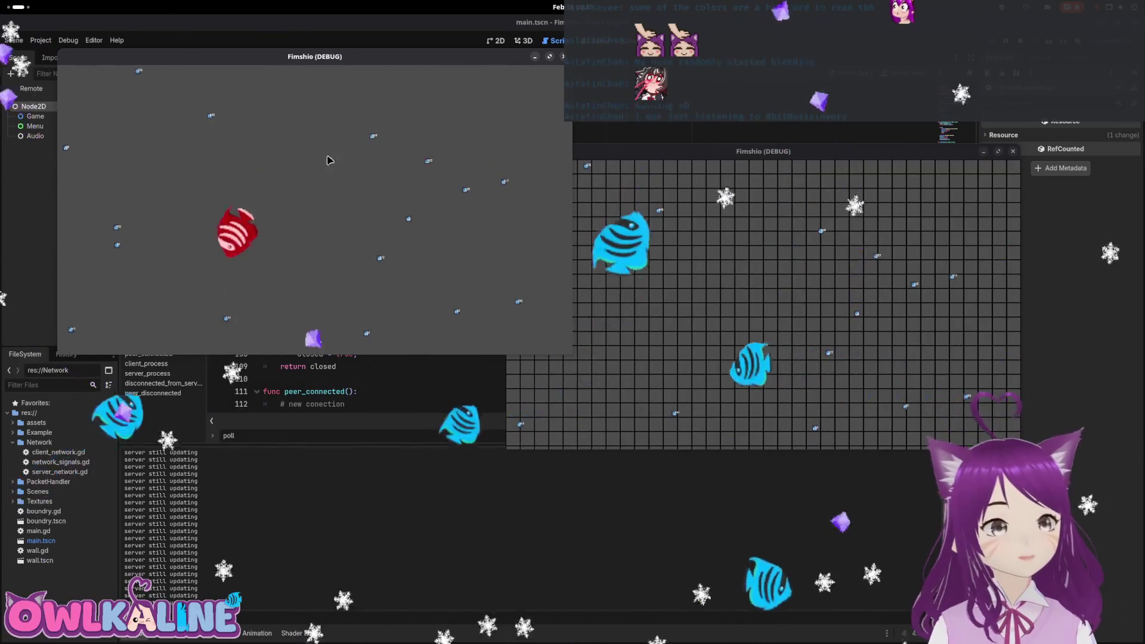
key("F8")
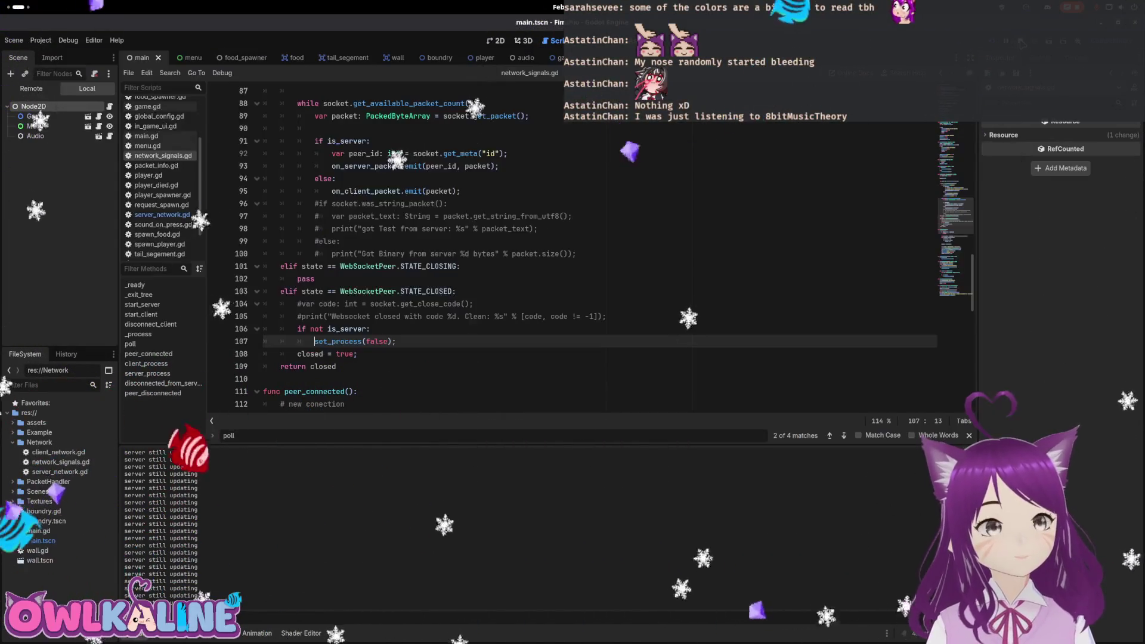
Uncomment the player_died connect call on line 12 of in_game_ui.gd and relaunch the game.
left_click(192, 60)
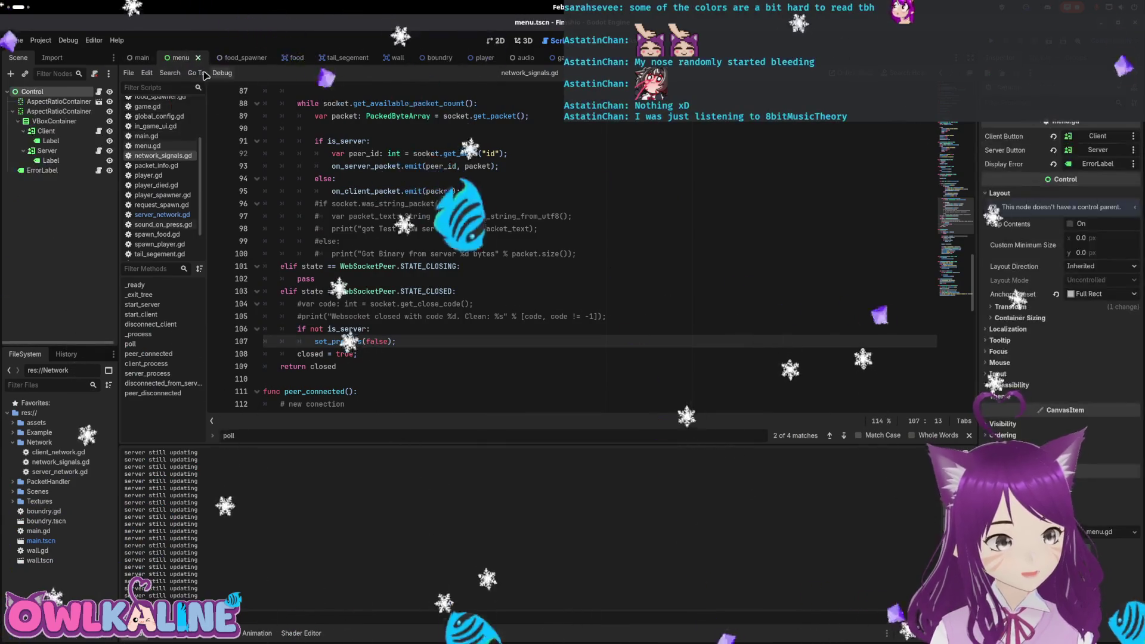
left_click(98, 92)
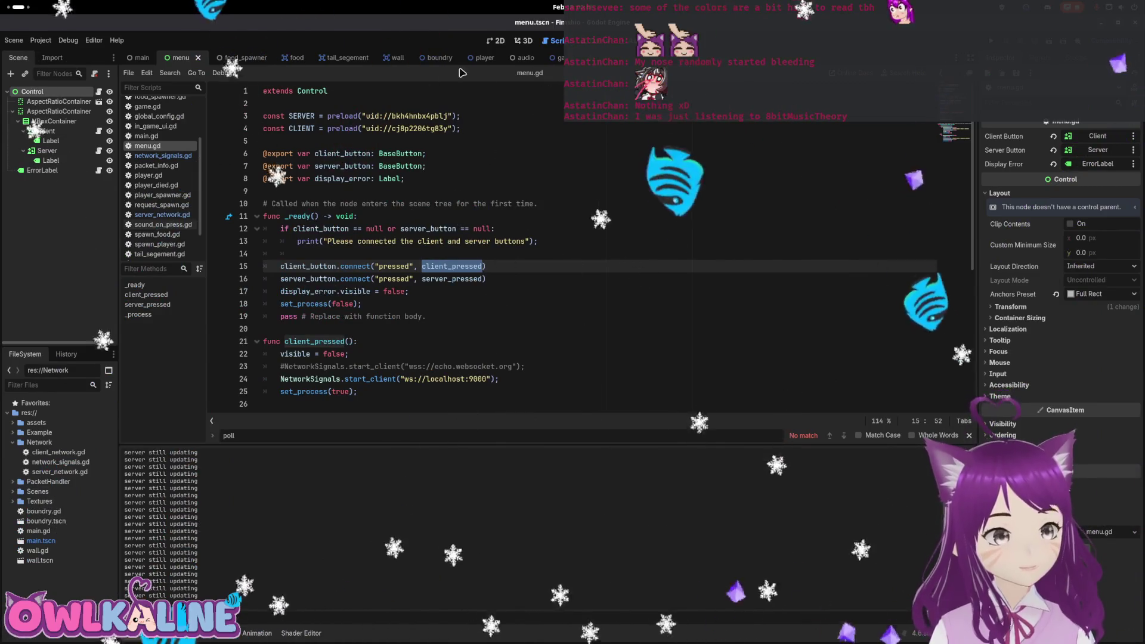
left_click(555, 57)
left_click(155, 126)
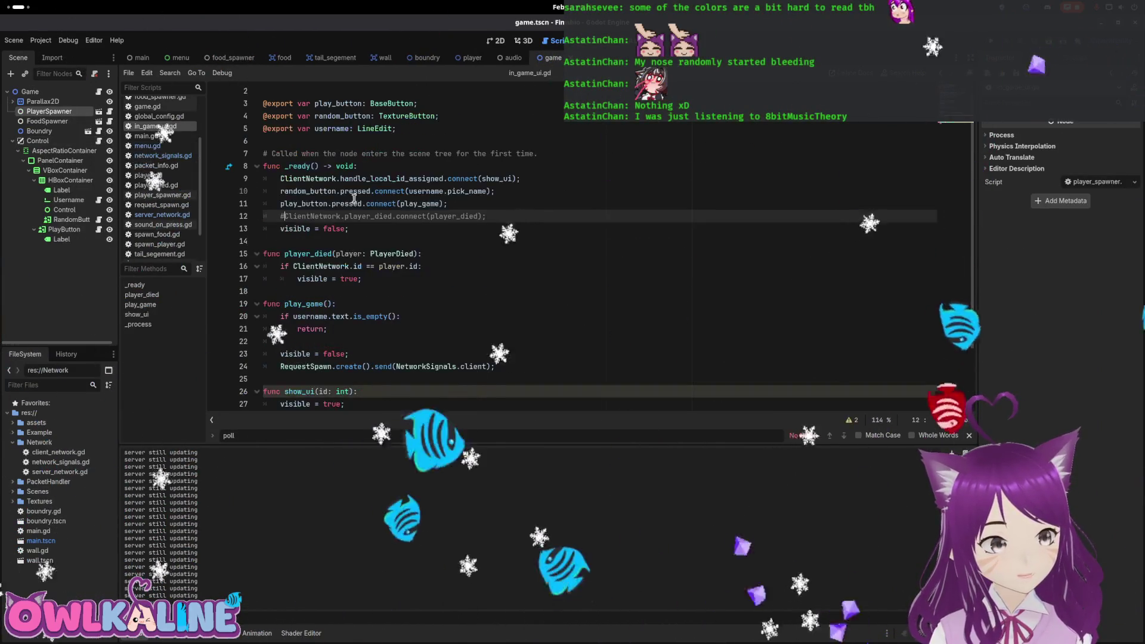
key("BackSpace")
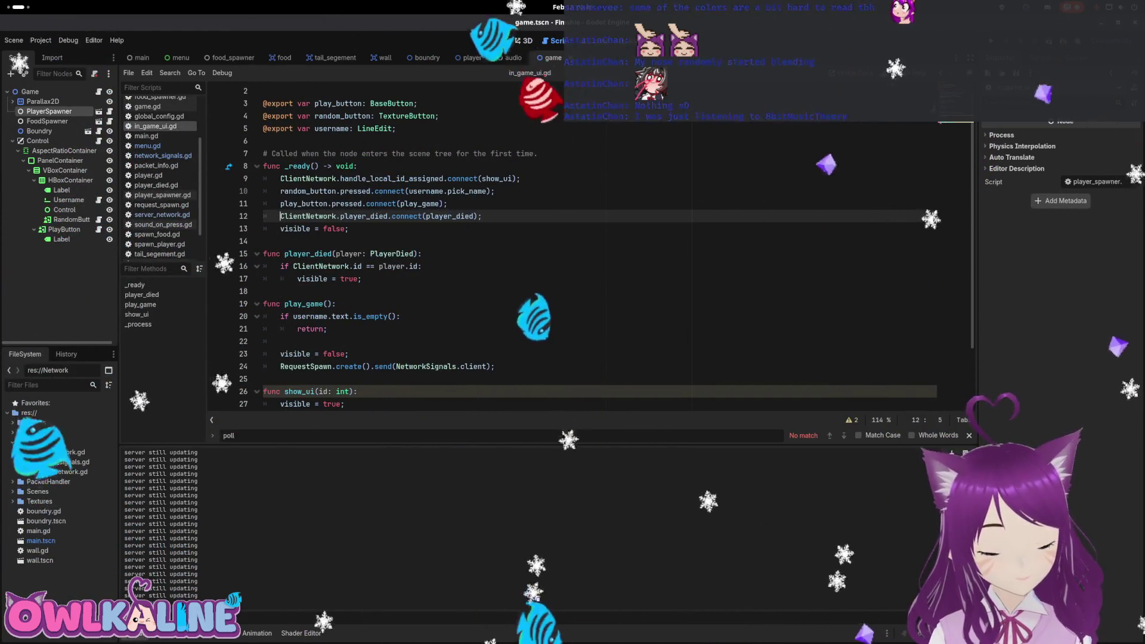
key("F5")
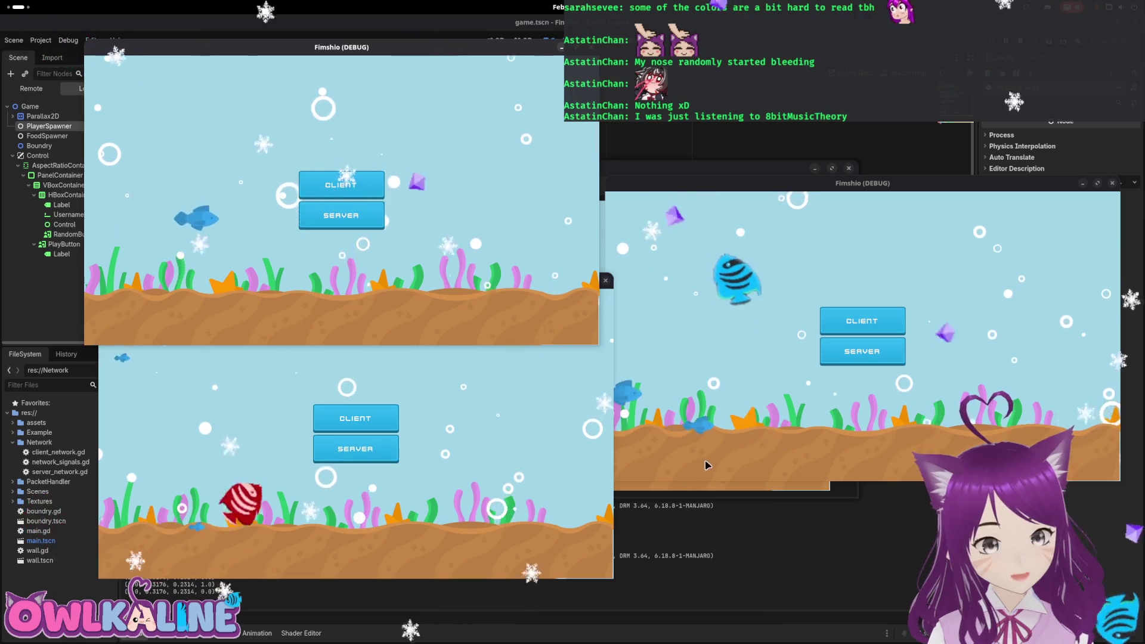
Rearrange the game windows, join both clients into the match, and reveal the food.gd debugger error.
mouse_move(619, 186)
left_mouse_down()
mouse_move(710, 241)
mouse_move(836, 391)
mouse_move(836, 276)
mouse_move(858, 355)
left_mouse_up()
left_click(816, 505)
left_click_drag(774, 334, 770, 534)
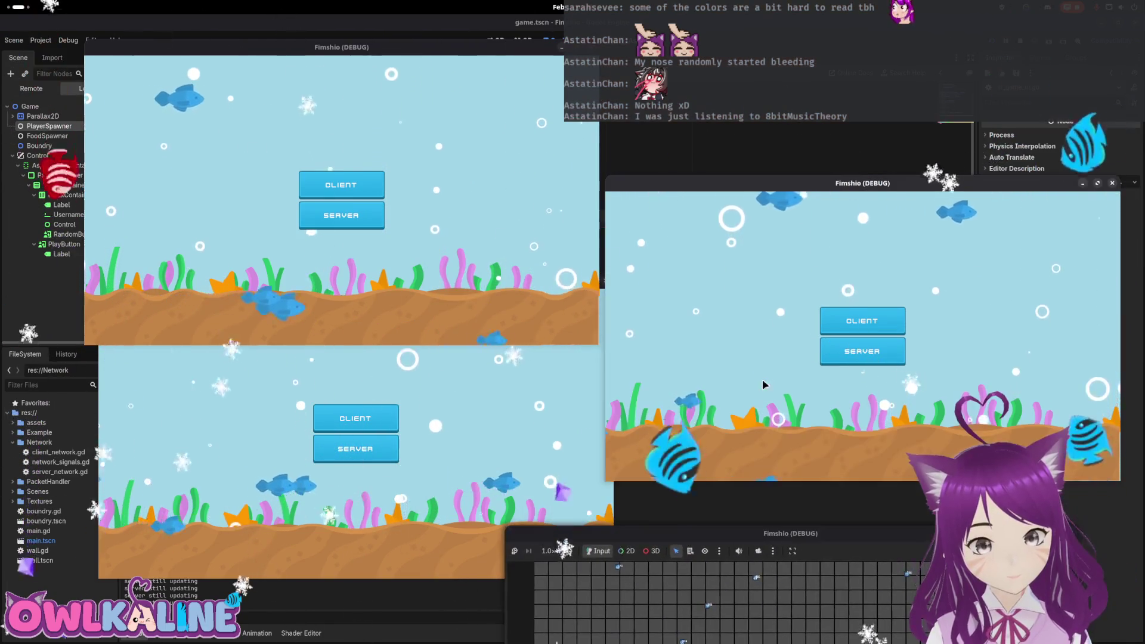
left_click_drag(796, 180, 739, 140)
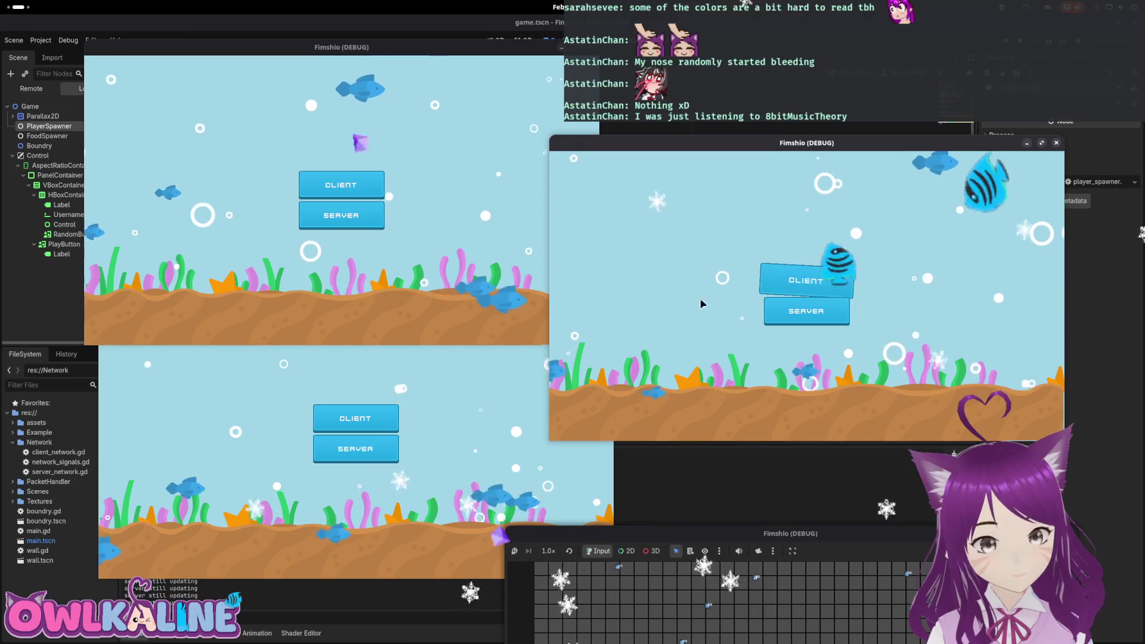
left_click(828, 285)
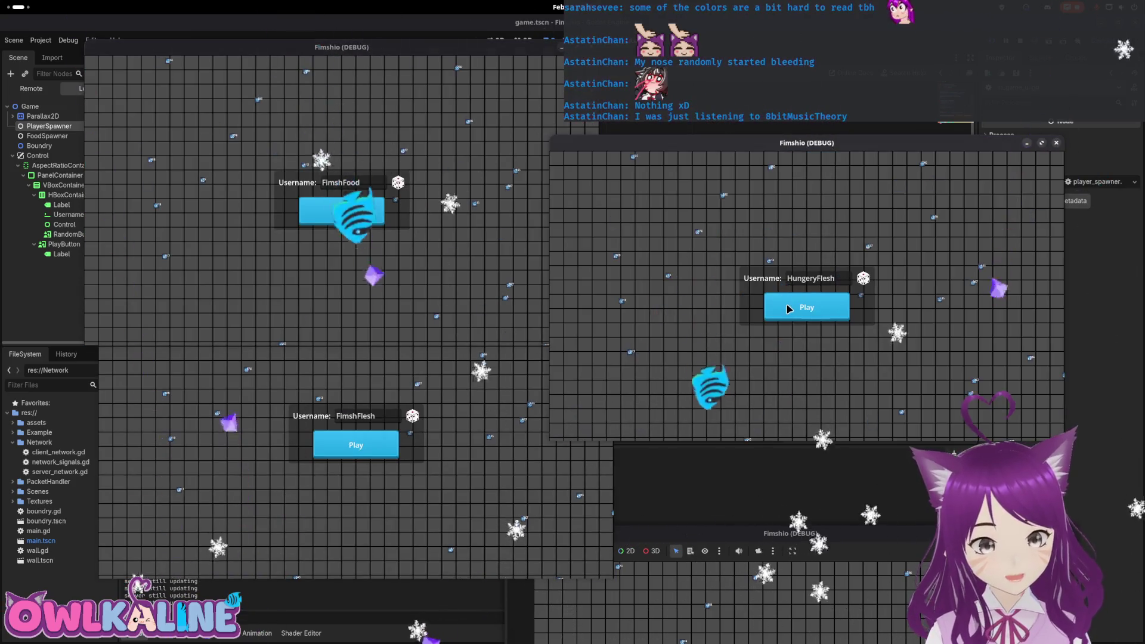
left_click(356, 445)
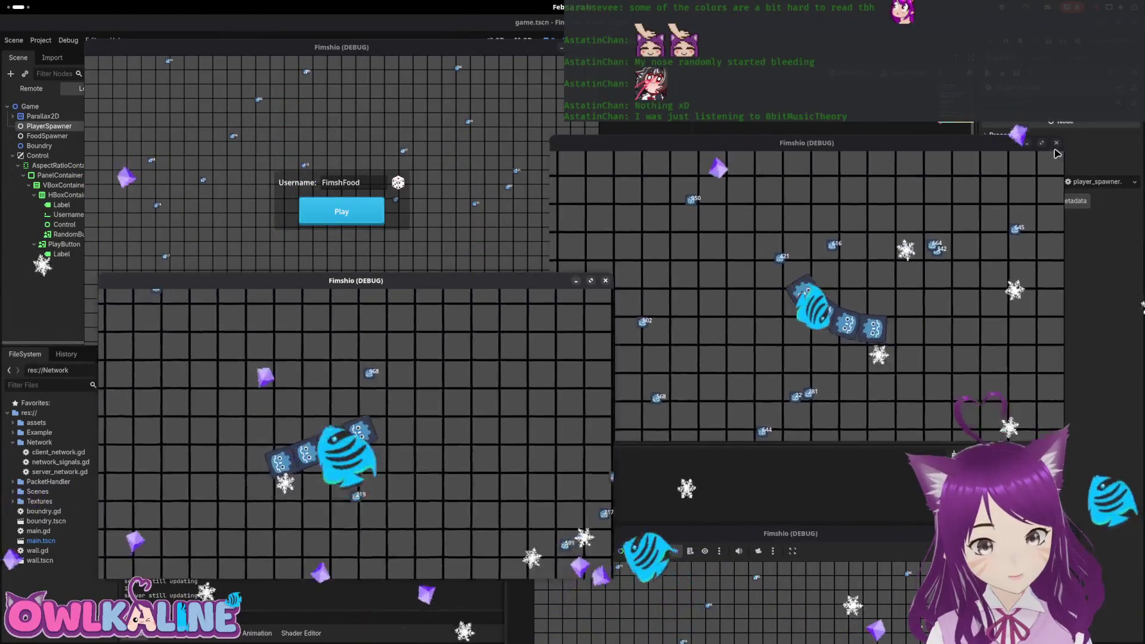
mouse_move(356, 280)
left_mouse_down()
mouse_move(768, 260)
mouse_move(826, 156)
left_mouse_up()
Focus food.gd at line 33, select the latest entry in the Errors tab, and review the script.
left_click(257, 543)
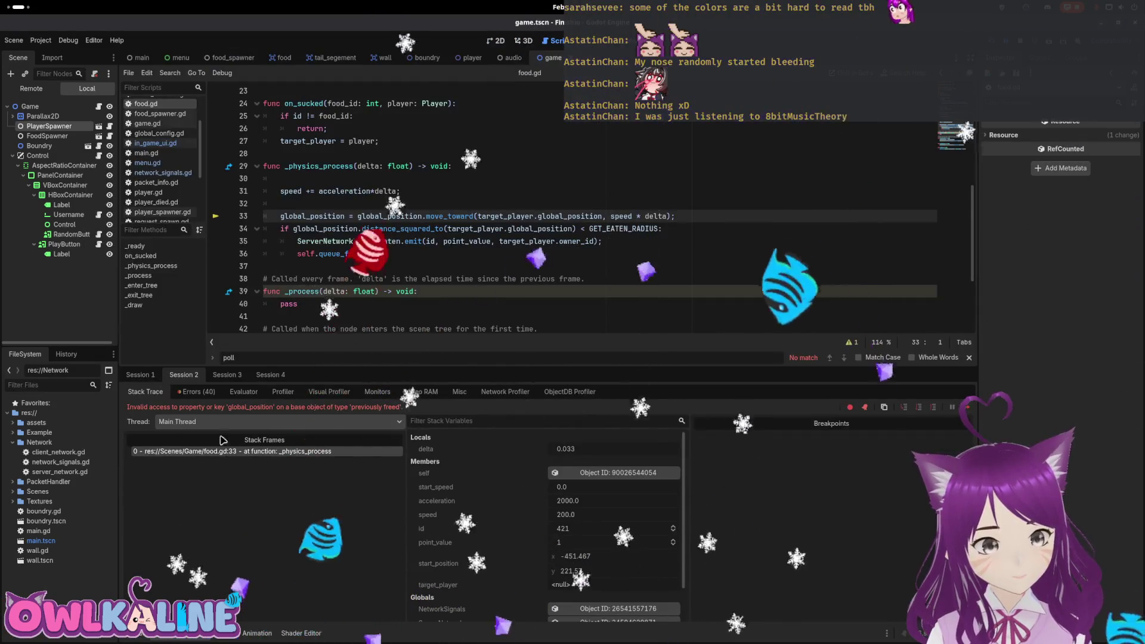
left_click(197, 391)
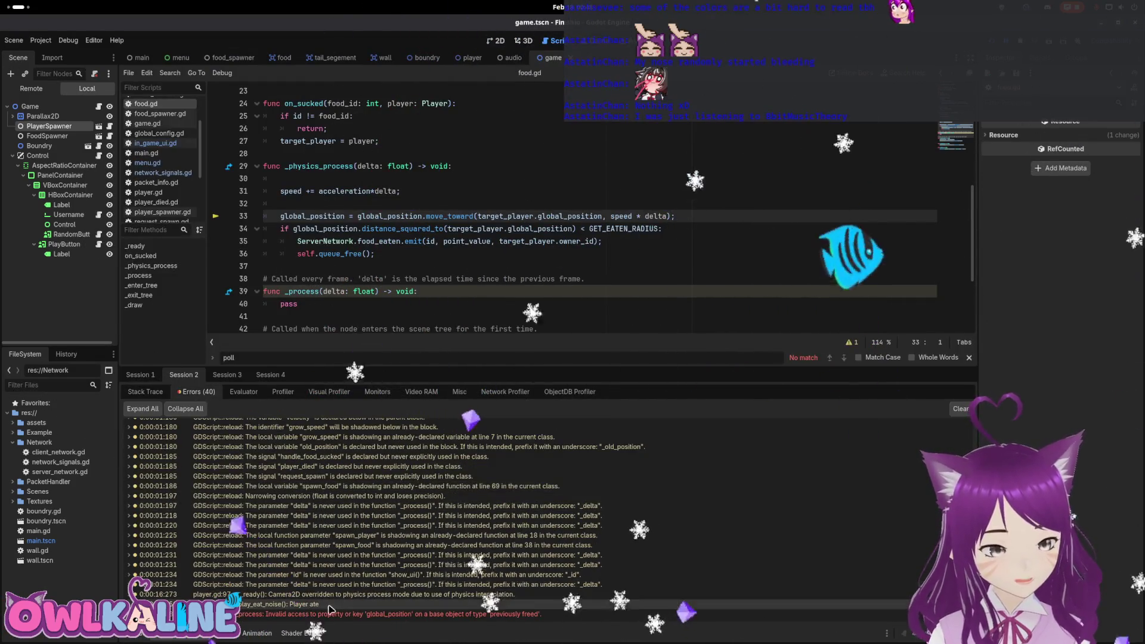
left_click(335, 614)
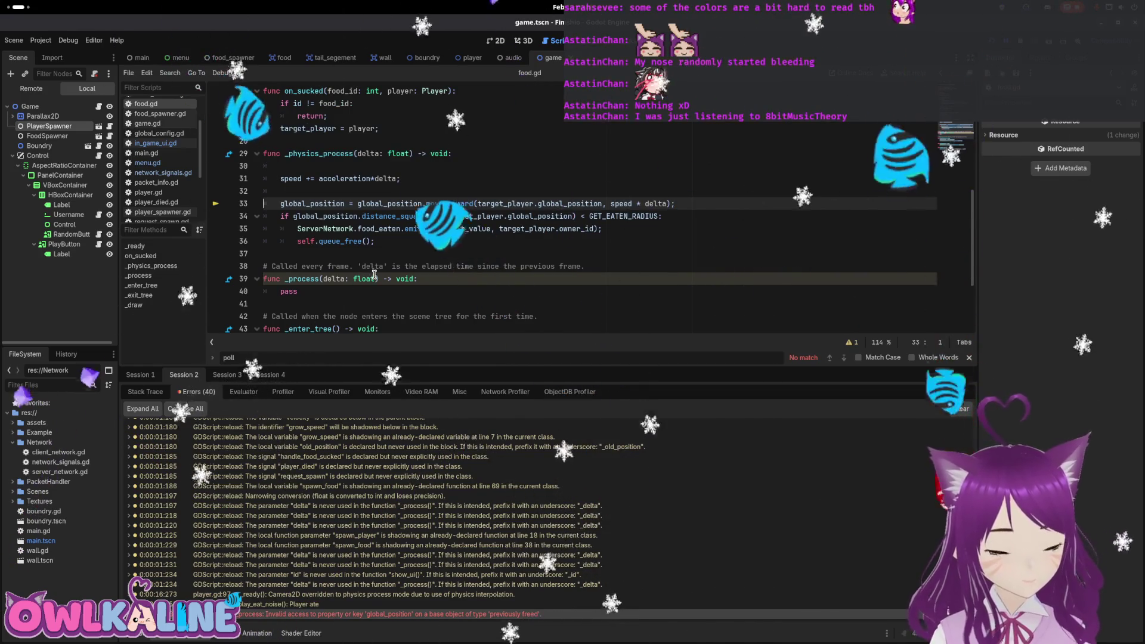
scroll(461, 206, "up", 7)
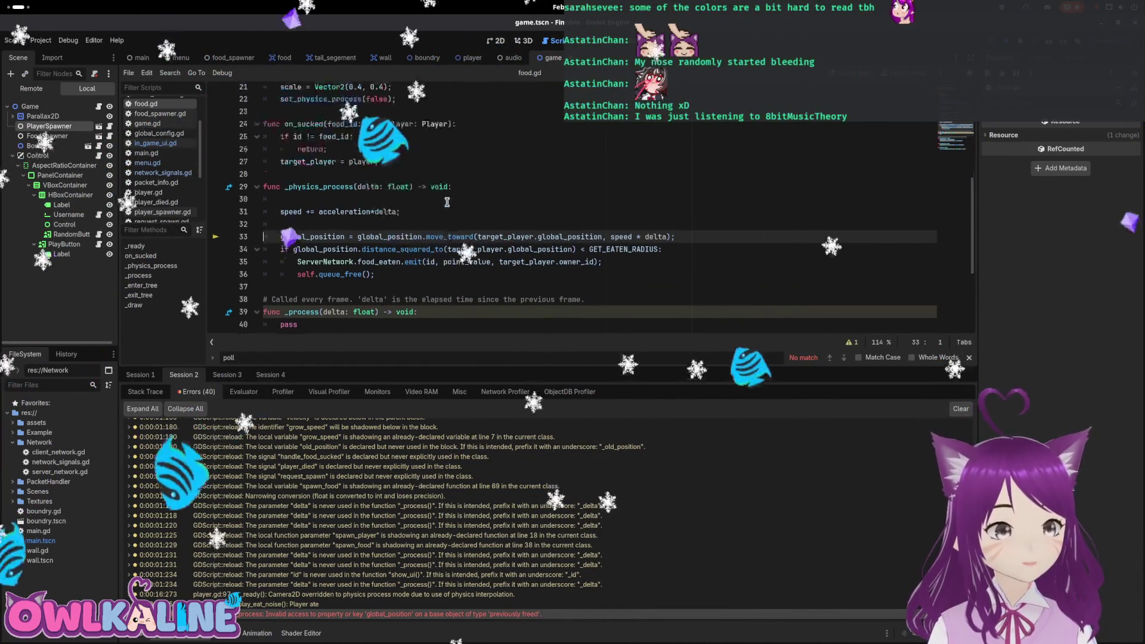
scroll(399, 193, "down", 3)
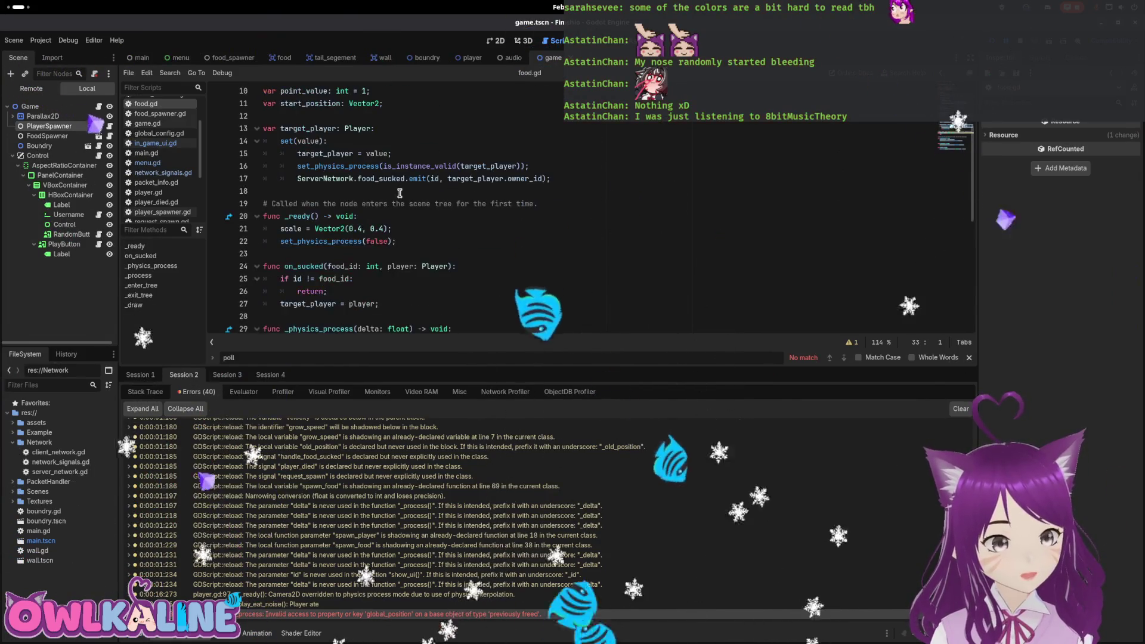
scroll(398, 204, "down", 2)
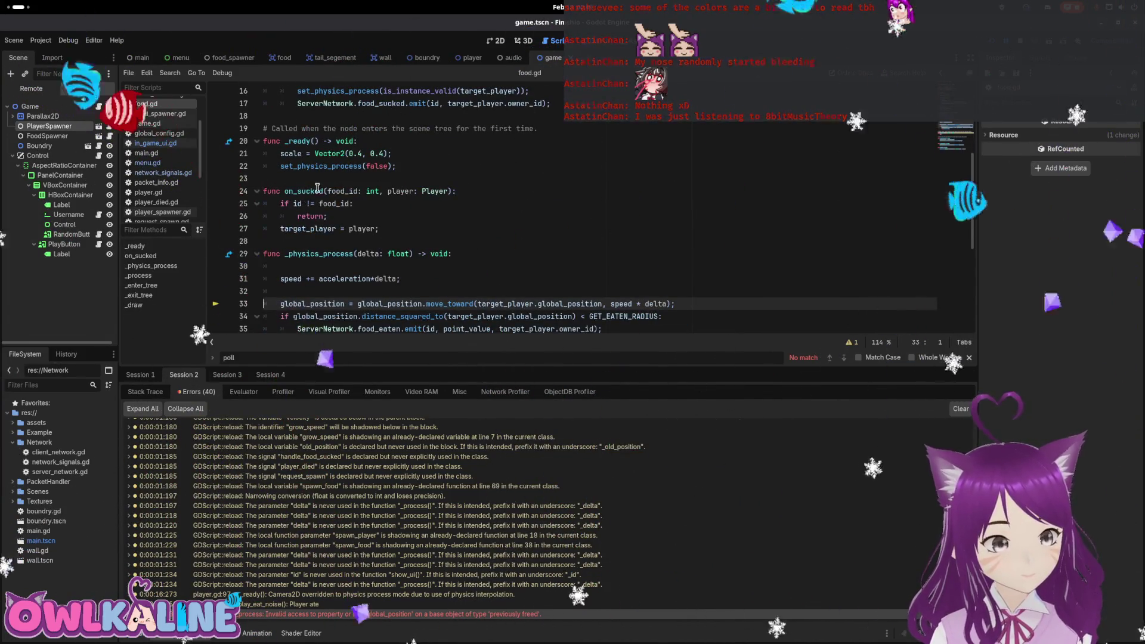
scroll(323, 195, "up", 5)
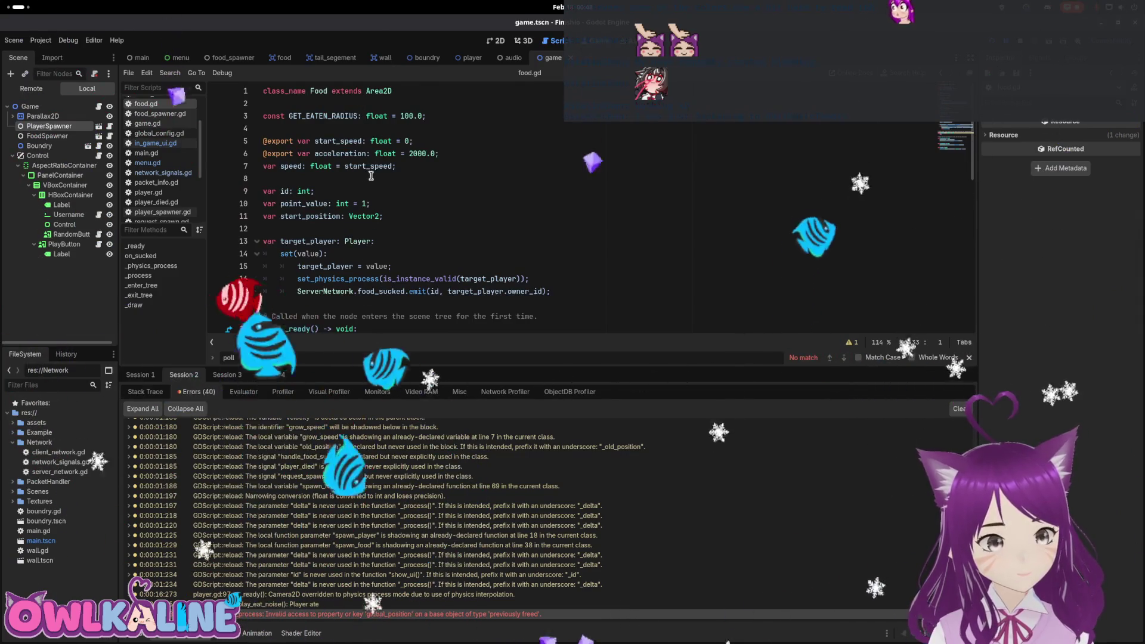
scroll(382, 185, "down", 10)
scroll(403, 201, "down", 1)
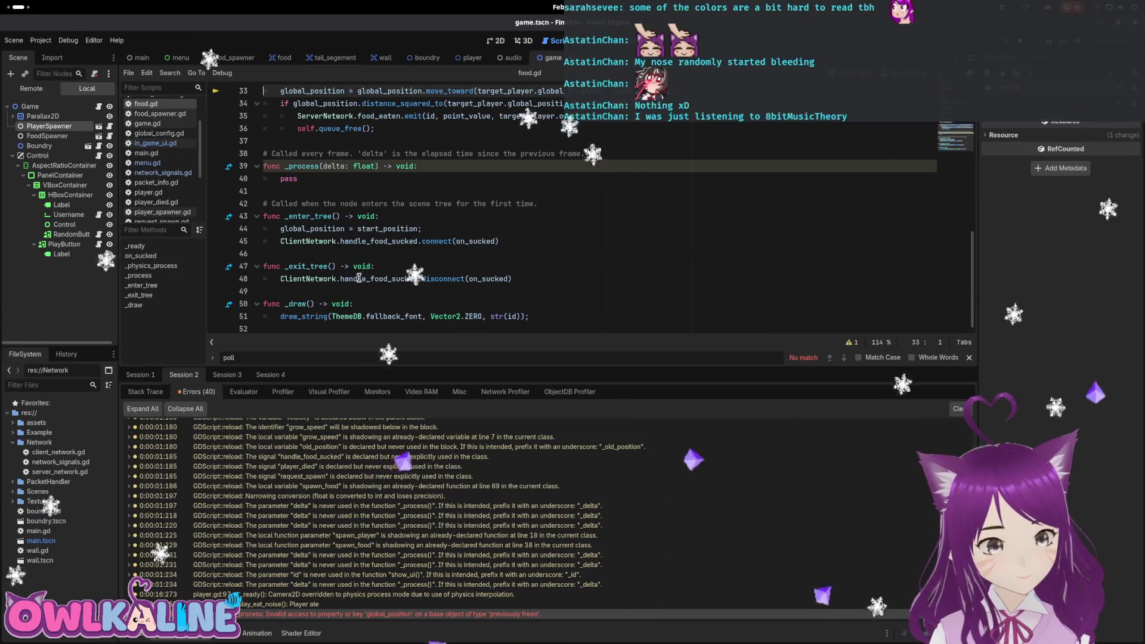
scroll(358, 277, "up", 9)
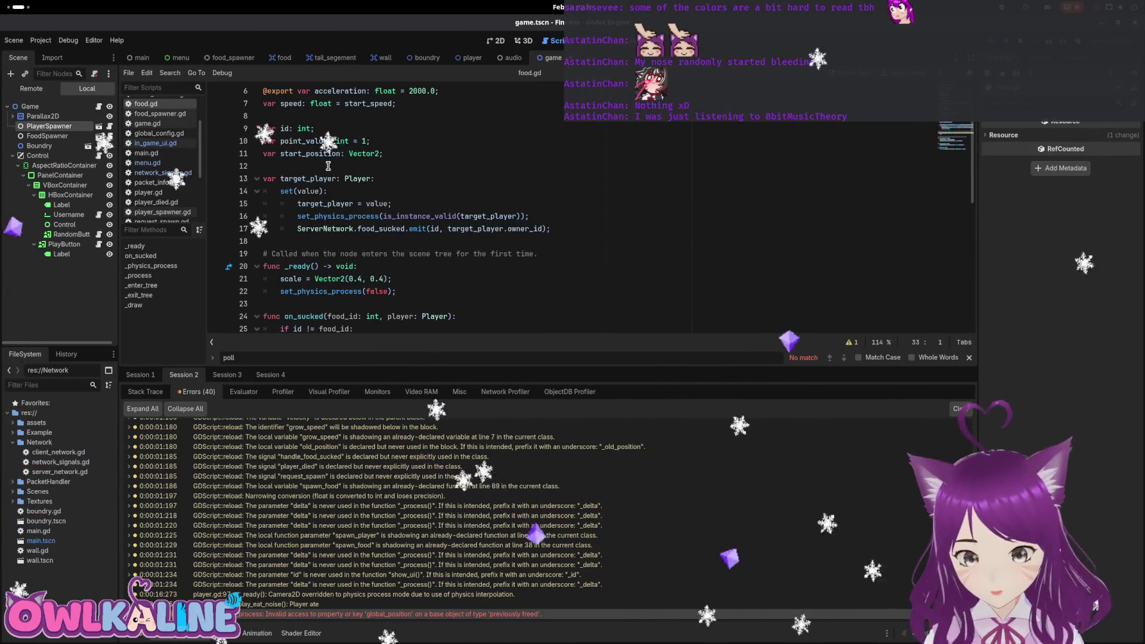
scroll(350, 161, "up", 2)
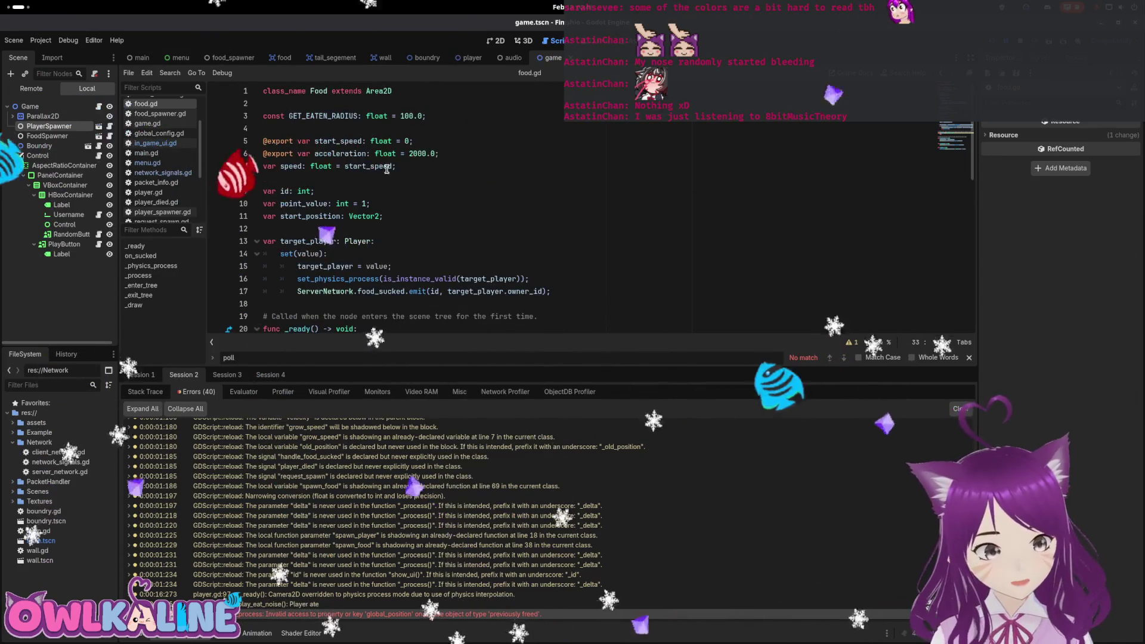
scroll(360, 232, "down", 3)
scroll(332, 203, "down", 1)
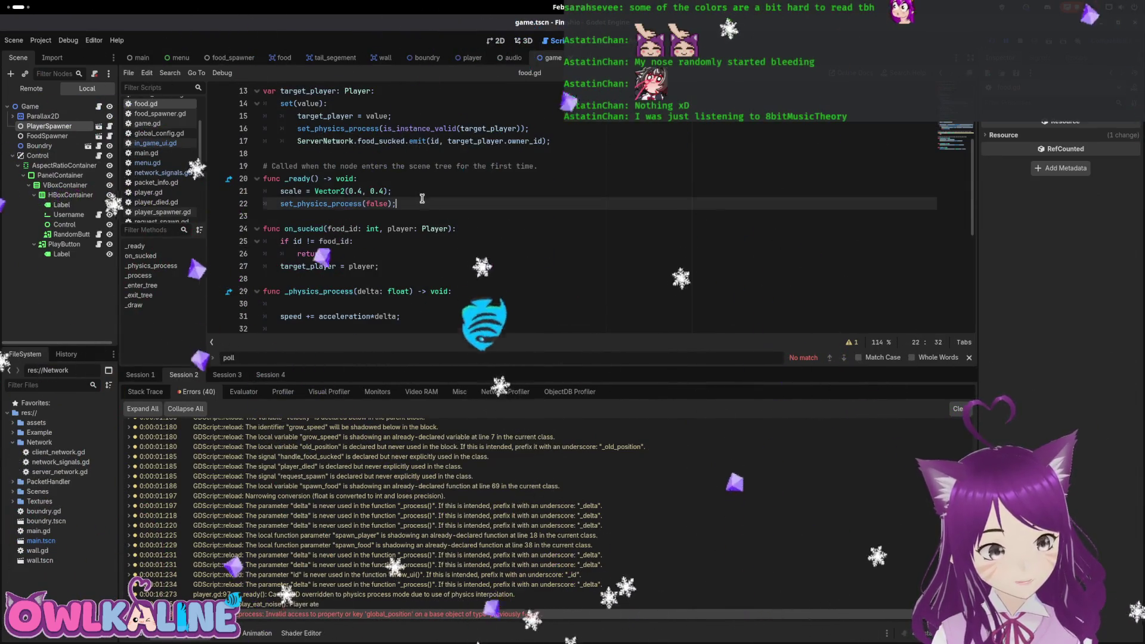
Connect ClientNetwork.player_died to check_target_valid after set_physics_process(false), then save food.gd.
key("Return")
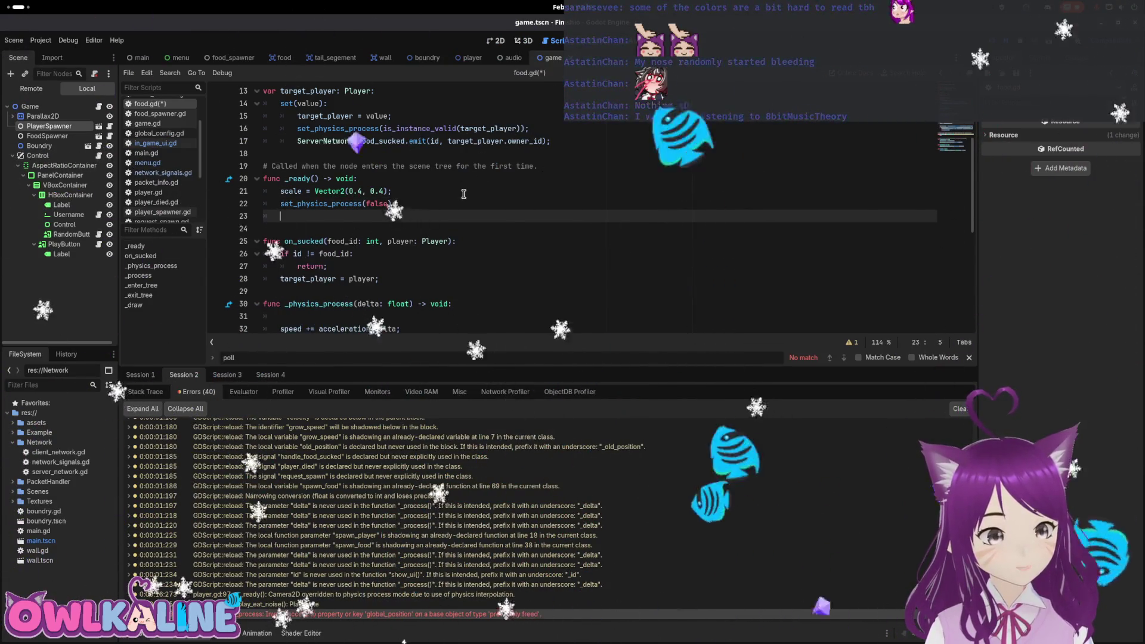
type("ClientNetwork")
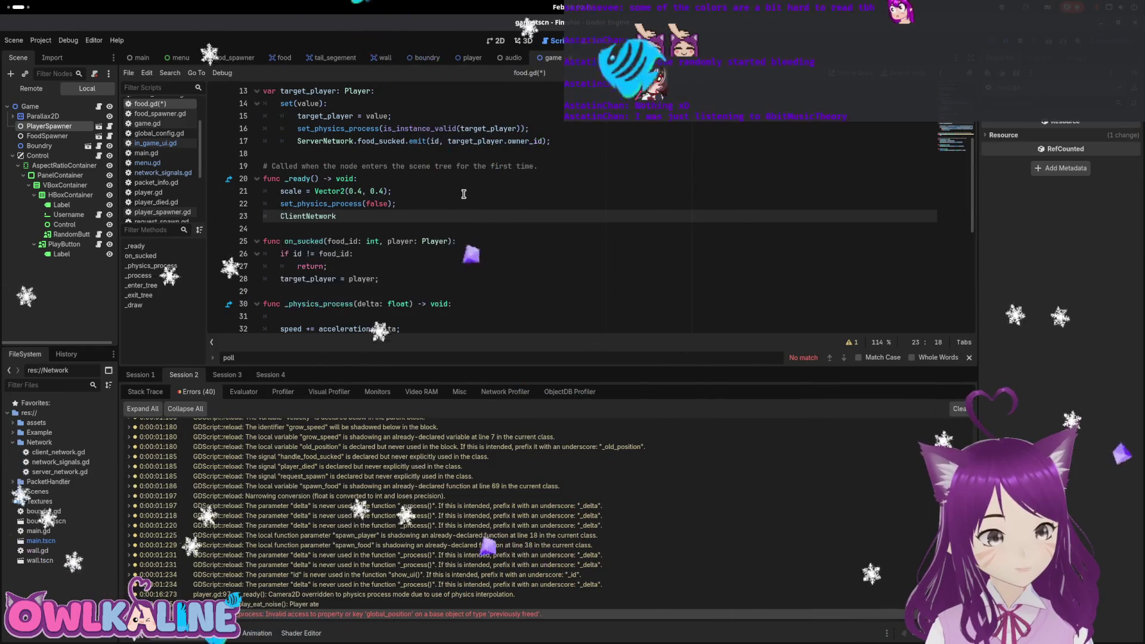
type(".player_died.conne")
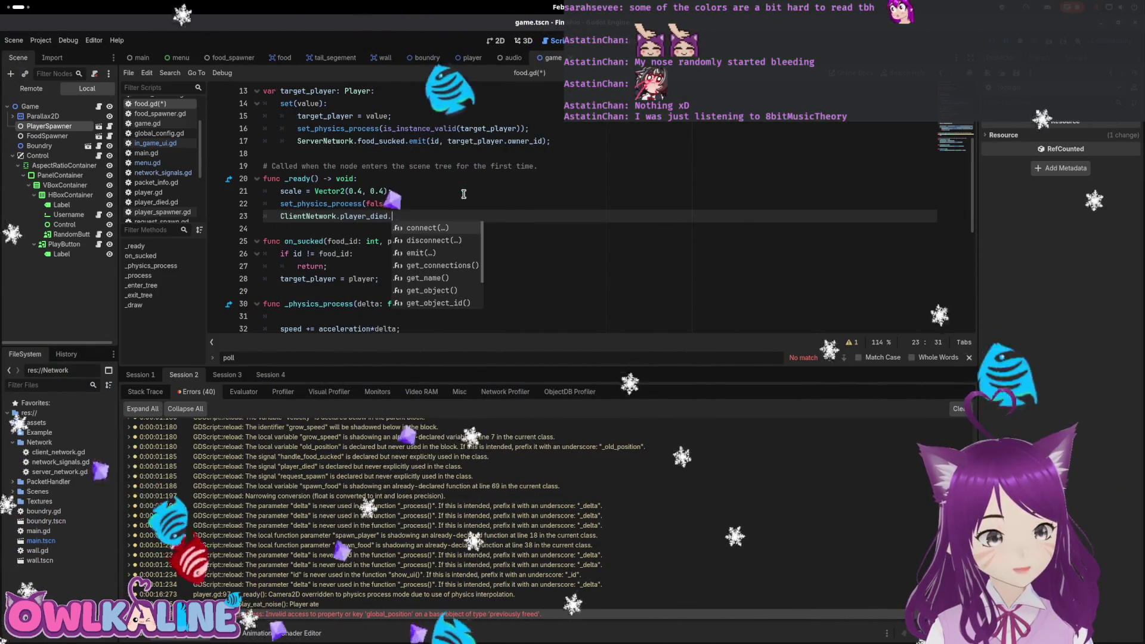
key("Return")
type(");")
key("Return")
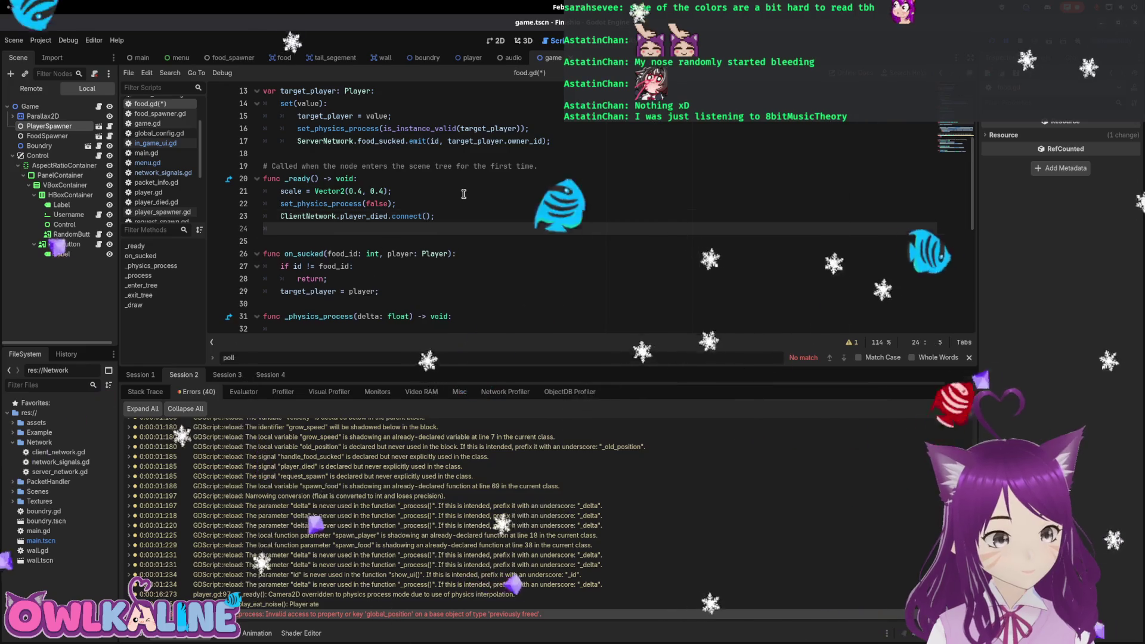
key("Up")
key("End")
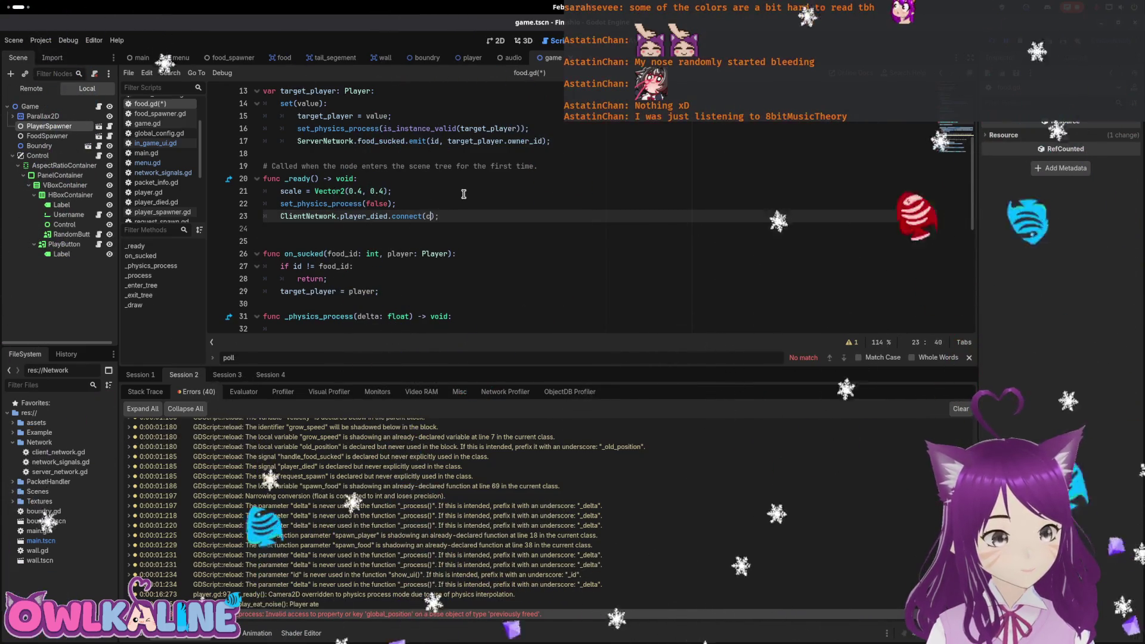
type("_")
key("BackSpace")
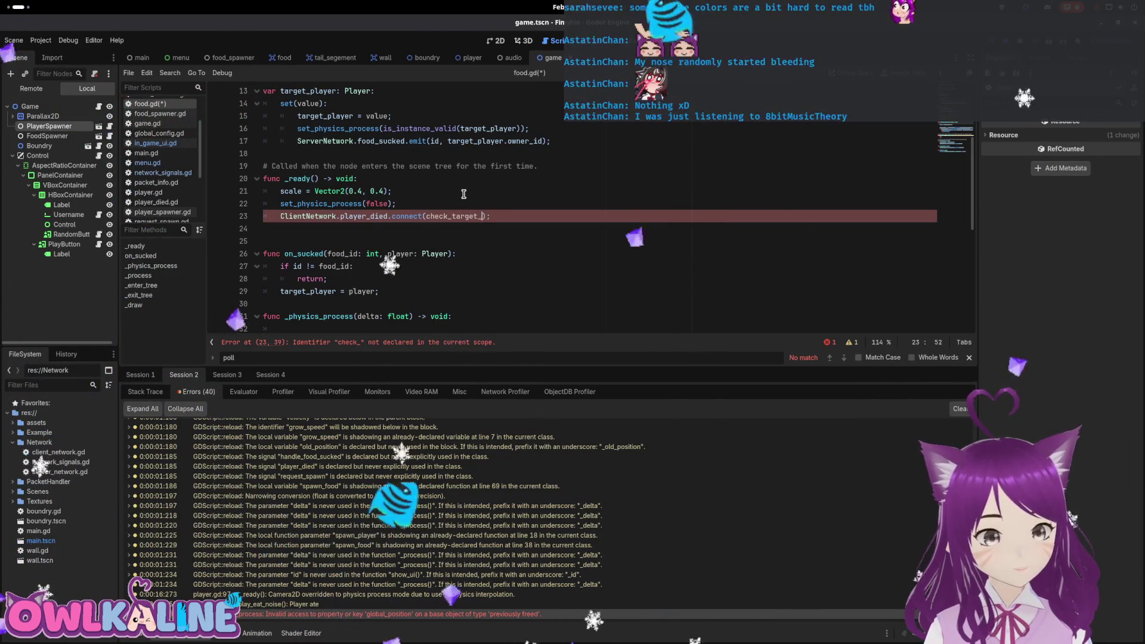
key("Down")
key("Return")
key("ctrl+s")
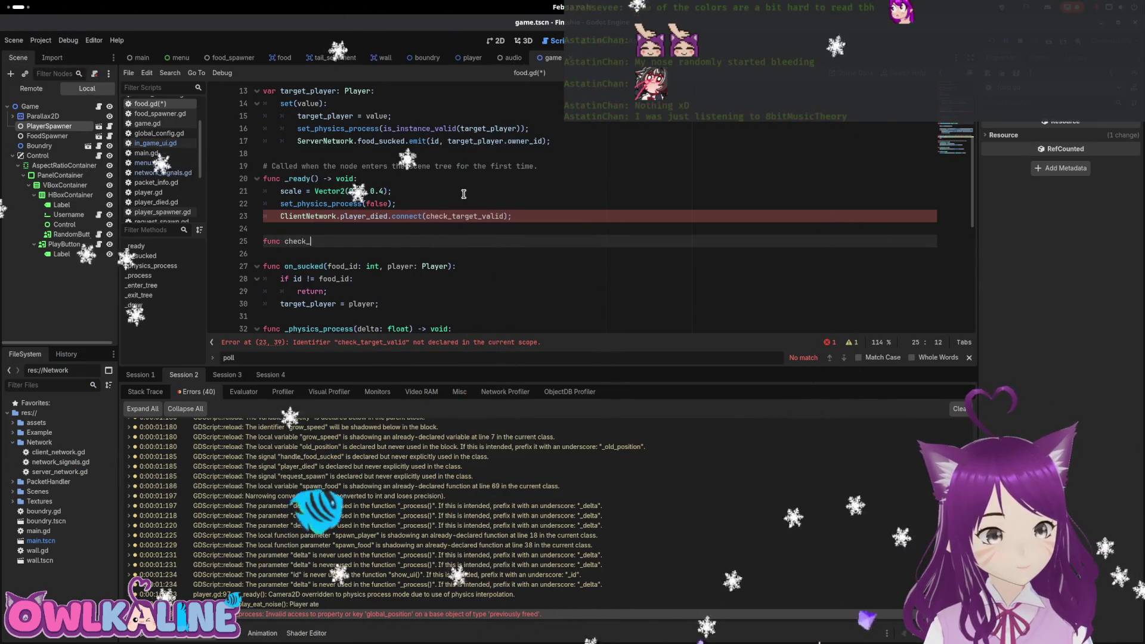
Begin a check_target_valid function with a target_player condition.
type("target_valid:")
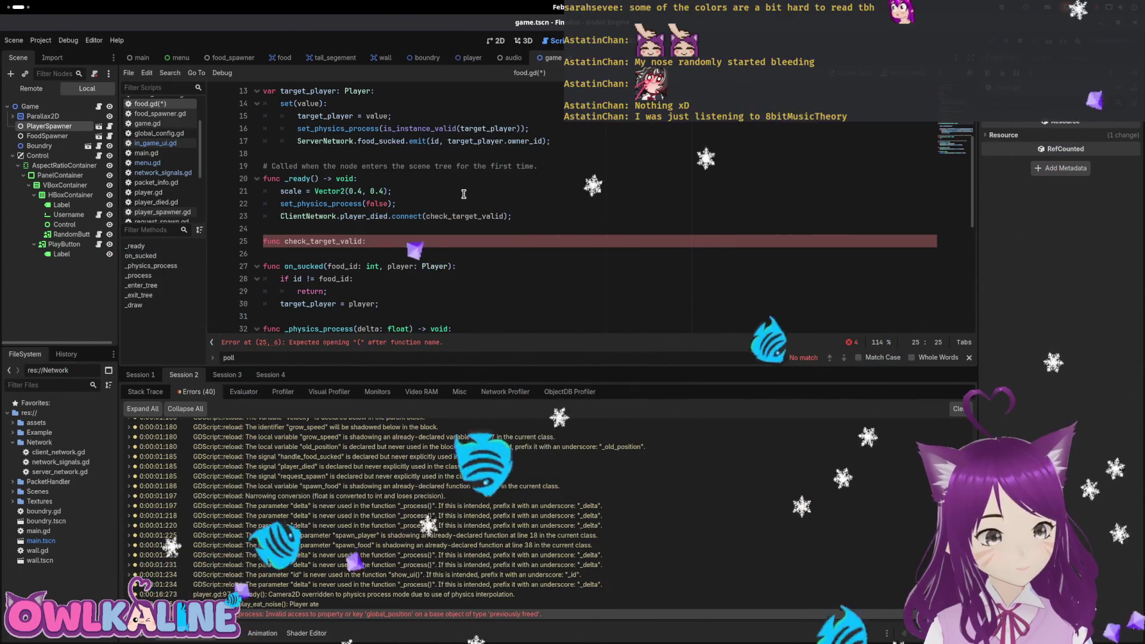
key("Return")
type("if")
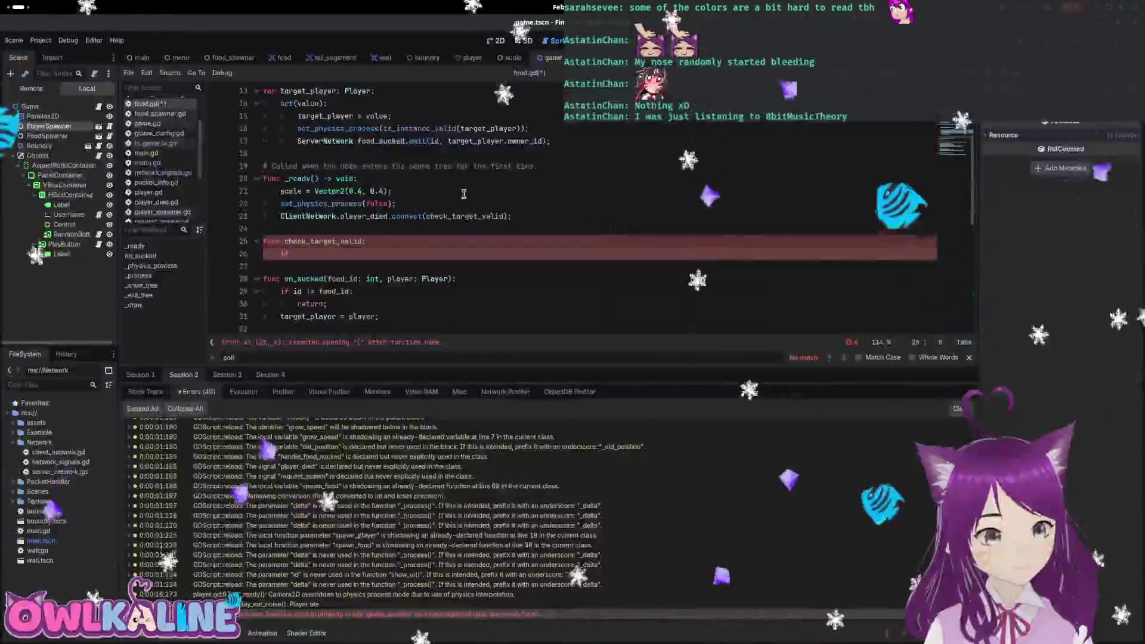
type("target_p")
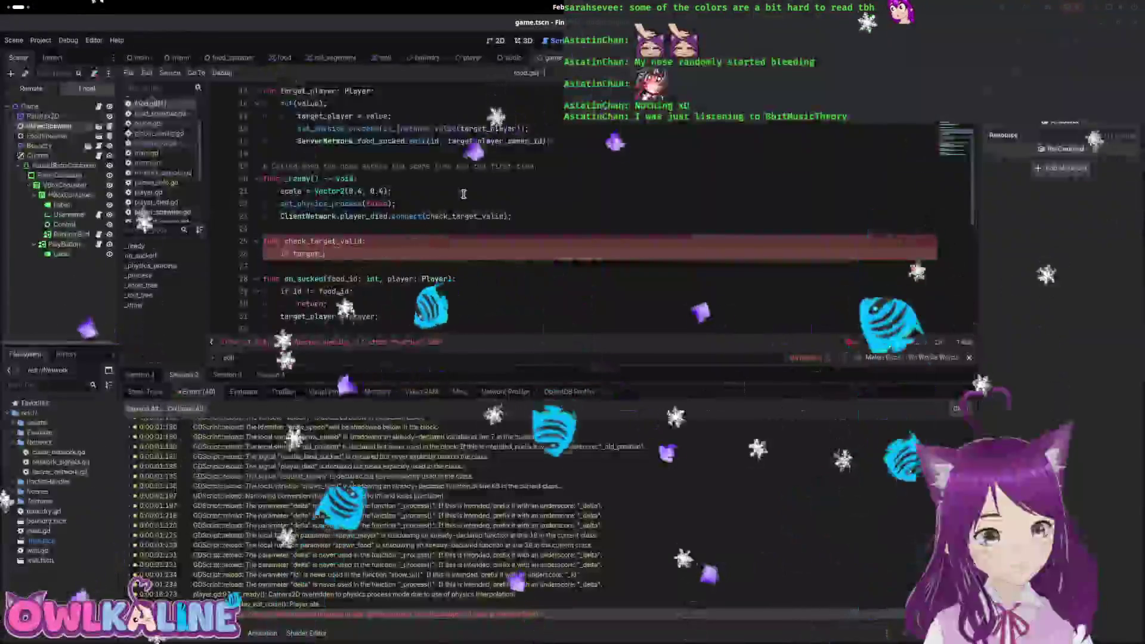
key("Return")
type(":")
key("Return")
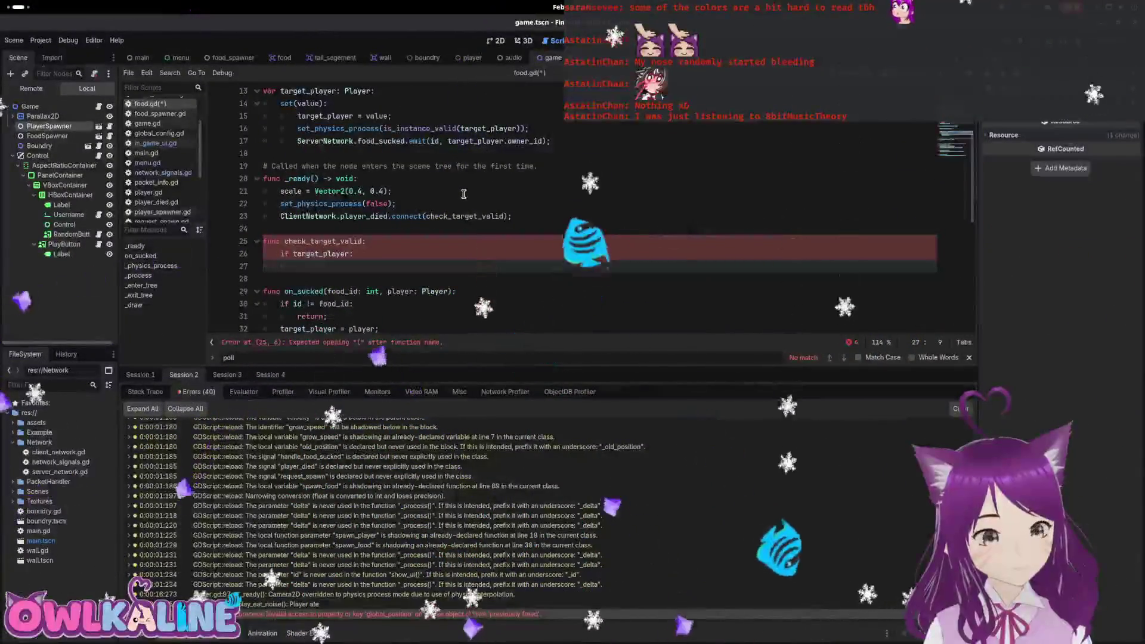
type("if")
Give check_target_valid a PlayerDied parameter and test target_player.id == player.id.
key("Up")
key("Up")
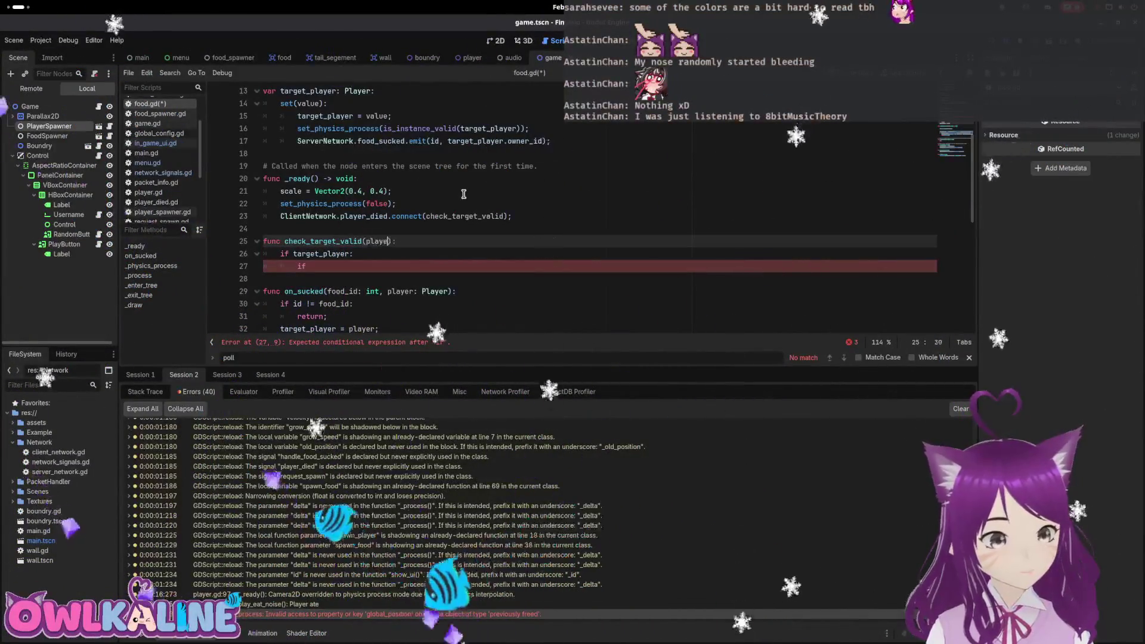
type("ayerD")
key("Return")
type(")")
key("ctrl+s")
key("Down")
key("Down")
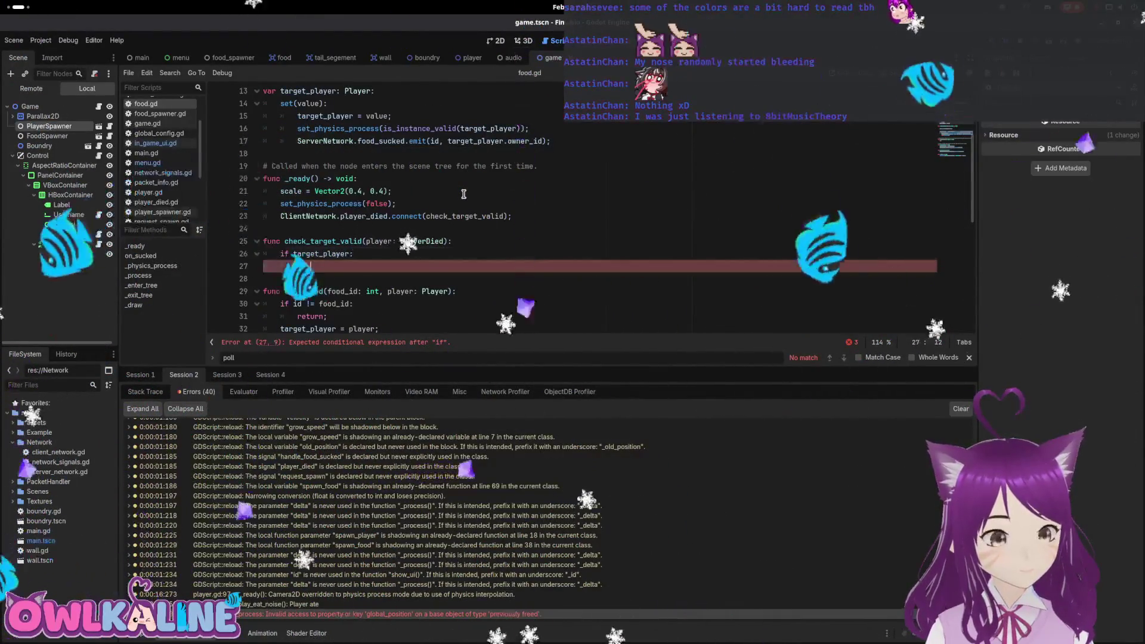
type("et")
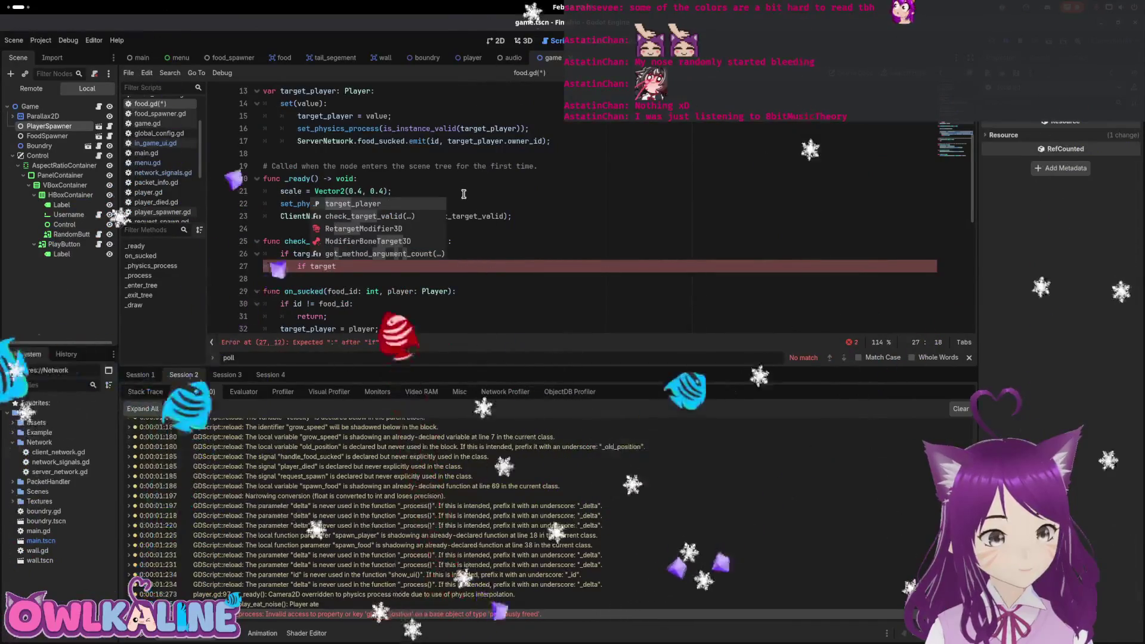
type("_player.id == p")
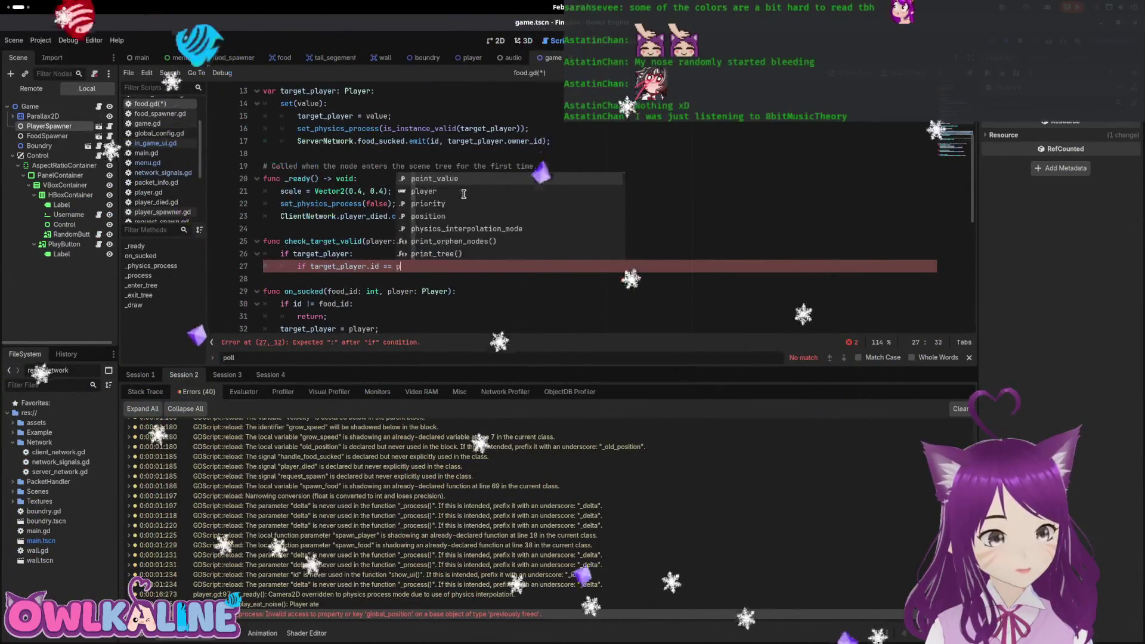
type("layer.id:")
key("Return")
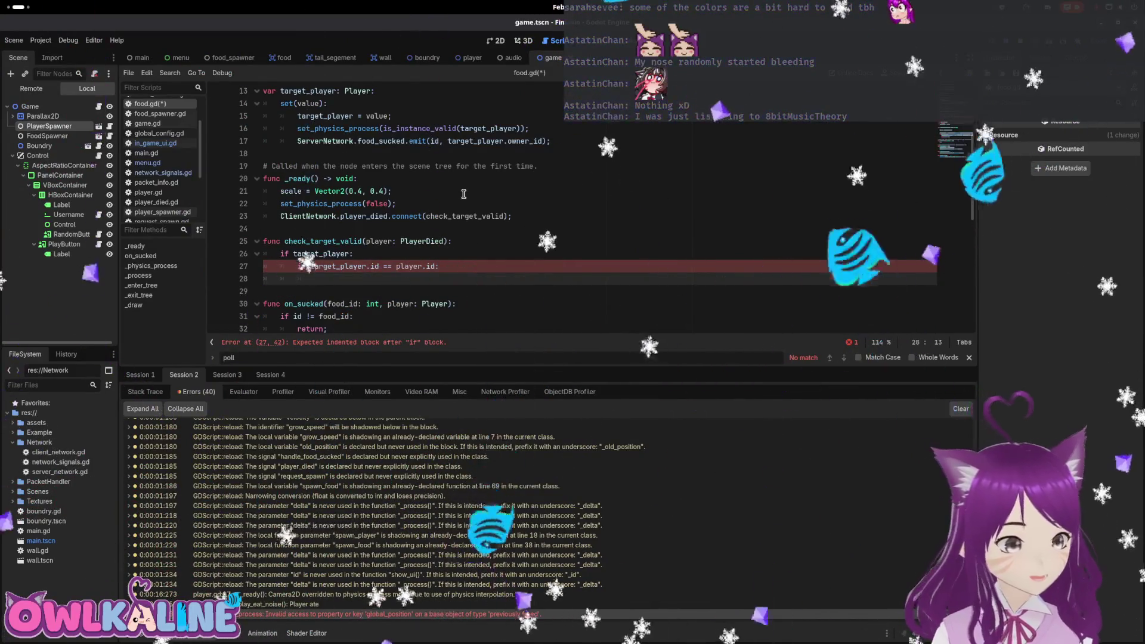
scroll(438, 211, "down", 3)
scroll(372, 229, "down", 6)
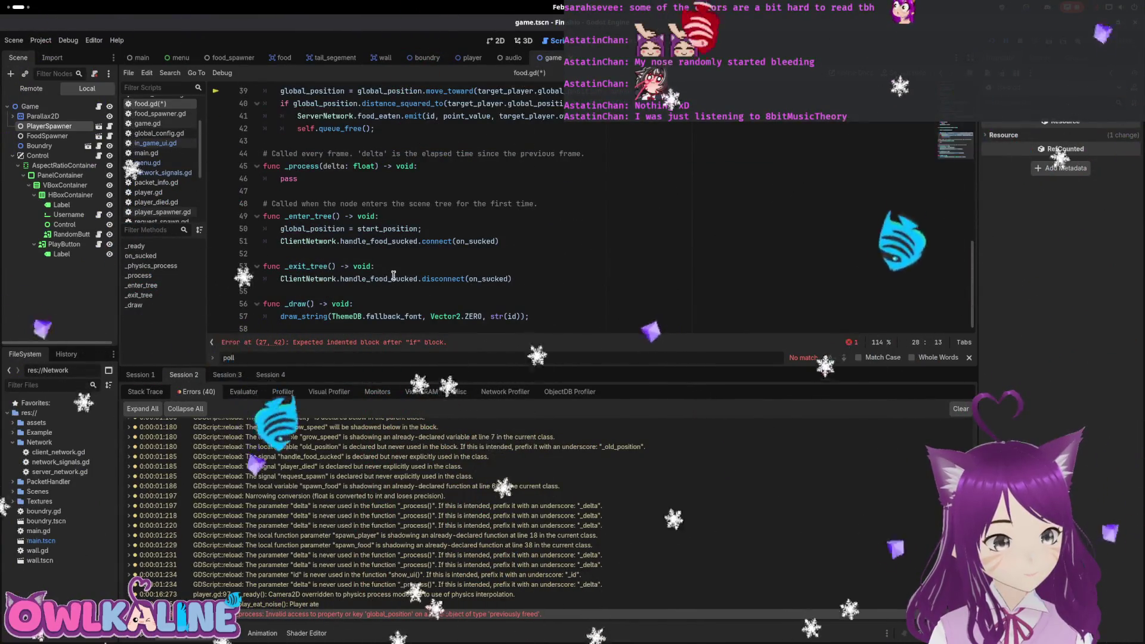
Move the _enter_tree and _exit_tree functions to just below _ready and save.
left_click_drag(513, 278, 280, 278)
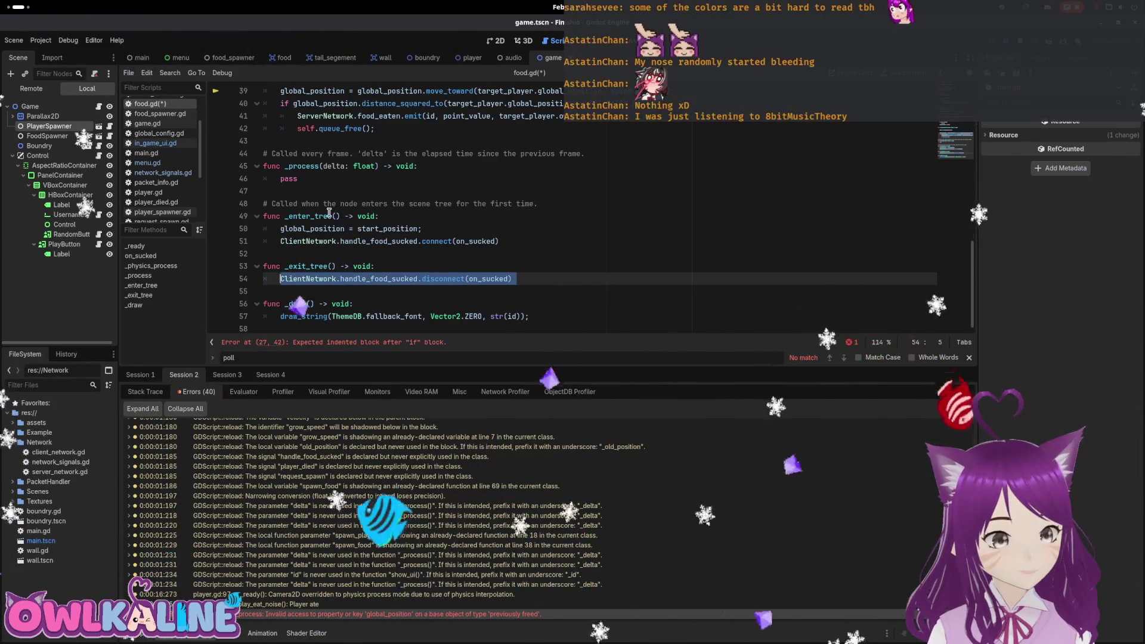
left_click(417, 241)
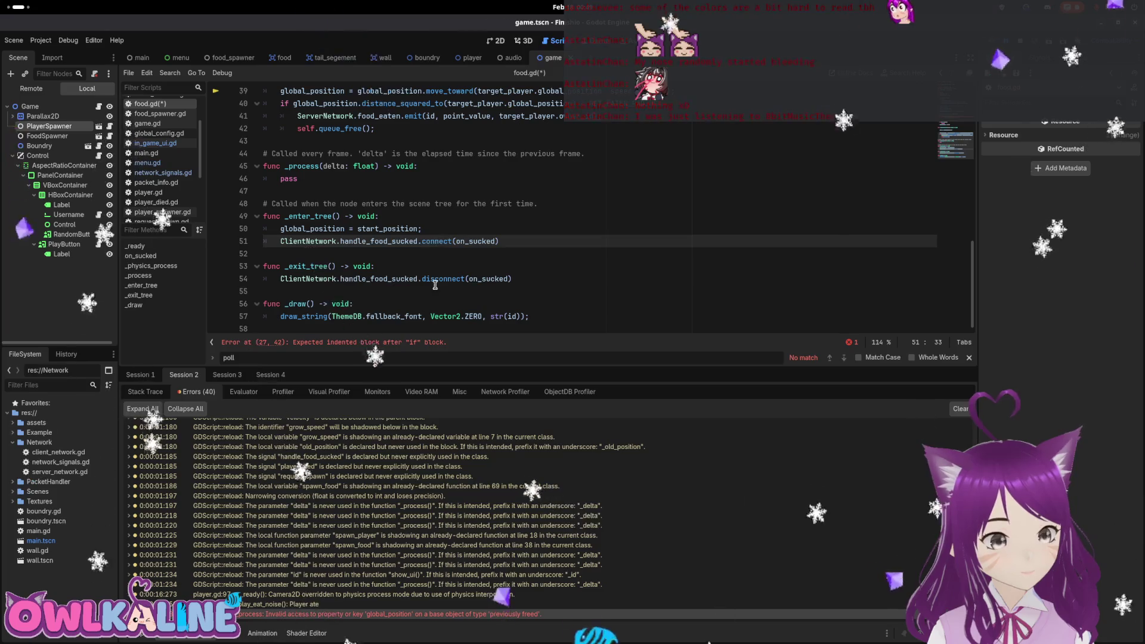
mouse_move(516, 279)
left_mouse_down()
mouse_move(265, 228)
mouse_move(262, 194)
left_mouse_up()
key("ctrl+x")
scroll(333, 242, "up", 10)
left_click(333, 263)
key("Return")
key("Return")
key("ctrl+v")
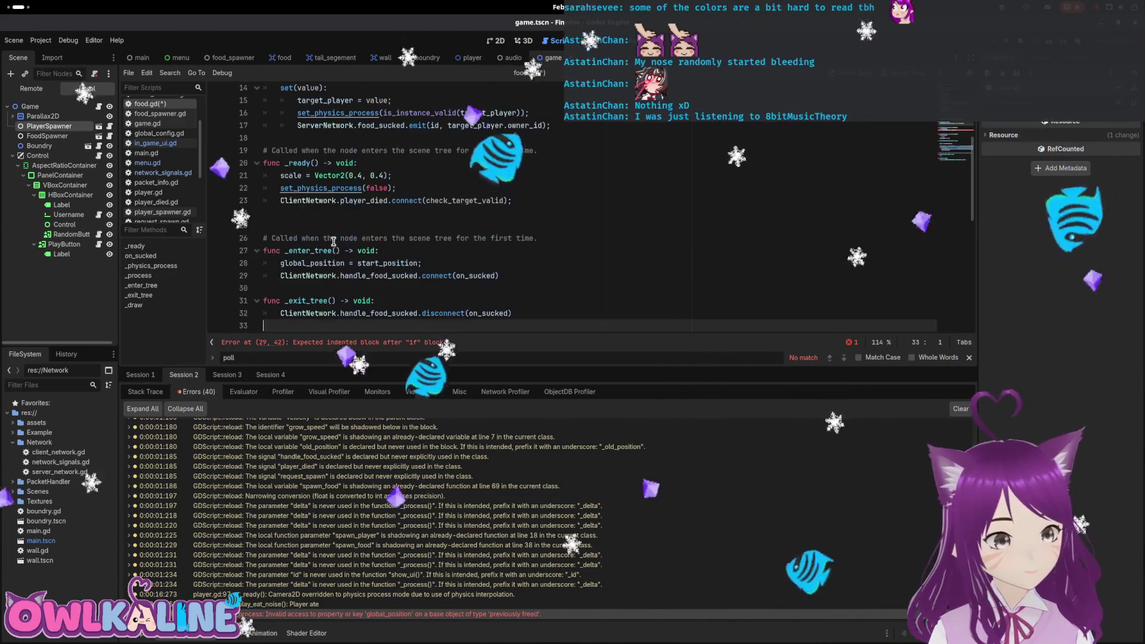
key("Up")
key("Up")
key("Up")
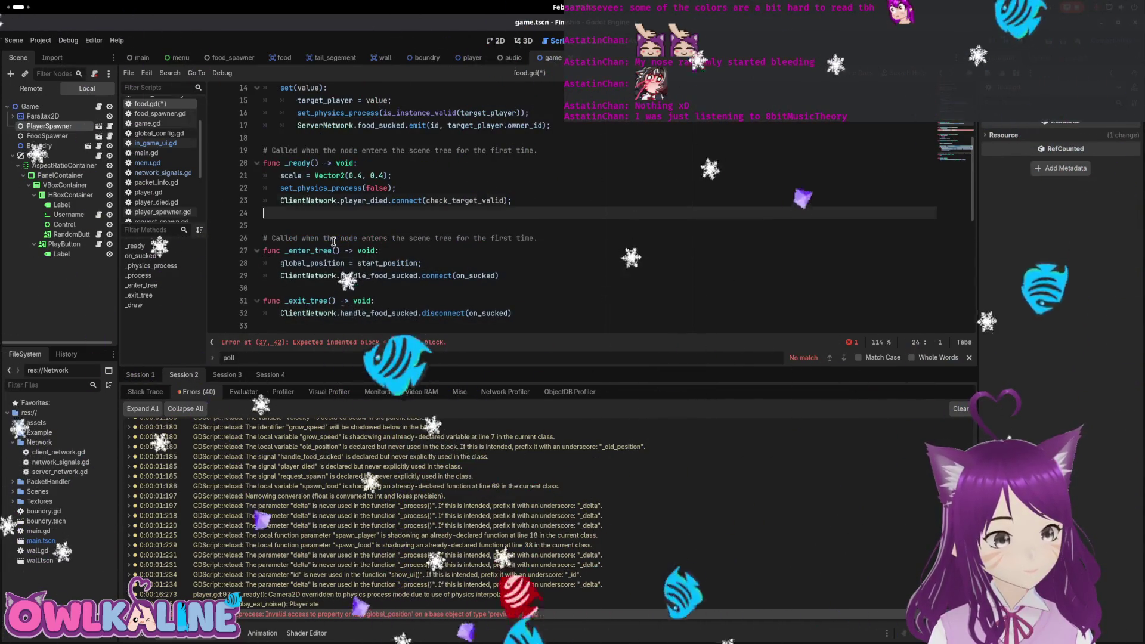
key("BackSpace")
key("Down")
key("Down")
key("Down")
key("BackSpace")
key("ctrl+s")
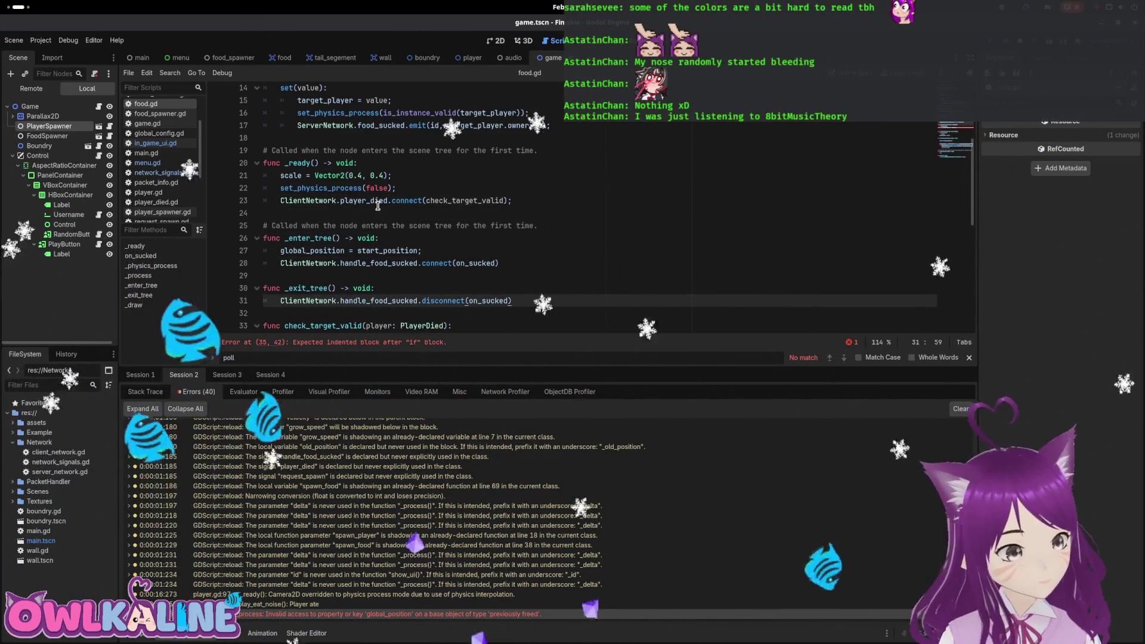
Move the player_died connect line from _ready into the target_player setter and save.
scroll(332, 134, "up", 2)
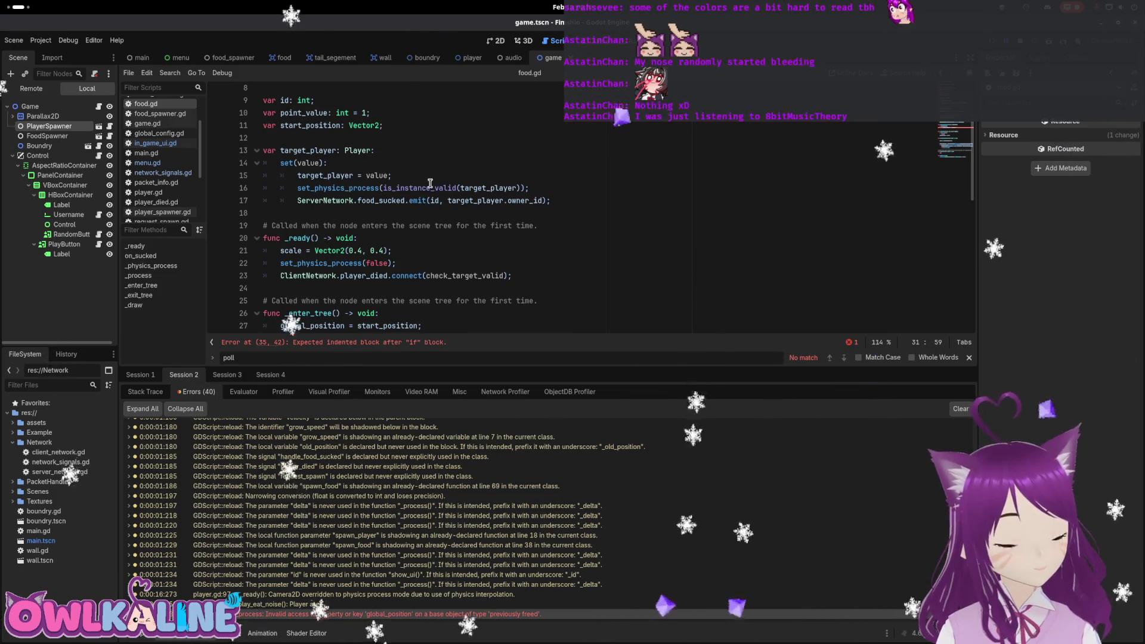
scroll(406, 213, "down", 2)
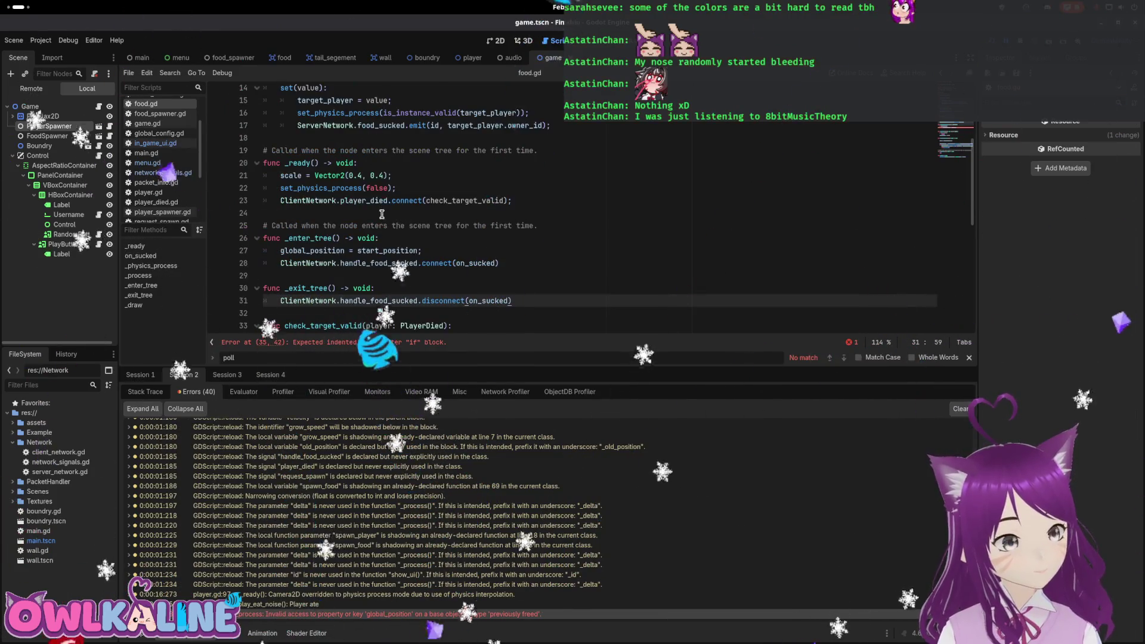
scroll(408, 218, "up", 1)
scroll(470, 255, "down", 2)
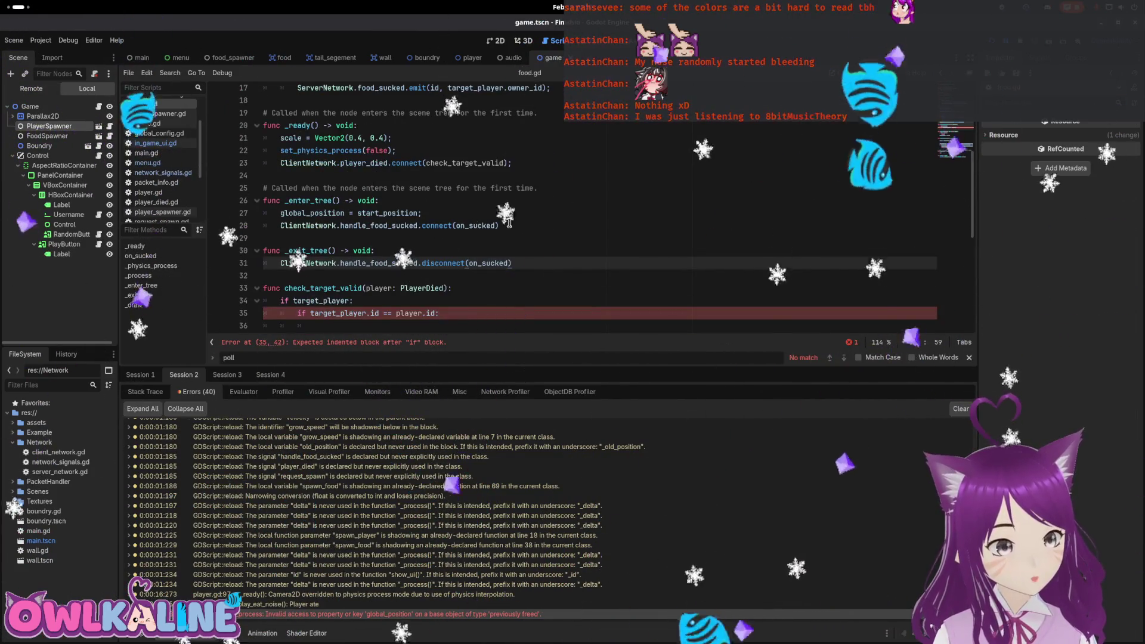
left_click_drag(512, 263, 405, 263)
scroll(403, 260, "down", 1)
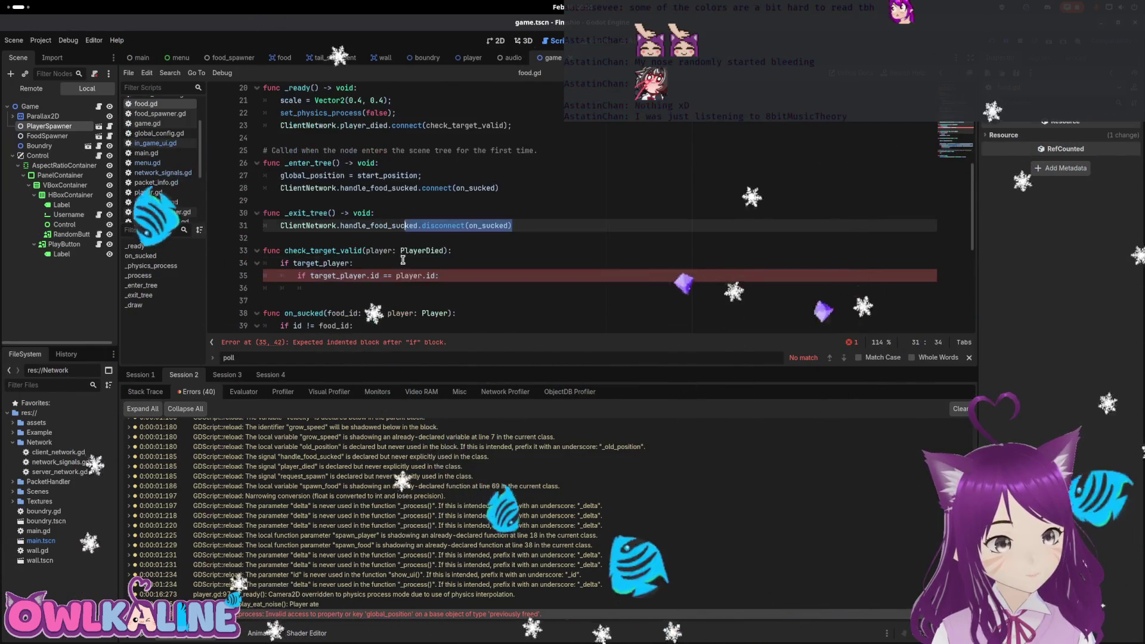
scroll(403, 260, "up", 1)
left_click_drag(499, 226, 317, 226)
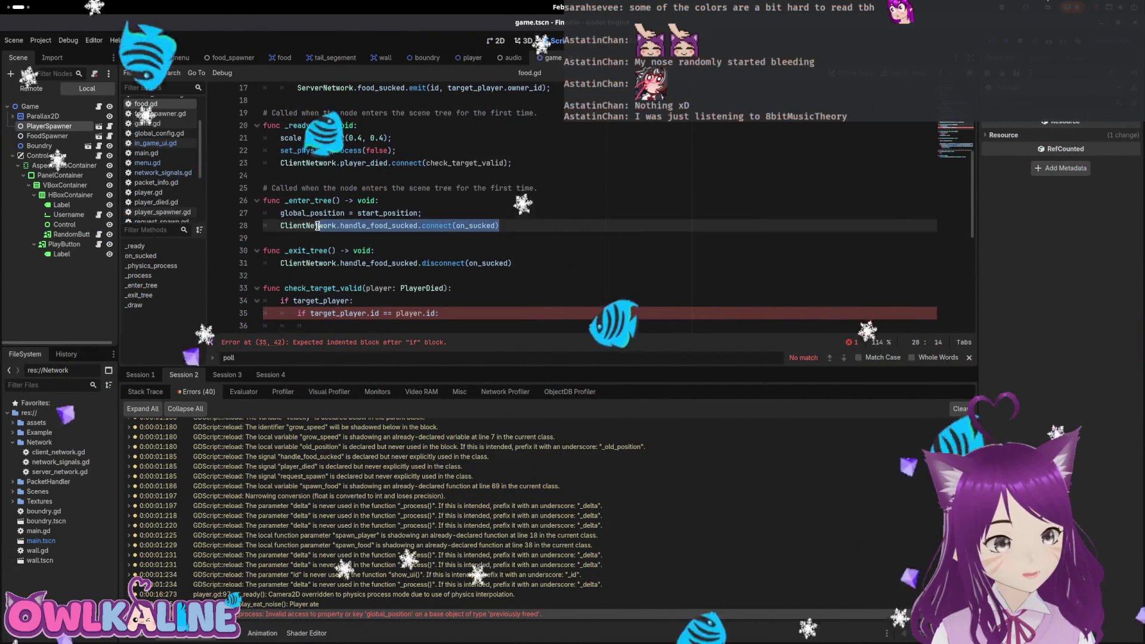
scroll(317, 225, "up", 3)
left_click_drag(512, 276, 286, 277)
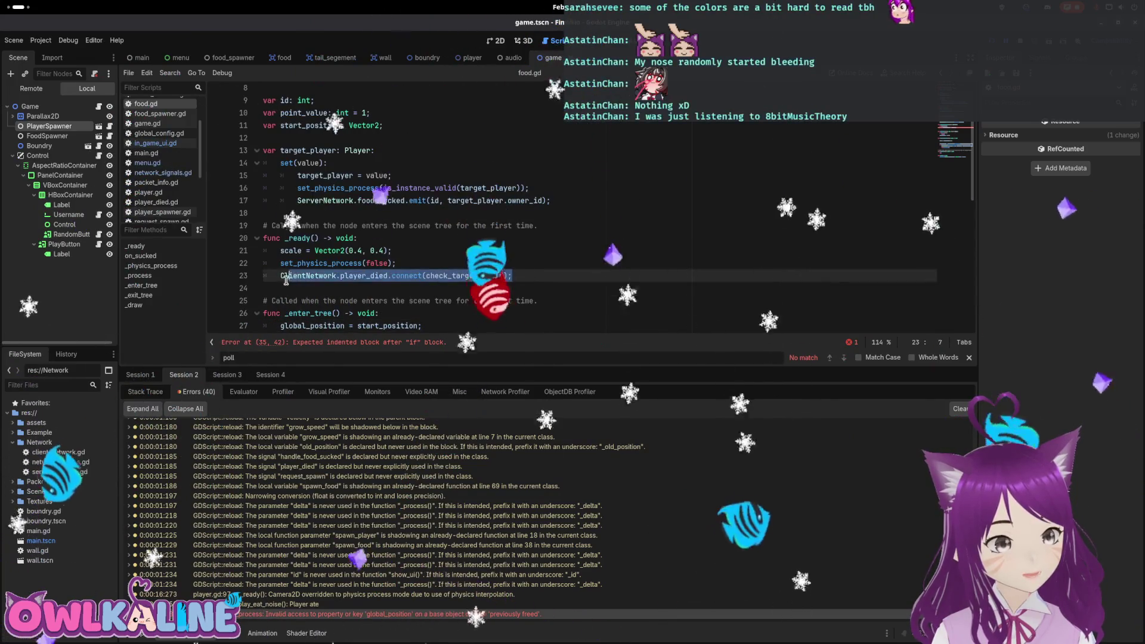
key("ctrl+x")
left_click(580, 200)
key("Return")
key("ctrl+v")
key("ctrl+s")
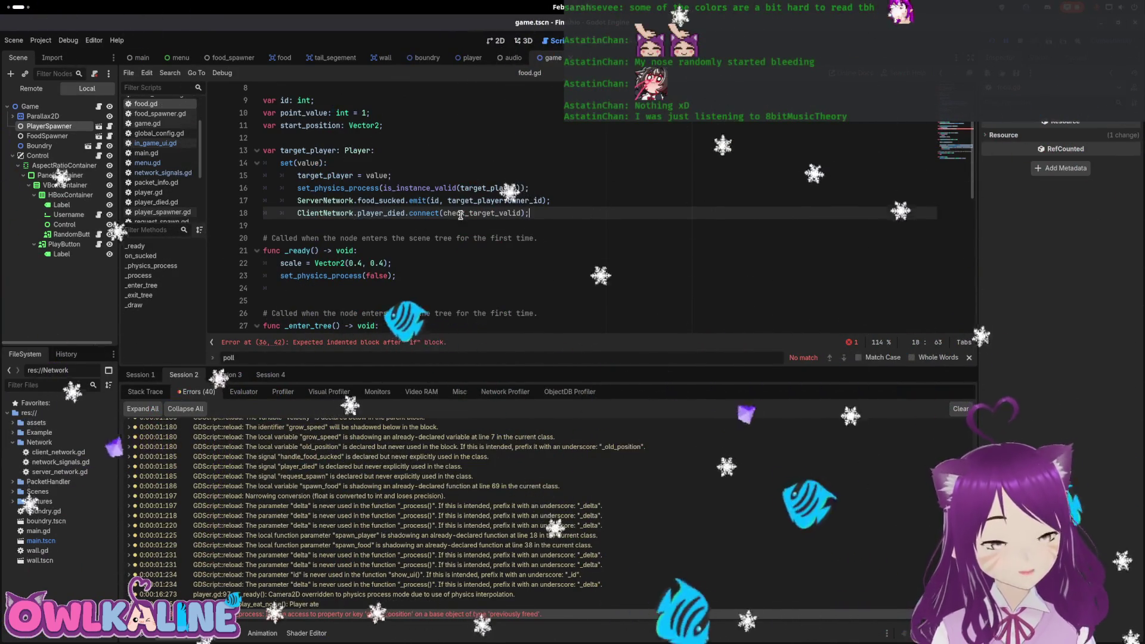
scroll(305, 224, "down", 2)
left_click(304, 224)
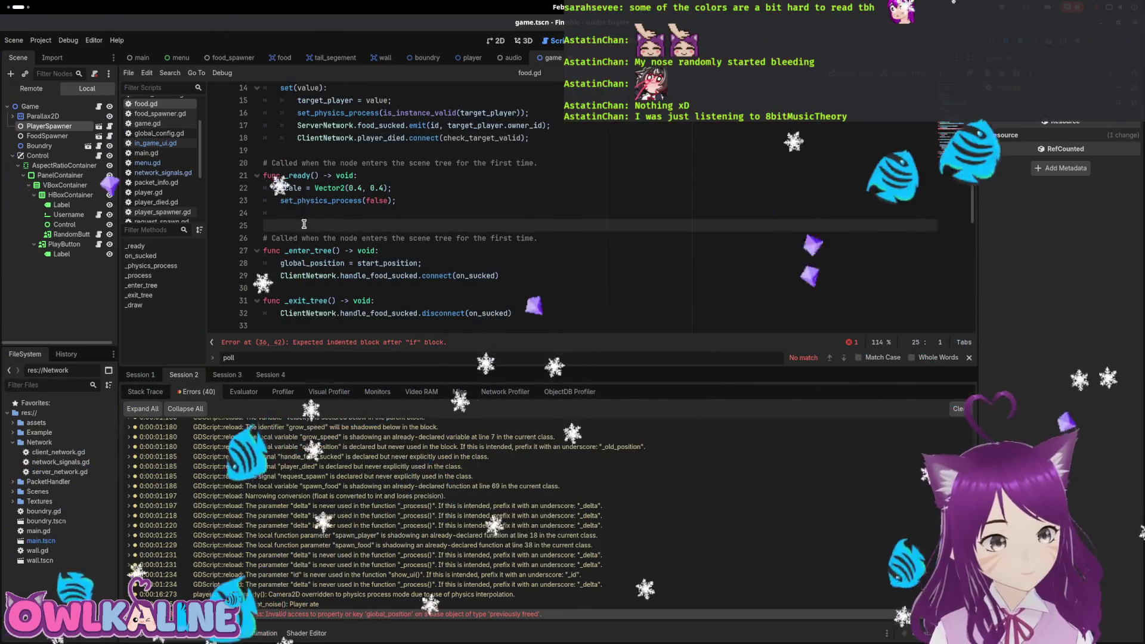
Remove the empty line in _ready and call queue_free inside the player id check.
key("BackSpace")
scroll(304, 224, "down", 2)
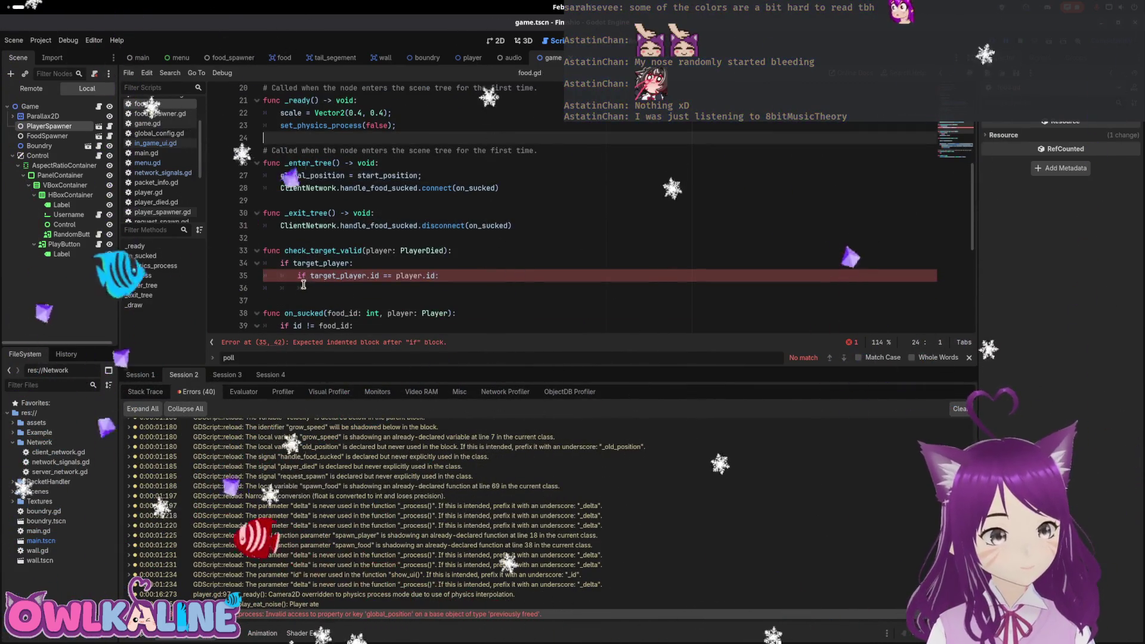
left_click(304, 286)
left_click_drag(307, 288, 226, 286)
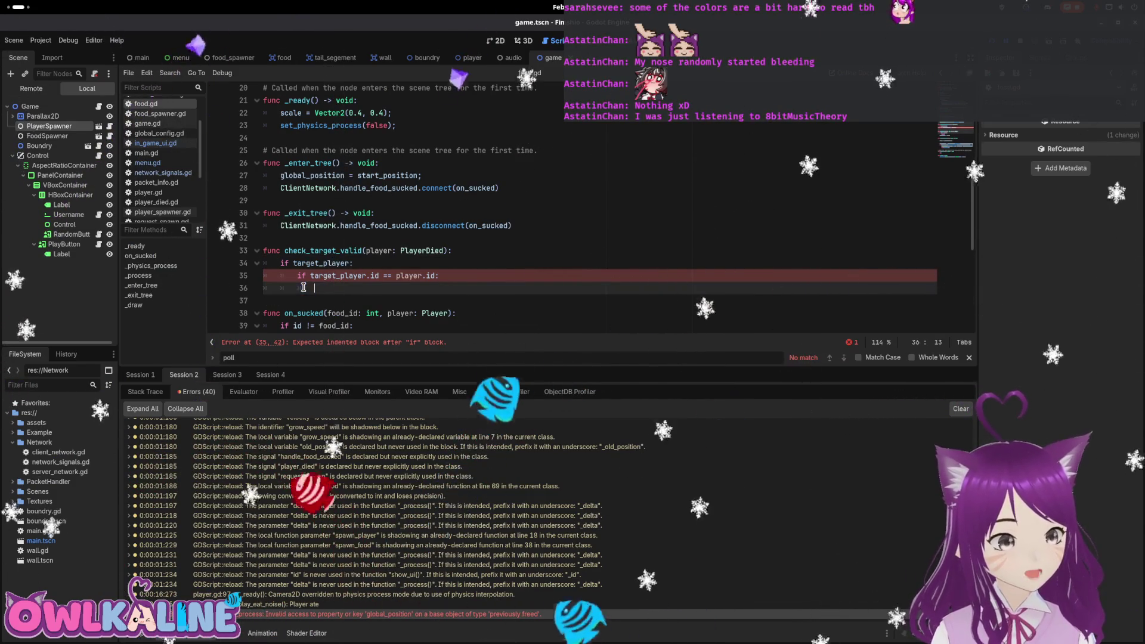
scroll(363, 276, "down", 3)
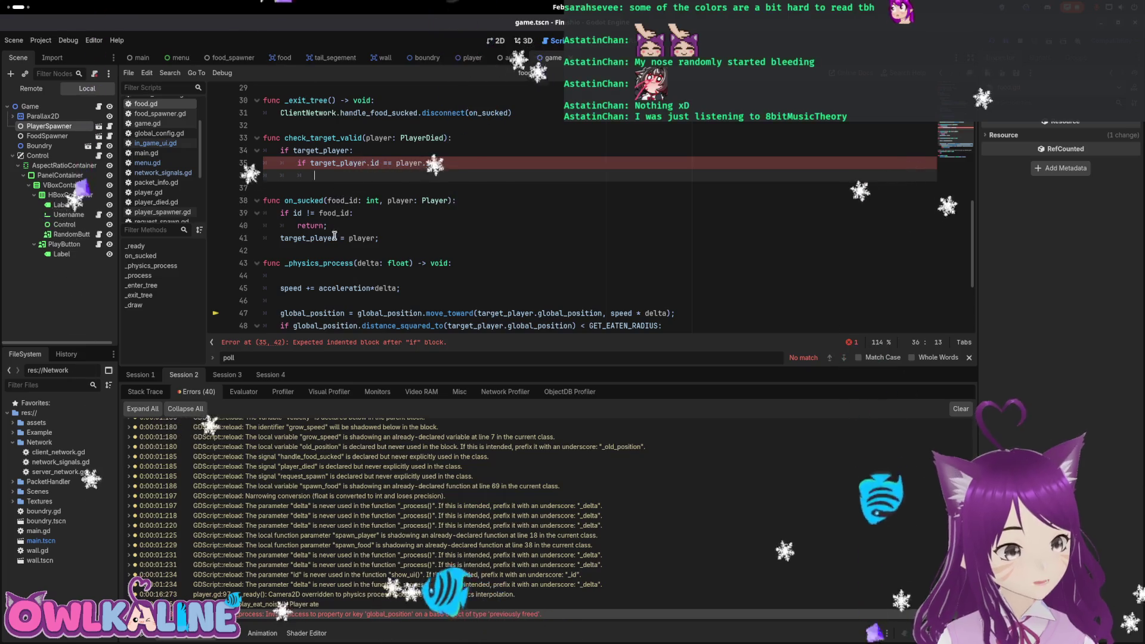
scroll(335, 235, "down", 2)
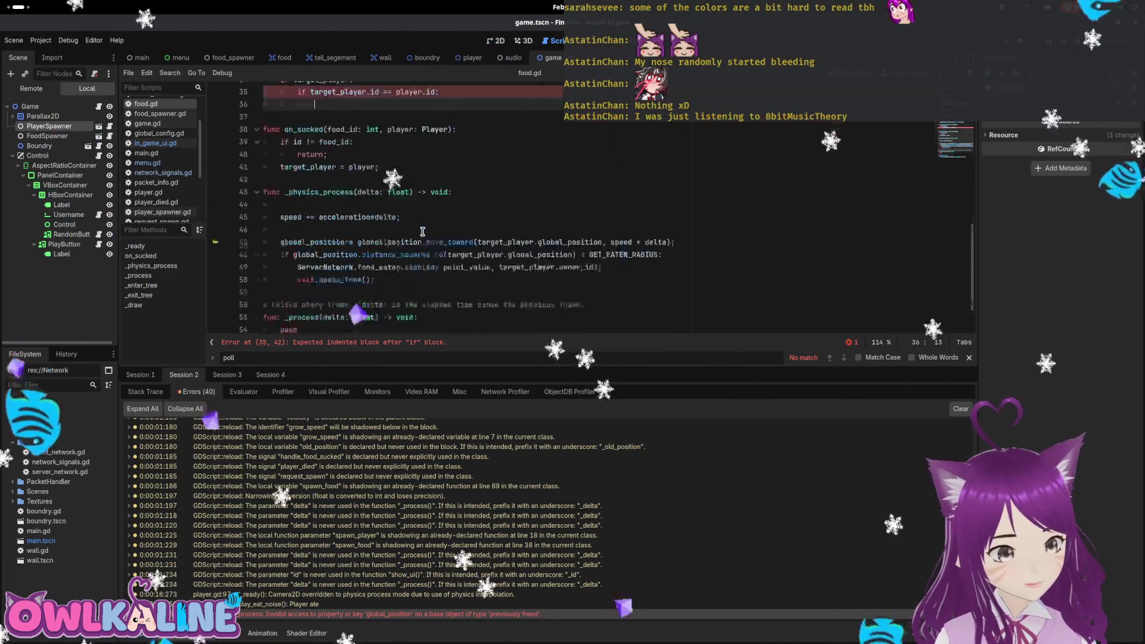
left_click(302, 276)
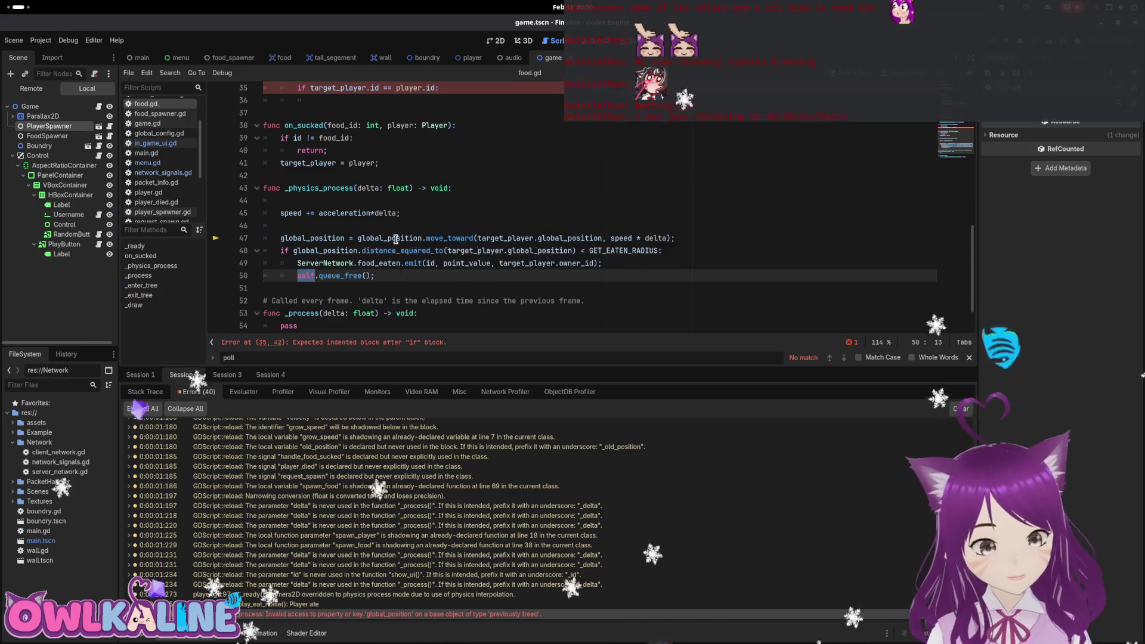
scroll(332, 228, "up", 3)
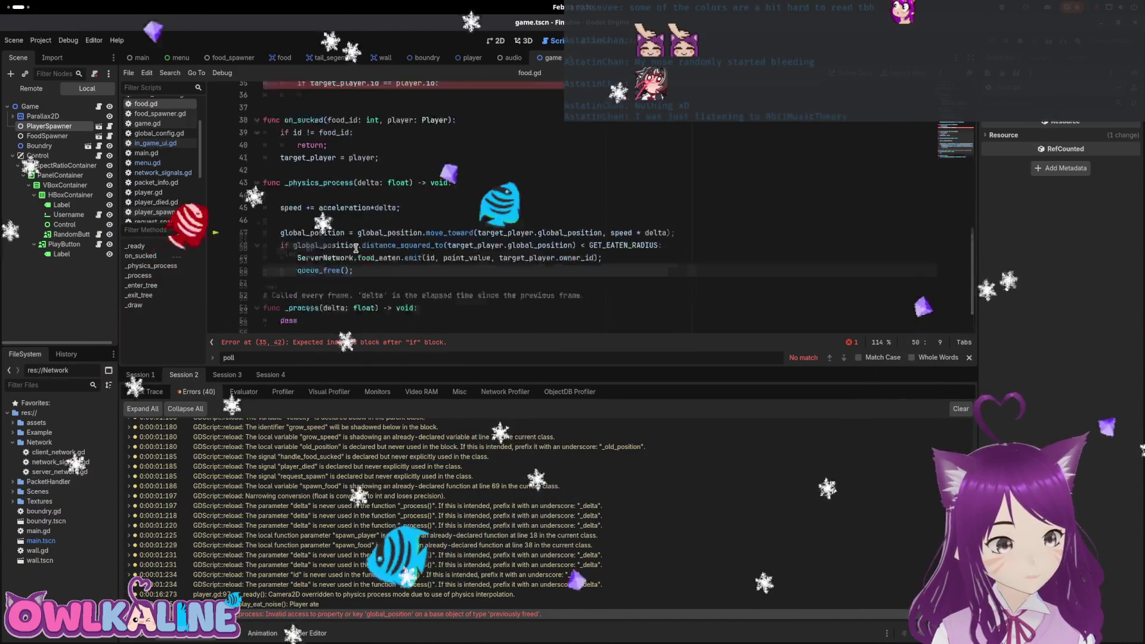
left_click(329, 204)
type("quy")
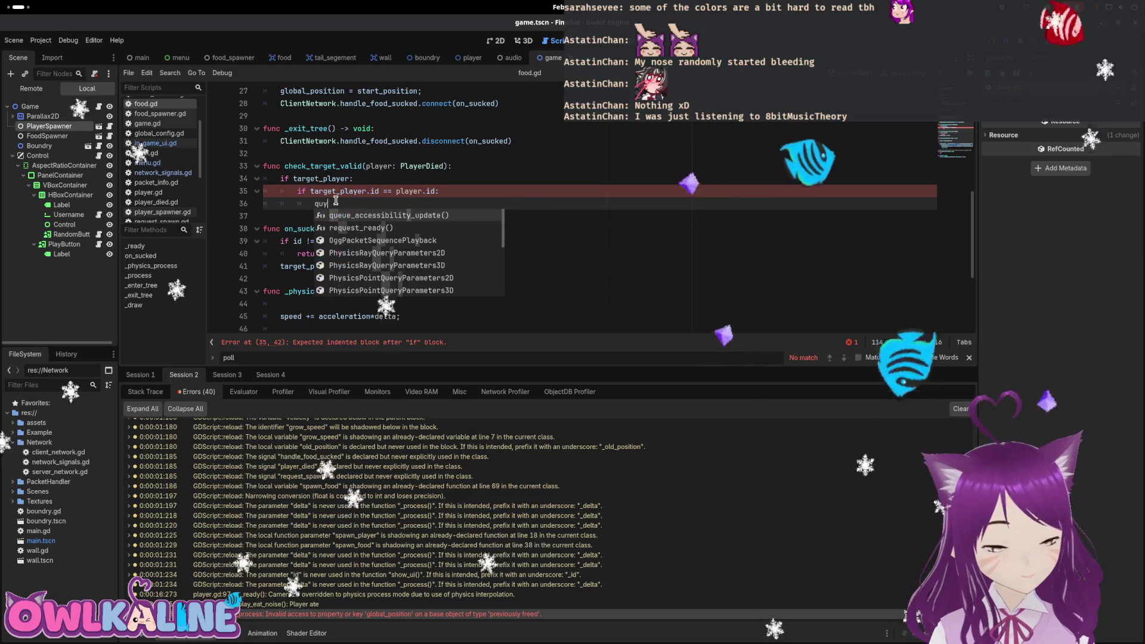
key("BackSpace")
type("e")
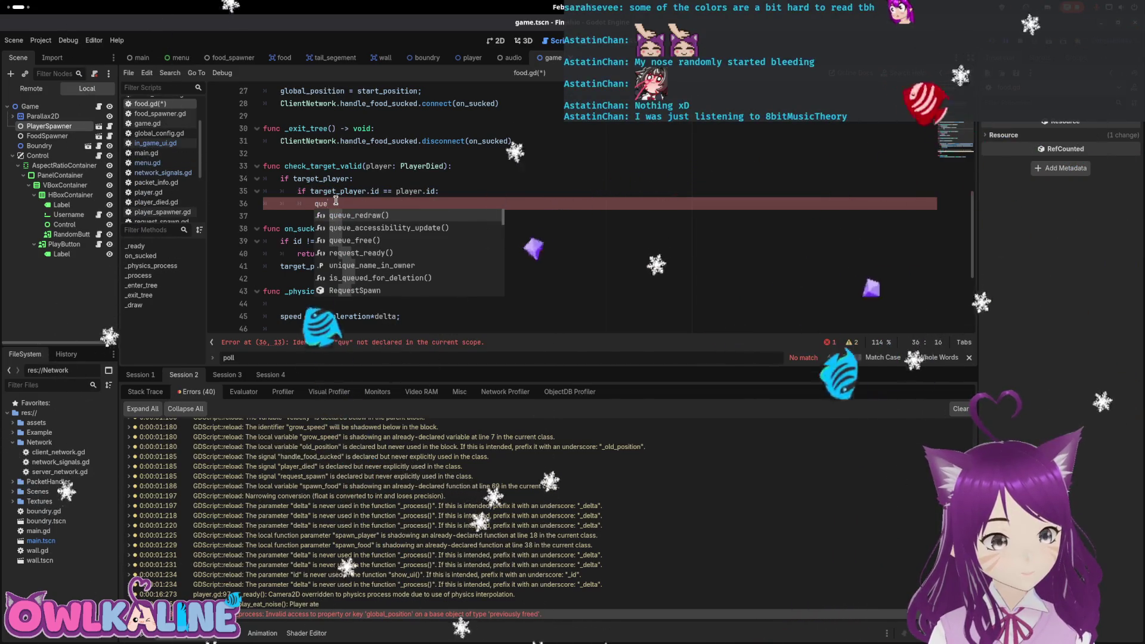
key("Down")
key("Down")
key("Return")
key("ctrl+s")
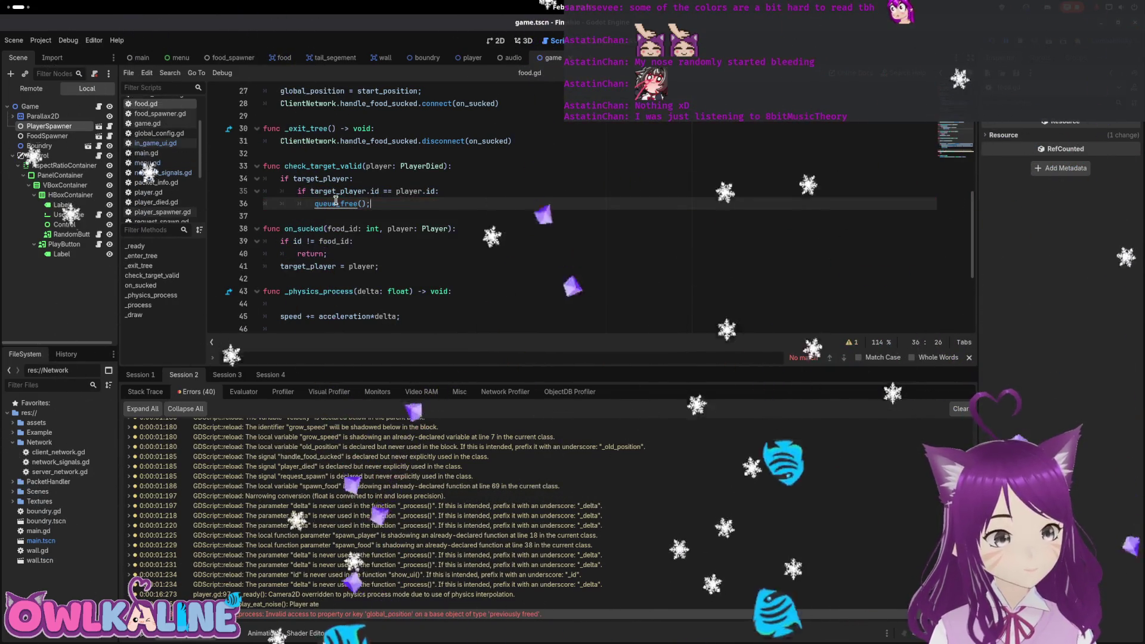
Review the target_player setter and check_target_valid, then stop and relaunch the game.
scroll(406, 247, "up", 4)
scroll(405, 247, "up", 2)
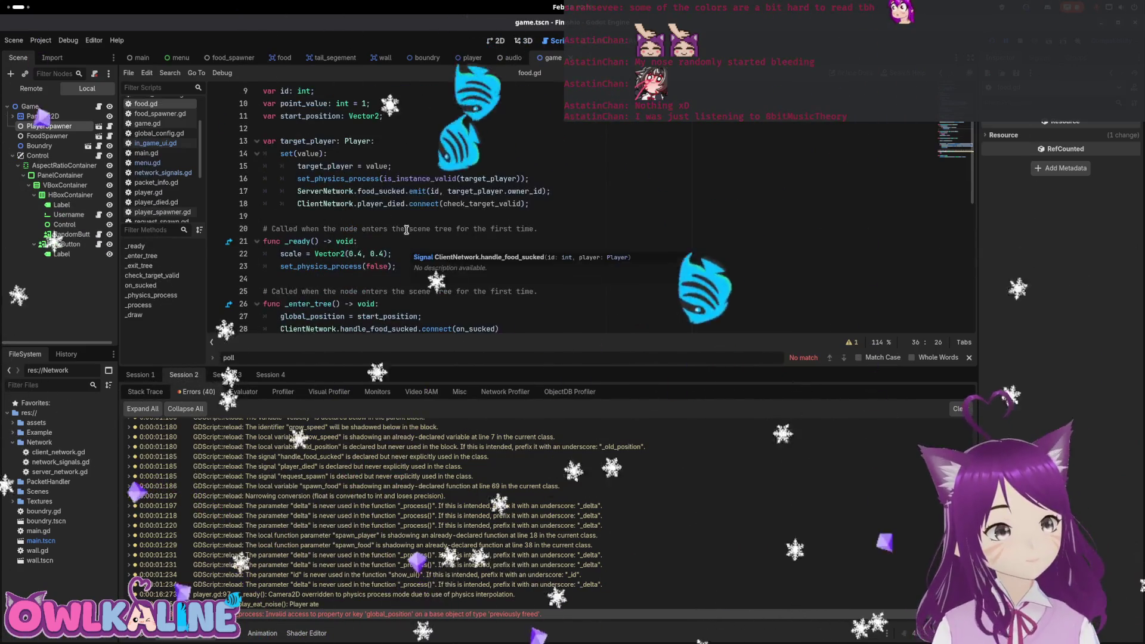
left_click(577, 214)
scroll(578, 215, "up", 2)
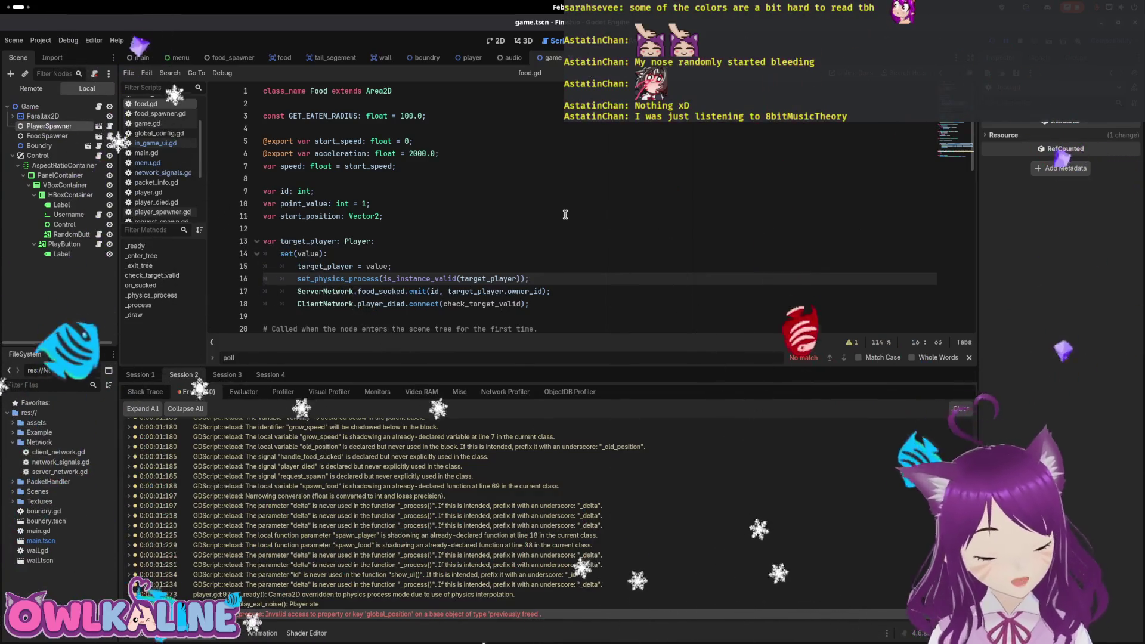
left_click(481, 622)
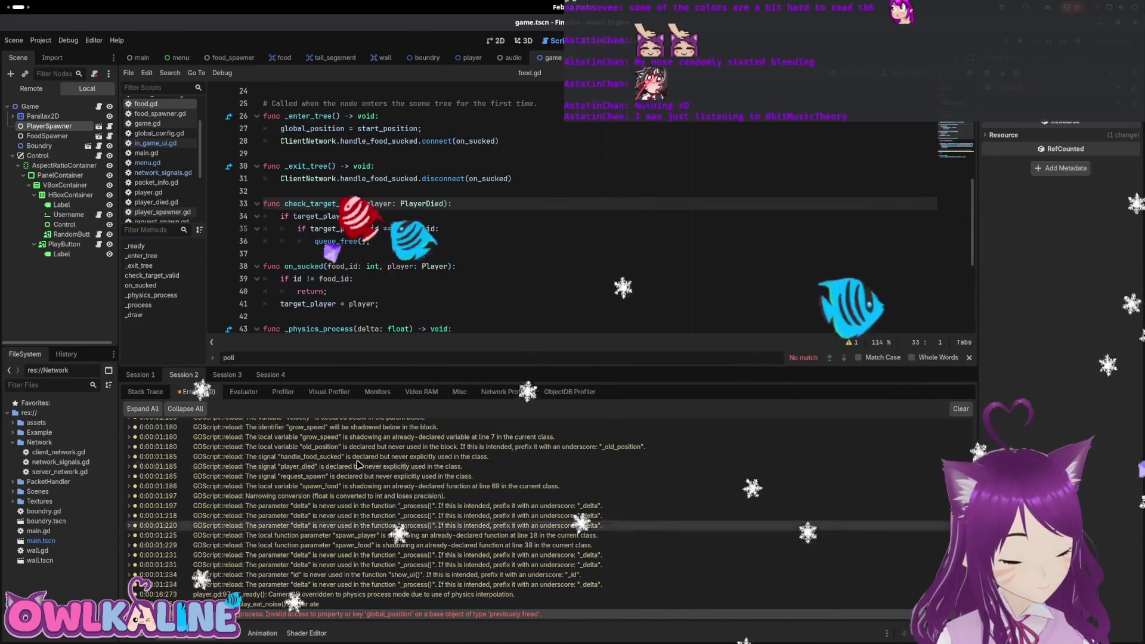
scroll(413, 275, "down", 3)
scroll(412, 281, "down", 1)
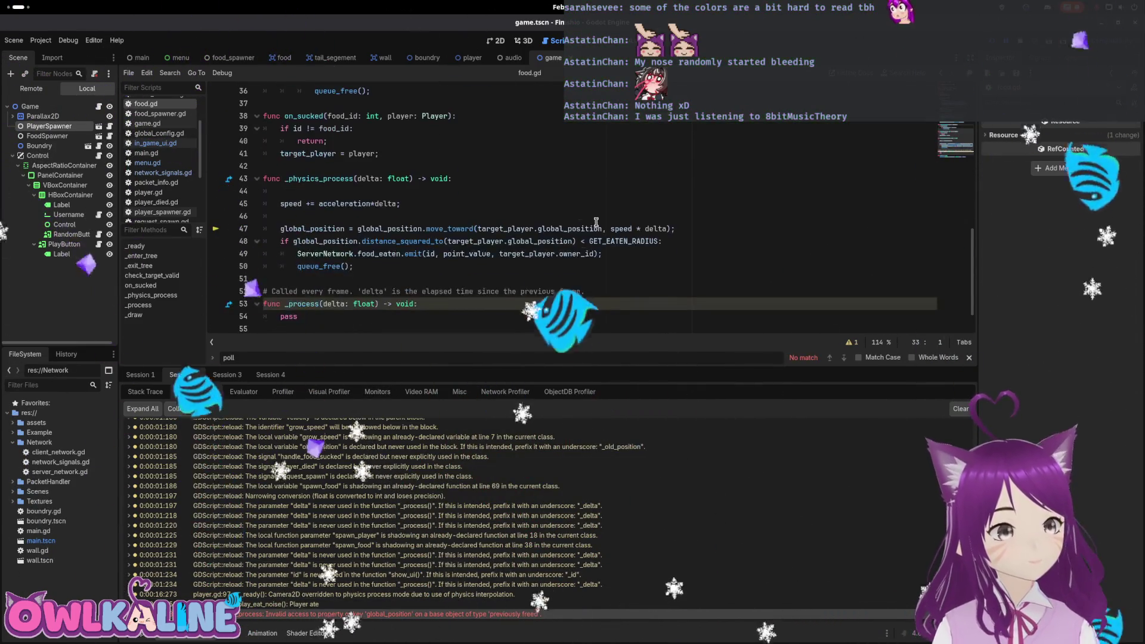
double_click(508, 229)
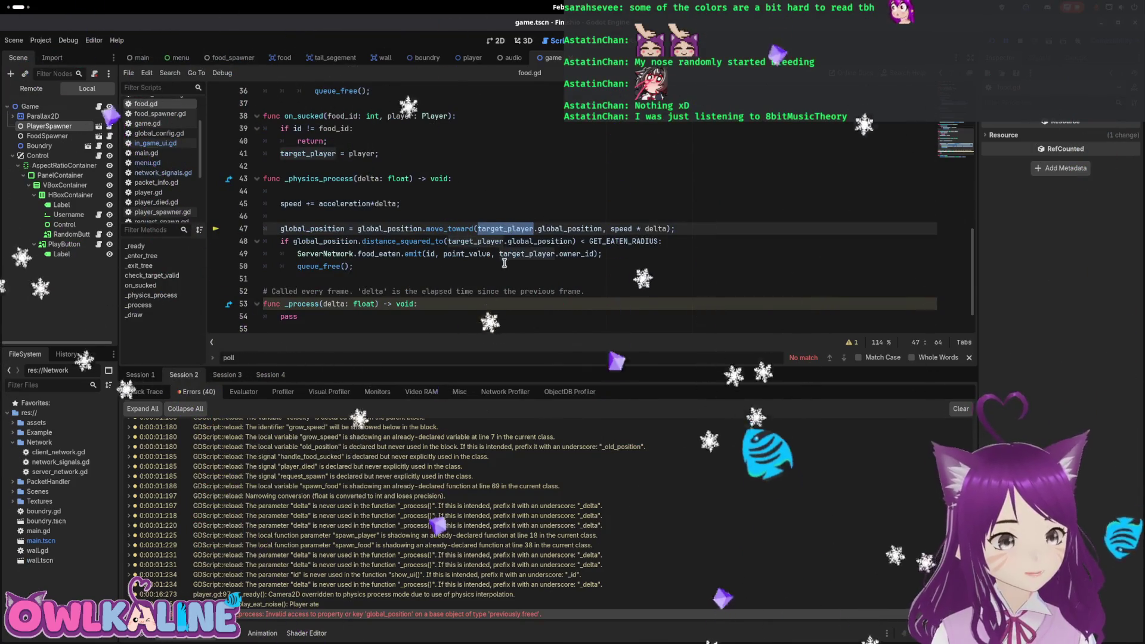
left_click(391, 219)
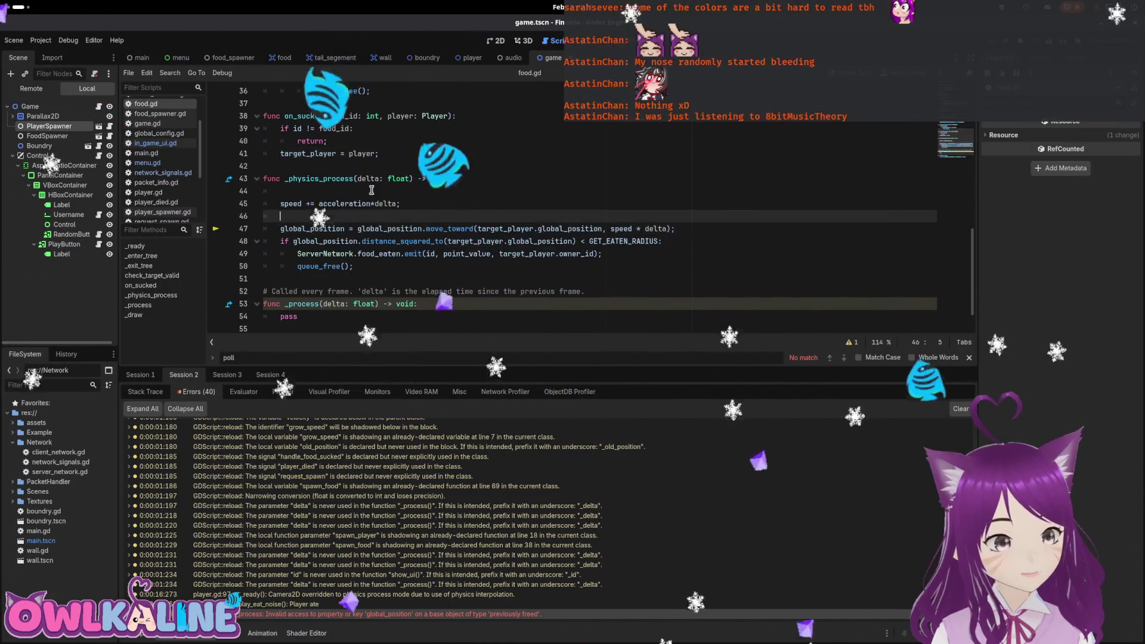
key("F8")
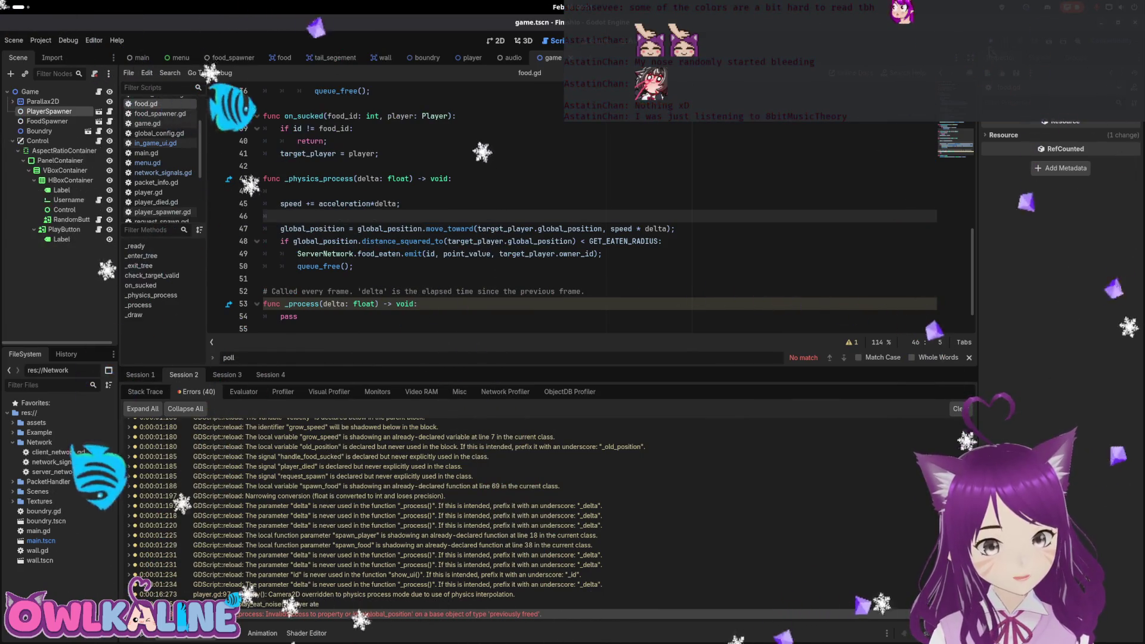
key("F5")
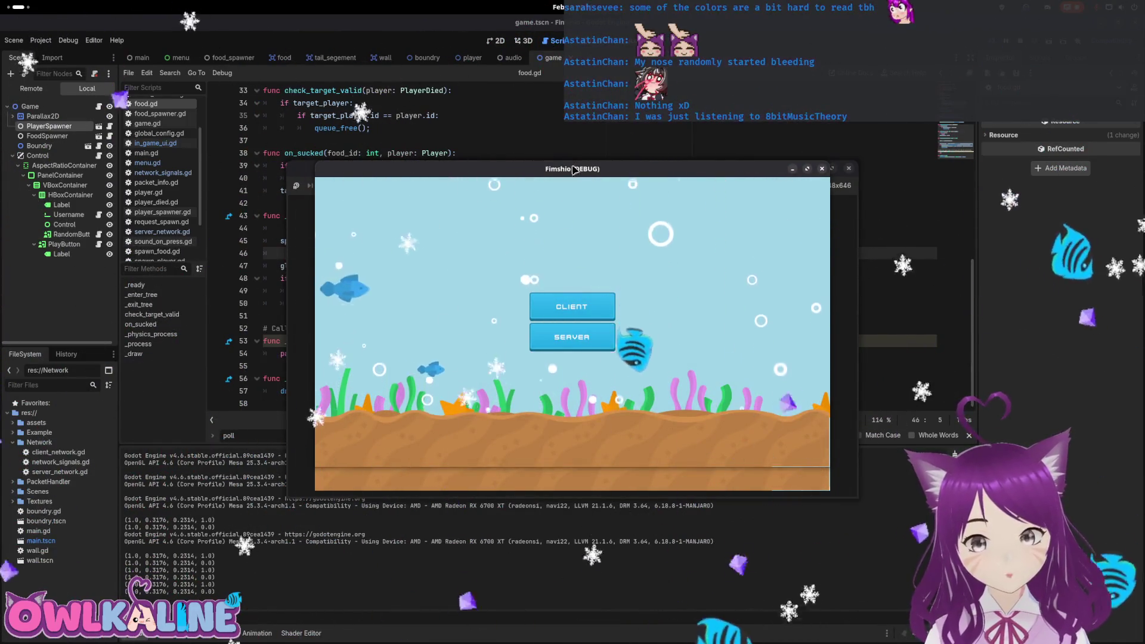
Arrange the three game windows at top-left, bottom-left and right.
left_click_drag(449, 174, 223, 85)
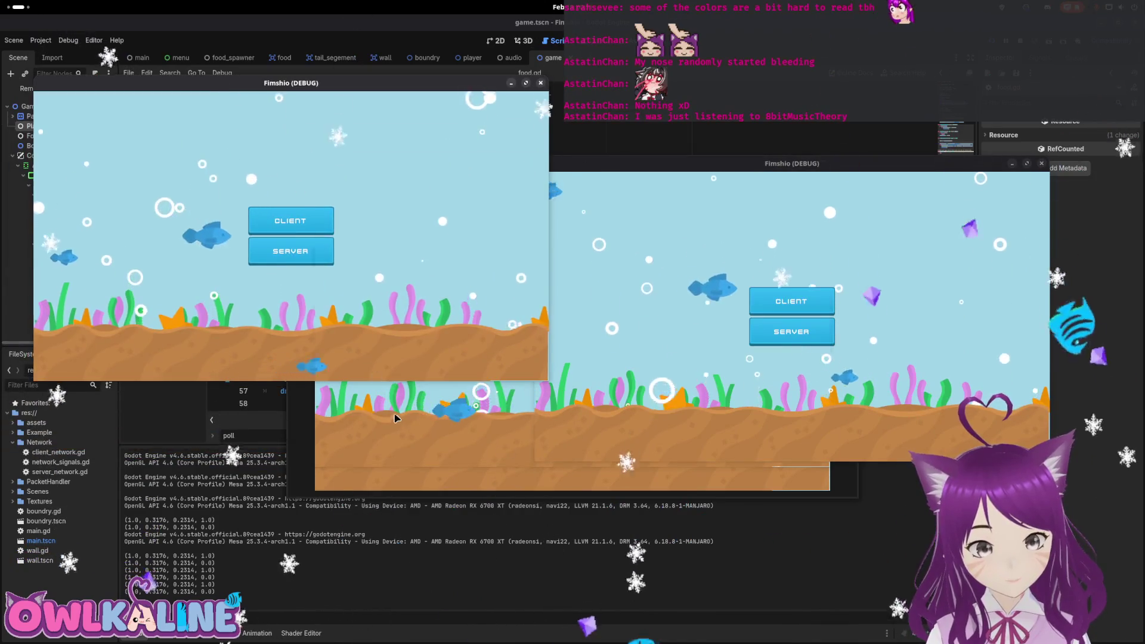
left_click(417, 435)
mouse_move(642, 179)
left_mouse_down()
mouse_move(386, 349)
mouse_move(380, 332)
left_mouse_up()
left_click(772, 184)
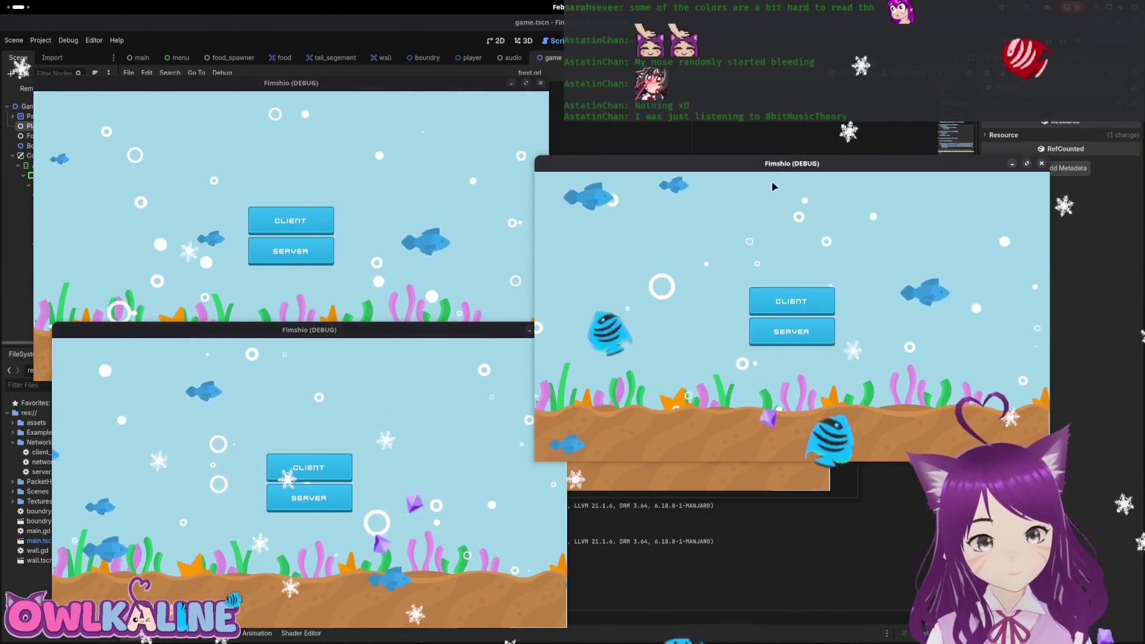
Start the server and two clients, join both, then quit the bottom-left client.
left_click(802, 341)
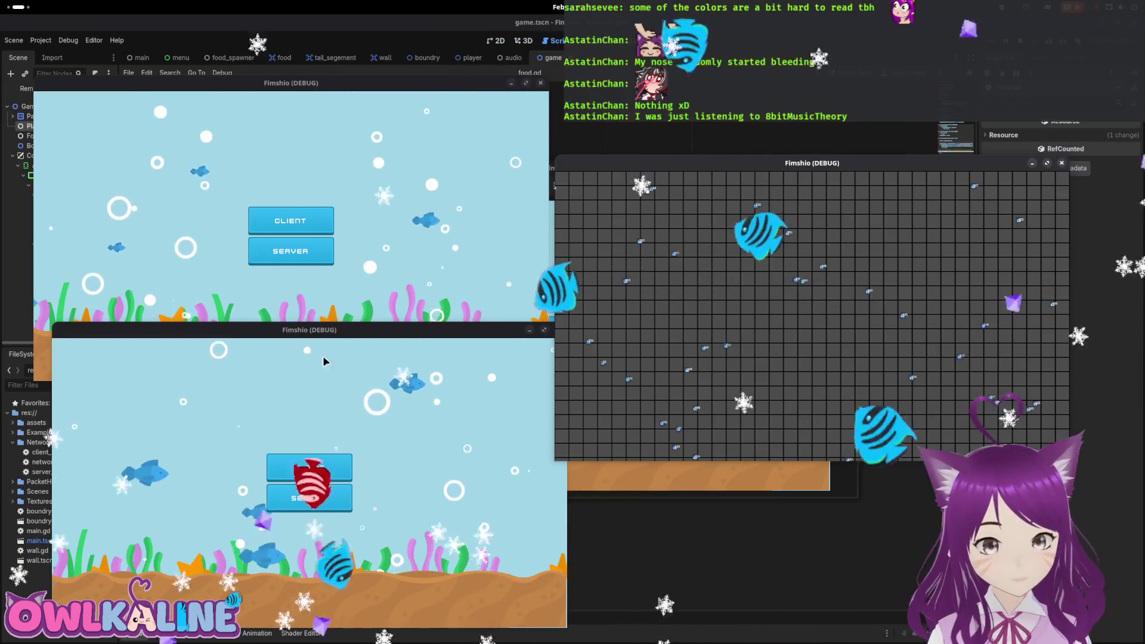
left_click(307, 465)
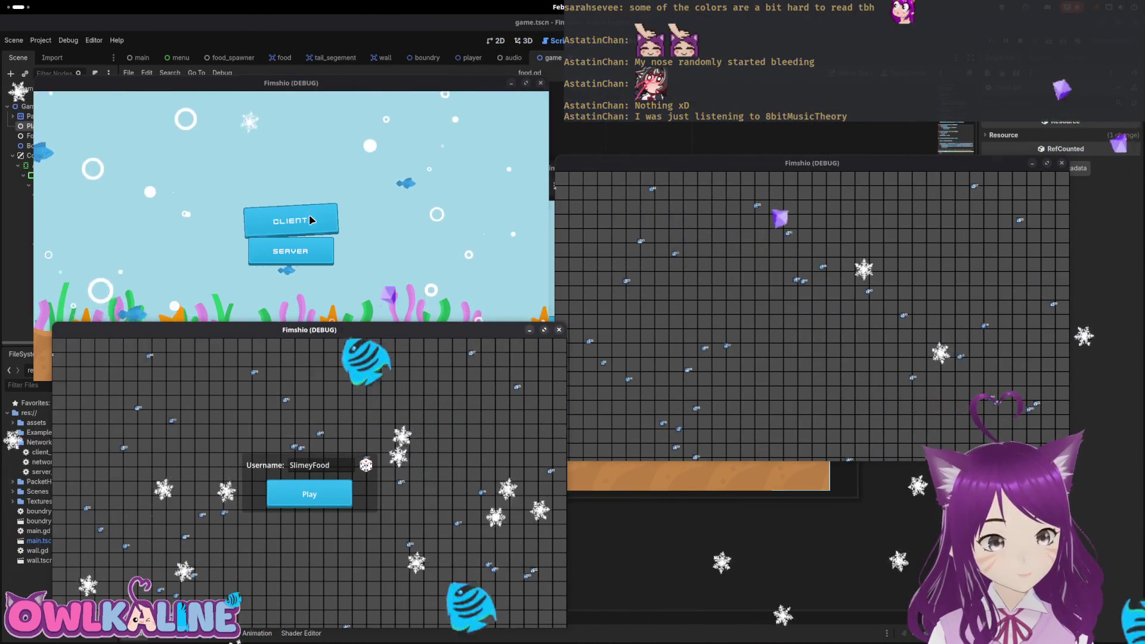
left_click(311, 220)
left_click_drag(664, 182, 925, 164)
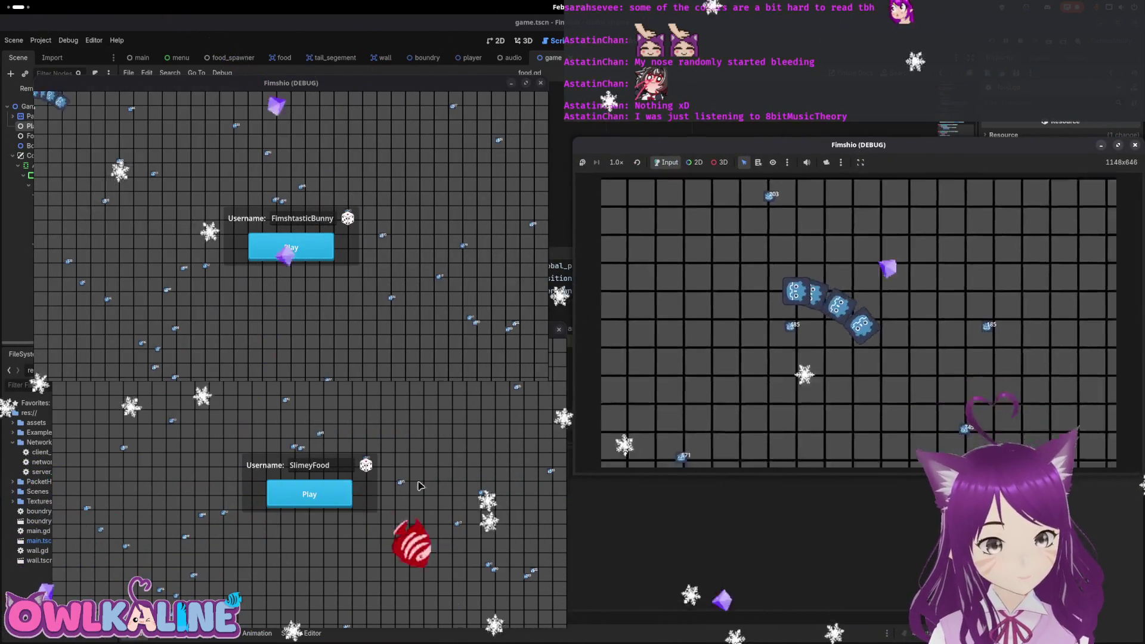
left_click(337, 505)
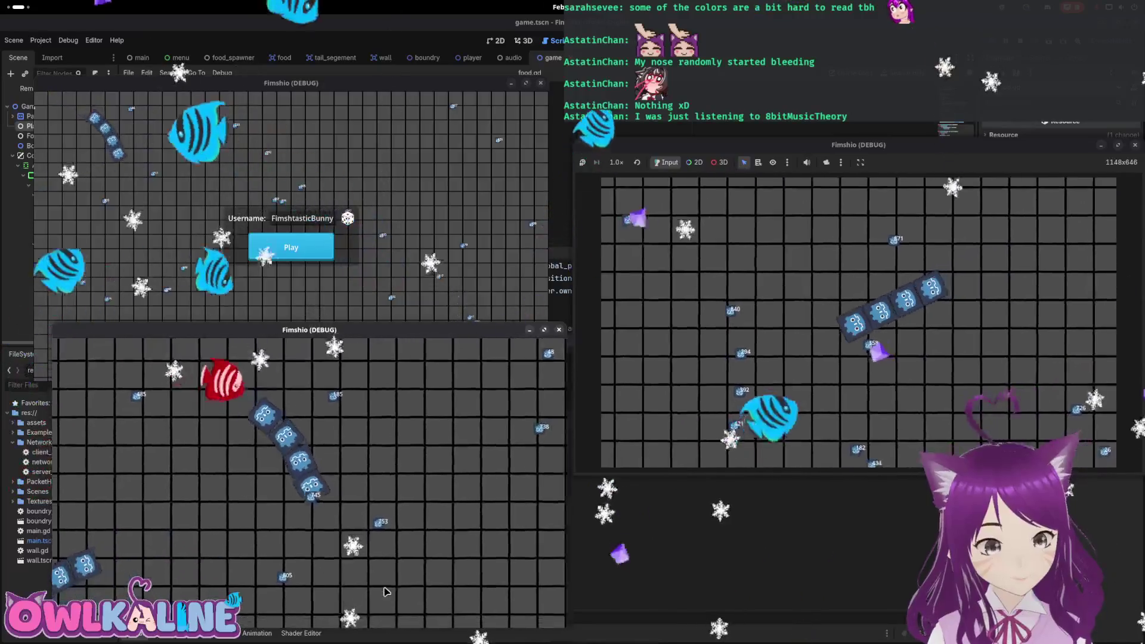
left_click(559, 329)
key("Return")
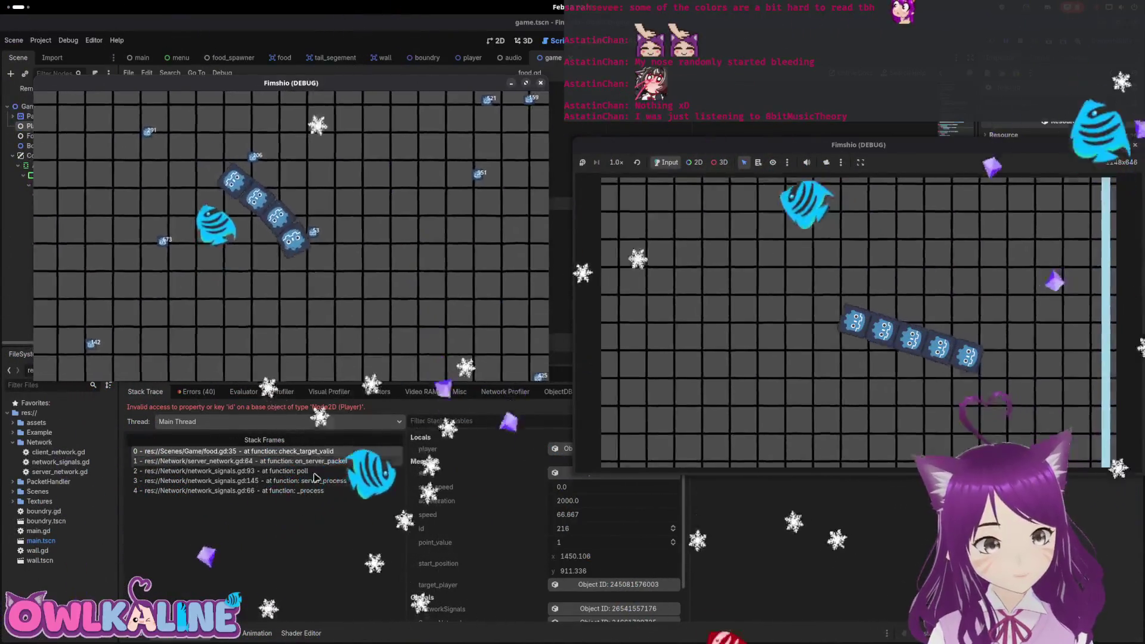
Inspect the food.gd:35 invalid 'id' error and its stack trace in the Errors list.
left_click(250, 549)
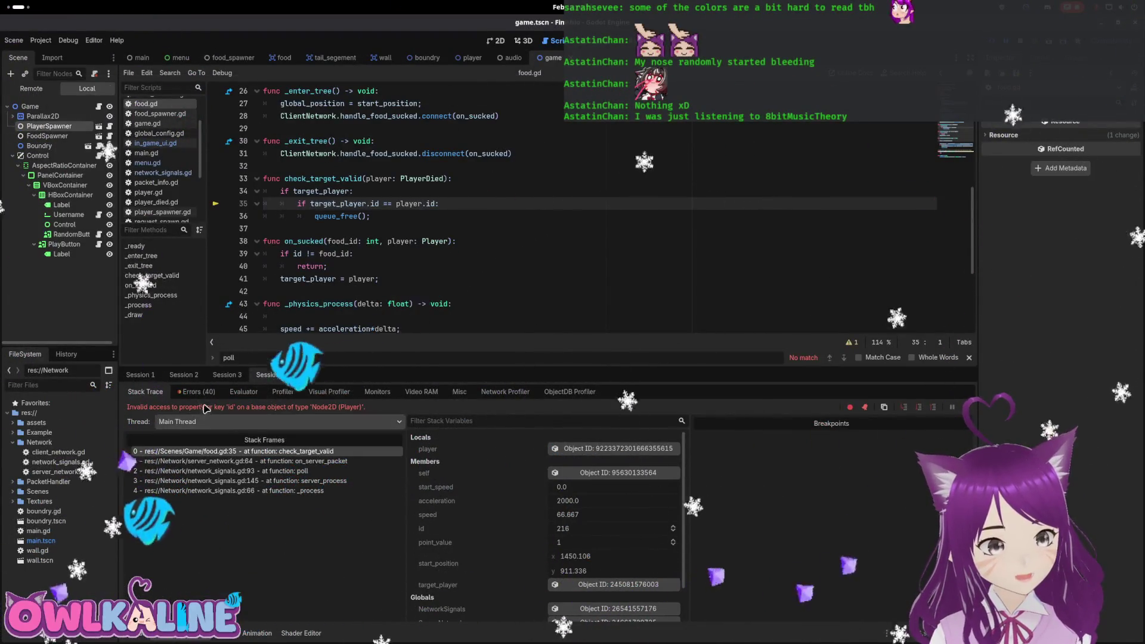
left_click(196, 392)
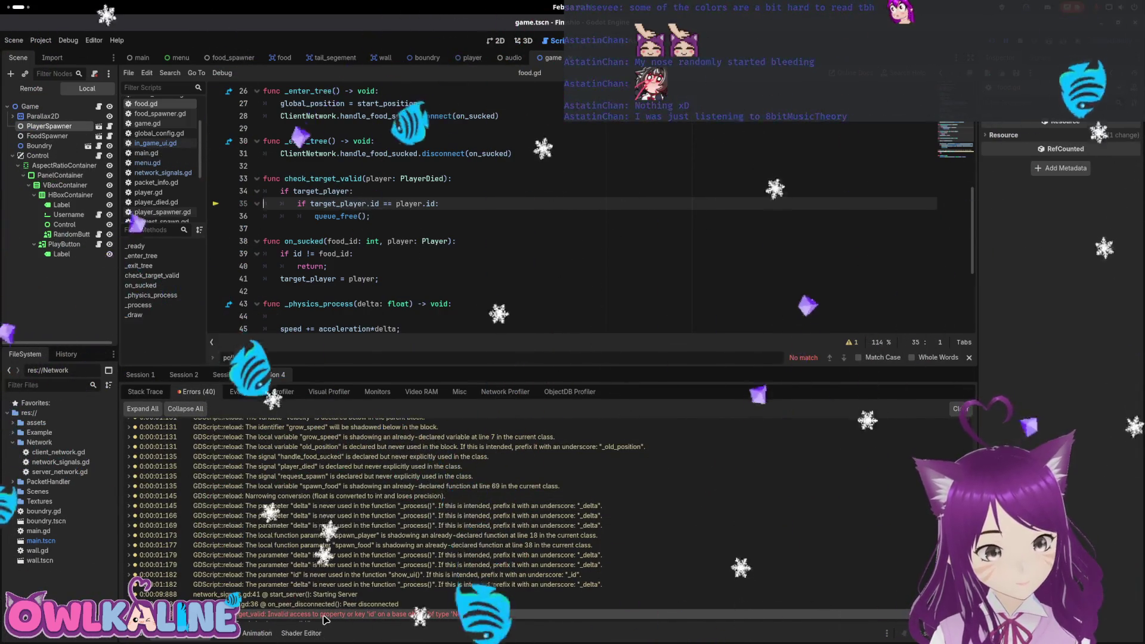
left_click(405, 555)
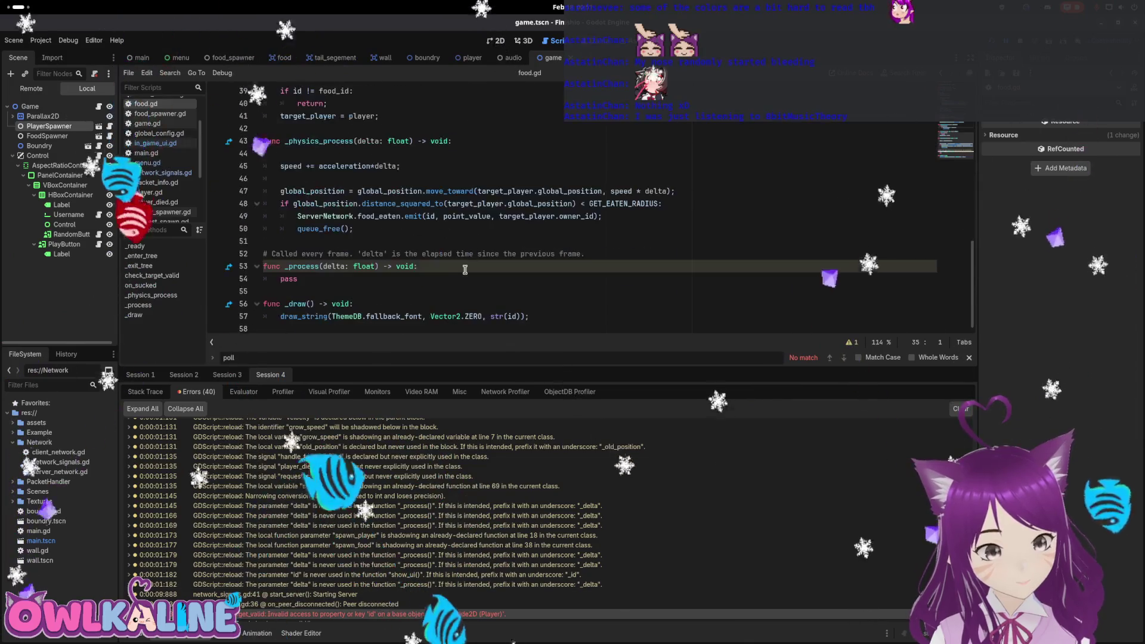
left_click(379, 619)
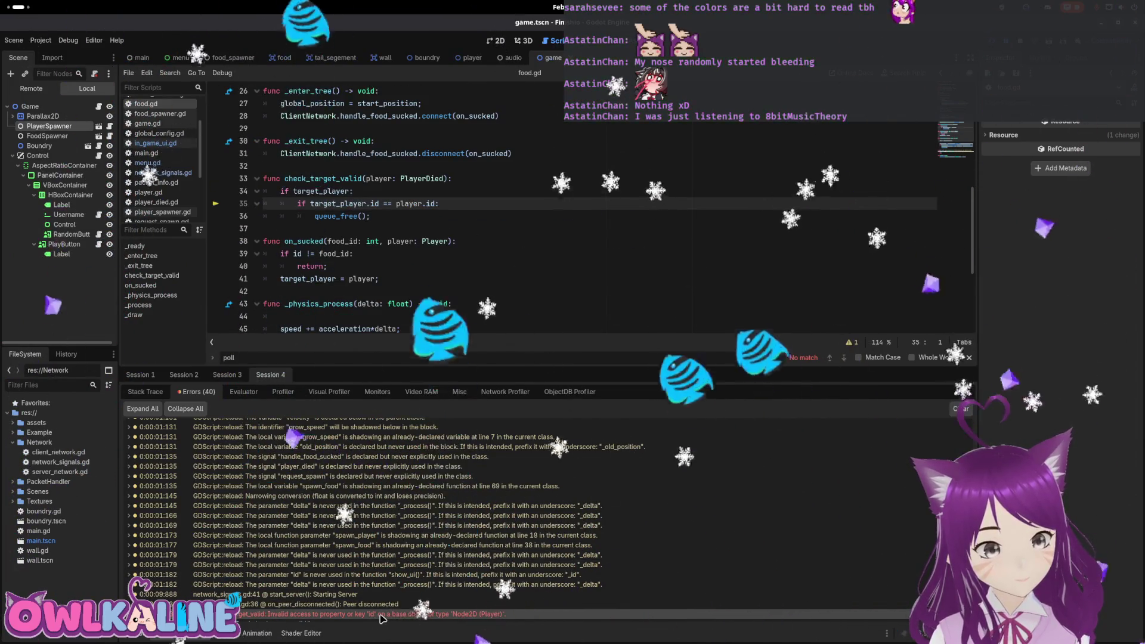
double_click(259, 618)
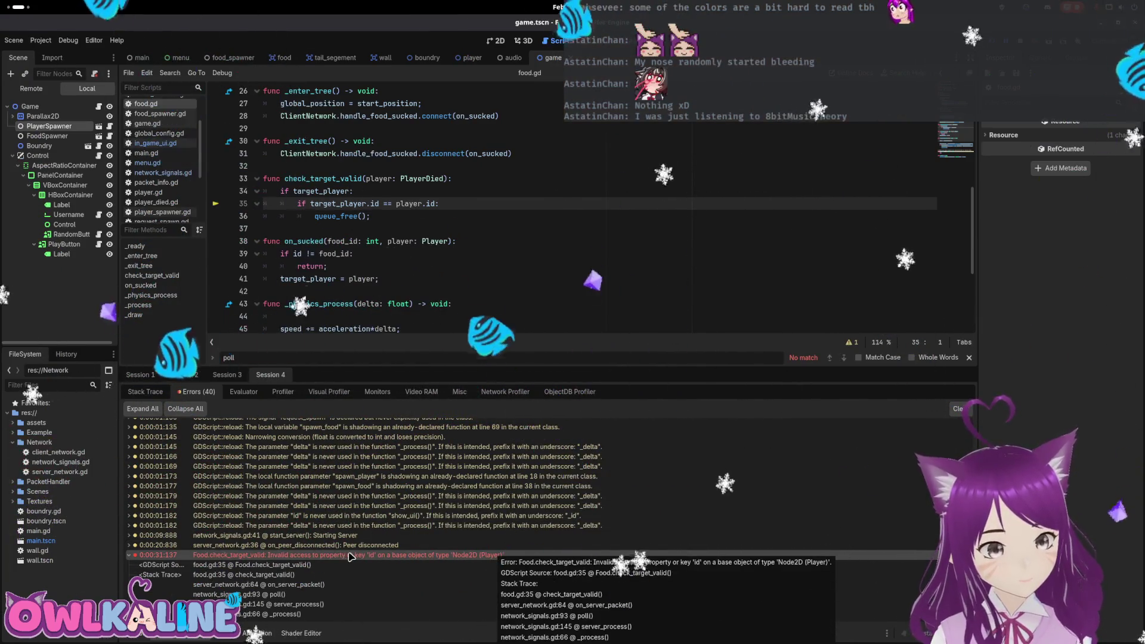
scroll(375, 229, "up", 8)
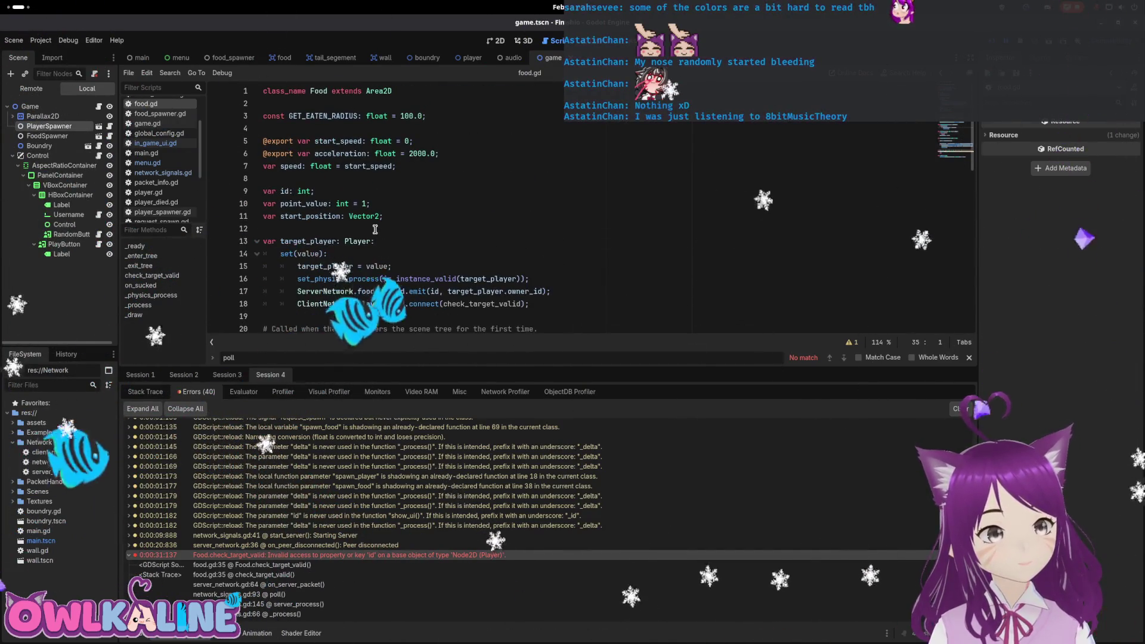
scroll(375, 229, "down", 7)
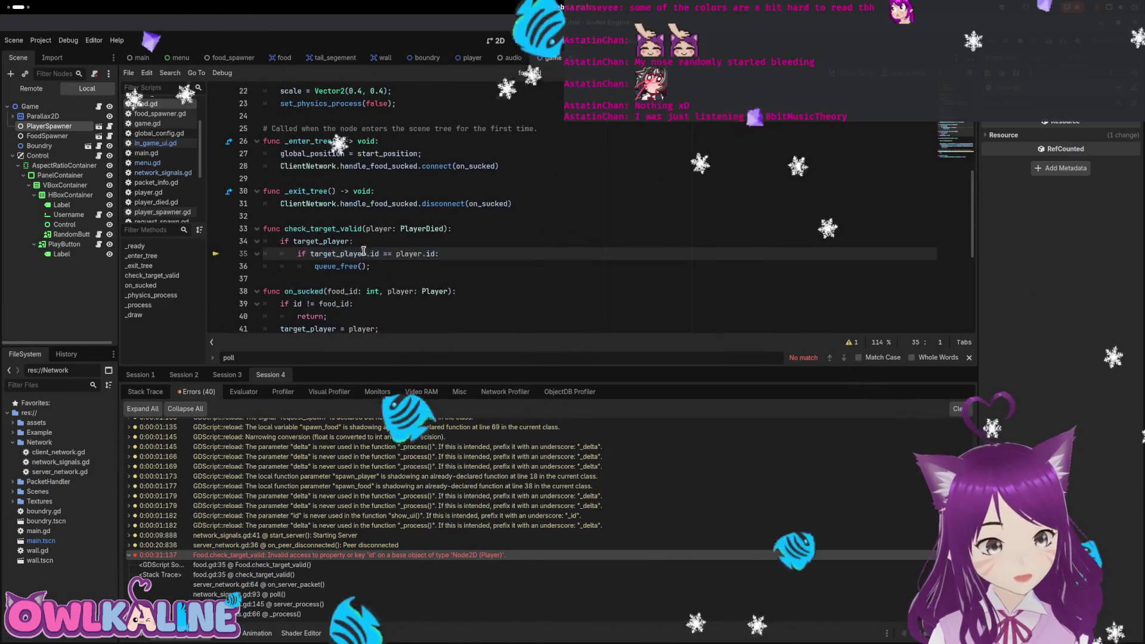
Change target_player.id to target_player.owner_id, save food.gd and run the game.
left_click(396, 253)
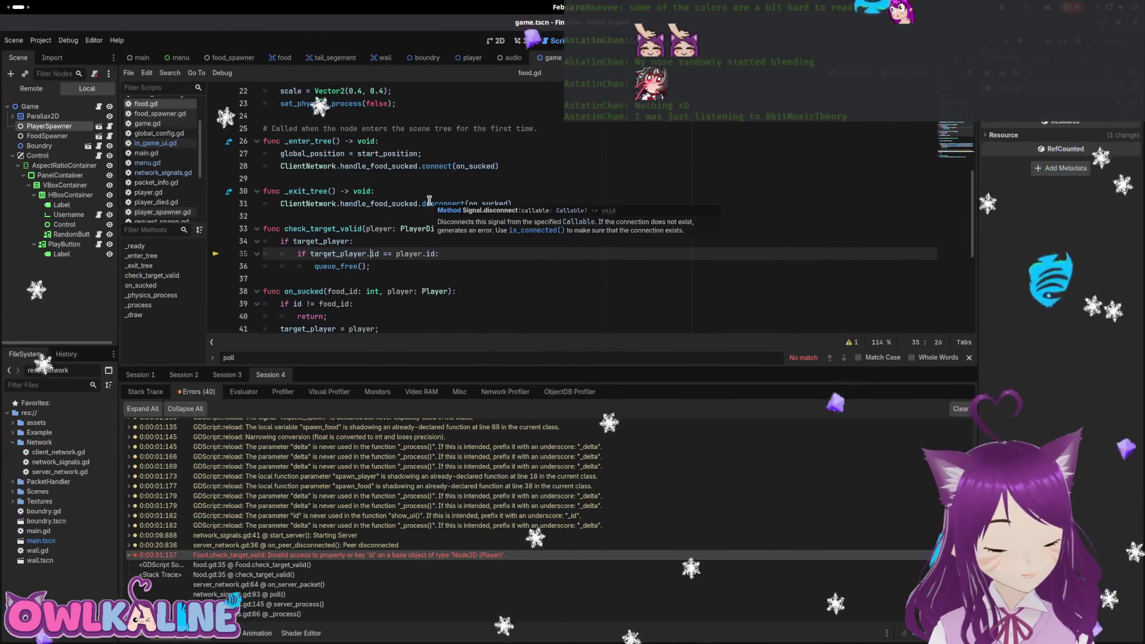
type("wner_")
key("ctrl+s")
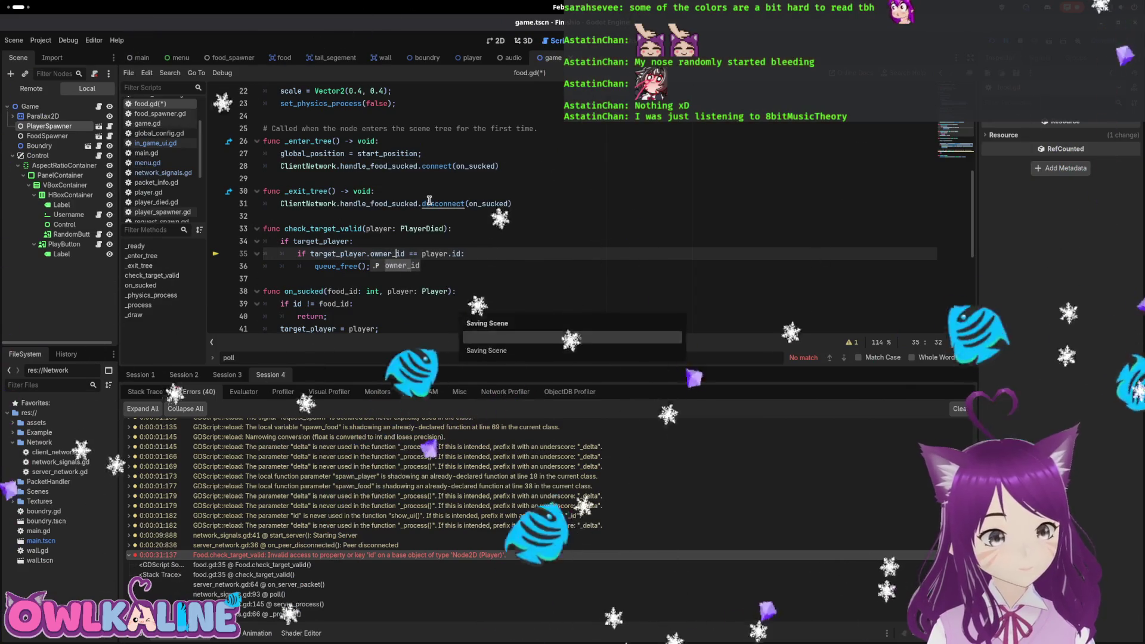
key("F5")
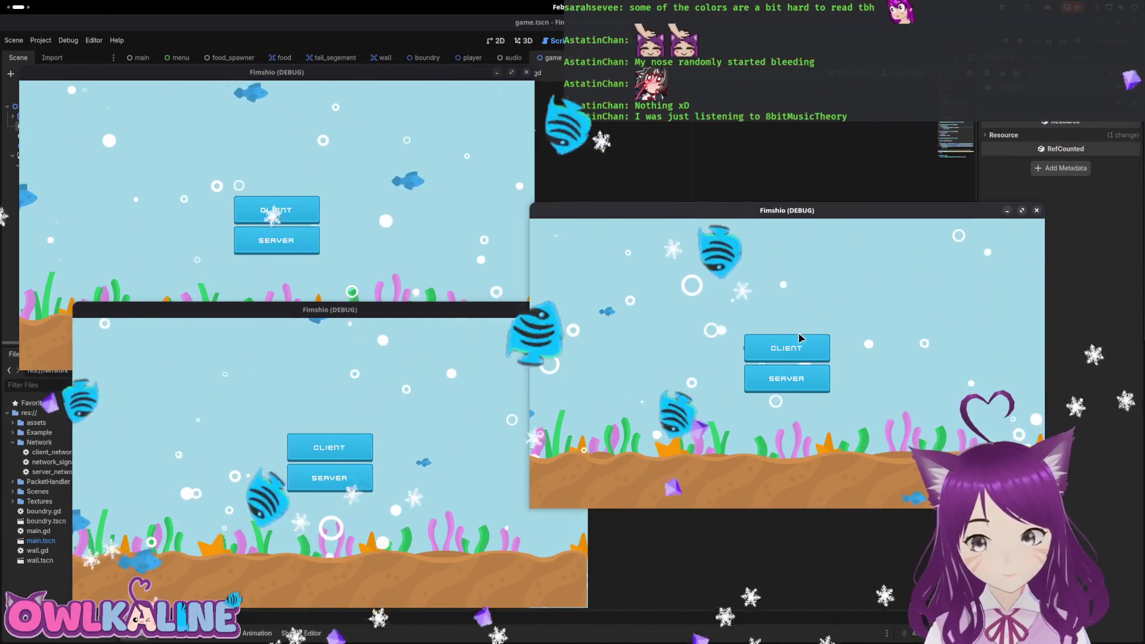
Play as a client, stop the game, check errors in Sessions 4 to 1, then relaunch.
left_click(330, 448)
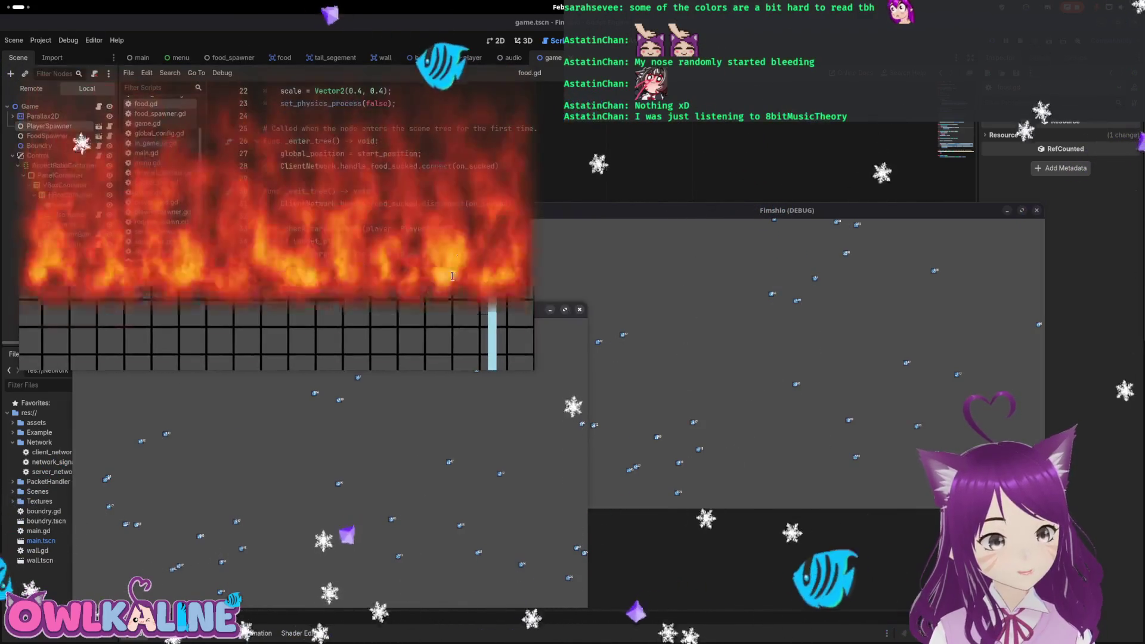
key("F8")
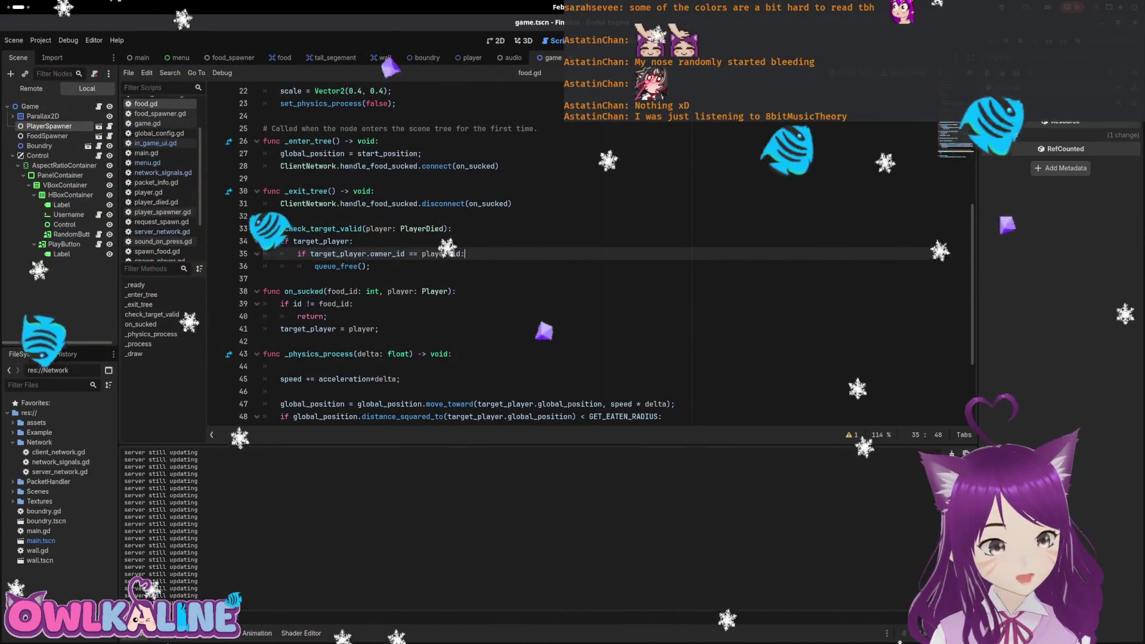
left_click(176, 635)
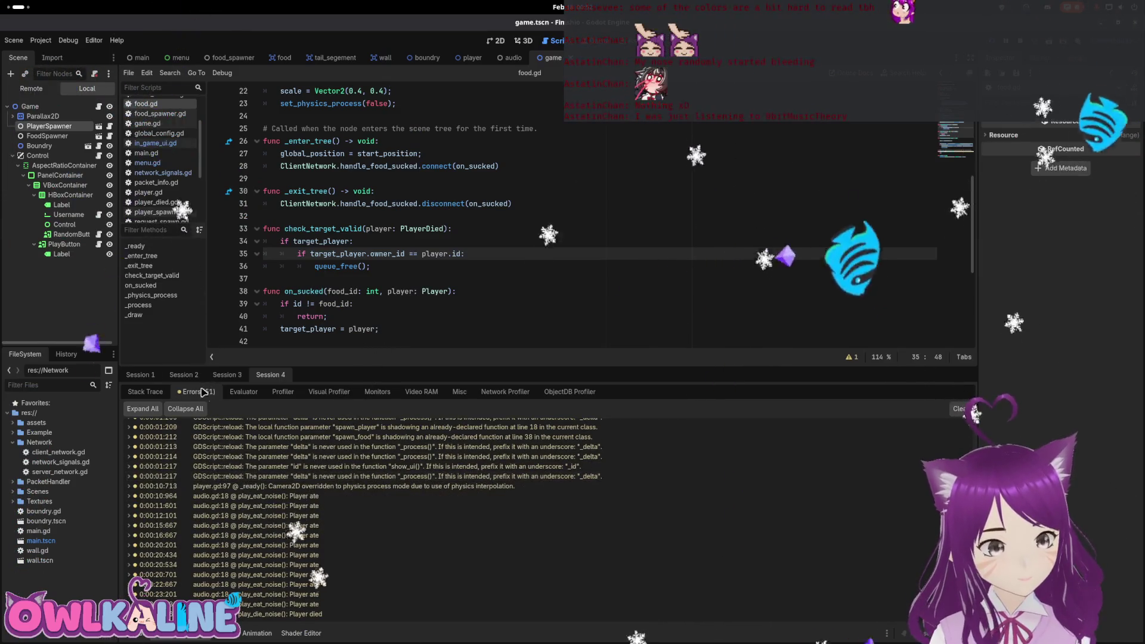
left_click(224, 375)
left_click(193, 392)
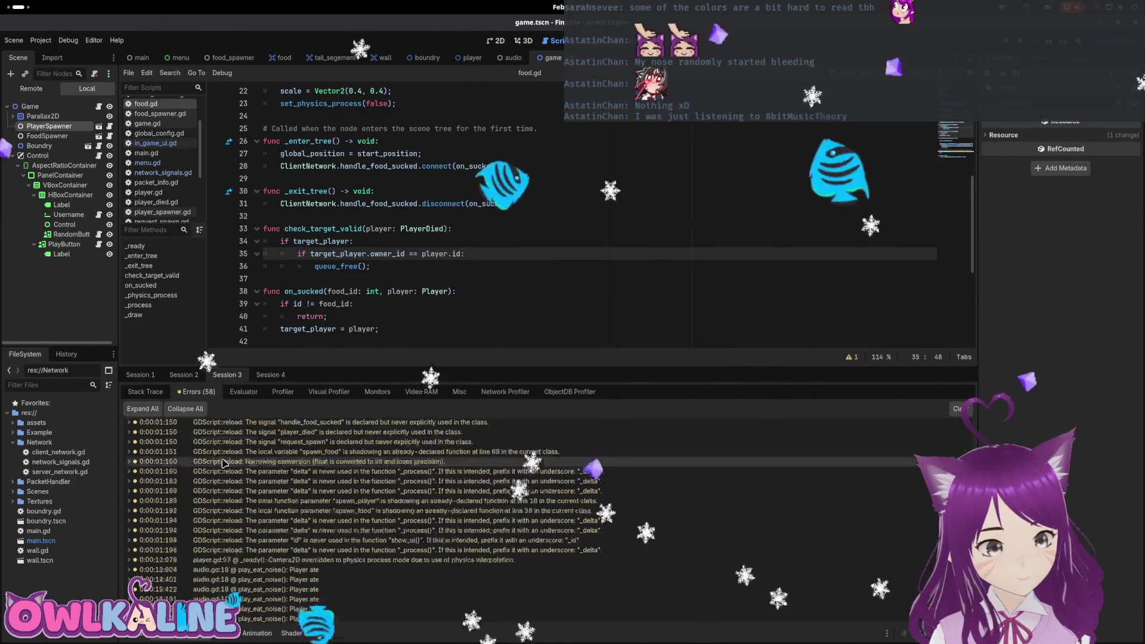
left_click(184, 375)
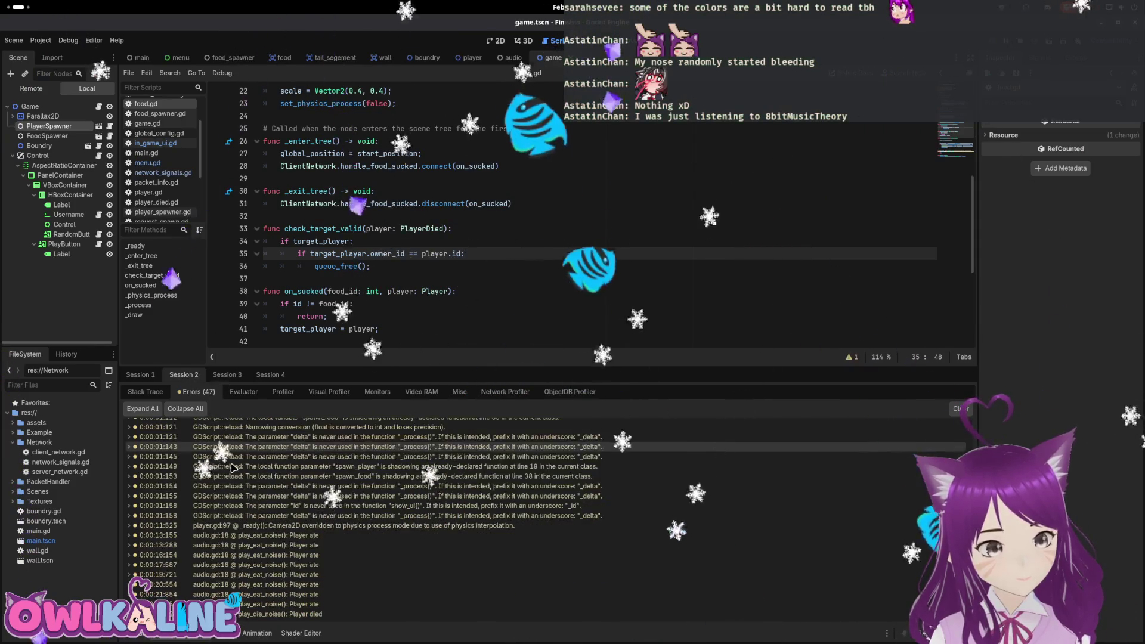
left_click(144, 374)
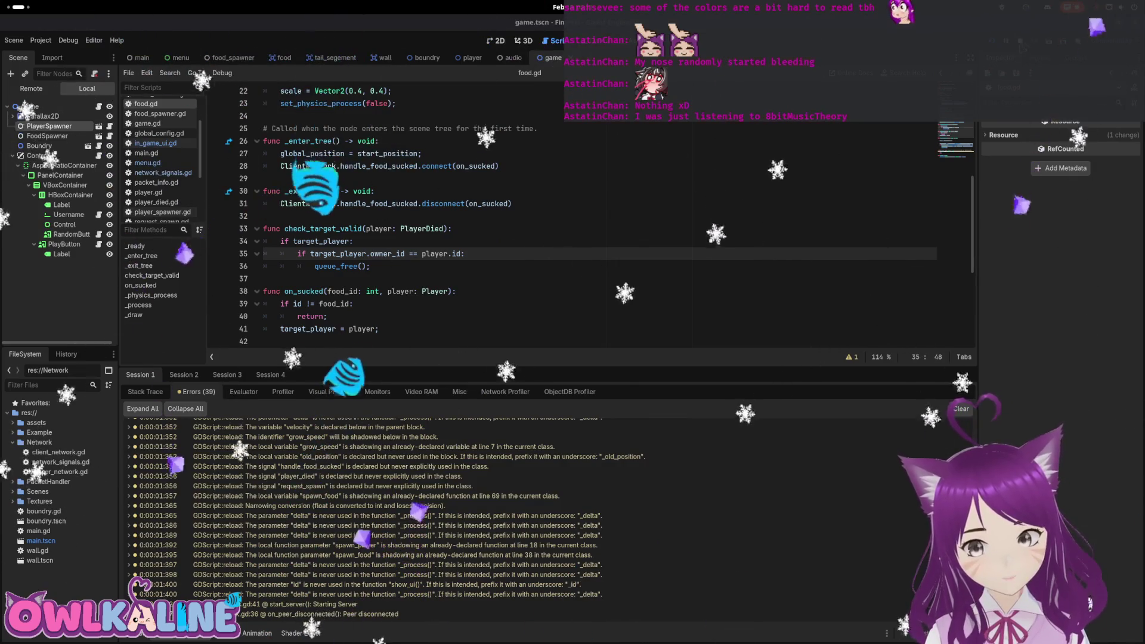
key("F5")
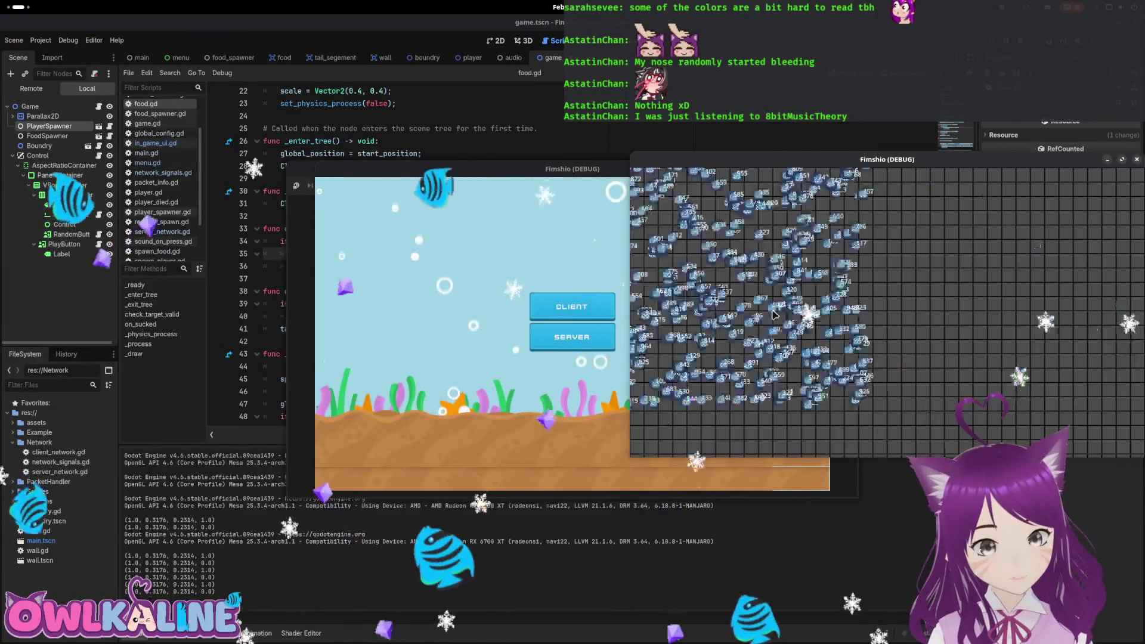
Join as a client, play until the snake dies, and dismiss the death menu.
left_click(571, 306)
left_click(573, 332)
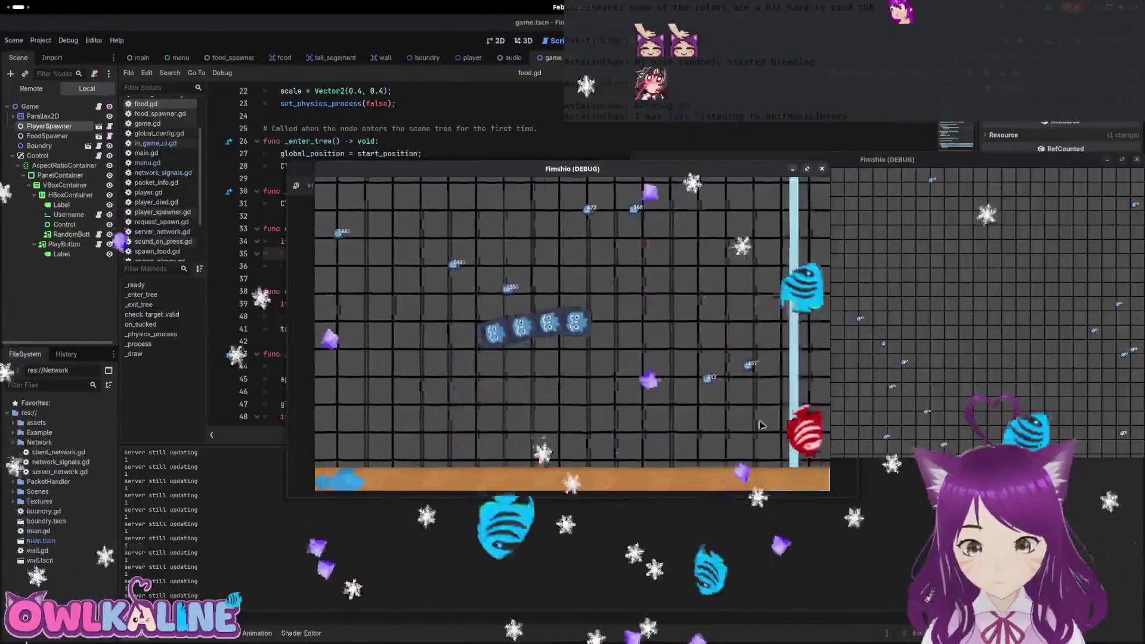
left_click(572, 333)
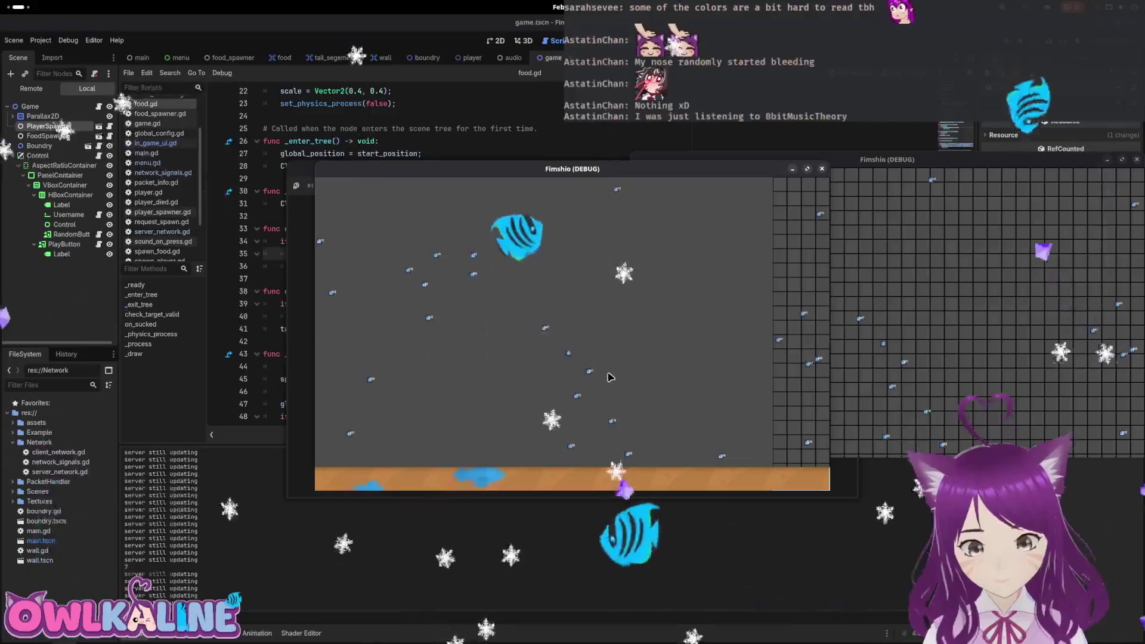
Stop the game, look over food.gd, then switch to the in_game_ui.gd script.
key("F8")
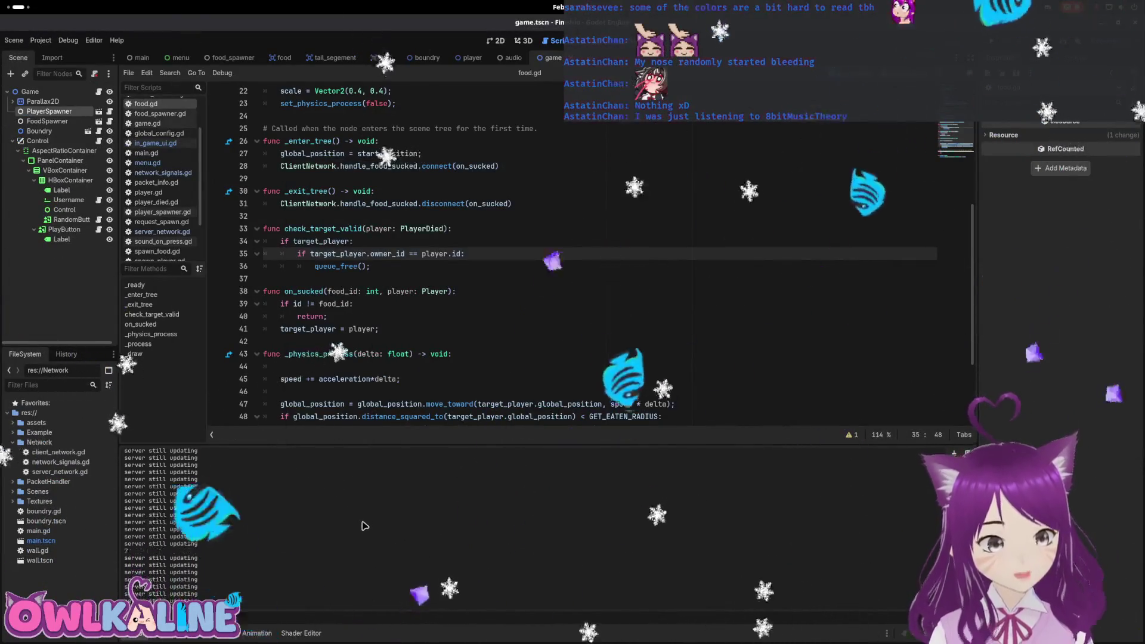
scroll(382, 525, "up", 4)
scroll(387, 357, "down", 2)
left_click(453, 287)
scroll(496, 352, "down", 3)
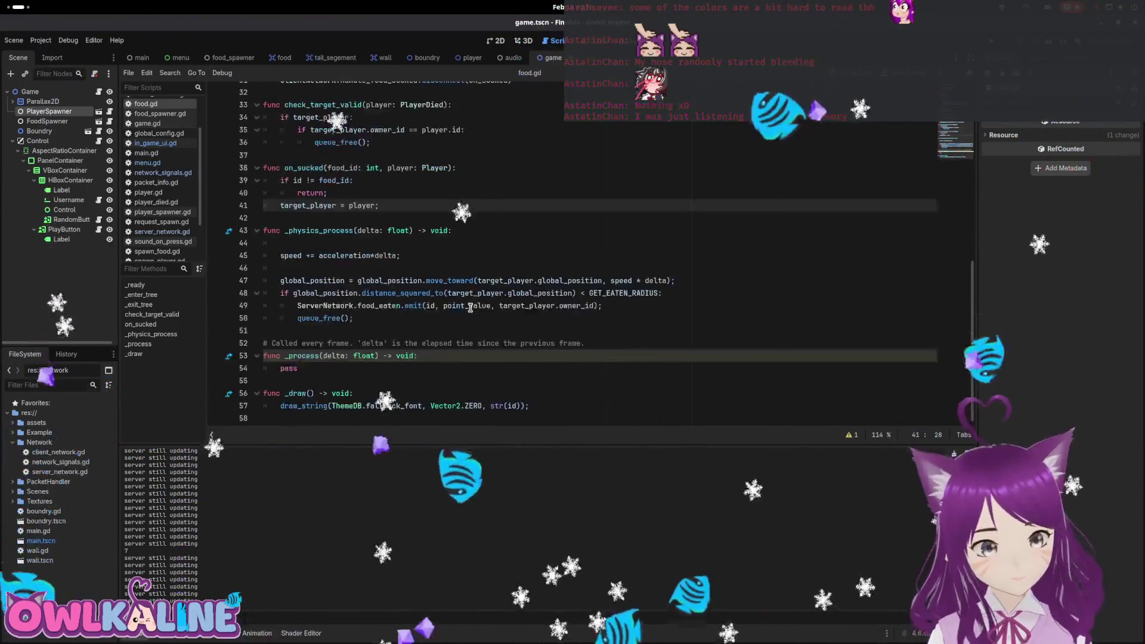
left_click(498, 330)
scroll(516, 371, "up", 5)
scroll(516, 372, "up", 4)
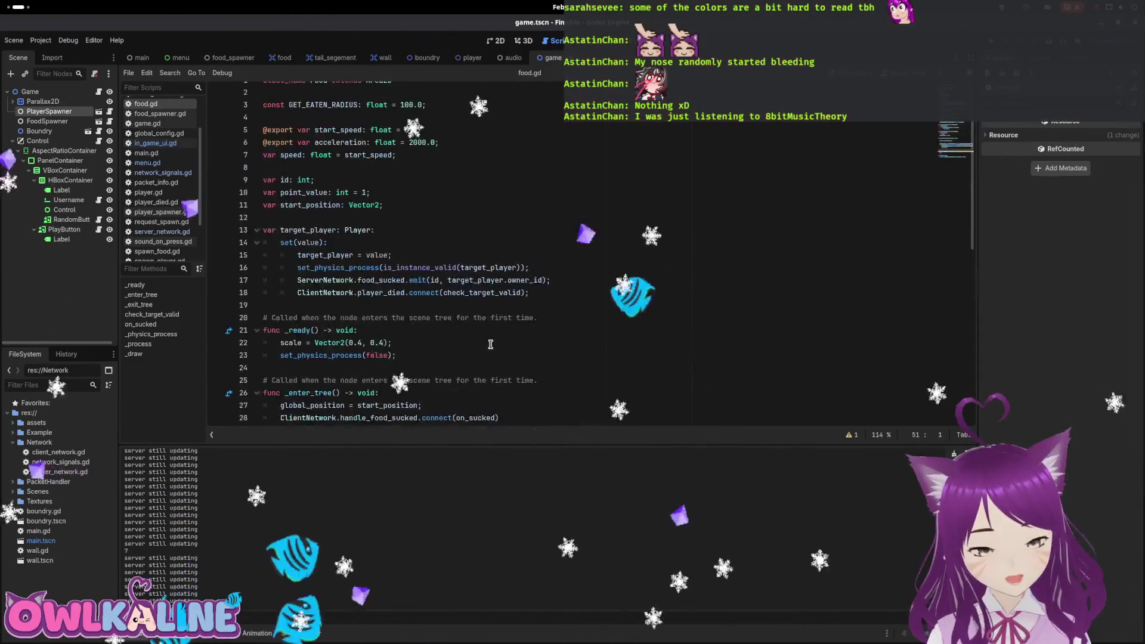
left_click(579, 215)
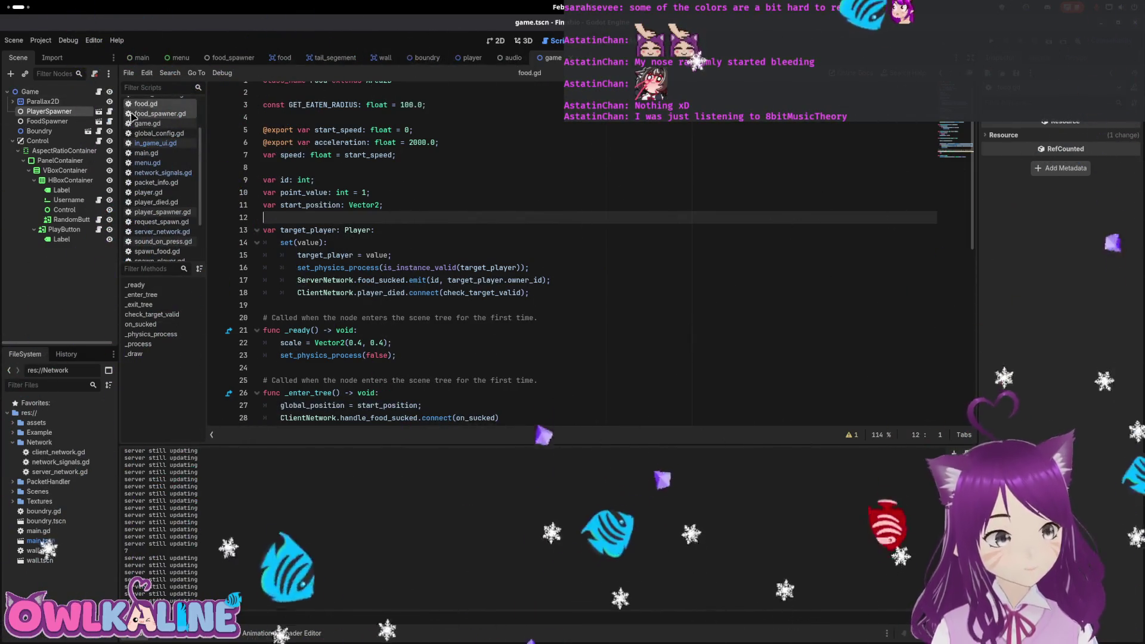
left_click(98, 141)
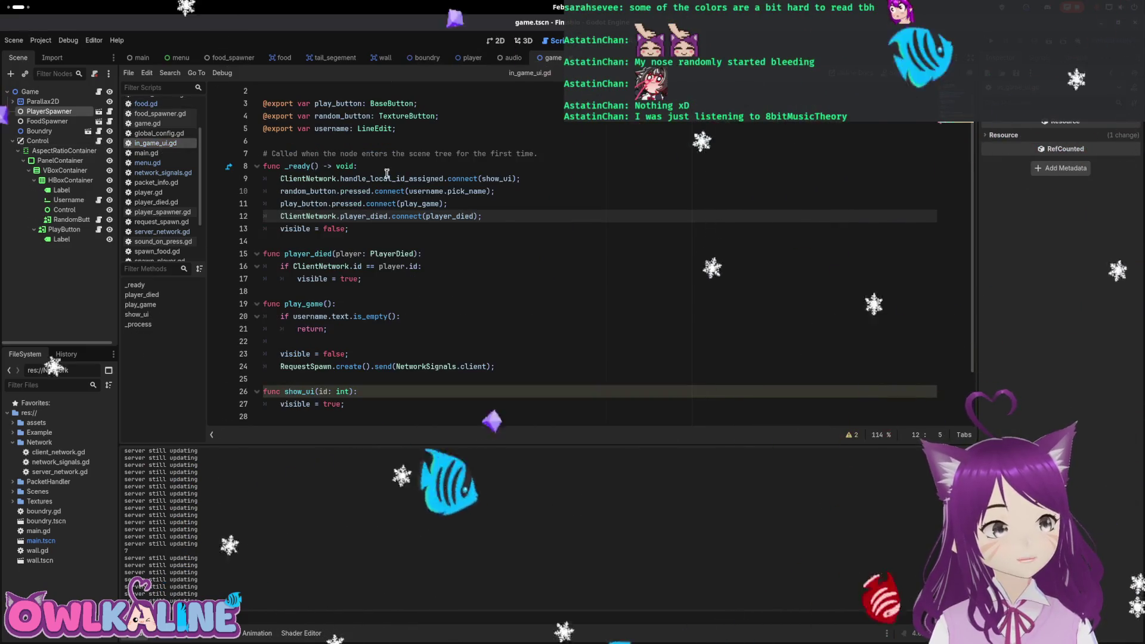
Review the spawn-request lines in play_game, then open server_network.gd from the FileSystem dock.
double_click(420, 204)
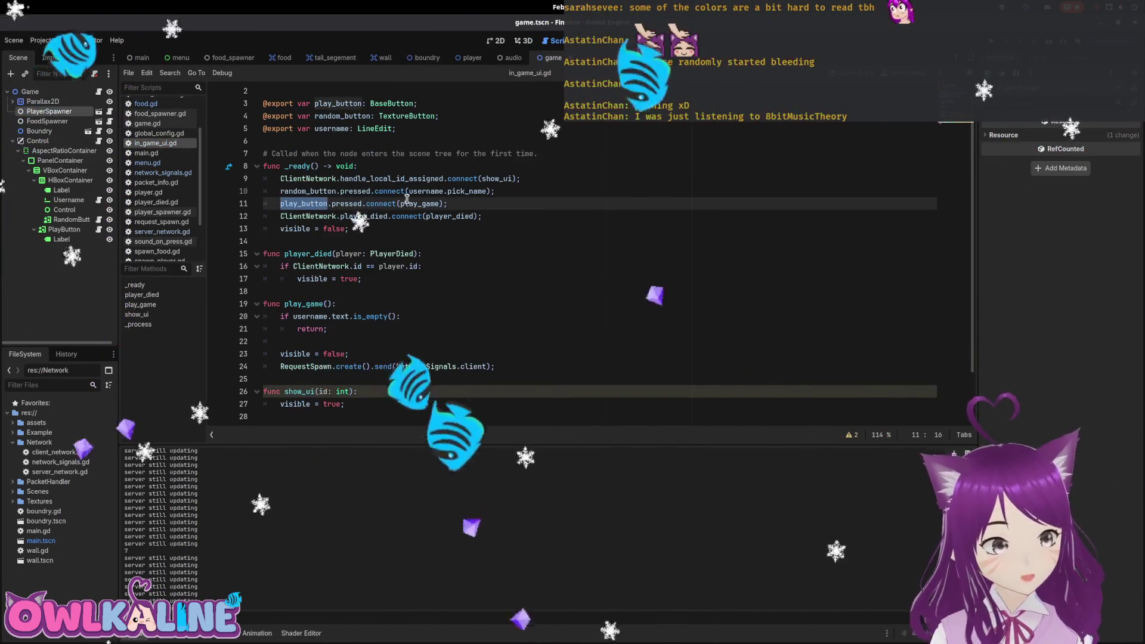
scroll(446, 215, "down", 1)
scroll(447, 216, "down", 1)
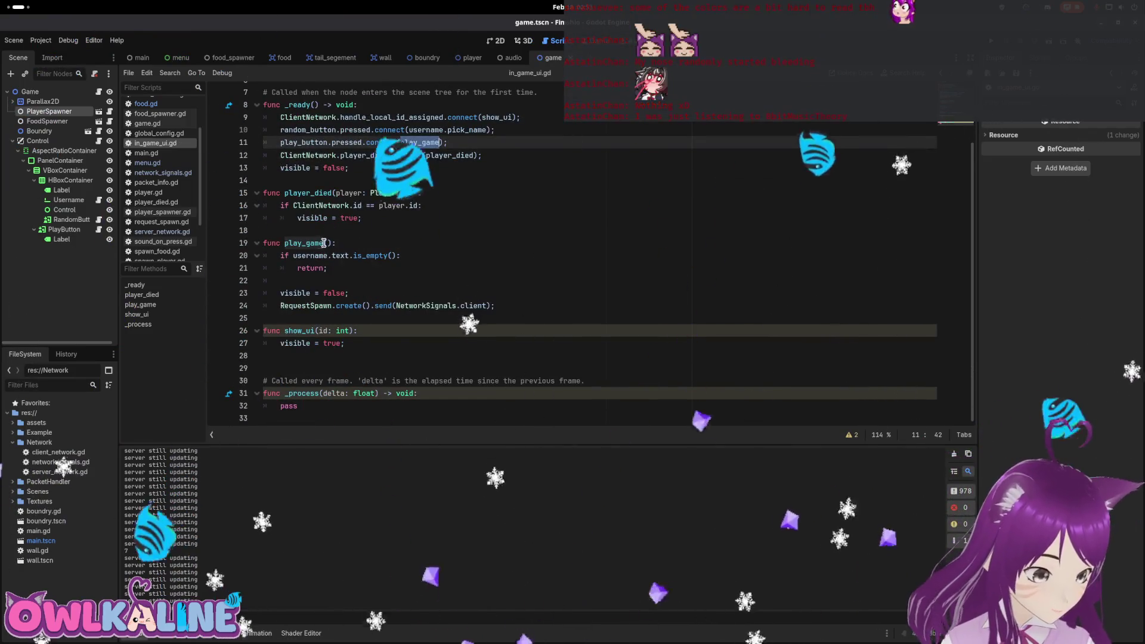
mouse_move(325, 281)
left_mouse_down()
mouse_move(495, 306)
mouse_move(482, 307)
left_mouse_up()
left_click(334, 305)
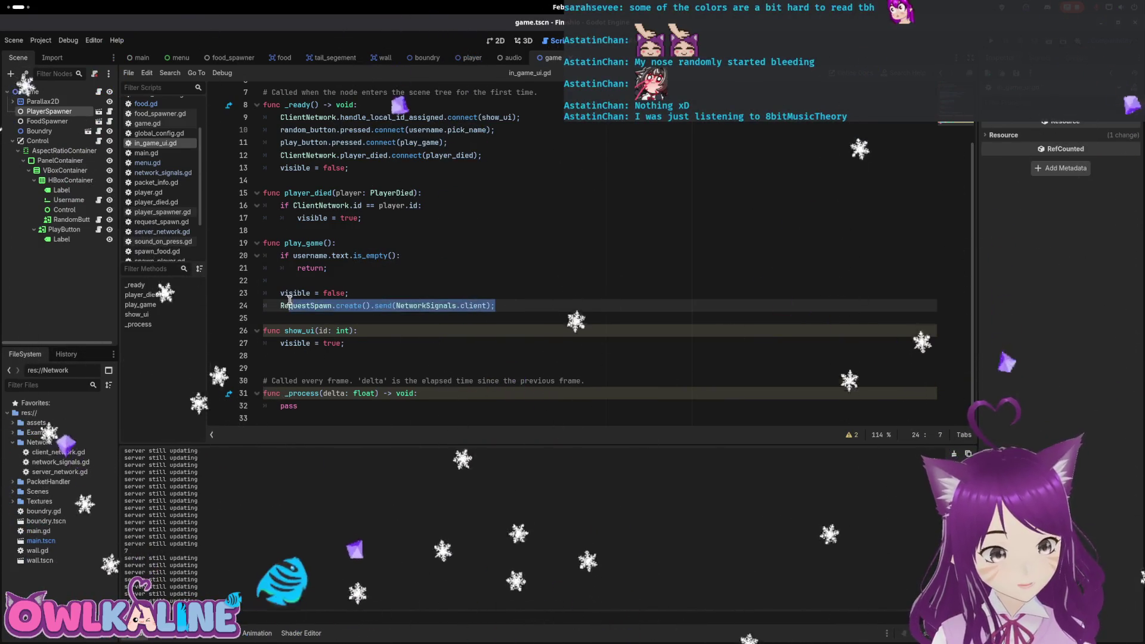
double_click(67, 472)
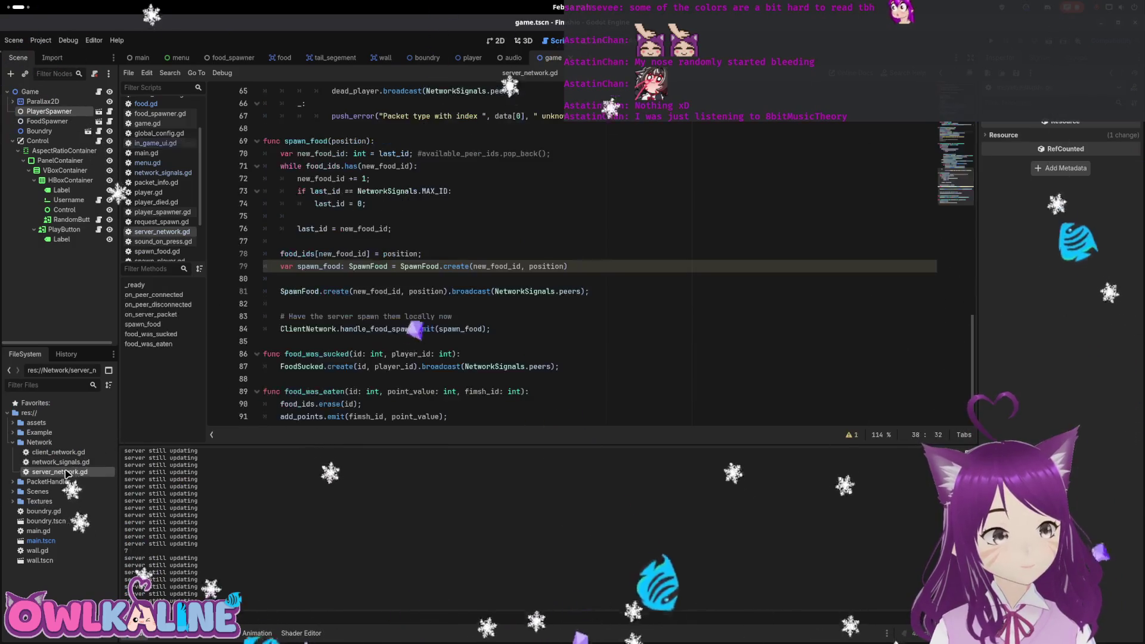
scroll(363, 291, "up", 20)
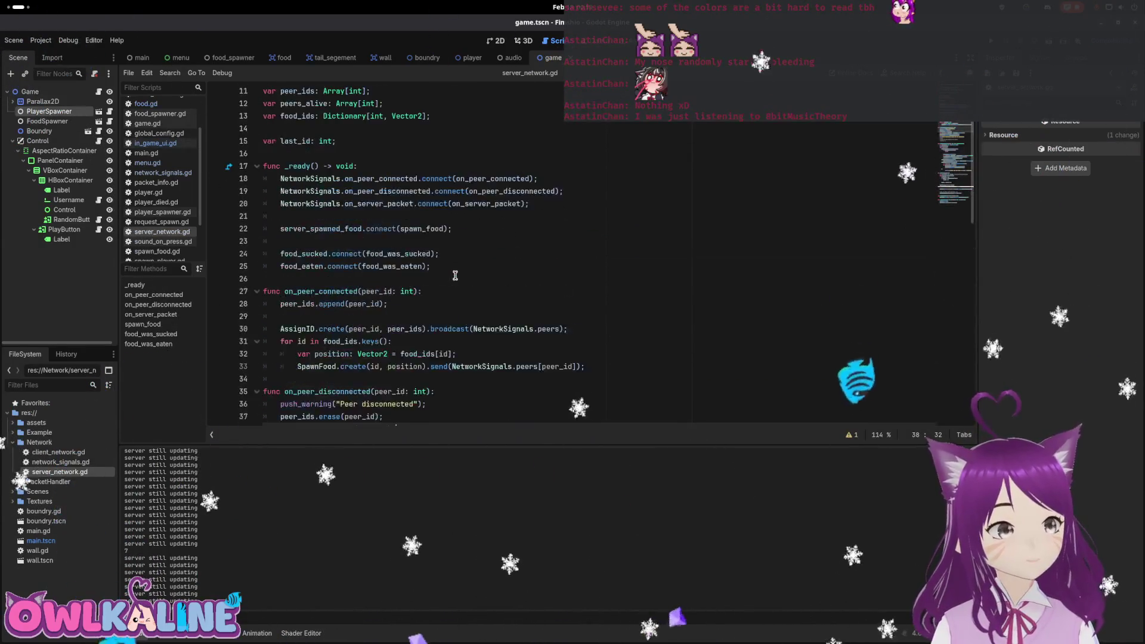
scroll(436, 263, "down", 12)
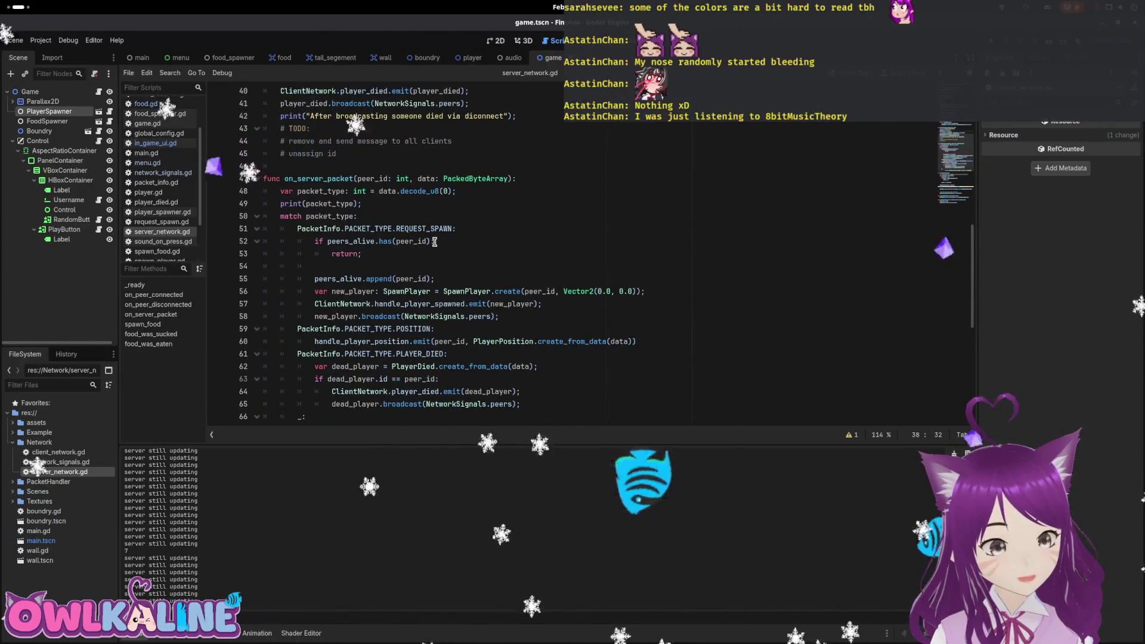
scroll(434, 242, "down", 1)
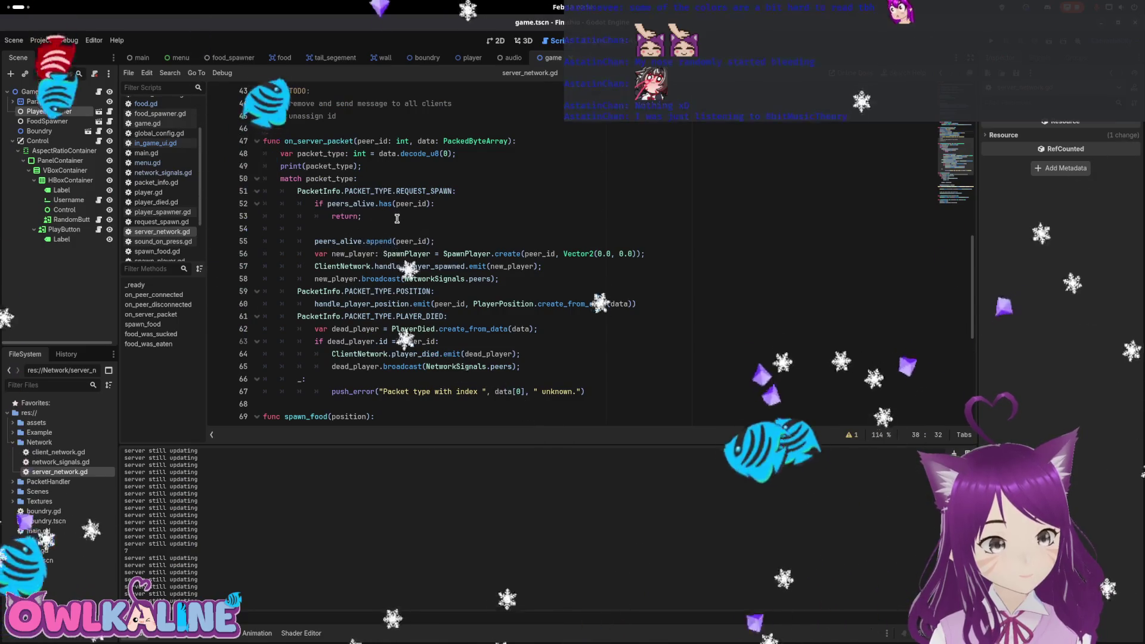
scroll(327, 197, "up", 4)
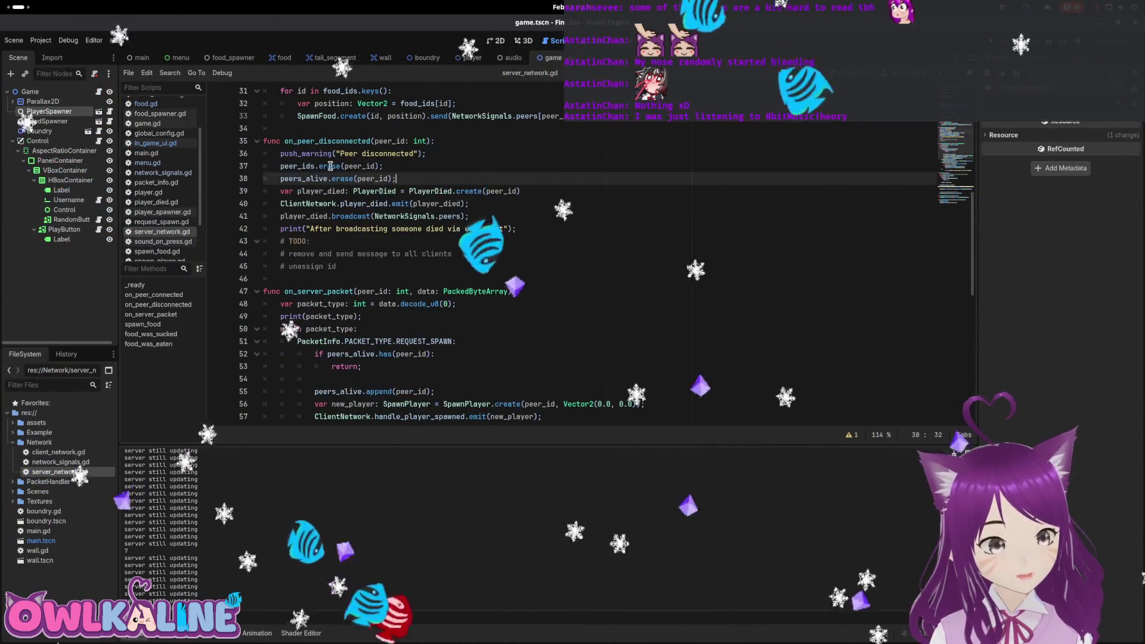
scroll(408, 251, "down", 5)
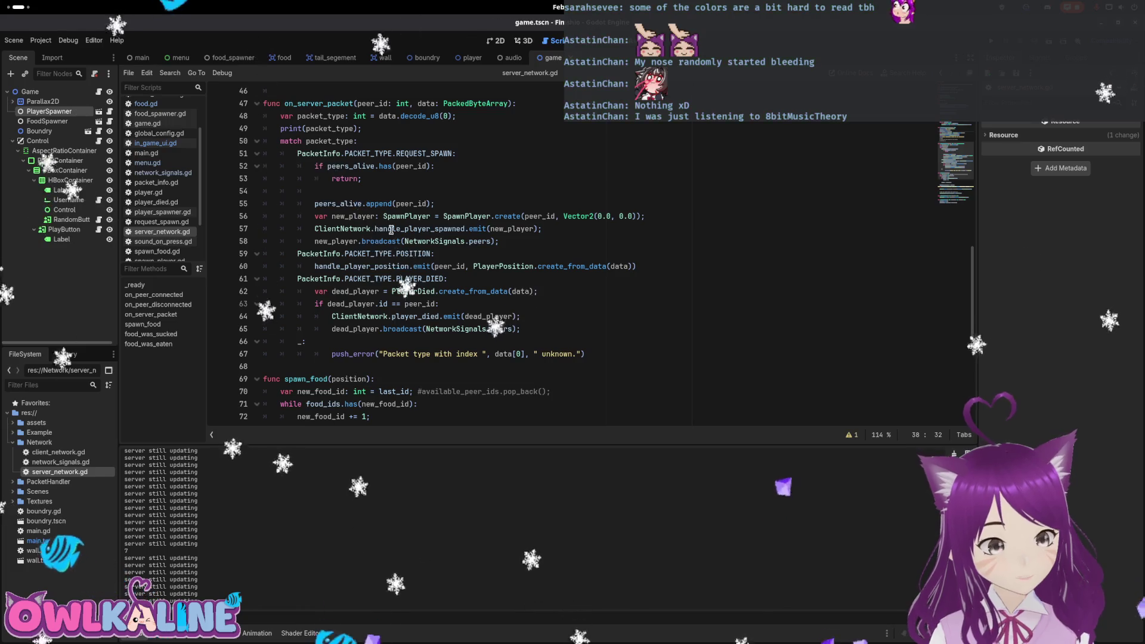
left_click_drag(345, 153, 423, 153)
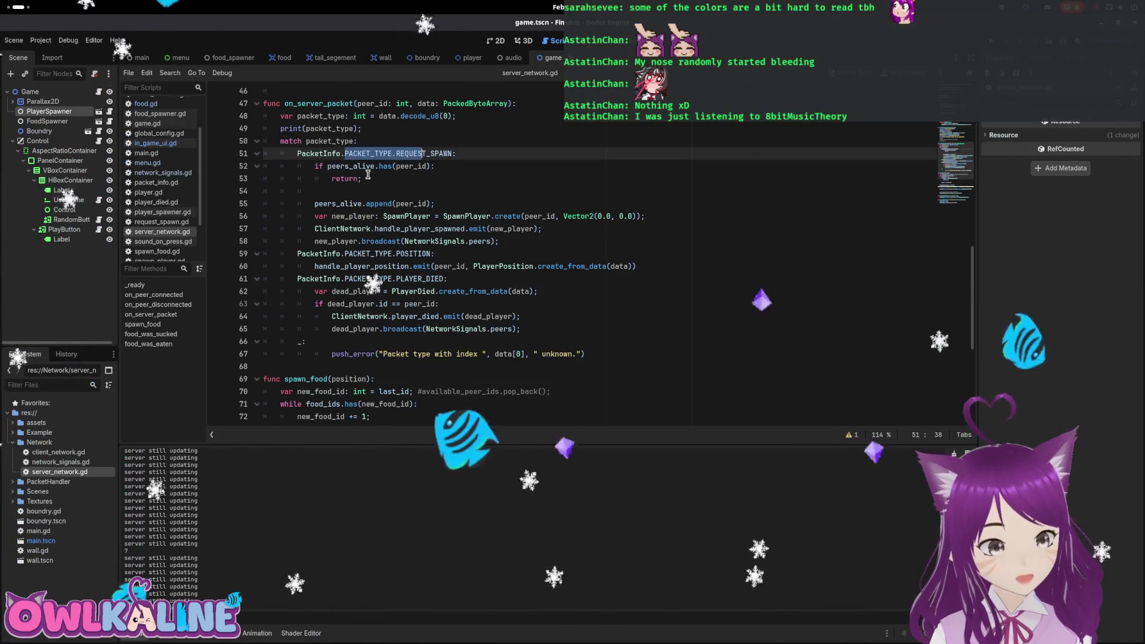
left_click_drag(328, 166, 417, 166)
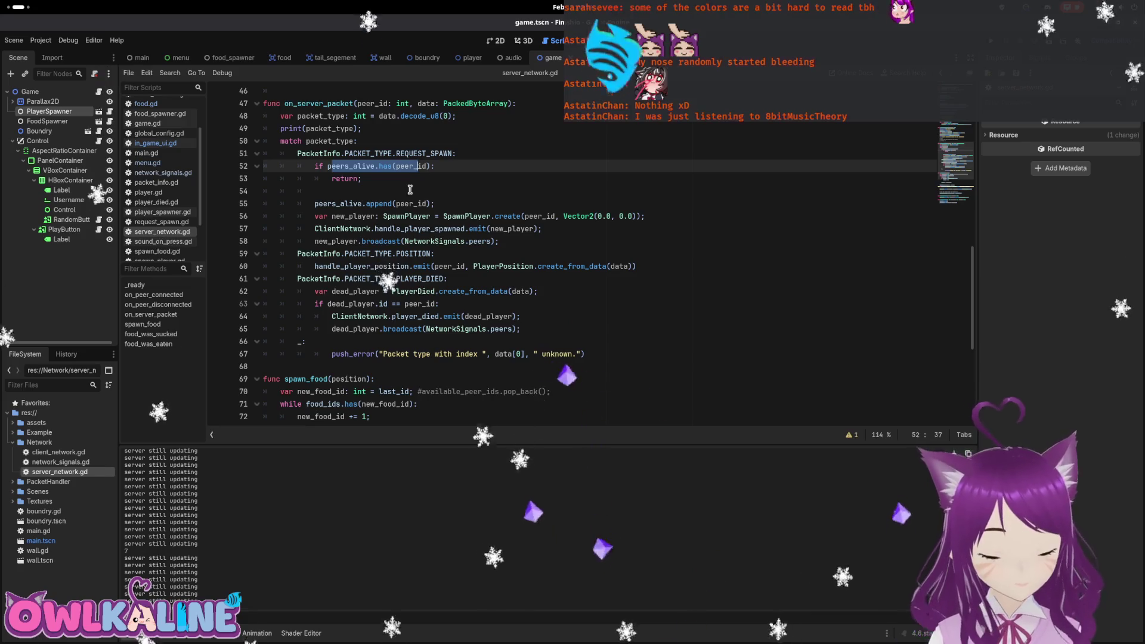
double_click(350, 167)
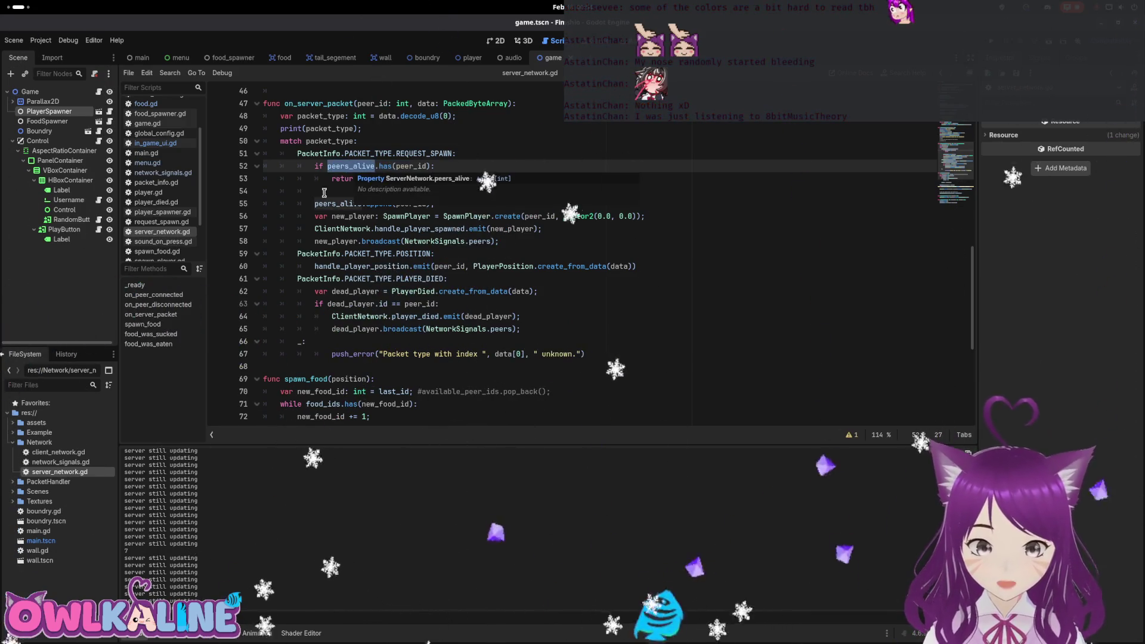
mouse_move(324, 192)
left_mouse_down()
mouse_move(301, 156)
mouse_move(297, 166)
left_mouse_up()
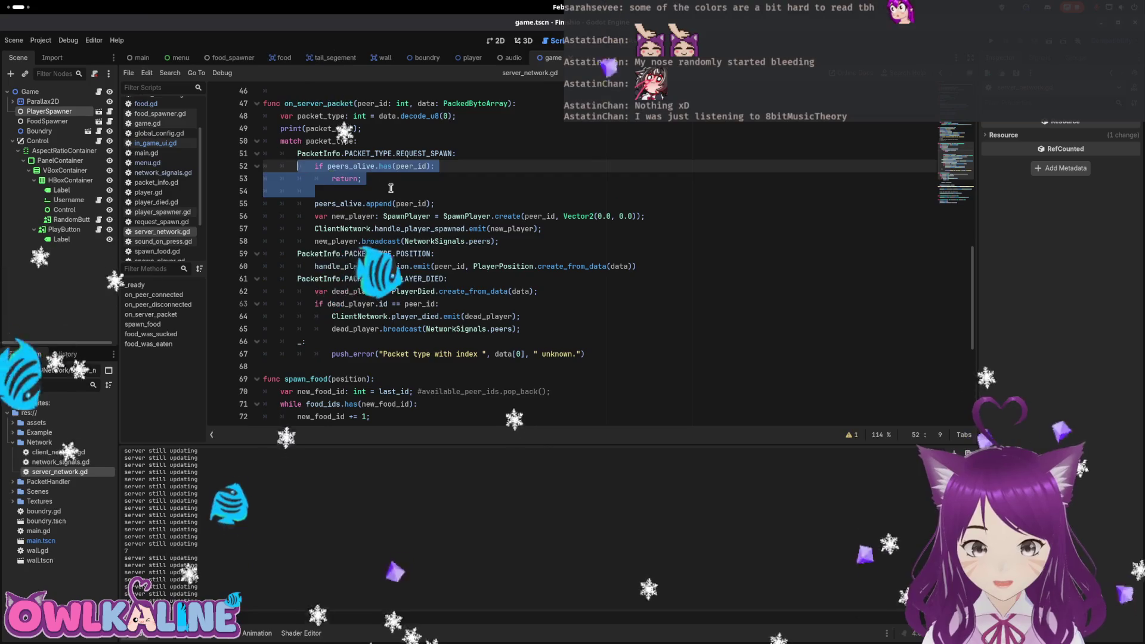
left_click(458, 178)
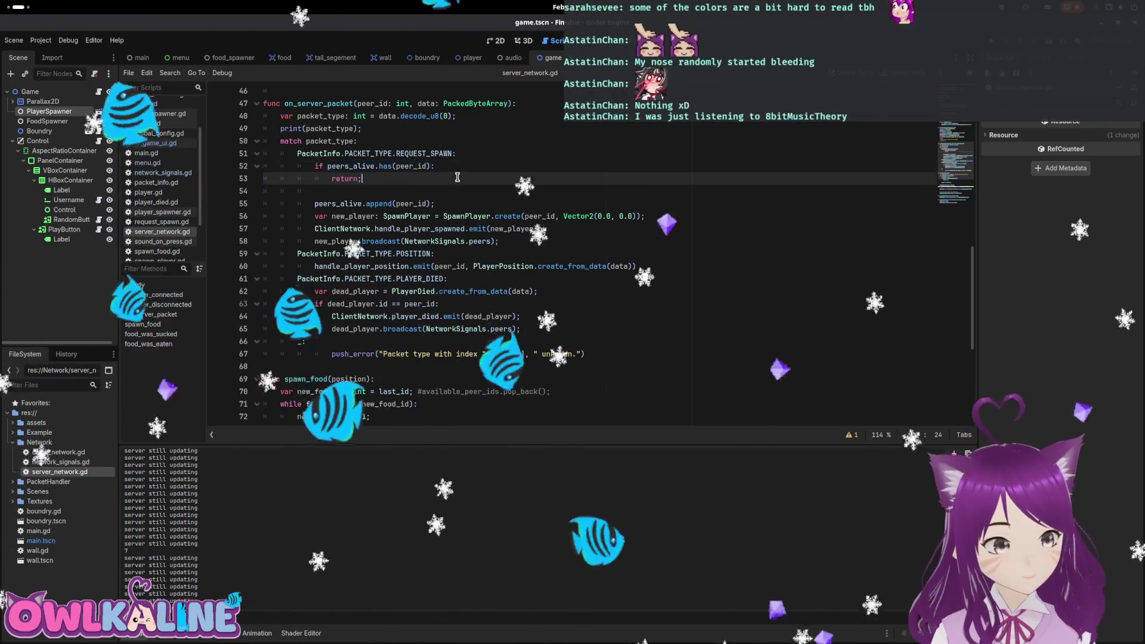
Add push_warning("Peer requested to spawn but is still alive") above return and run the game.
key("ctrl+shift+Return")
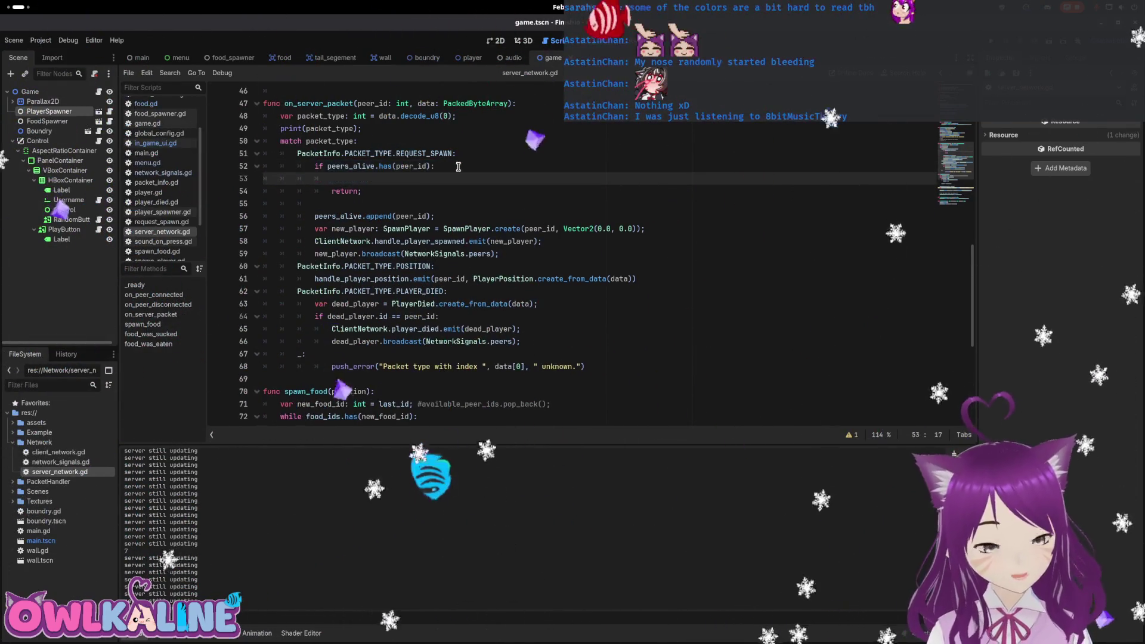
type("print()")
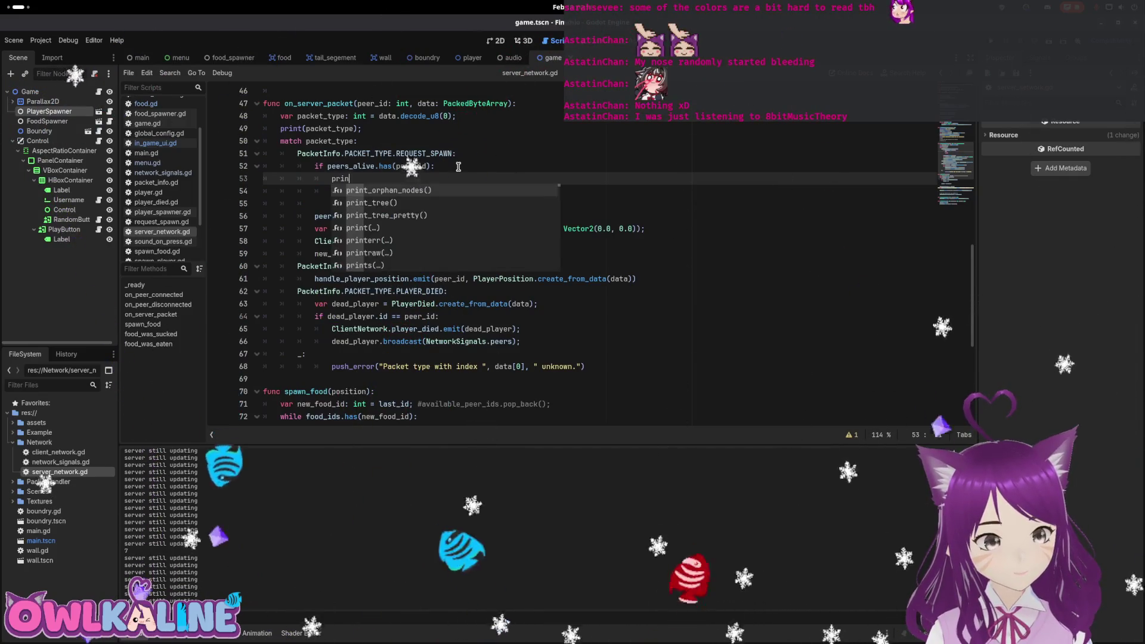
key("Left")
key("Left")
key("BackSpace")
key("BackSpace")
key("BackSpace")
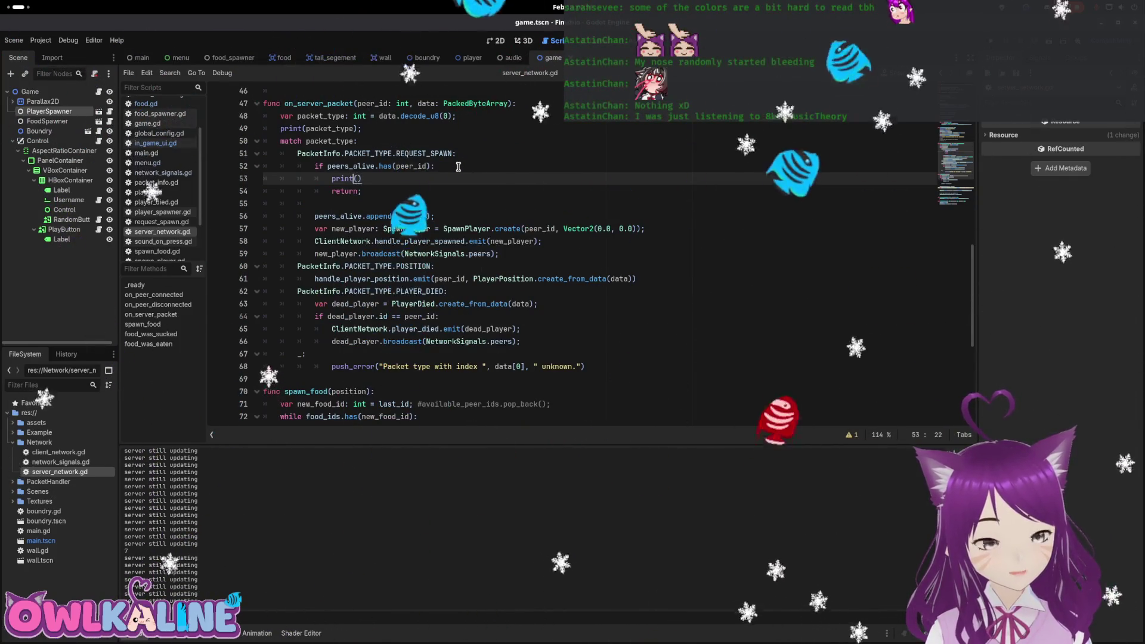
type("push_w")
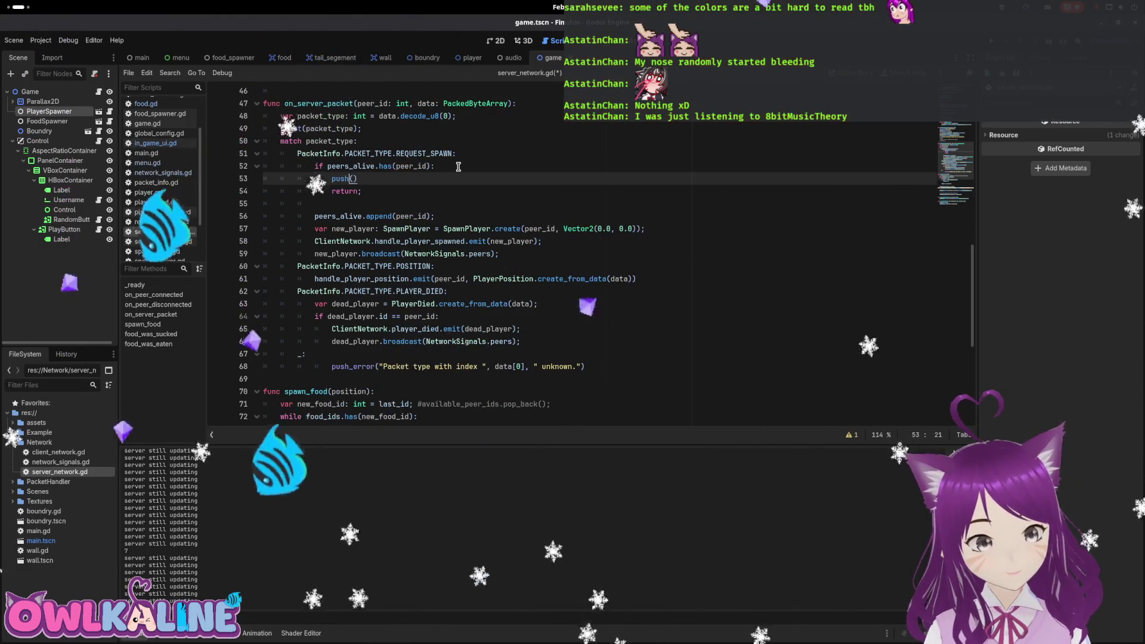
type("g(\"Pee")
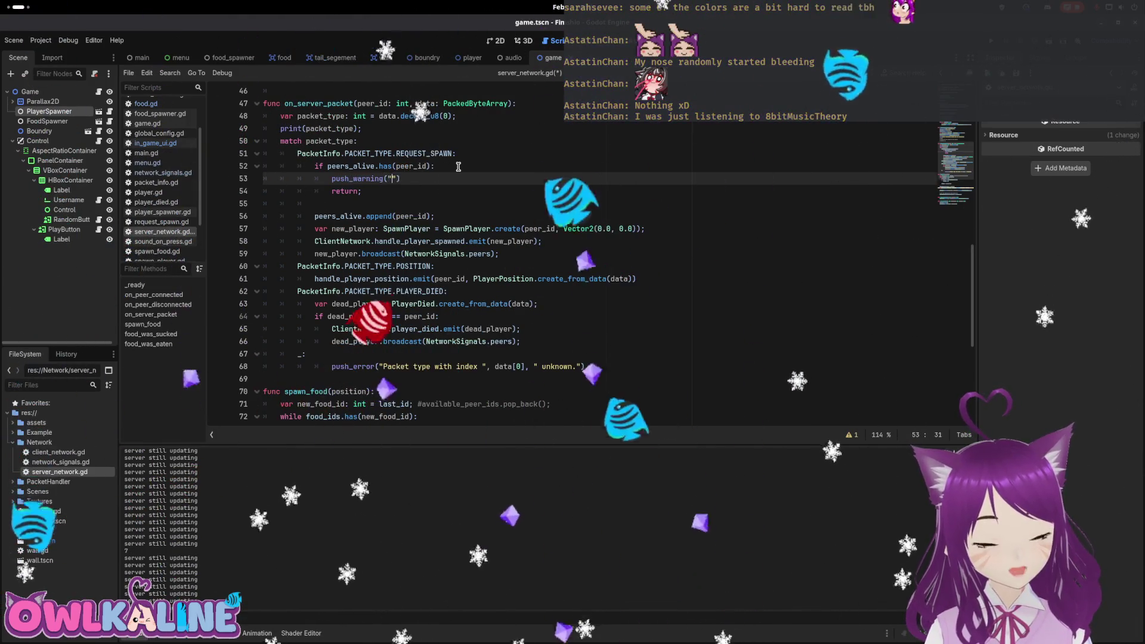
type("r re")
type("ested to sp")
key("BackSpace")
key("BackSpace")
type("n but is still alive")
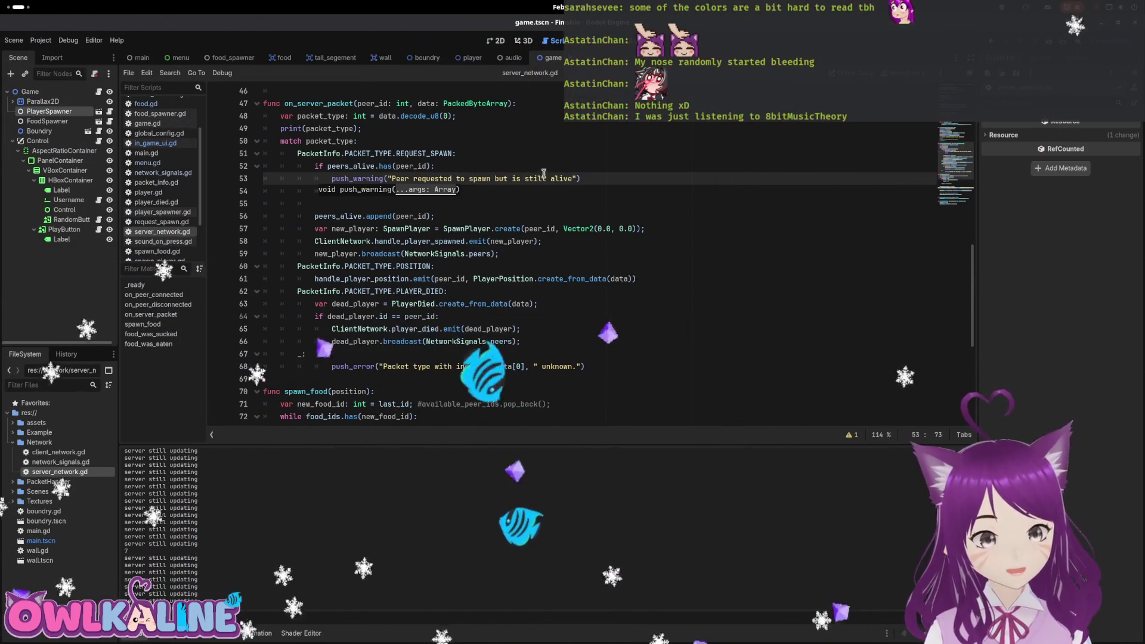
key("F5")
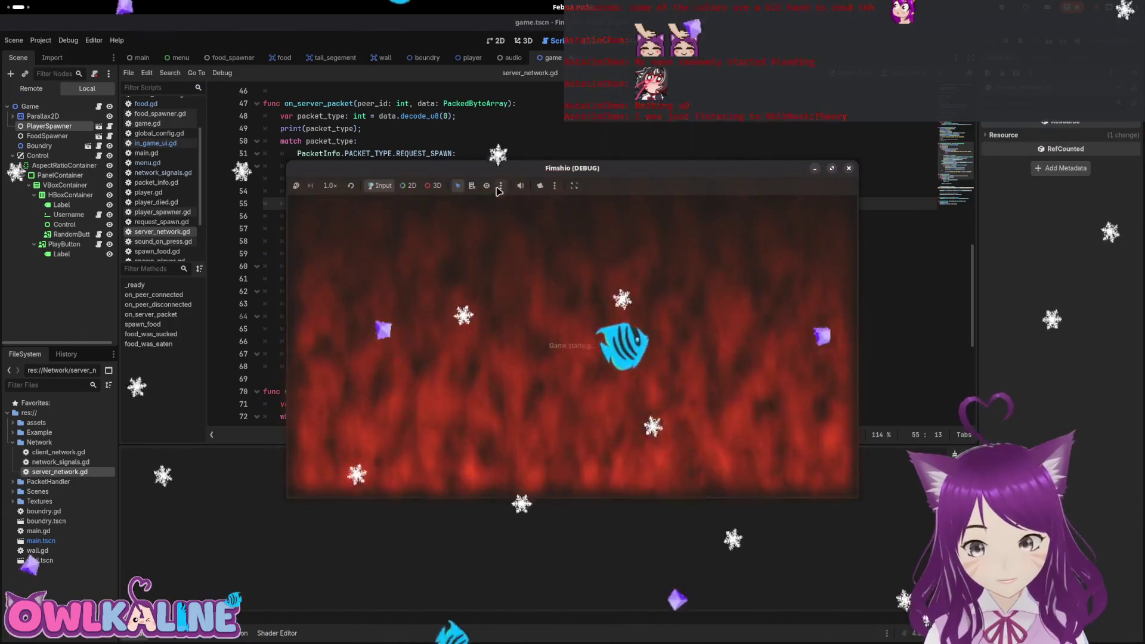
Start the game as Server, spawn a player with Play, then stop the project with F8.
left_click(582, 338)
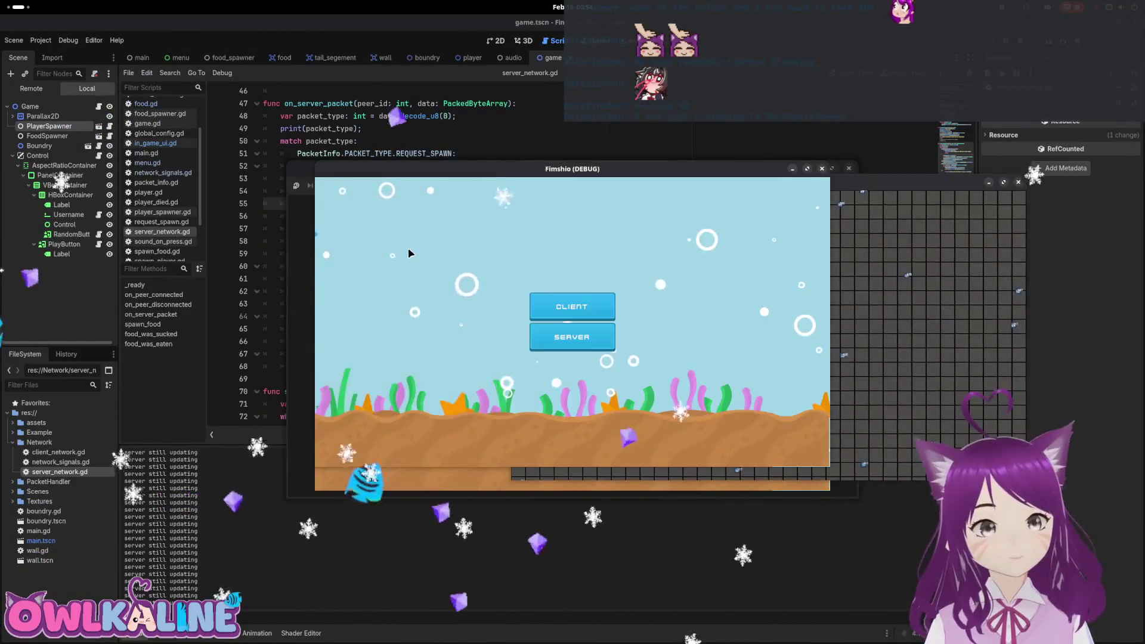
left_click(575, 335)
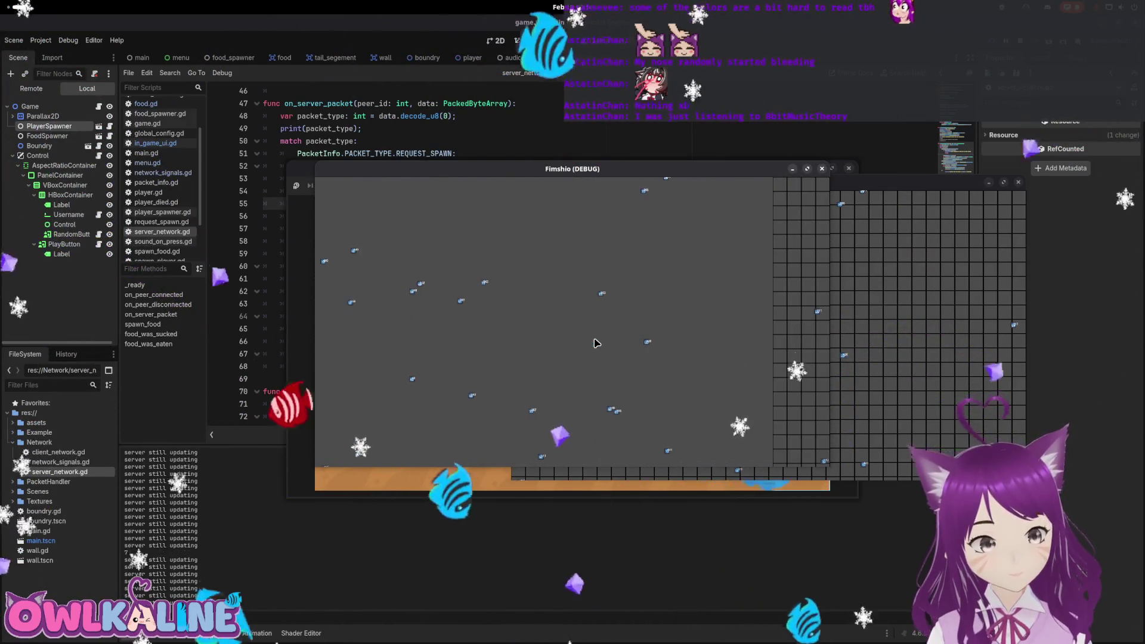
key("F8")
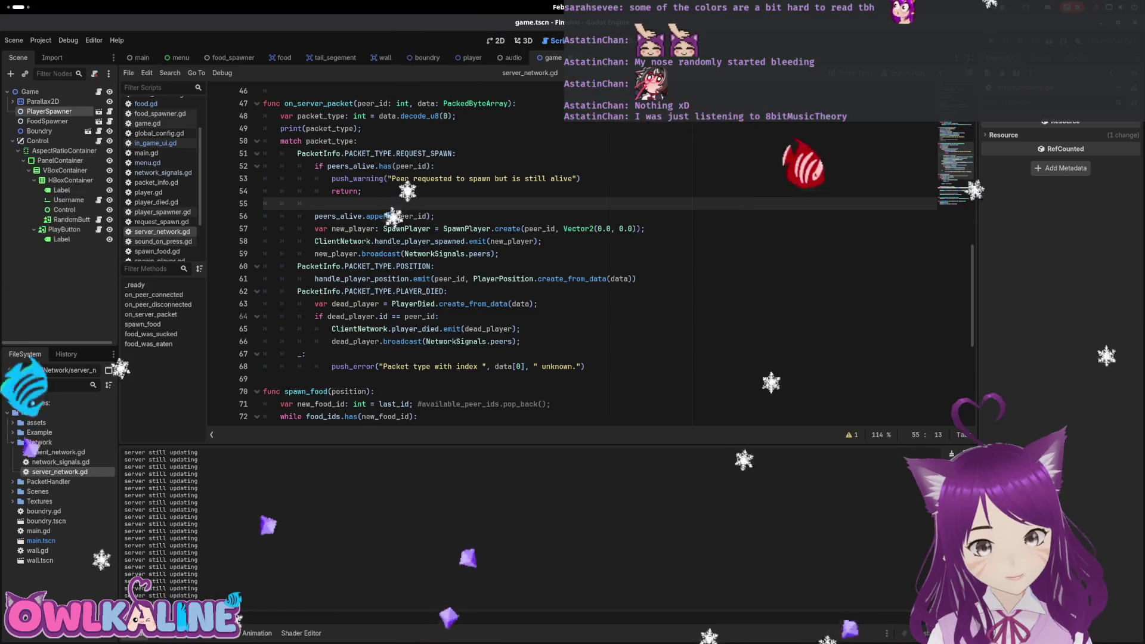
Jump from the debugger error to line 53 and delete the push_warning line.
left_click(190, 632)
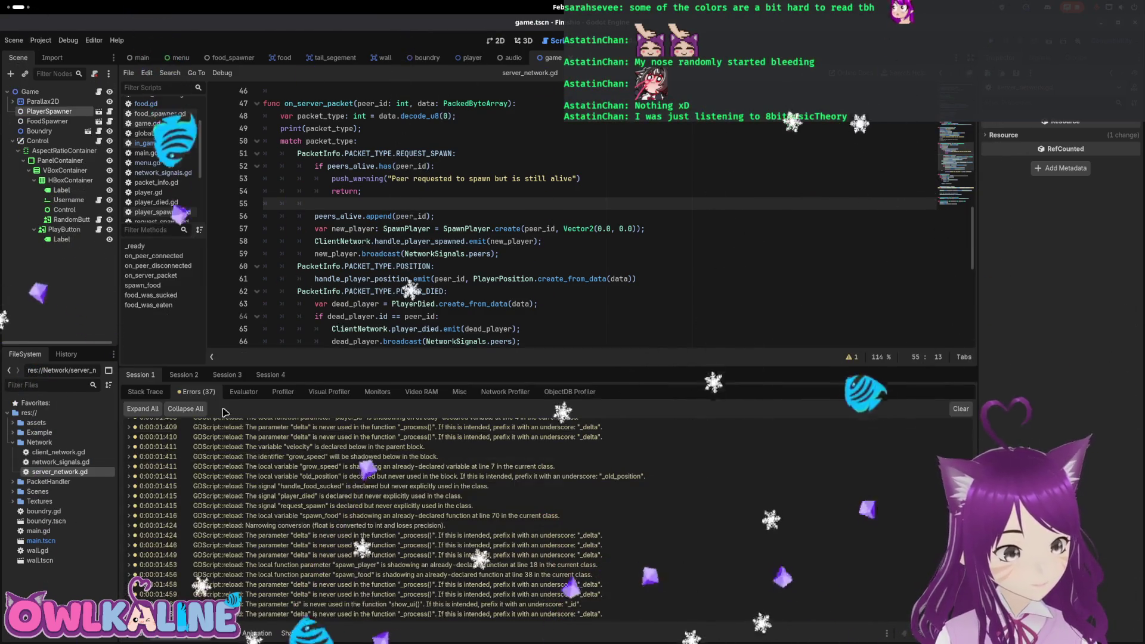
left_click(388, 614)
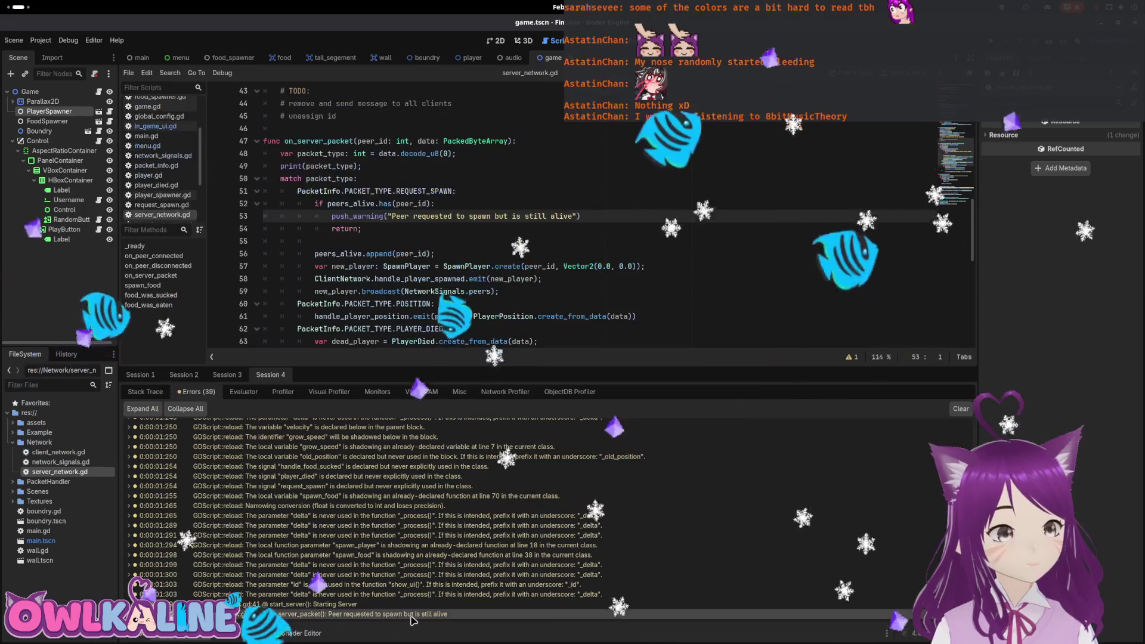
left_click_drag(582, 216, 227, 219)
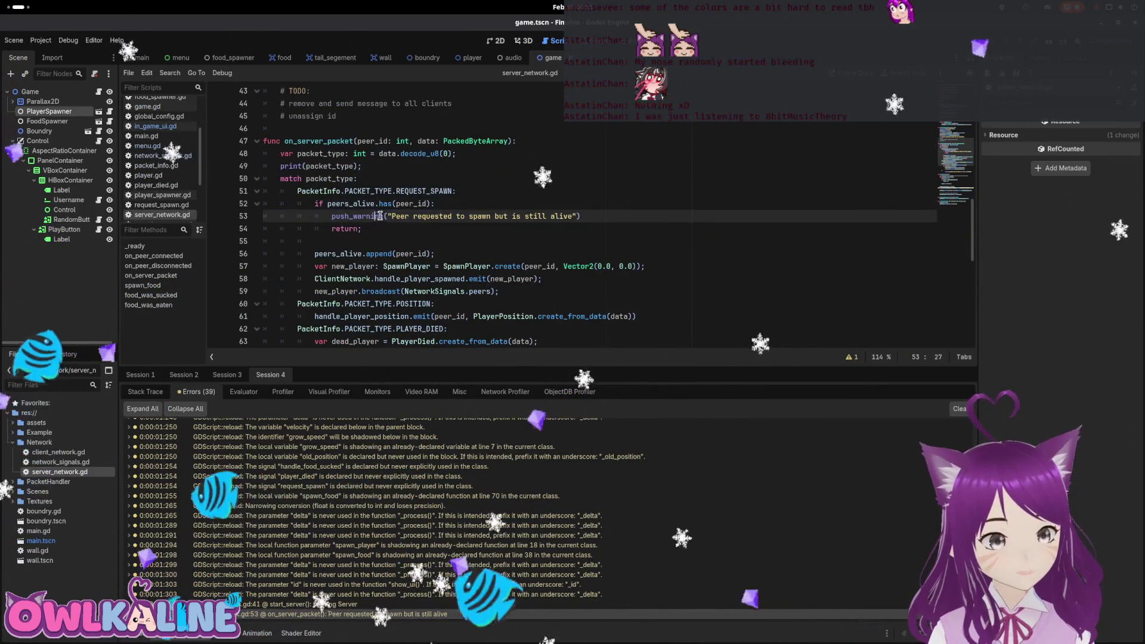
key("BackSpace")
key("BackSpace")
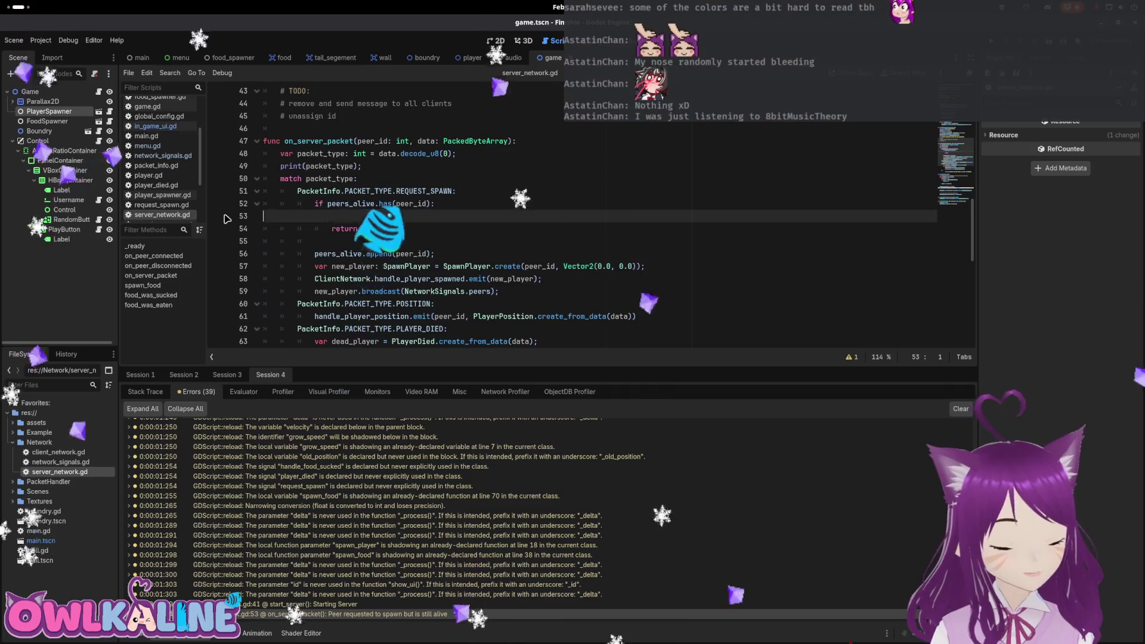
Put the caret on the blank line in _ready after the food_eaten connection.
scroll(403, 279, "up", 4)
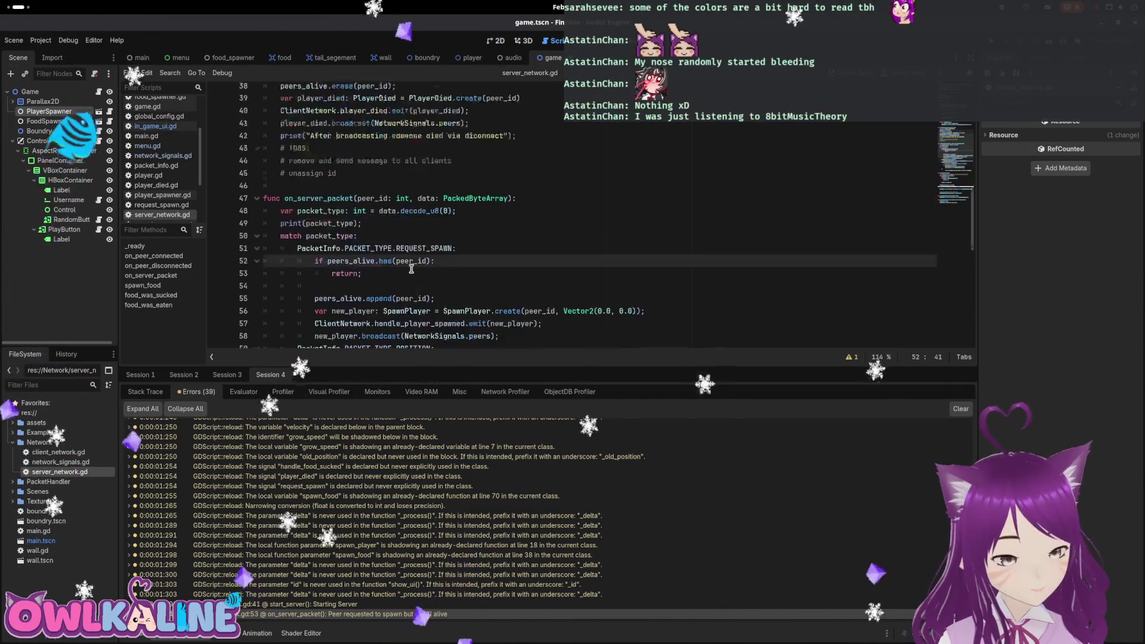
scroll(355, 267, "up", 8)
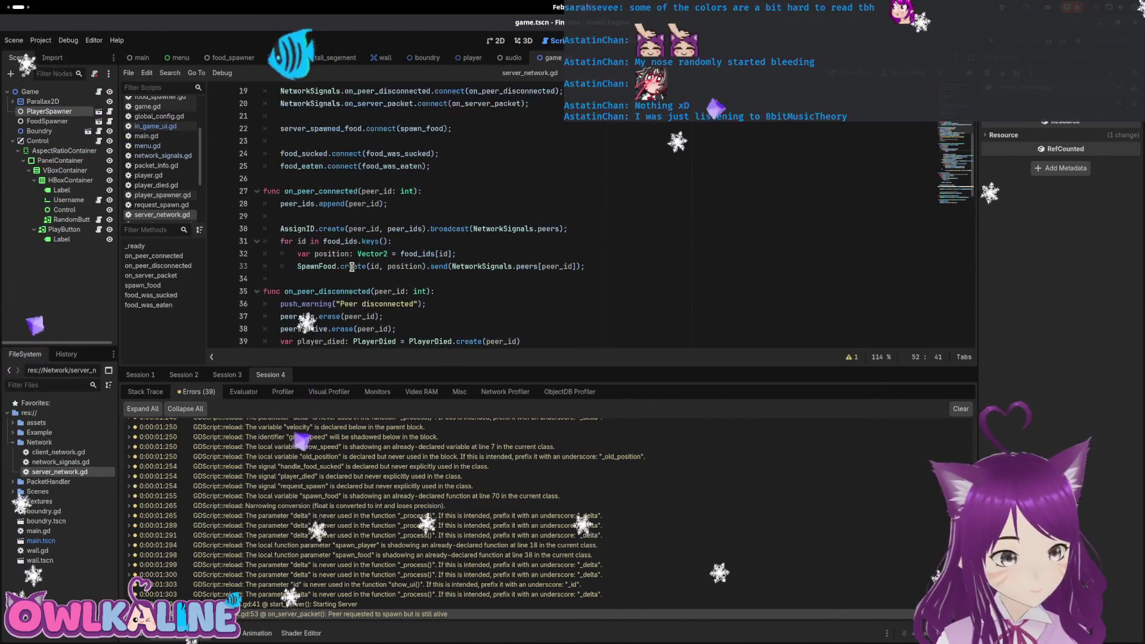
scroll(352, 266, "up", 2)
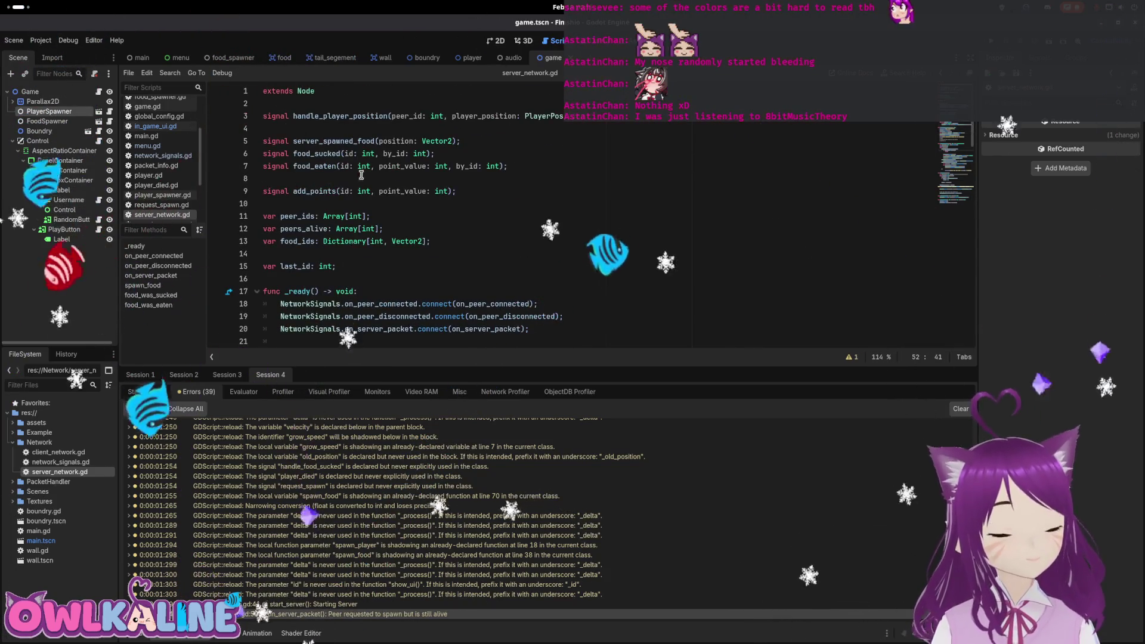
scroll(427, 216, "down", 14)
scroll(427, 216, "down", 9)
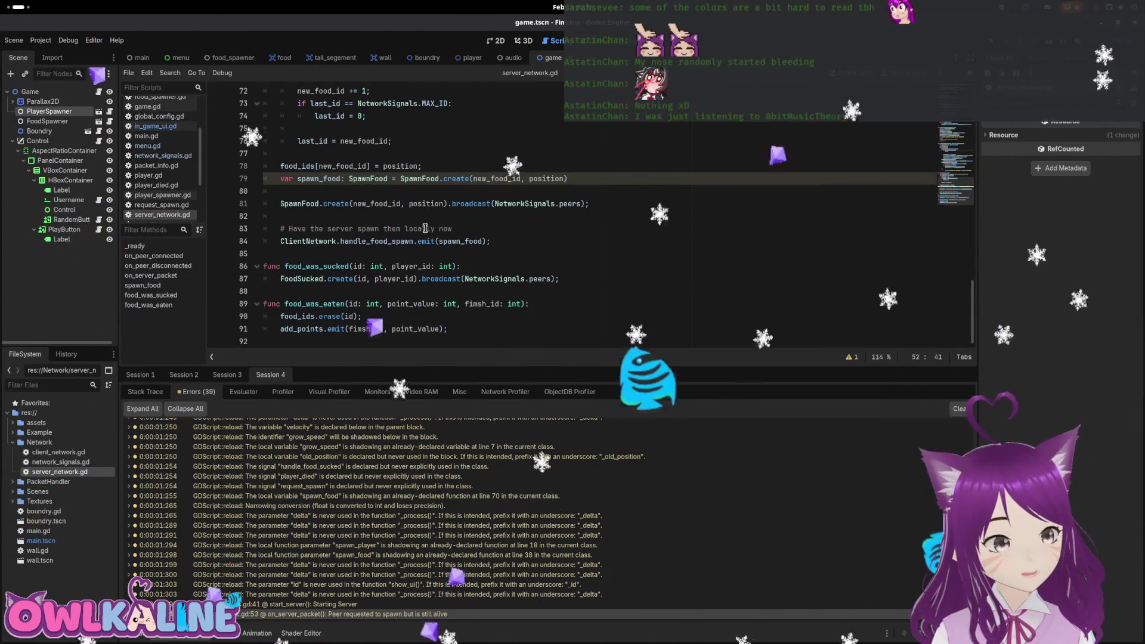
scroll(413, 268, "up", 13)
scroll(413, 268, "up", 9)
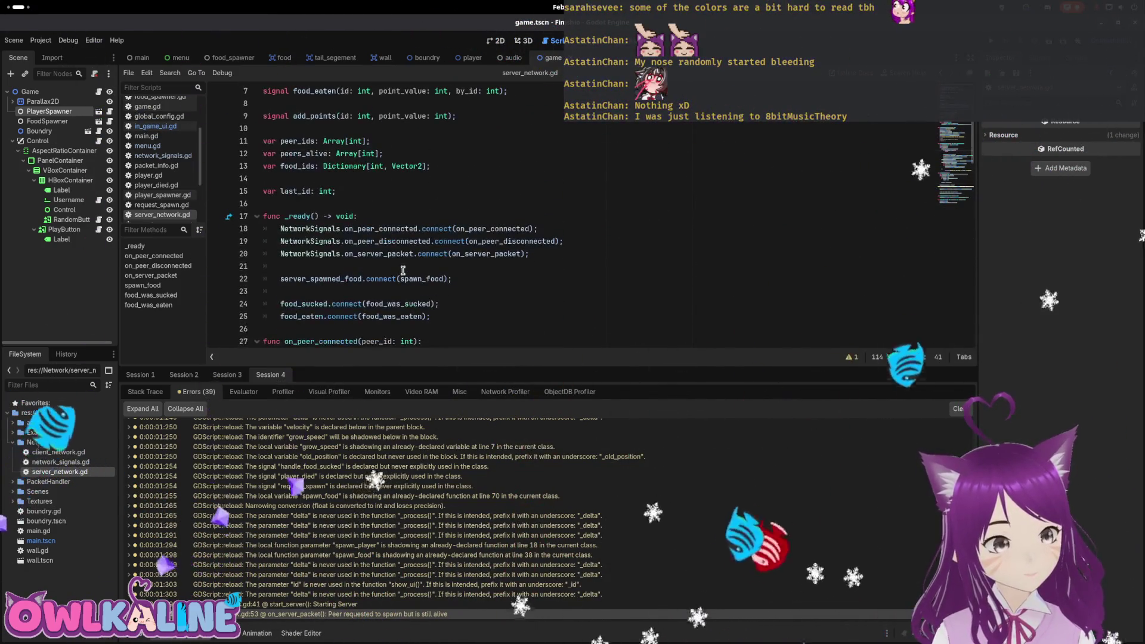
left_click(580, 266)
scroll(519, 279, "down", 1)
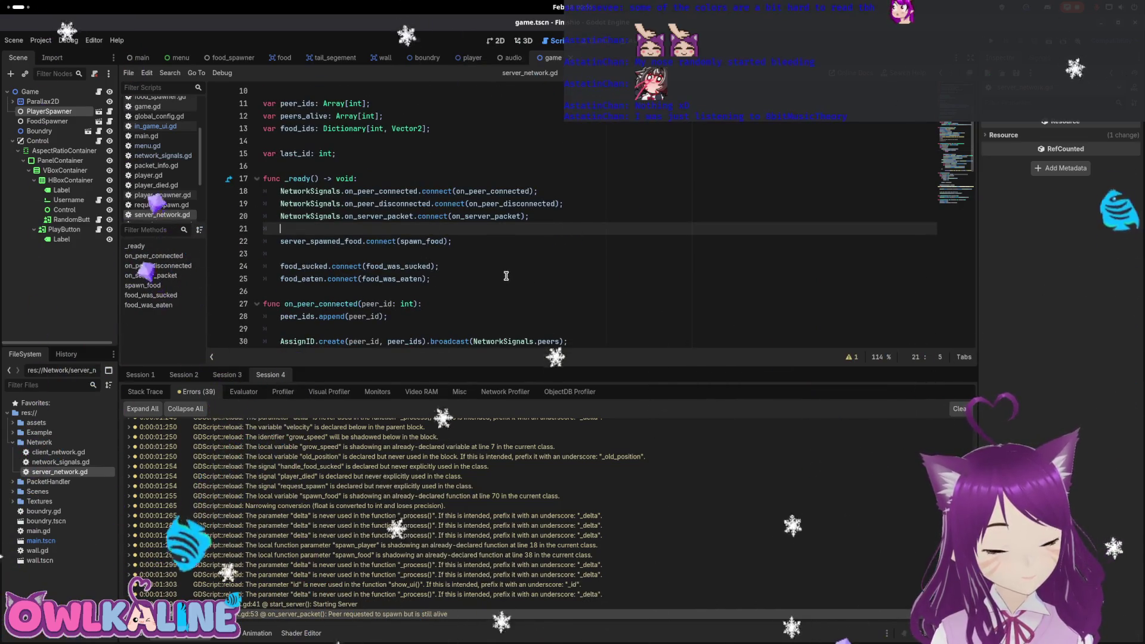
left_click(463, 279)
left_click(506, 227)
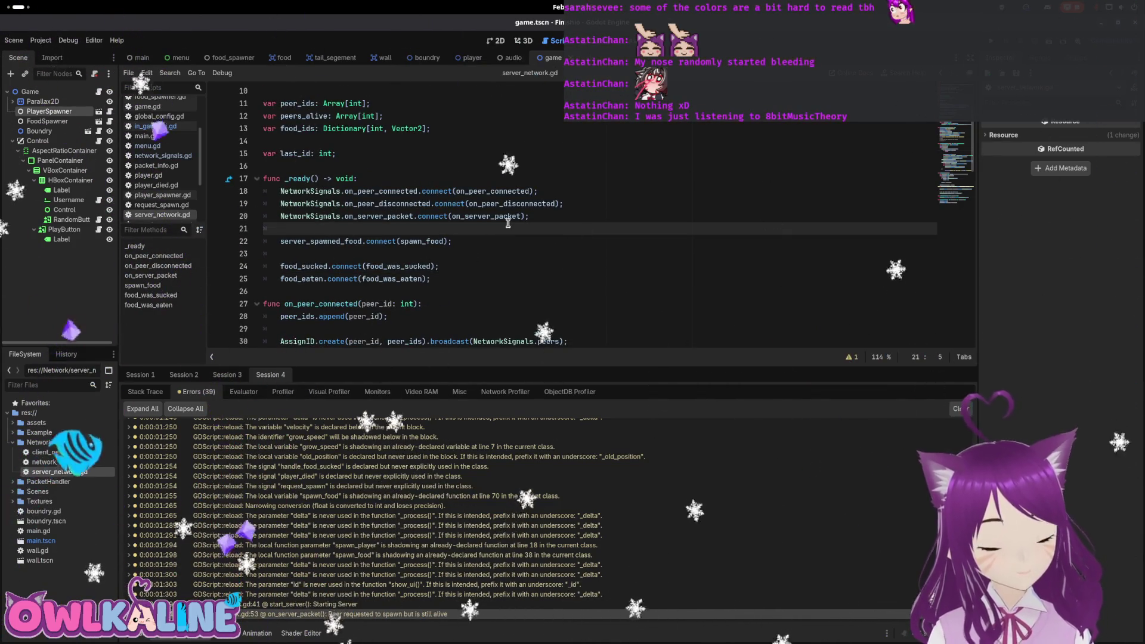
Write ClientNetwork.player_died.connect on a new line in _ready using code completion.
key("Return")
key("Return")
key("Up")
type("ClientNetwork.p")
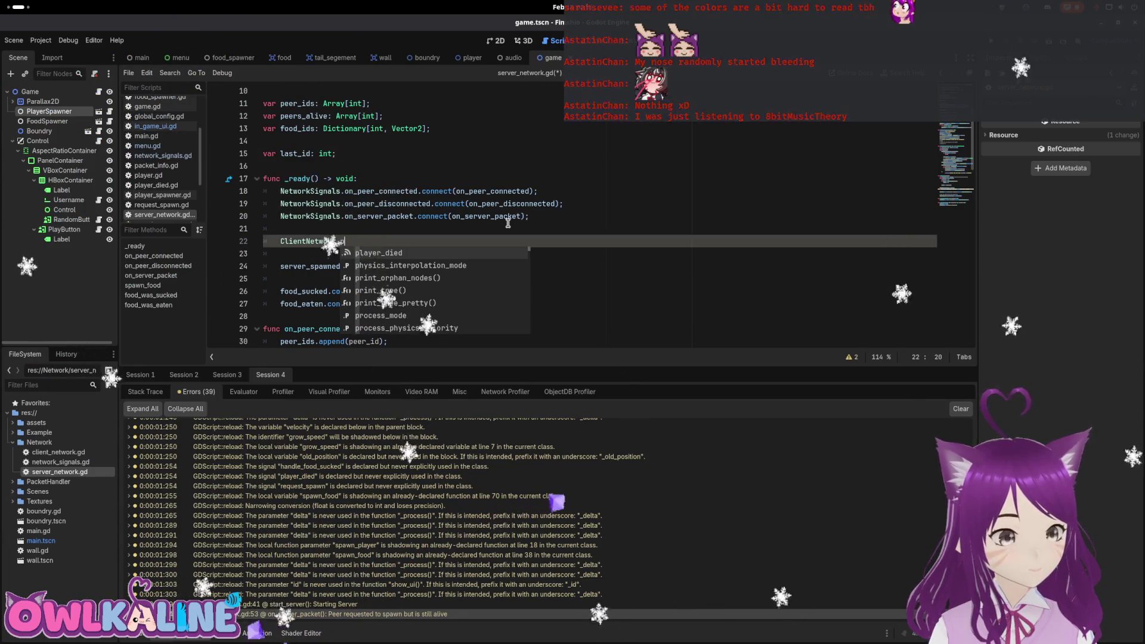
key("ctrl+z")
key("ctrl+z")
key("ctrl+z")
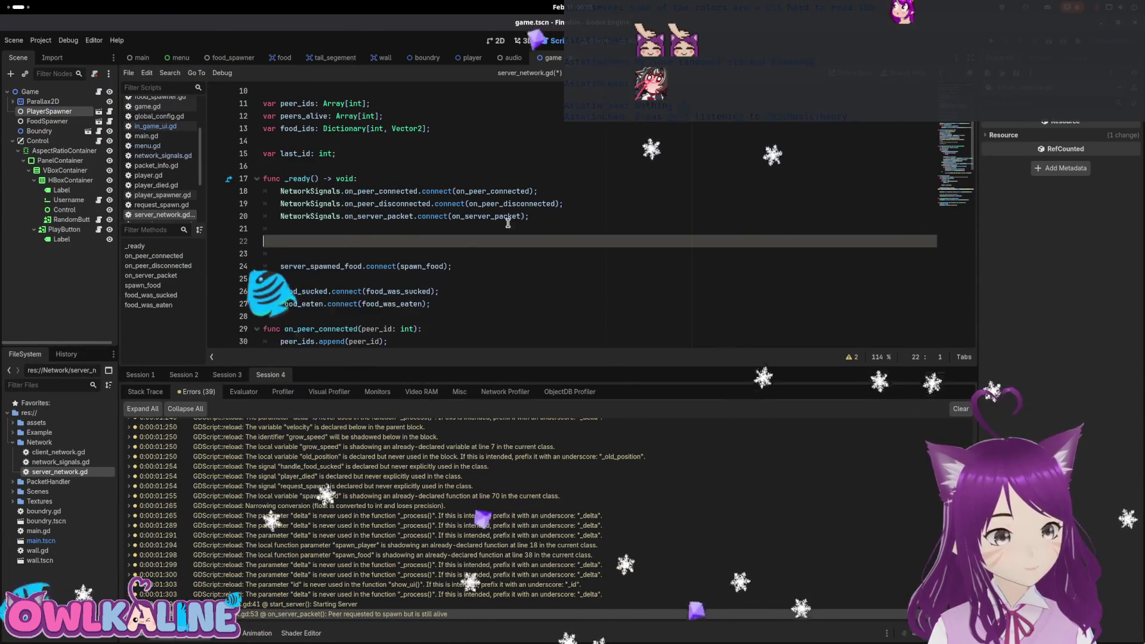
scroll(507, 223, "down", 7)
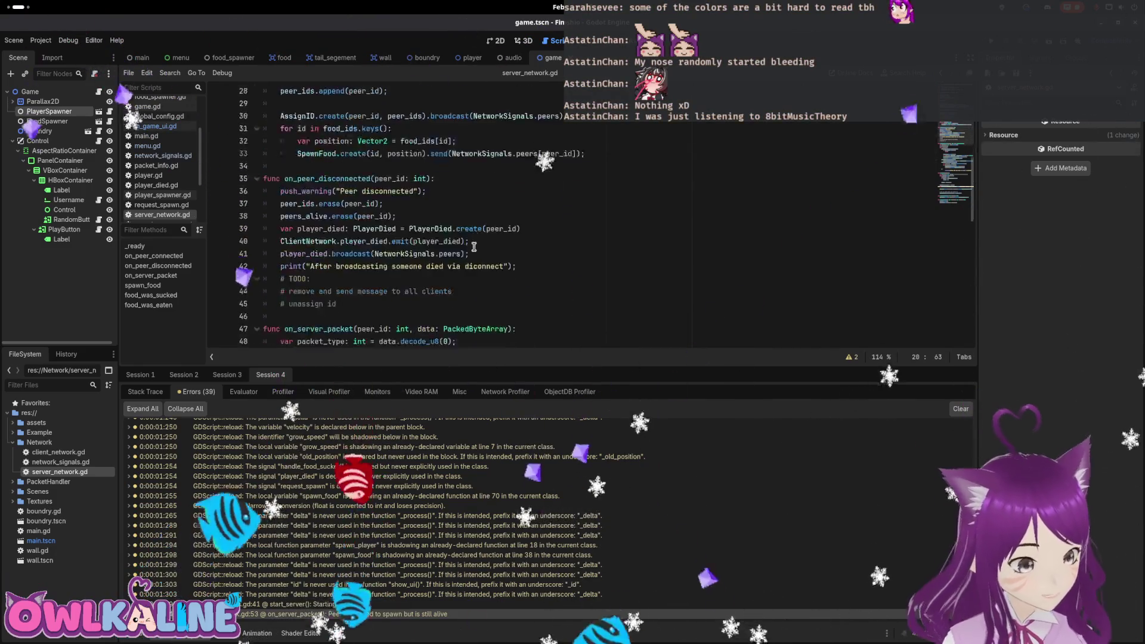
scroll(465, 260, "up", 6)
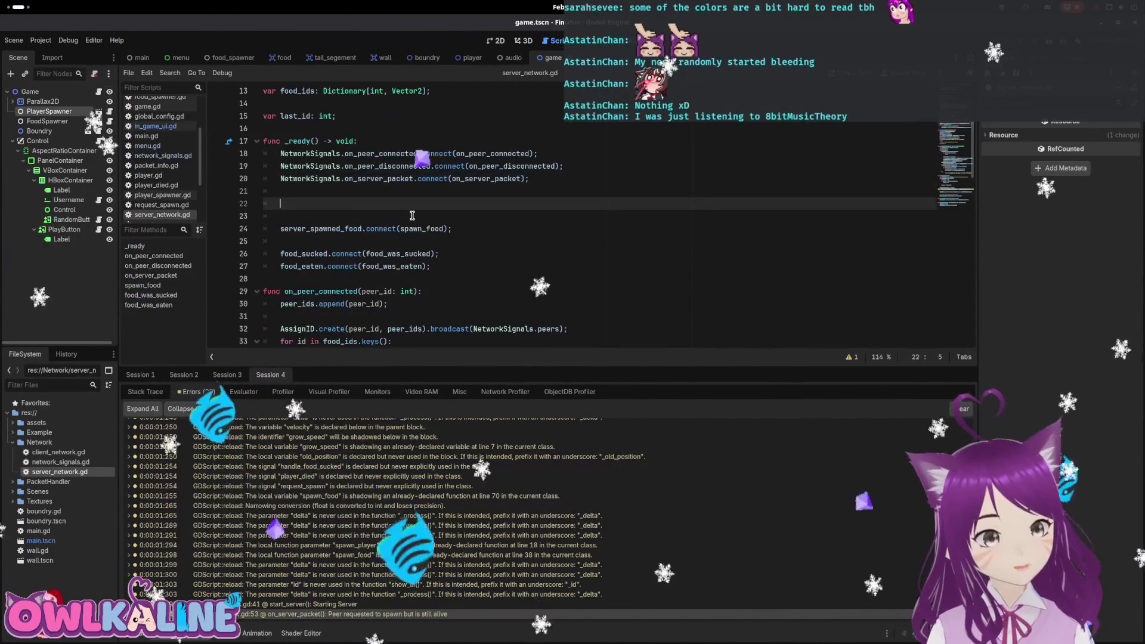
key("ctrl+shift+z")
key("ctrl+space")
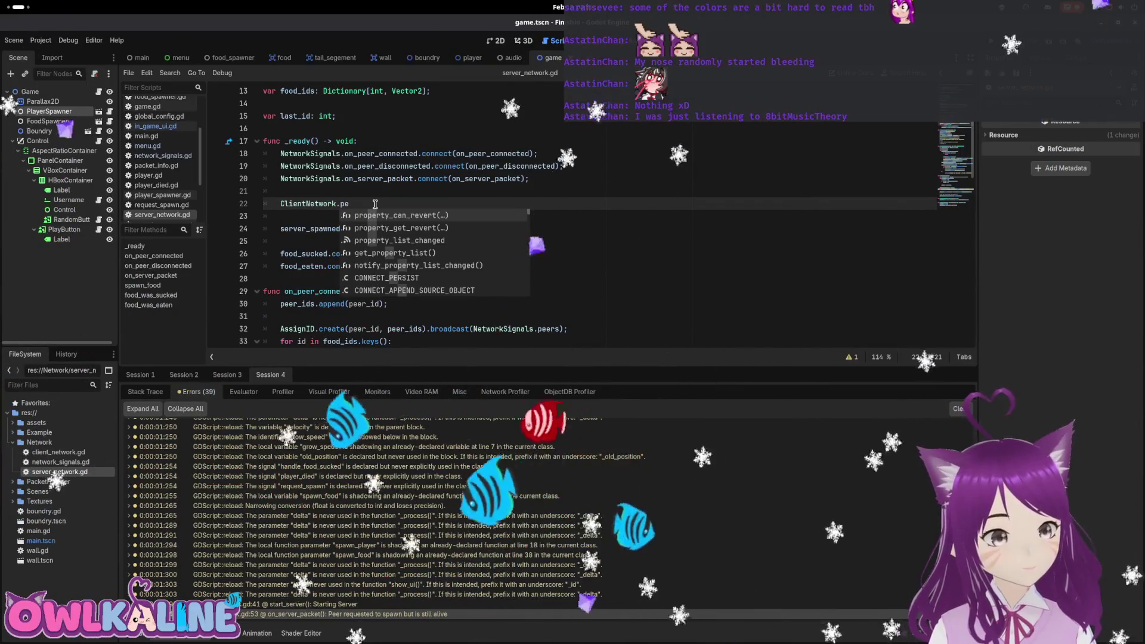
type("layer_died")
key("Return")
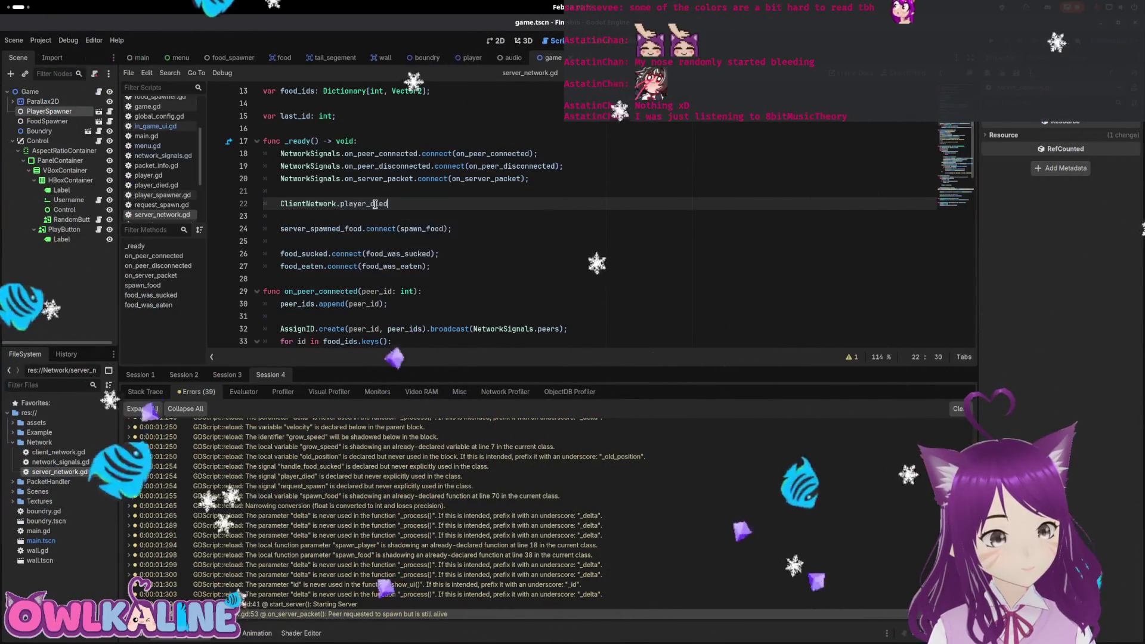
type(".co")
key("Return")
Pass remove_alive_peer into the connect call and save the script.
key("End")
type("l;")
key("Left")
key("BackSpace")
key("Left")
type("re")
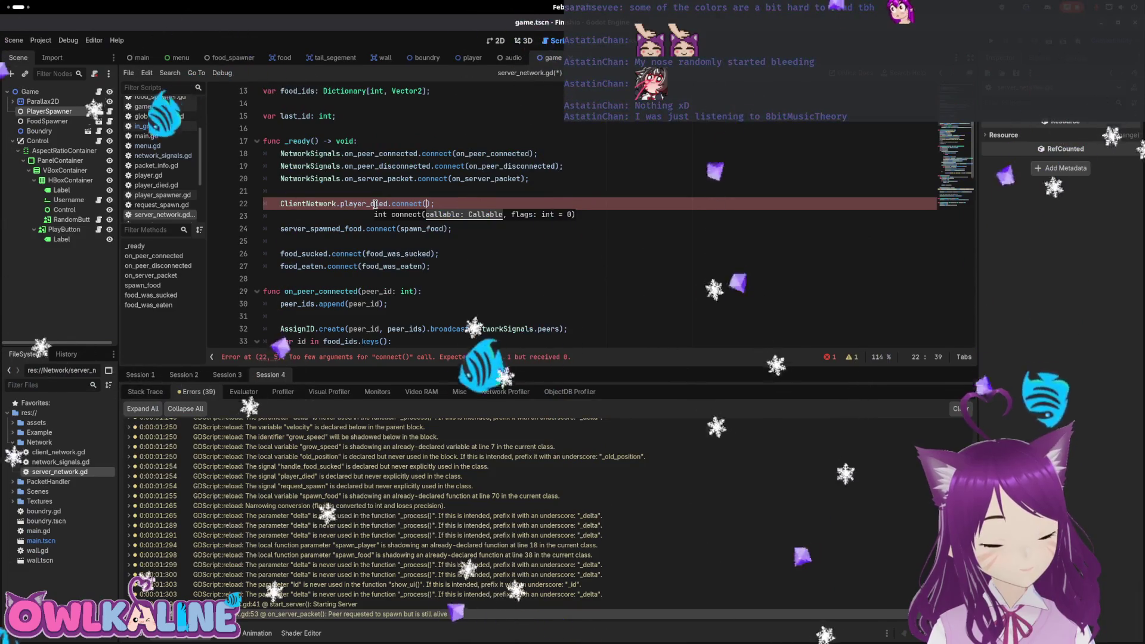
type("move_peer")
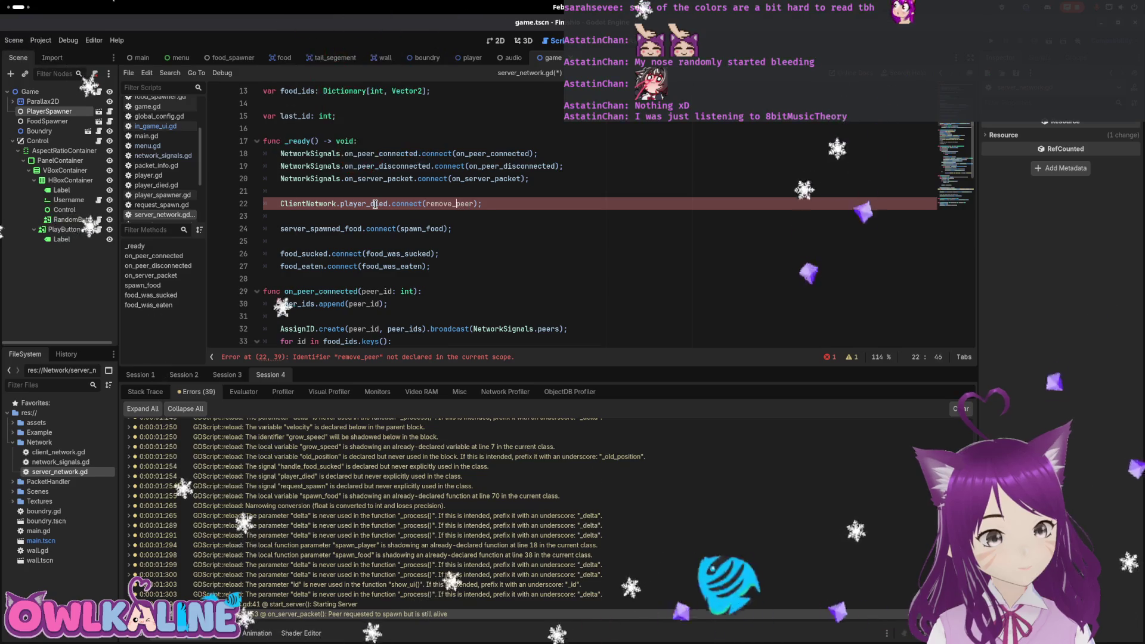
type("alive_")
key("Down")
key("ctrl+s")
Declare a new func remove_alive_peer() above on_peer_connected.
key("Down")
key("Down")
key("Down")
key("Return")
key("Return")
key("Up")
type("func remove_al")
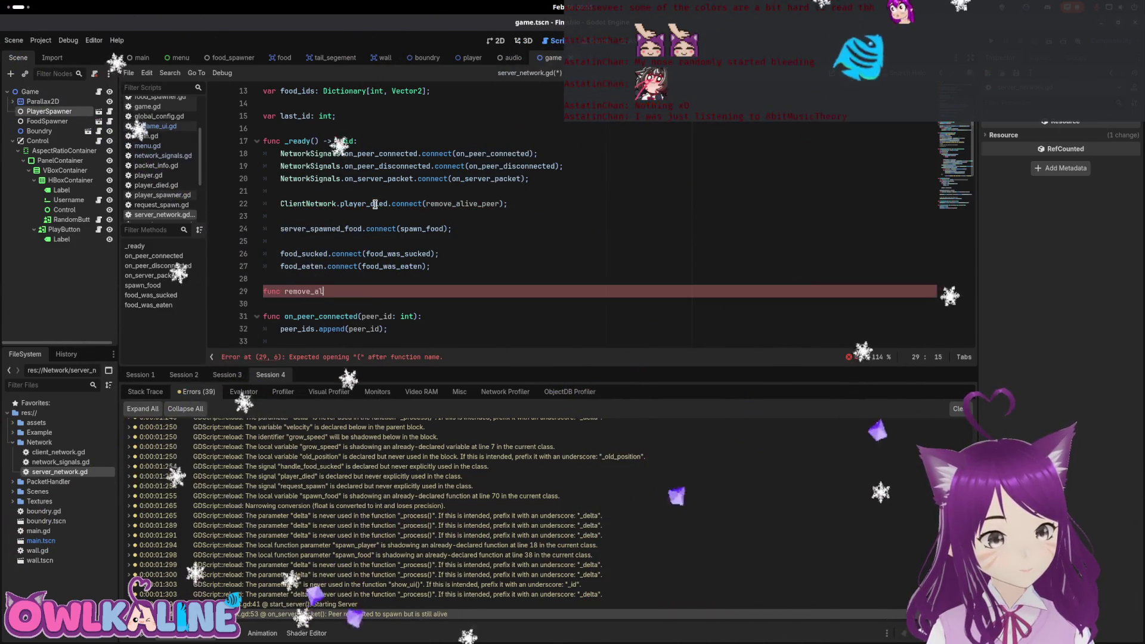
type("ive_peer():")
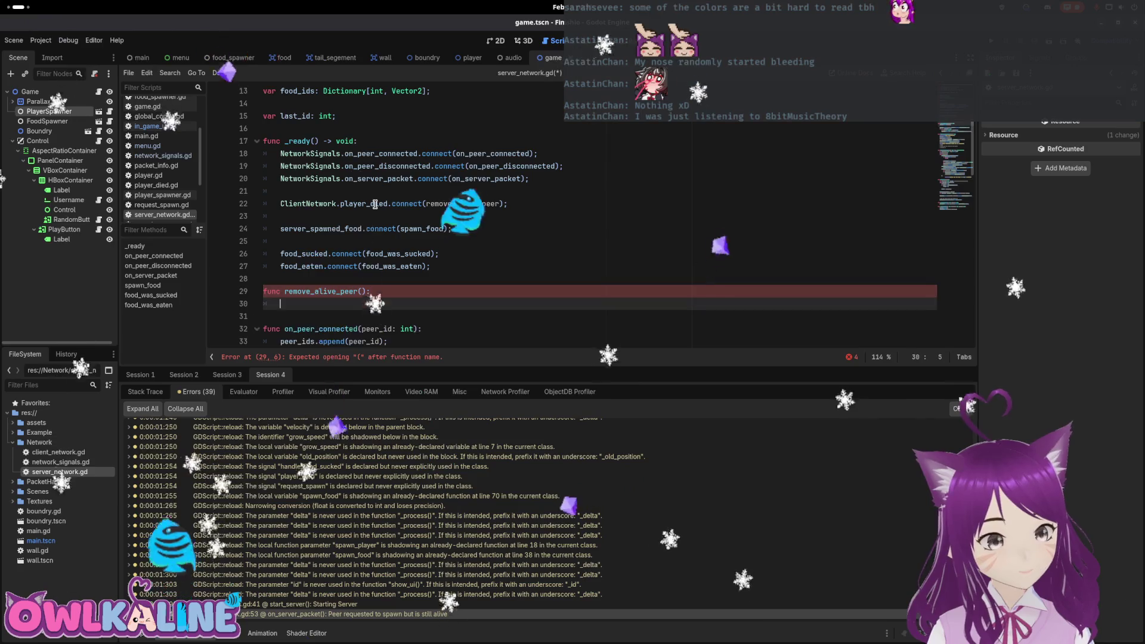
key("Return")
key("Up")
key("End")
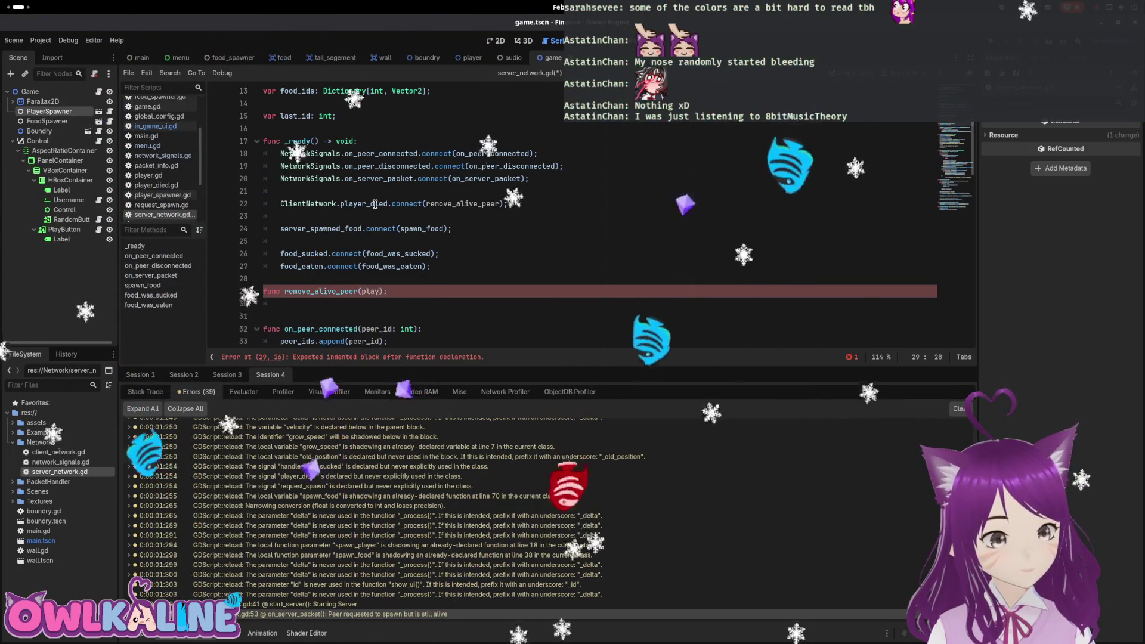
Give remove_alive_peer a player: PlayerDied parameter and a body calling peers_alive.erase(player.id).
type("player: playe")
key("Down")
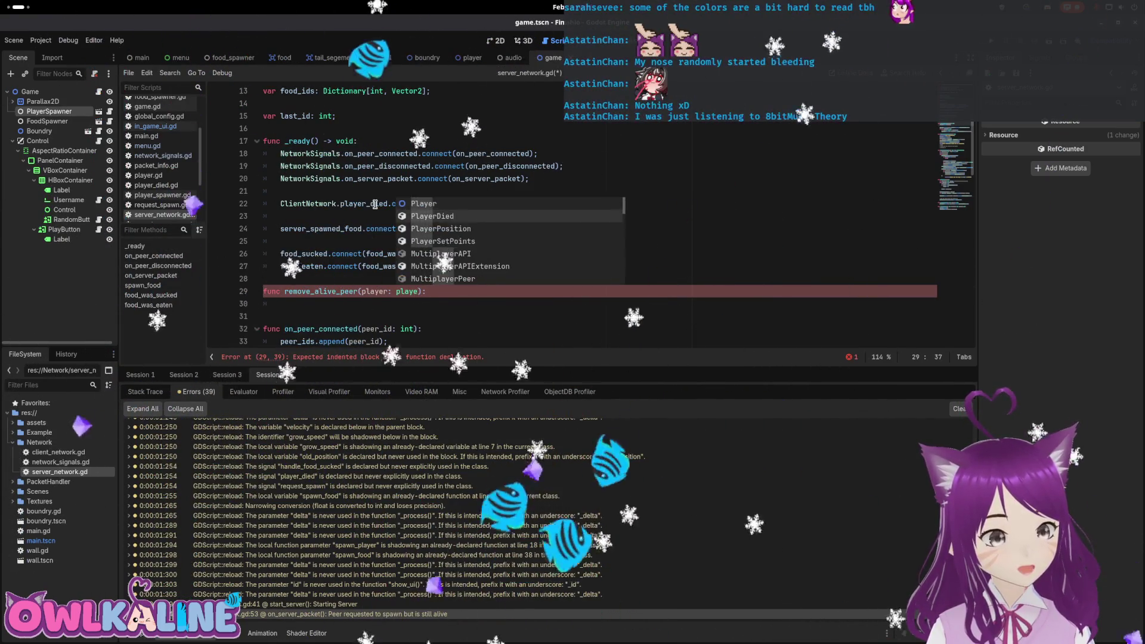
key("Return")
key("Down")
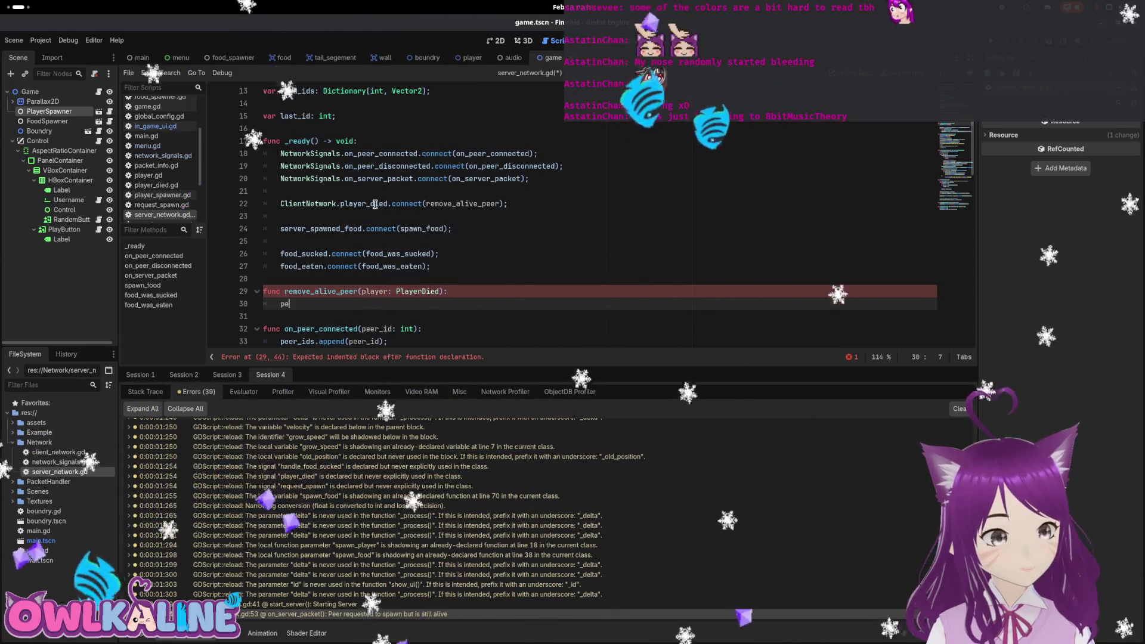
key("Return")
type(".erase()player.id);")
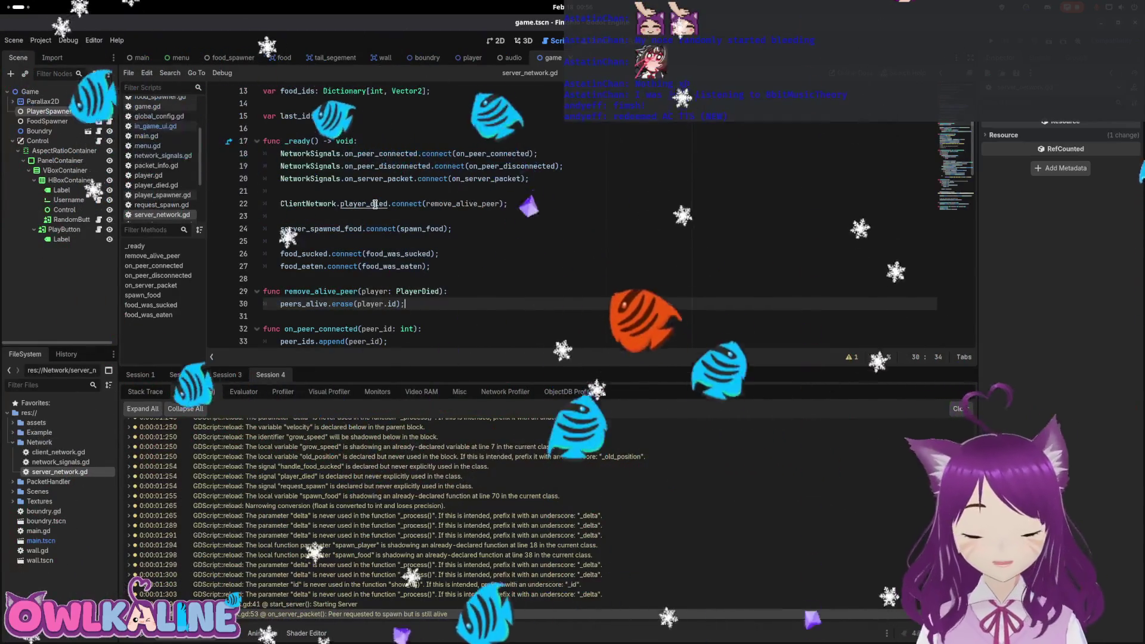
scroll(453, 238, "down", 3)
scroll(454, 238, "down", 7)
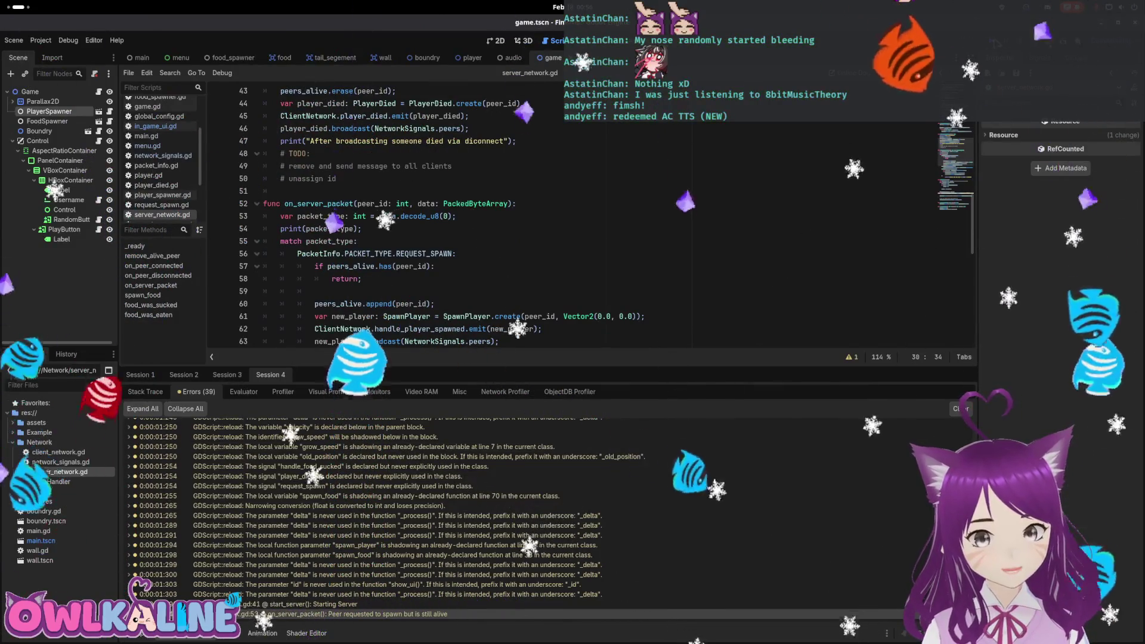
Run the project with F5 and host as SERVER in one game window.
key("F5")
left_click(549, 341)
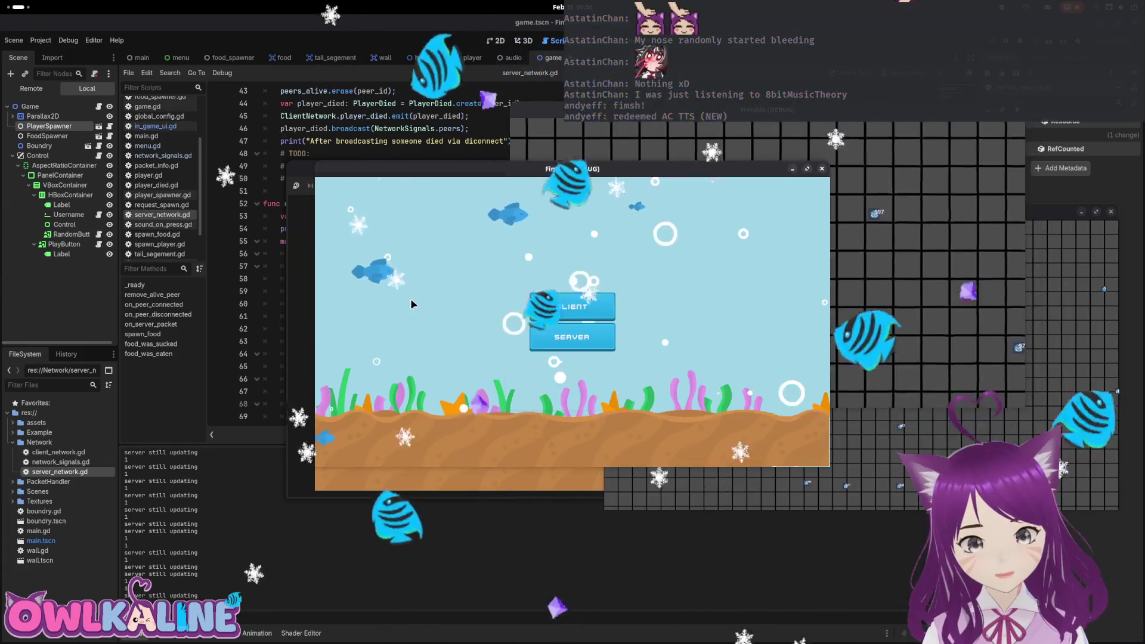
Move the client window aside, join the server with Play, then stop the game with F8.
left_click_drag(494, 171, 186, 307)
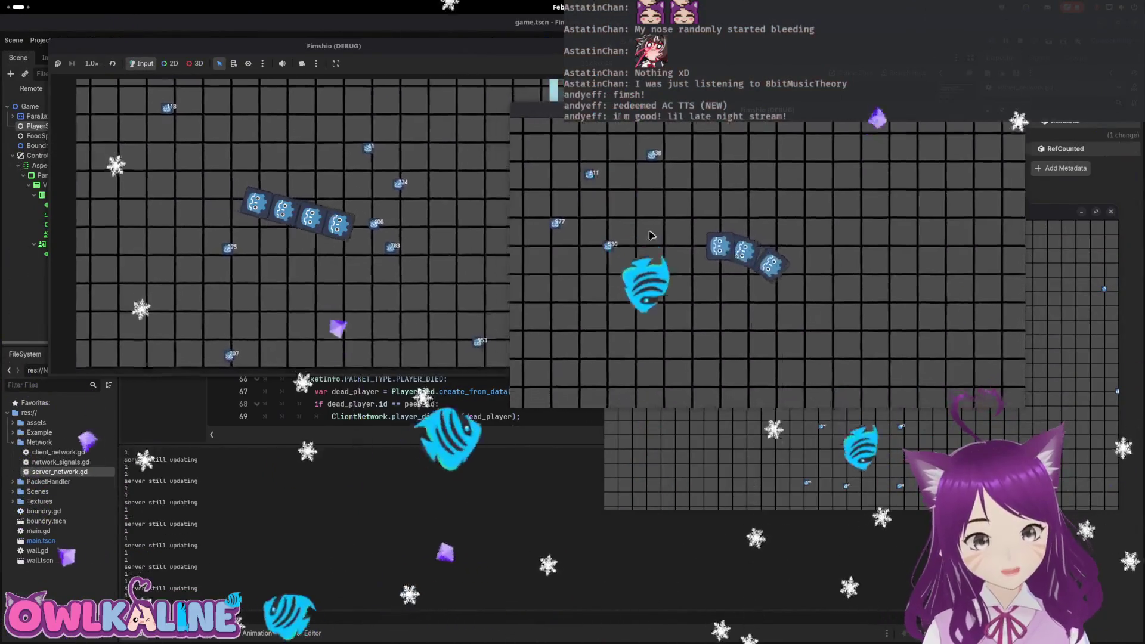
left_click(353, 226)
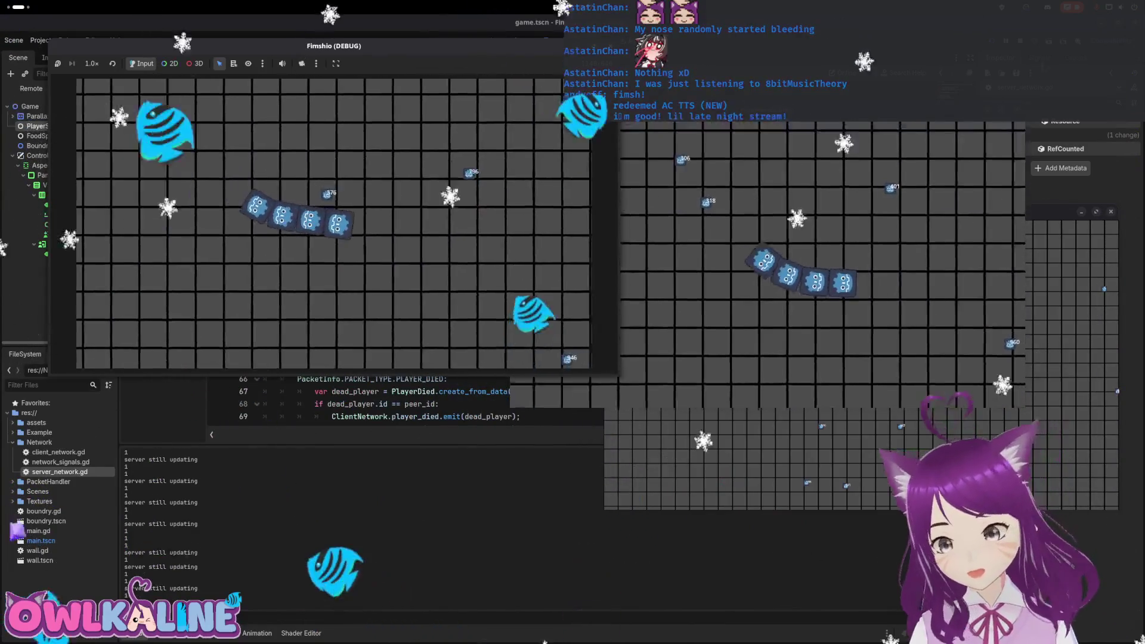
key("F8")
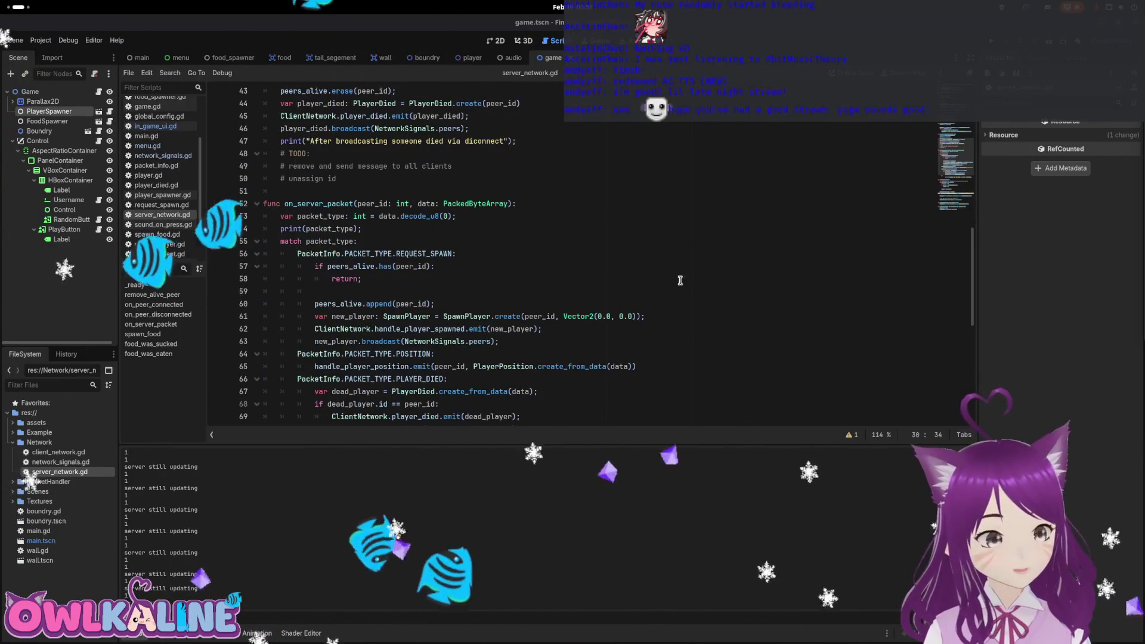
Delete the print(packet_type) debug line from server_network.gd.
left_click(530, 264)
triple_click(387, 224)
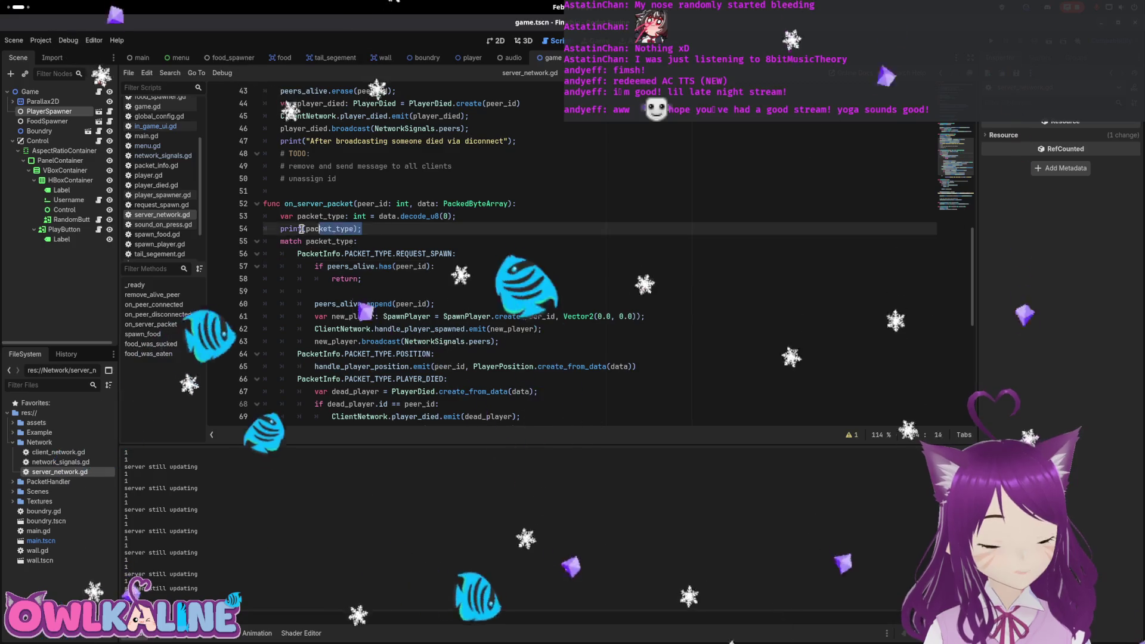
key("BackSpace")
key("BackSpace")
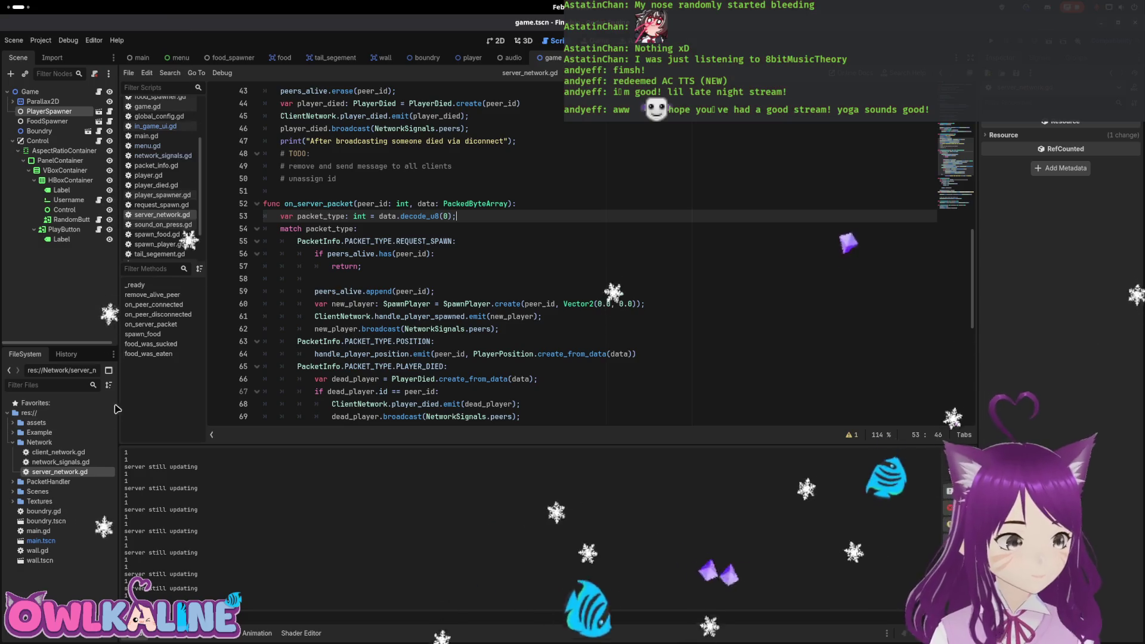
Delete the "server still updating" print from network_signals.gd and save it.
double_click(59, 462)
left_click(385, 314)
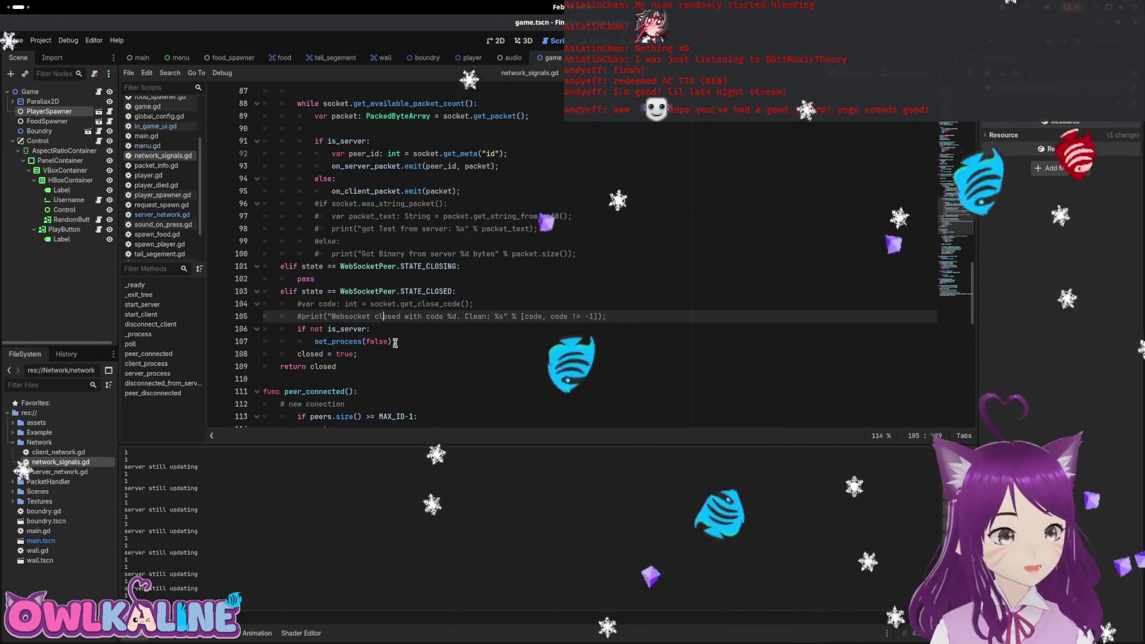
scroll(337, 307, "up", 5)
scroll(337, 307, "up", 4)
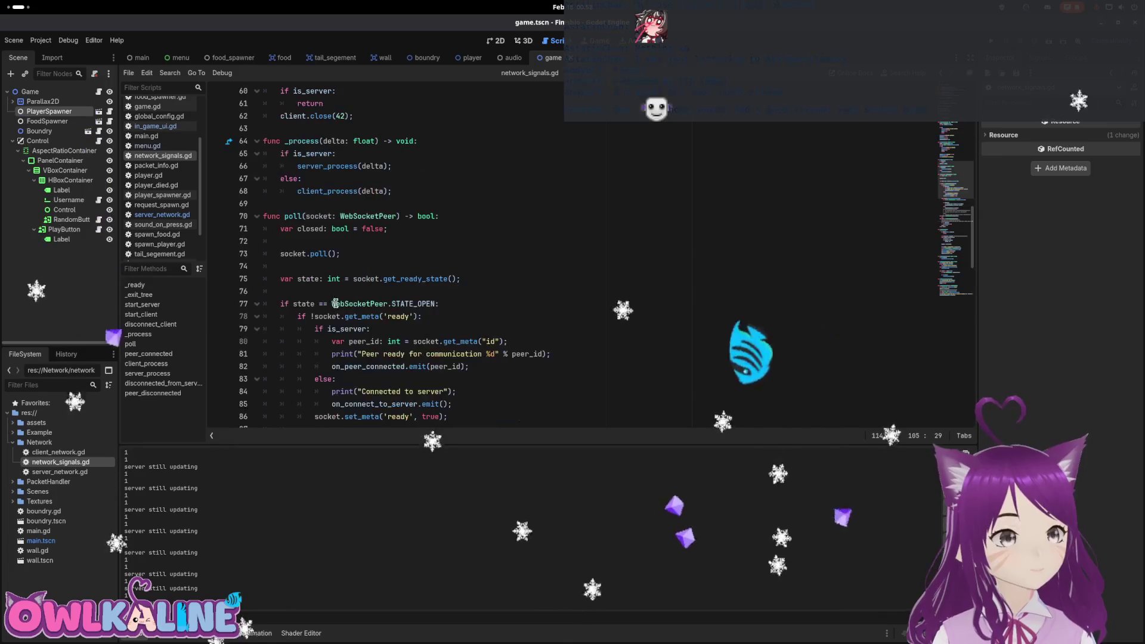
scroll(328, 246, "down", 17)
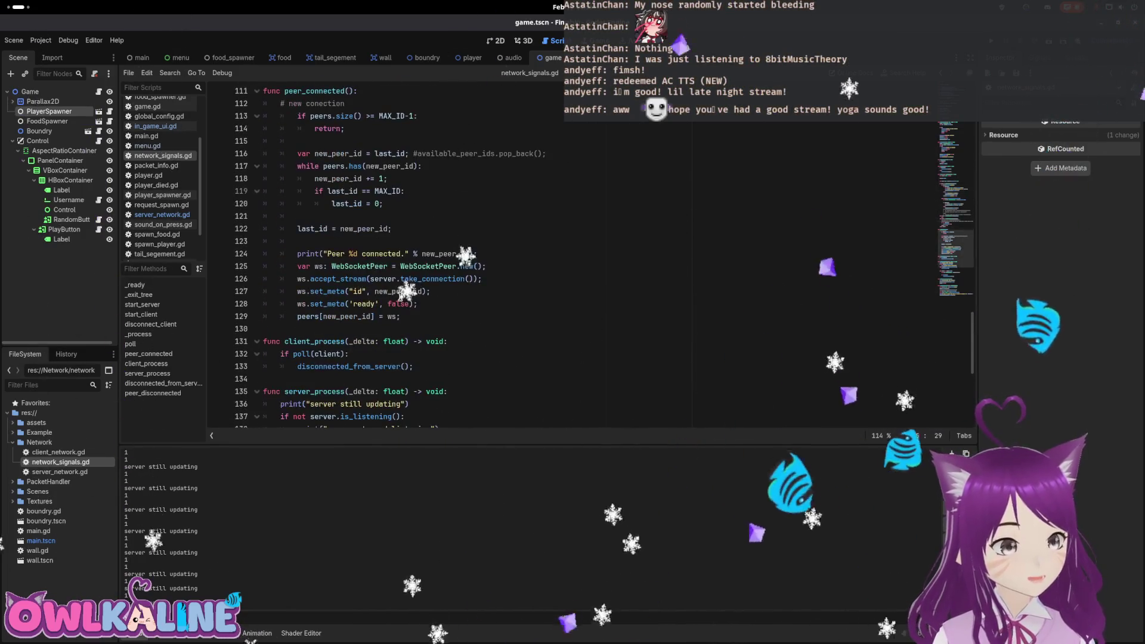
scroll(469, 302, "down", 3)
left_click_drag(409, 291, 272, 291)
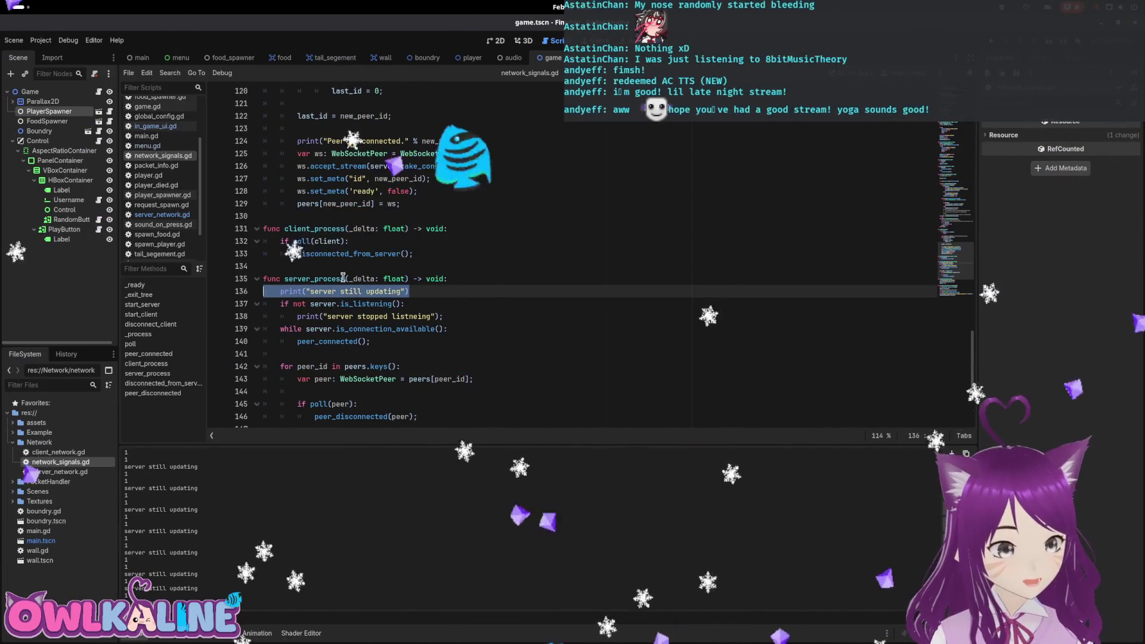
key("BackSpace")
key("BackSpace")
key("ctrl+s")
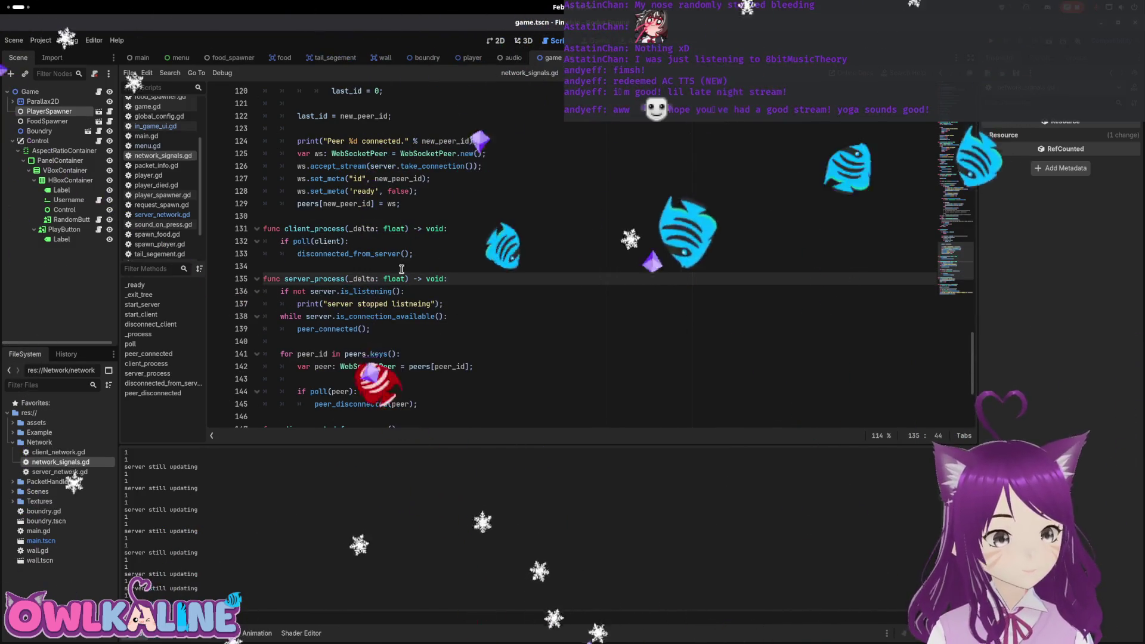
Switch to the 2D editor and center the Username panel on the canvas.
scroll(401, 269, "down", 1)
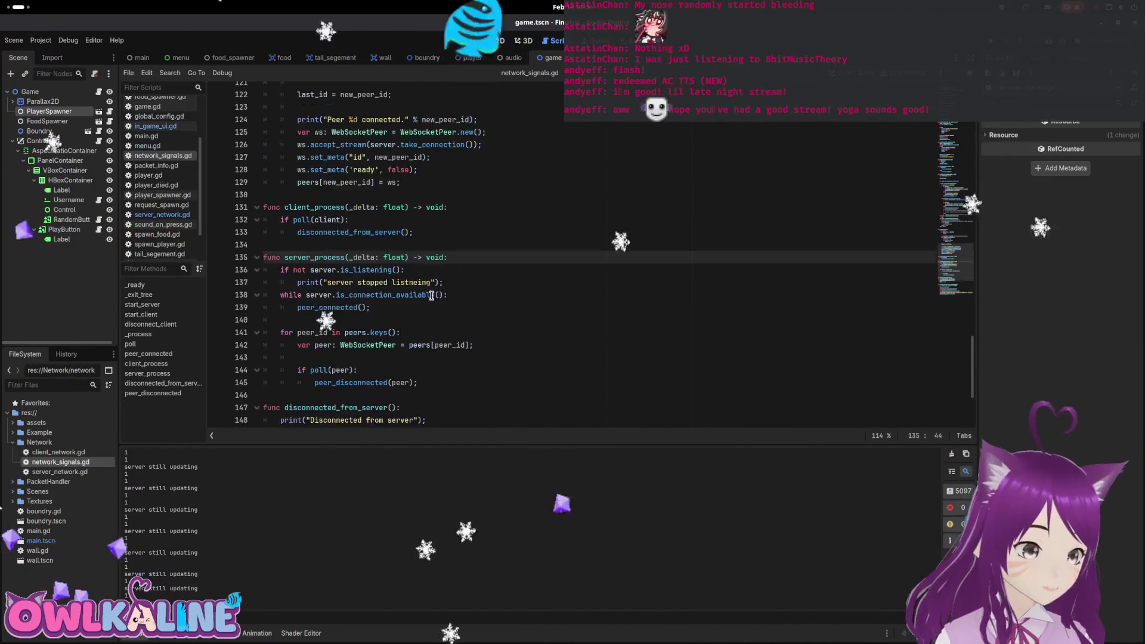
scroll(431, 295, "up", 20)
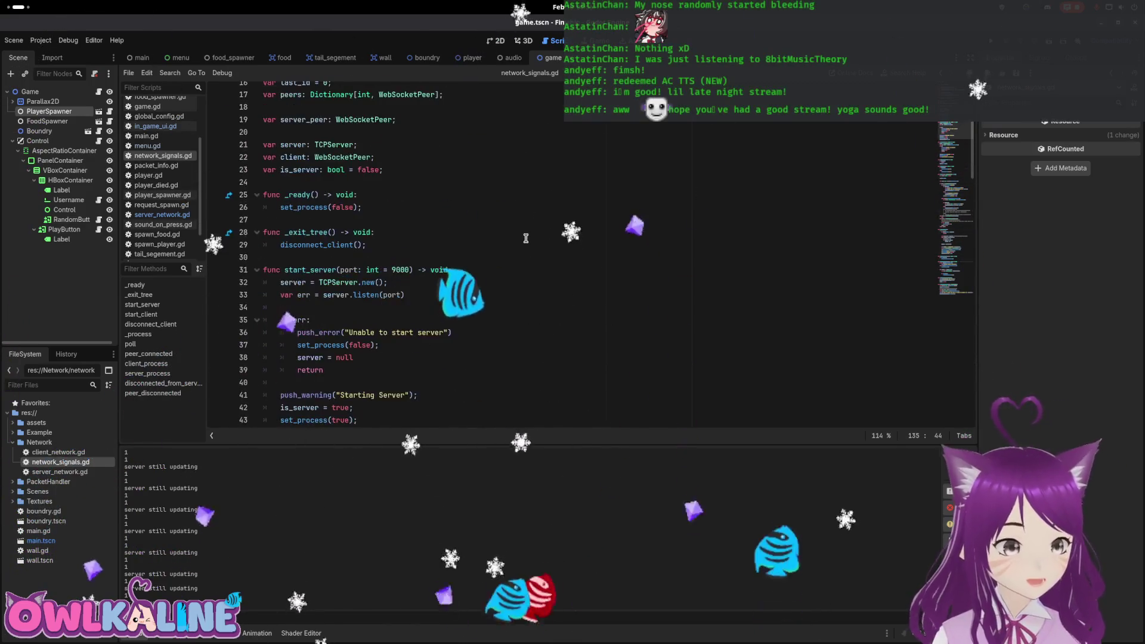
key("ctrl+F1")
scroll(370, 222, "down", 1)
mouse_move(486, 228)
left_mouse_down()
mouse_move(568, 228)
mouse_move(660, 258)
mouse_move(610, 229)
left_mouse_up()
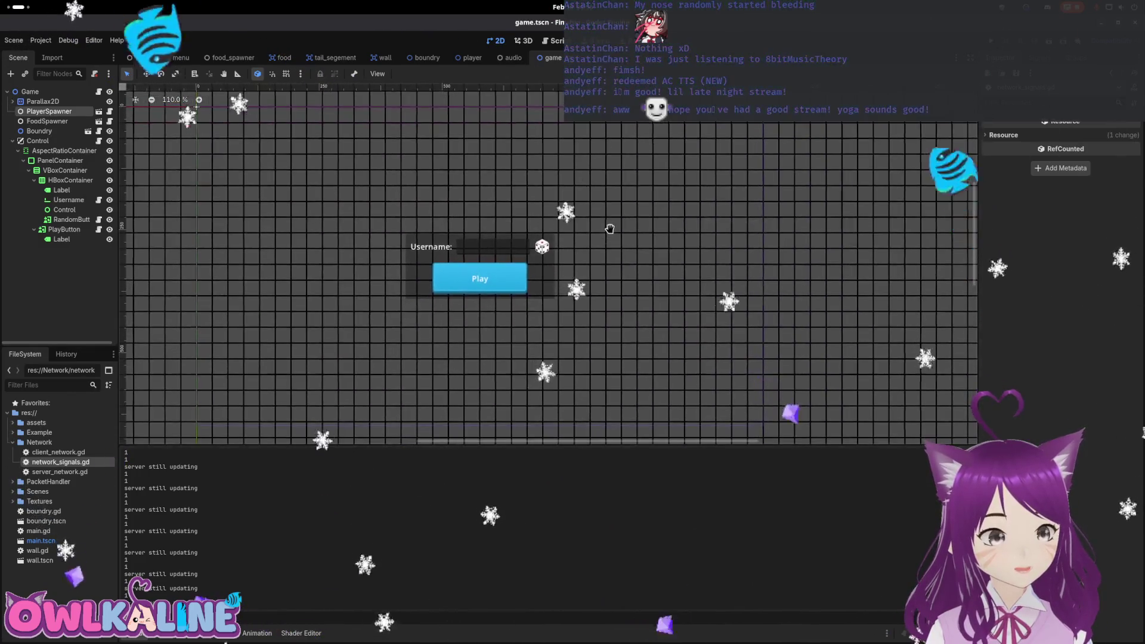
Select the Control node, zoom the canvas out and back, then switch to the Fimsh.io note.
left_click(40, 142)
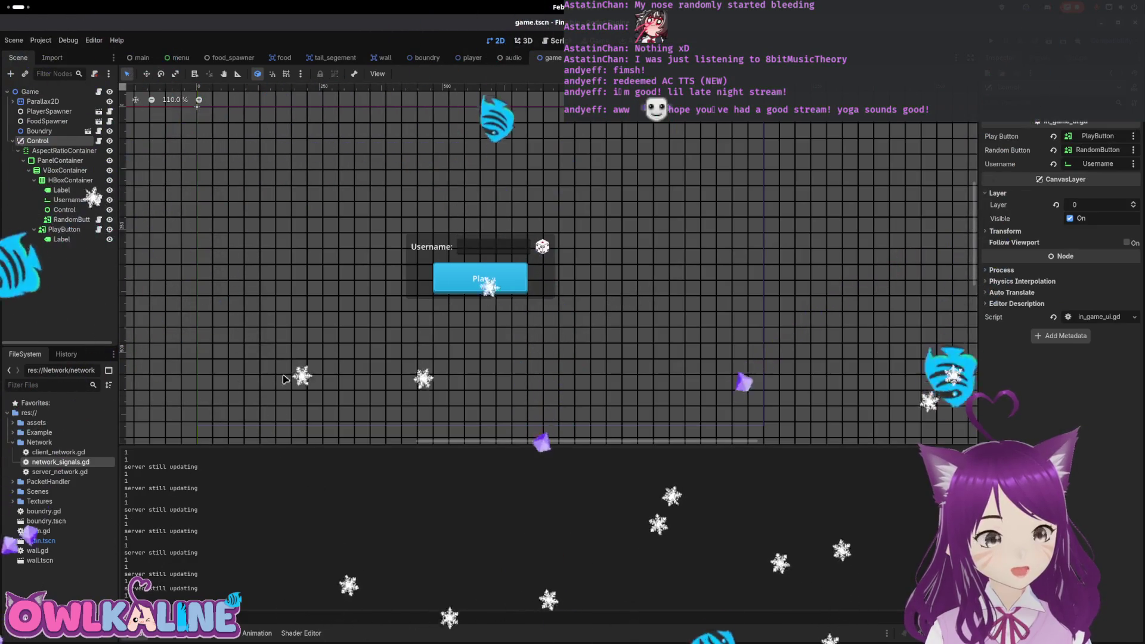
scroll(438, 308, "down", 5)
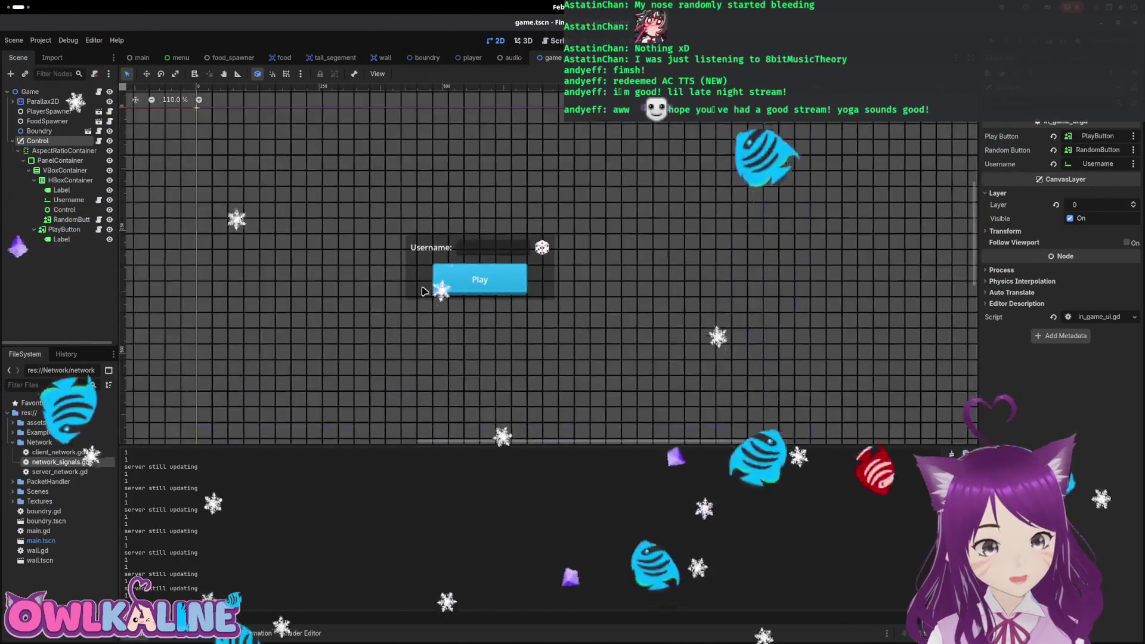
scroll(463, 300, "up", 6)
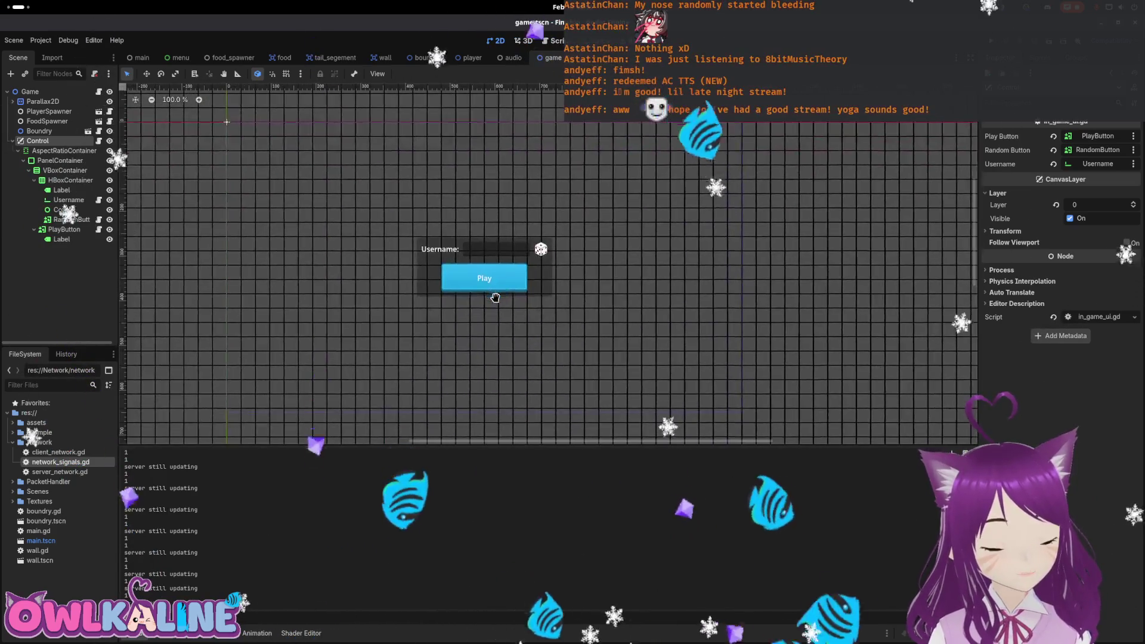
key("alt+Tab")
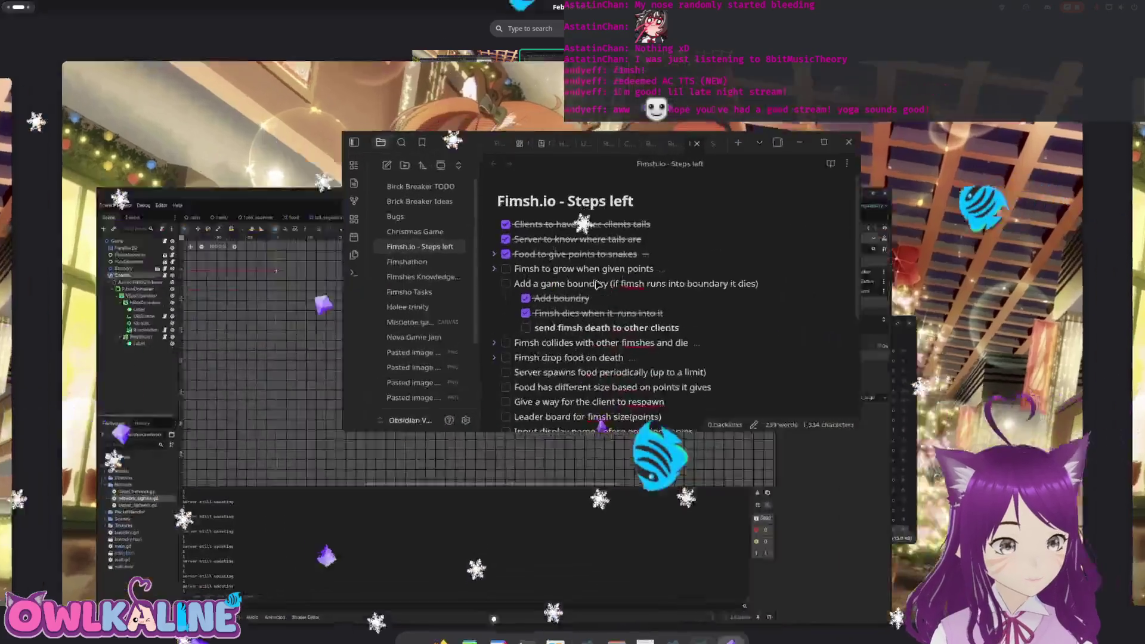
Tick the 'send fimsh death to other clients' and 'Add a game boundary' tasks.
left_click(609, 373)
left_click(621, 373)
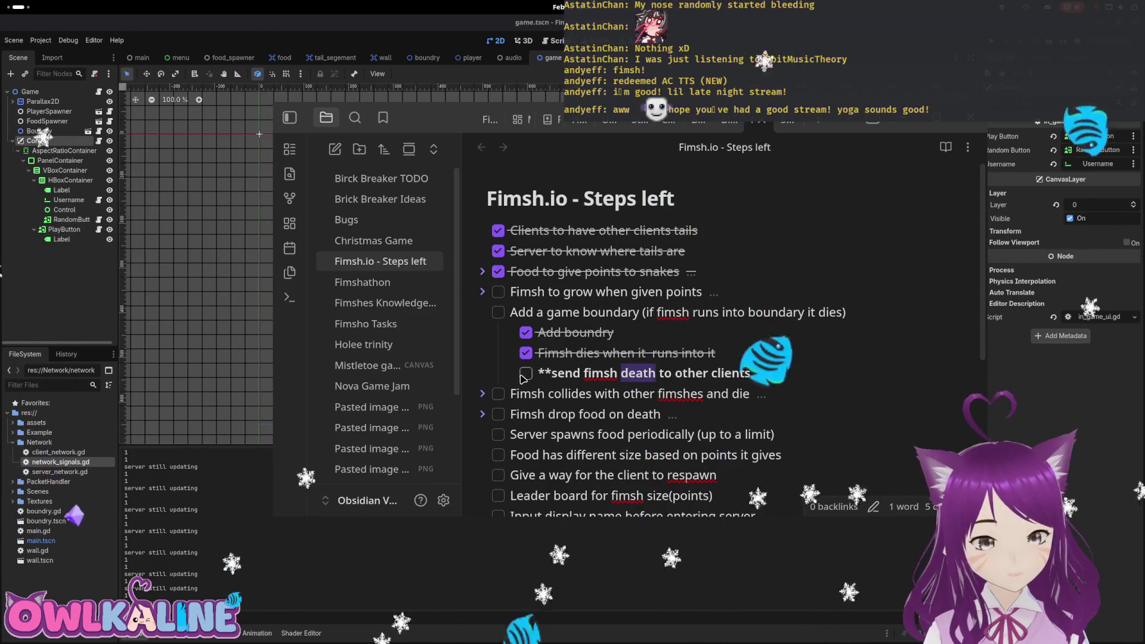
left_click(524, 374)
left_click(498, 312)
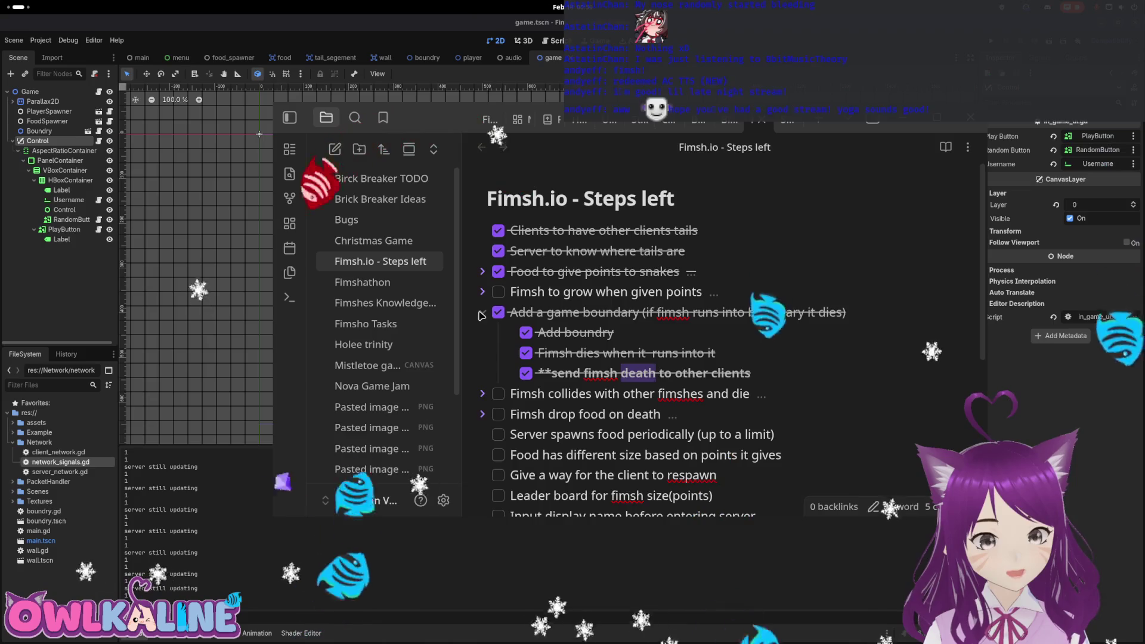
double_click(598, 312)
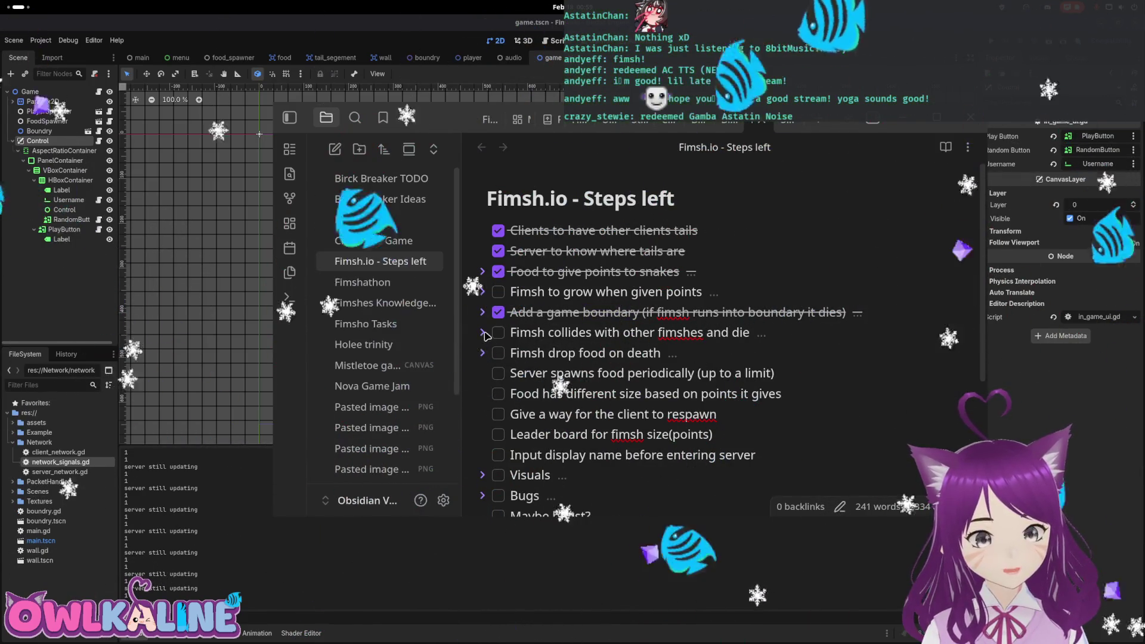
Expand and review the fimsh collision and 'drop food on death' items.
left_click(613, 332)
left_click_drag(568, 353, 672, 353)
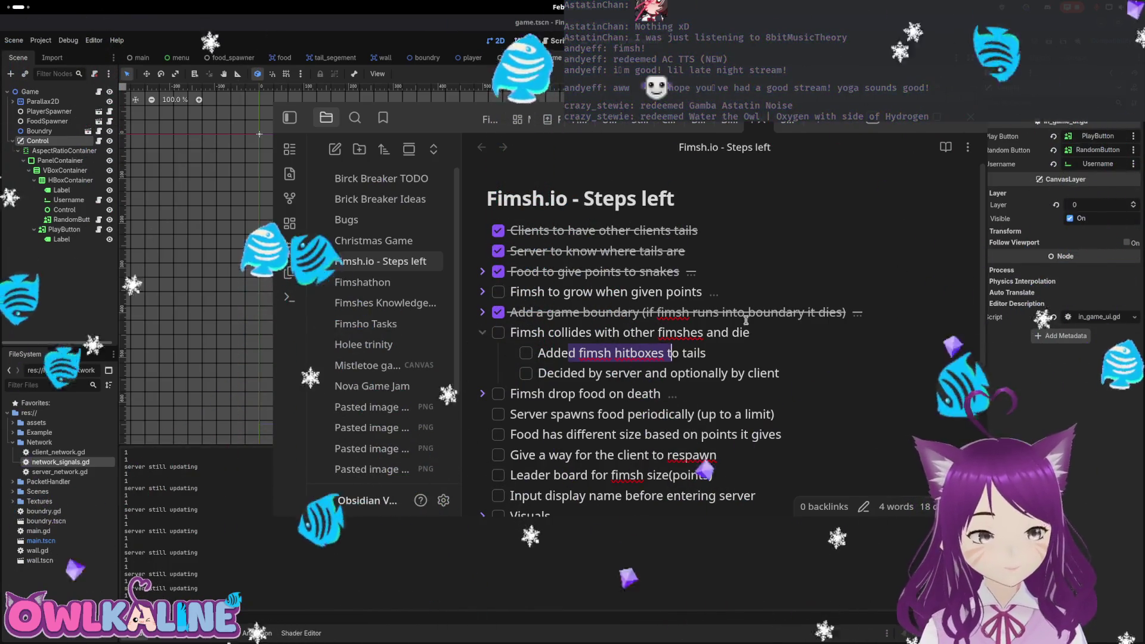
scroll(558, 249, "down", 2)
left_click(589, 307)
left_click(483, 287)
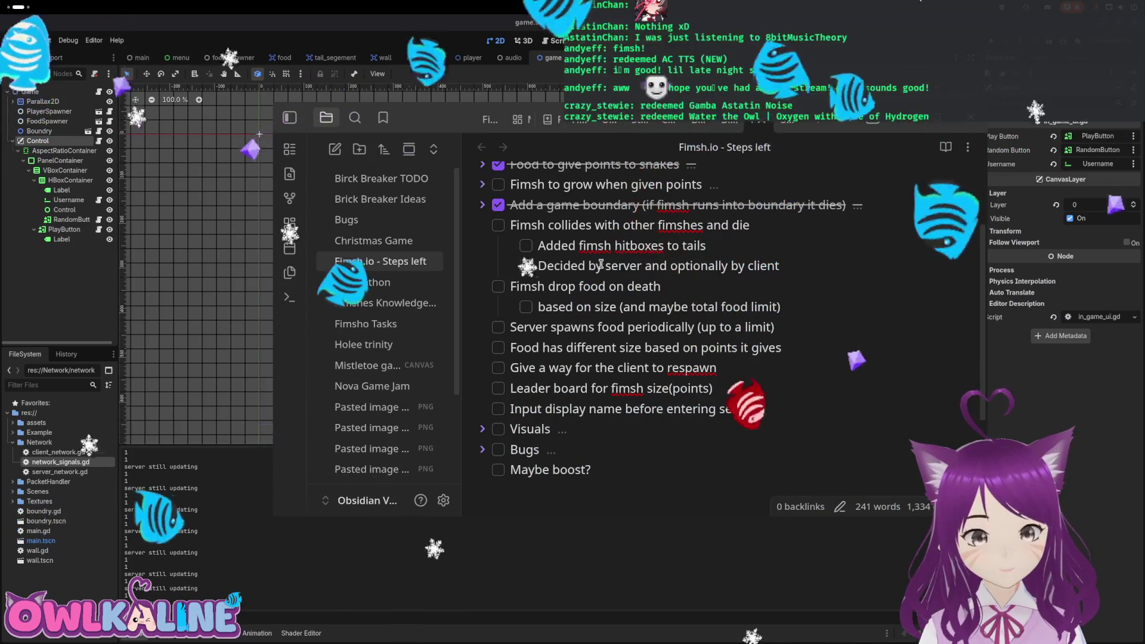
scroll(589, 374, "up", 2)
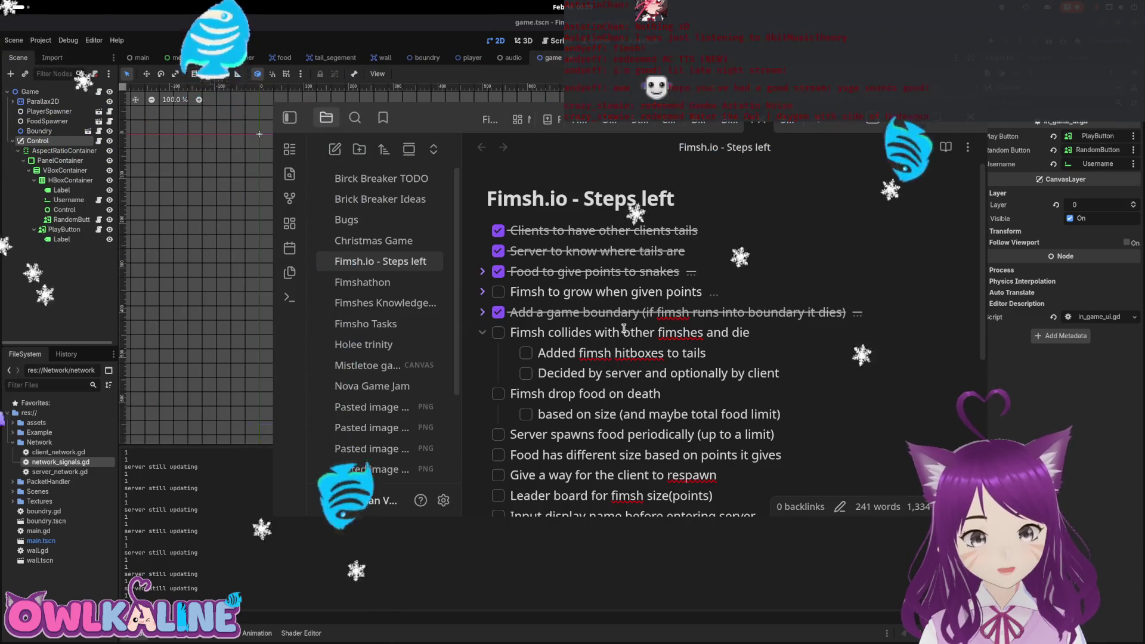
left_click_drag(607, 332, 699, 336)
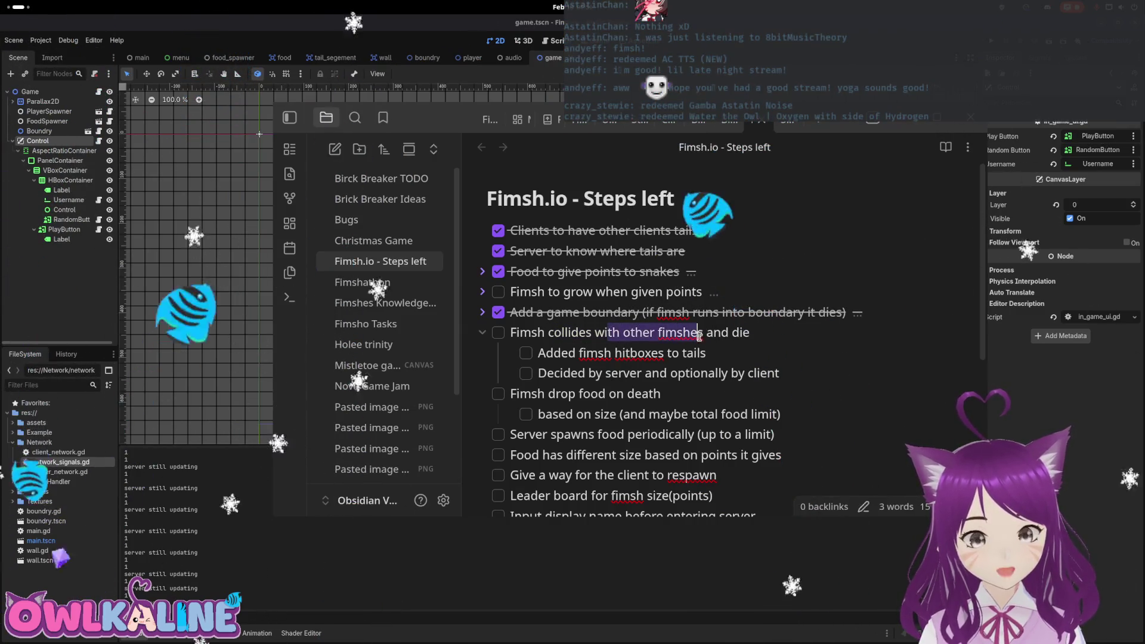
scroll(686, 362, "down", 3)
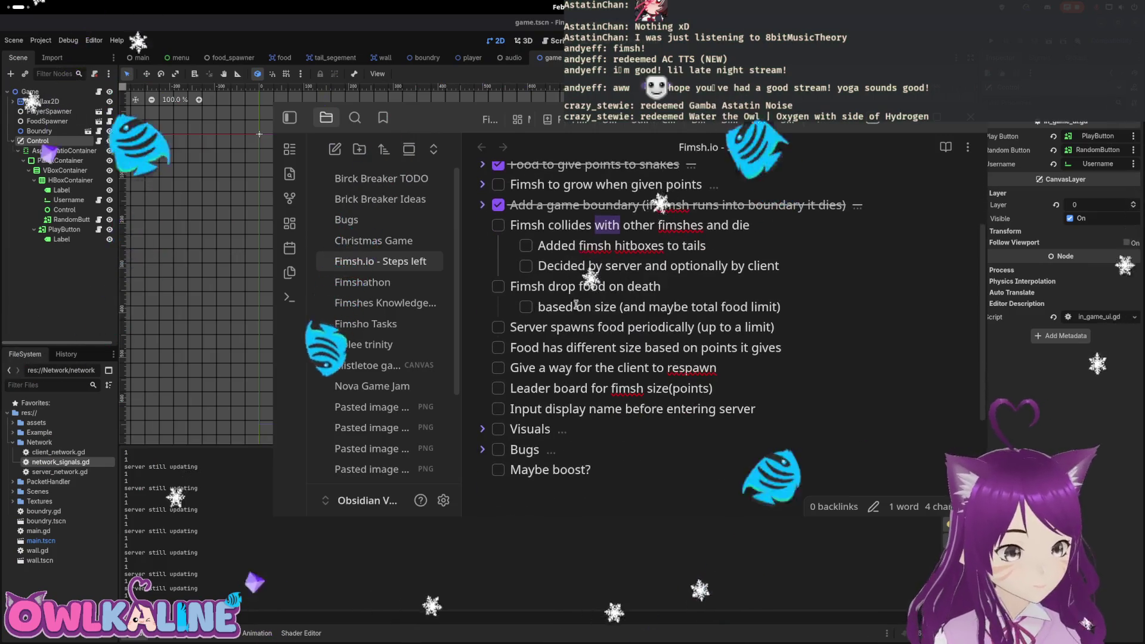
Expand and collapse the grow-when-given-points item, then open Bugs to review the joining bug.
left_click(483, 186)
scroll(591, 298, "up", 3)
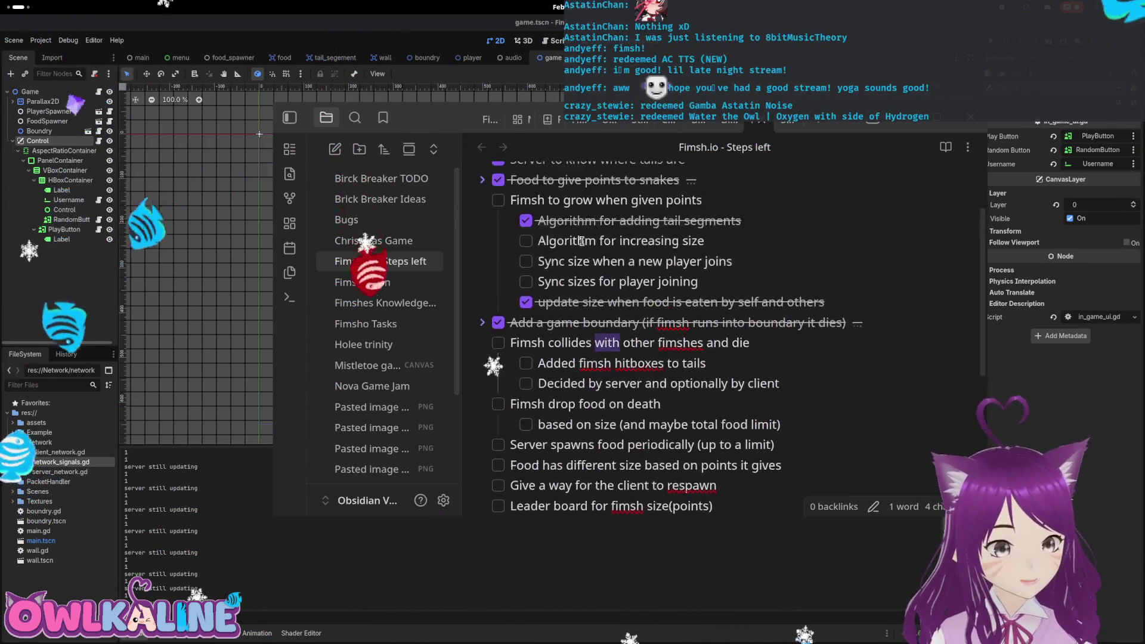
left_click(482, 292)
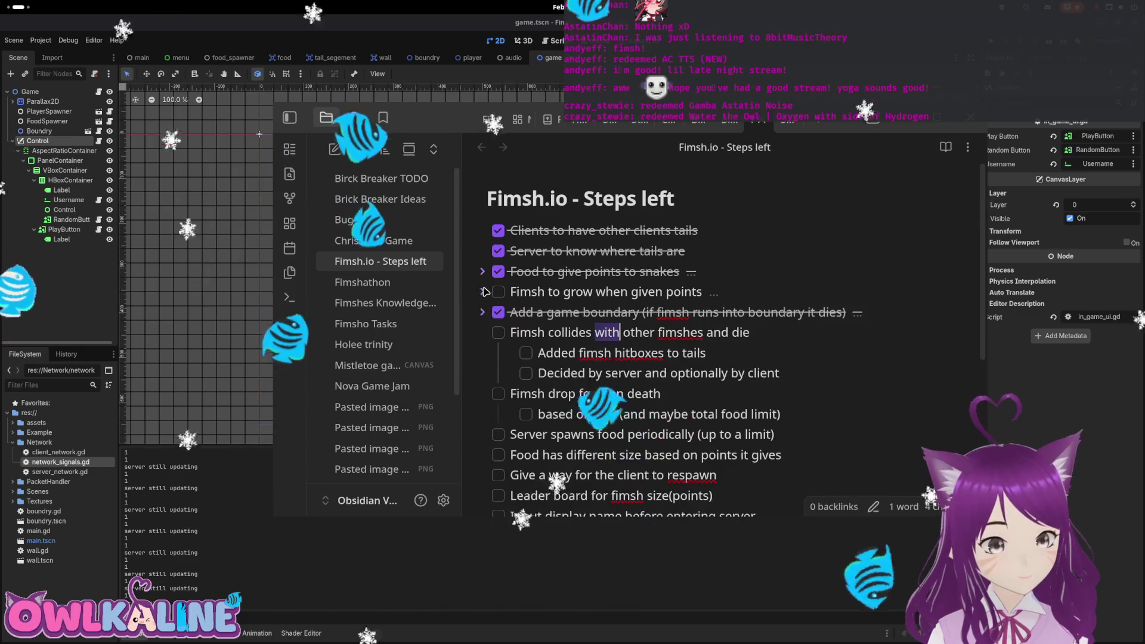
scroll(496, 331, "down", 6)
left_click(482, 342)
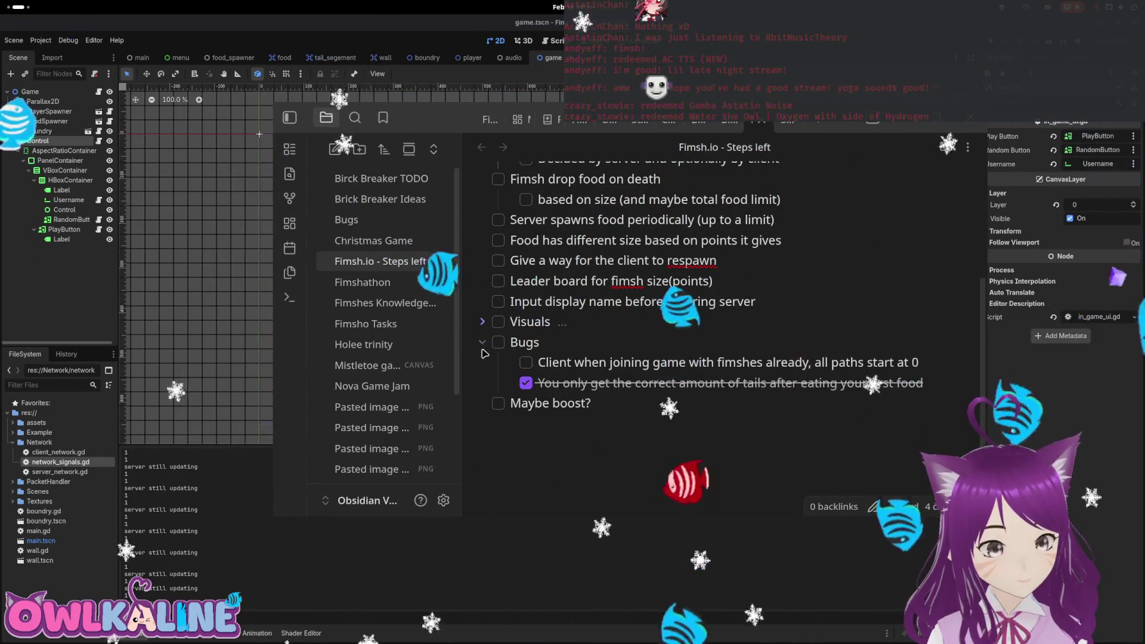
left_click_drag(584, 363, 883, 365)
left_click(839, 363)
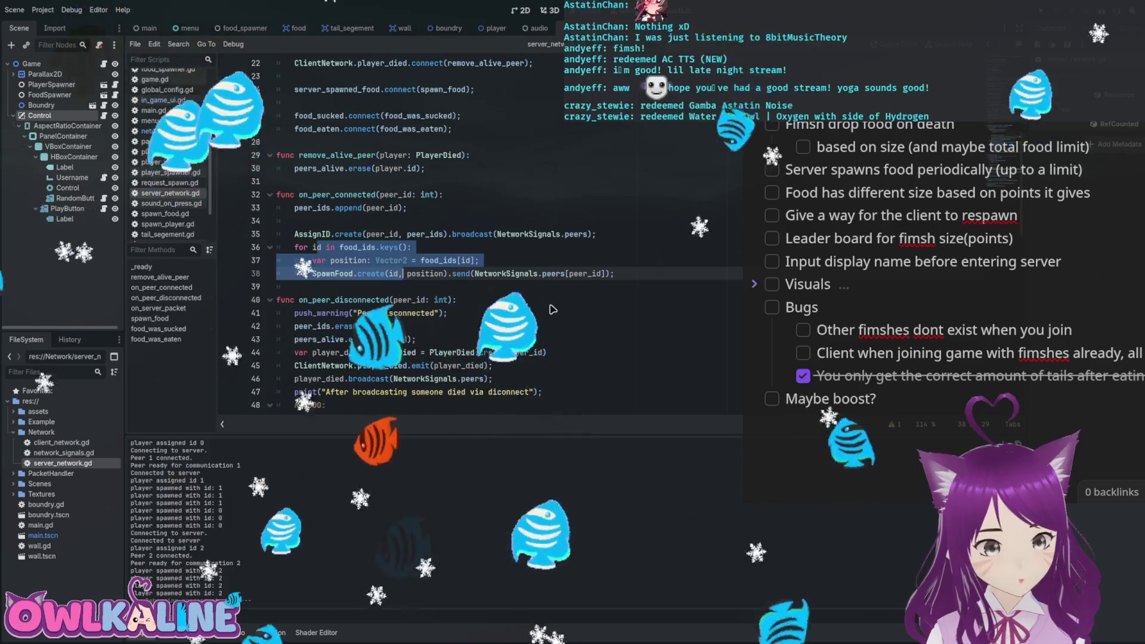
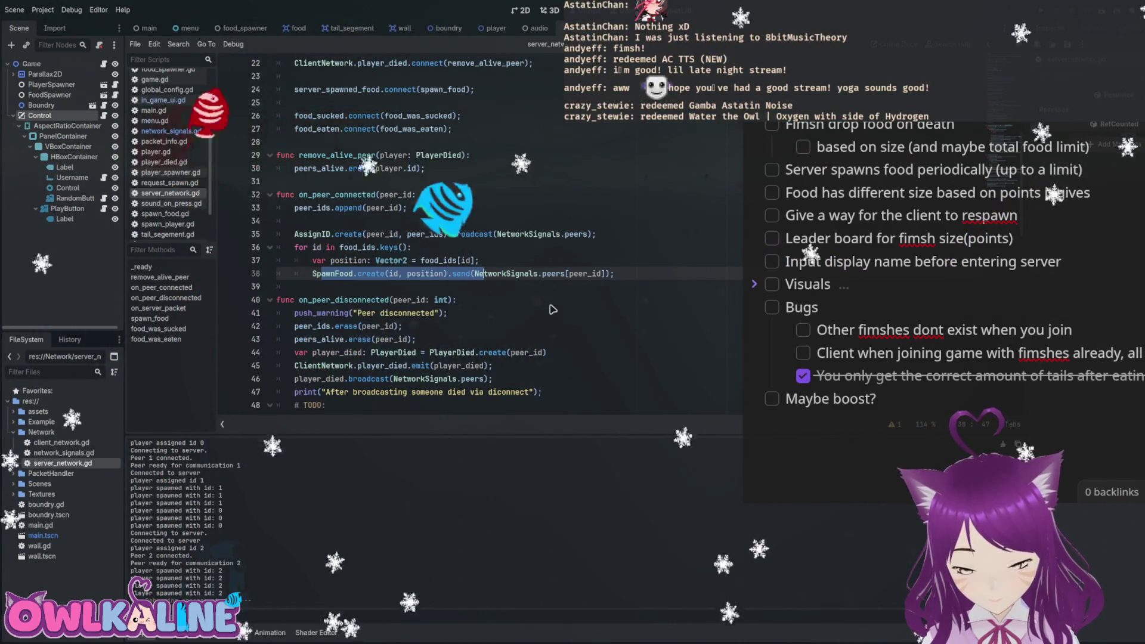
Open the Player scene's player.gd at line 1, showing its class name and exported speed, area and sprite variables.
key("shift+Left")
key("shift+Left")
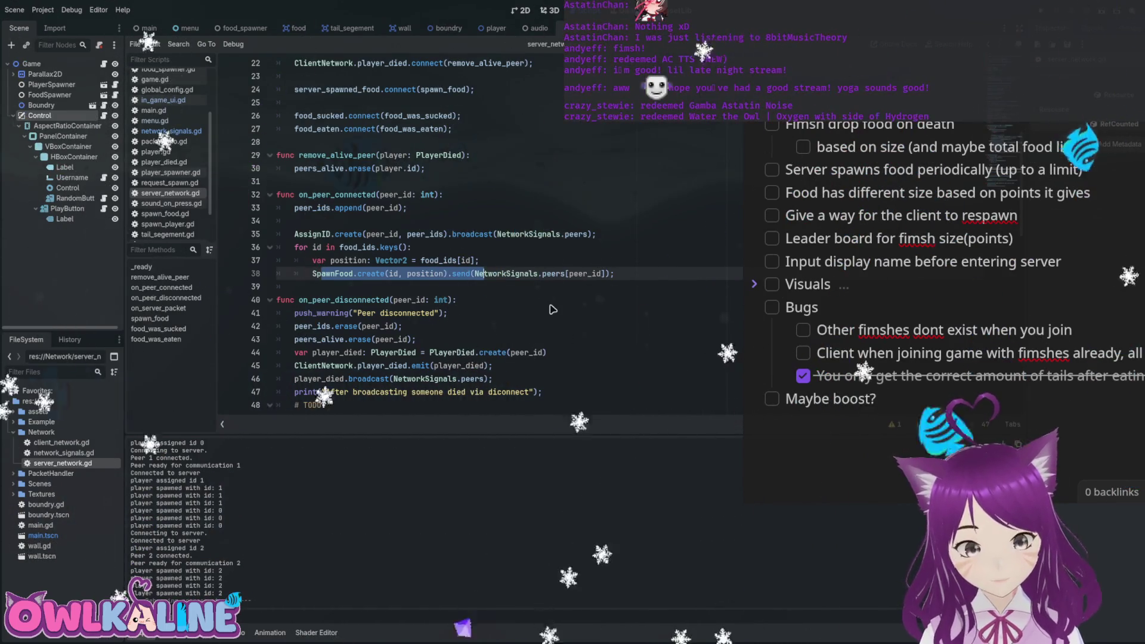
key("Up")
key("Up")
key("Up")
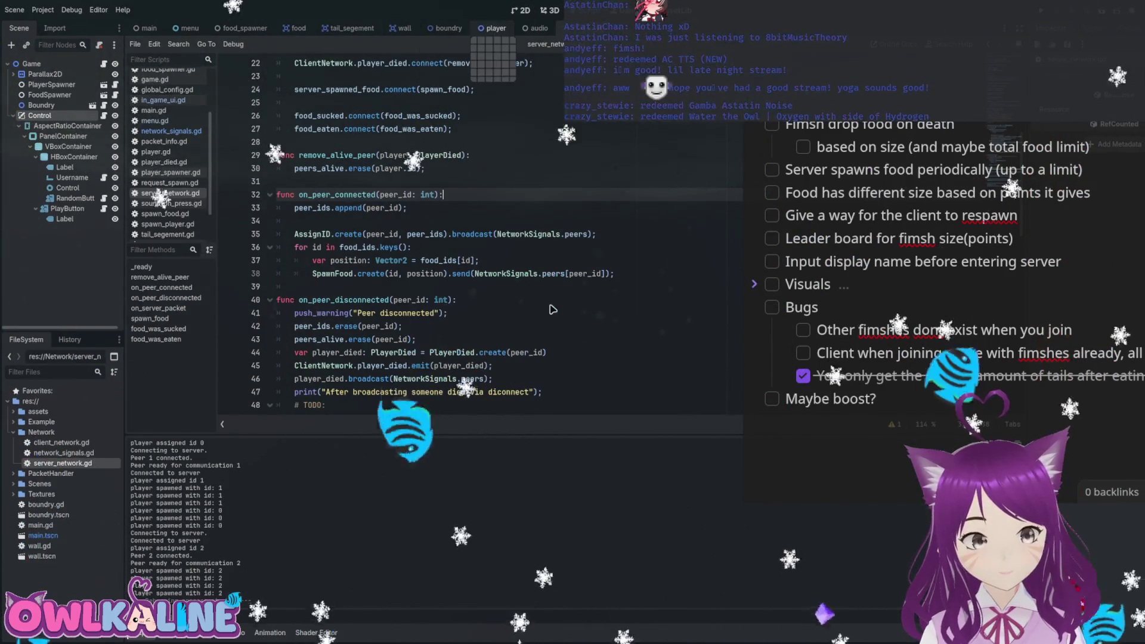
left_click(495, 28)
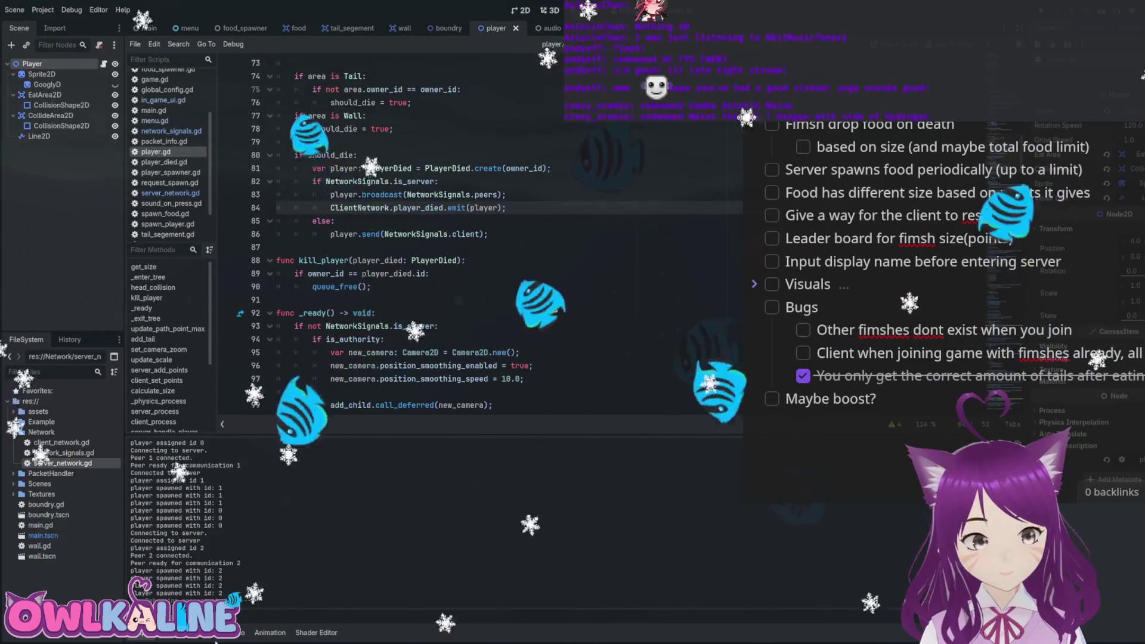
scroll(551, 309, "up", 12)
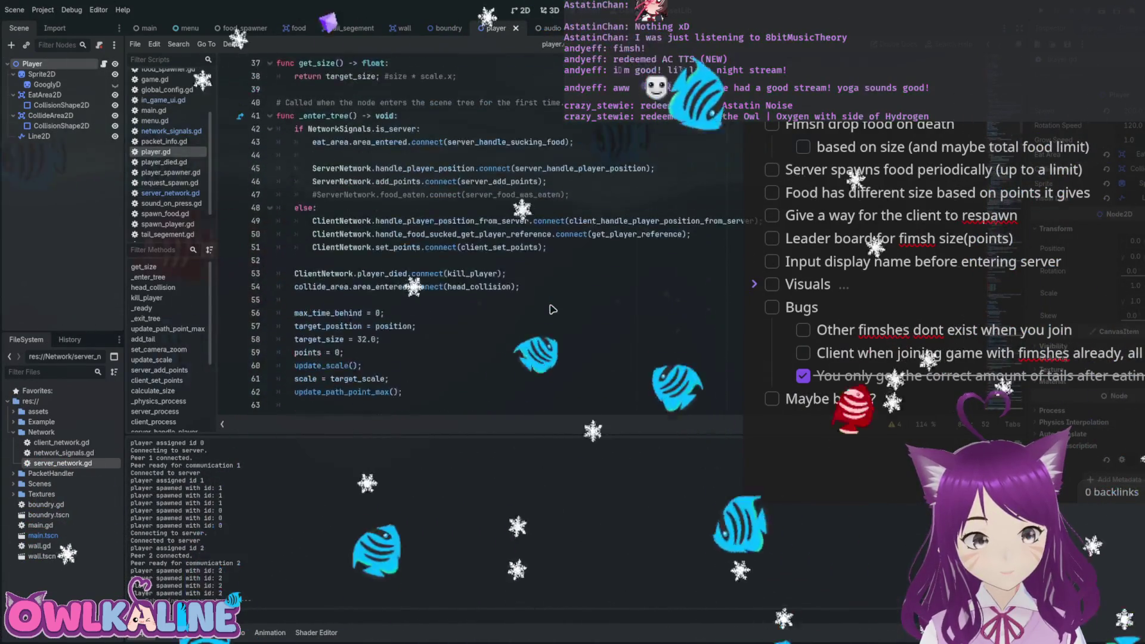
scroll(551, 308, "up", 3)
scroll(552, 309, "up", 6)
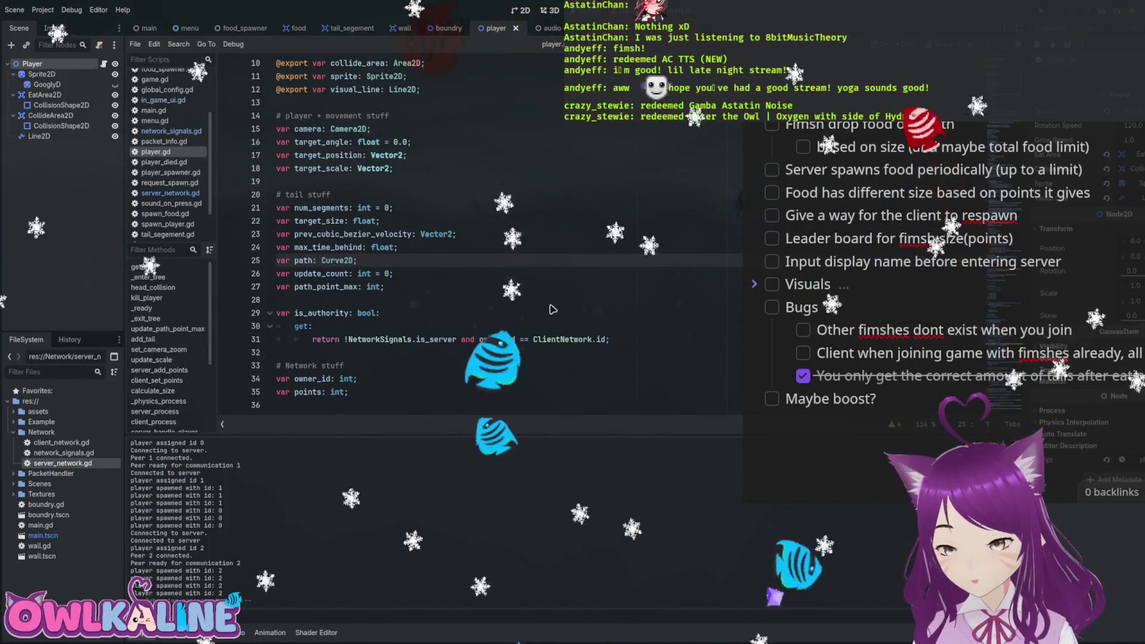
scroll(553, 309, "up", 3)
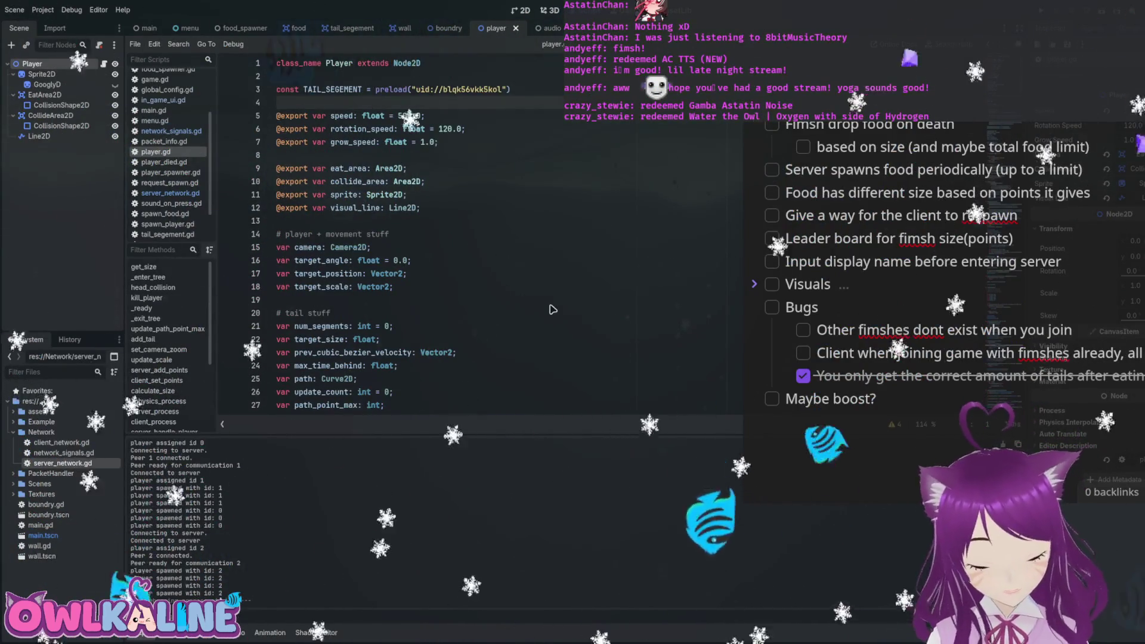
Declare 'signal broadcast_curve;' below the TAIL_SEGEMENT constant and save player.gd.
key("Return")
key("Return")
type("signal send_")
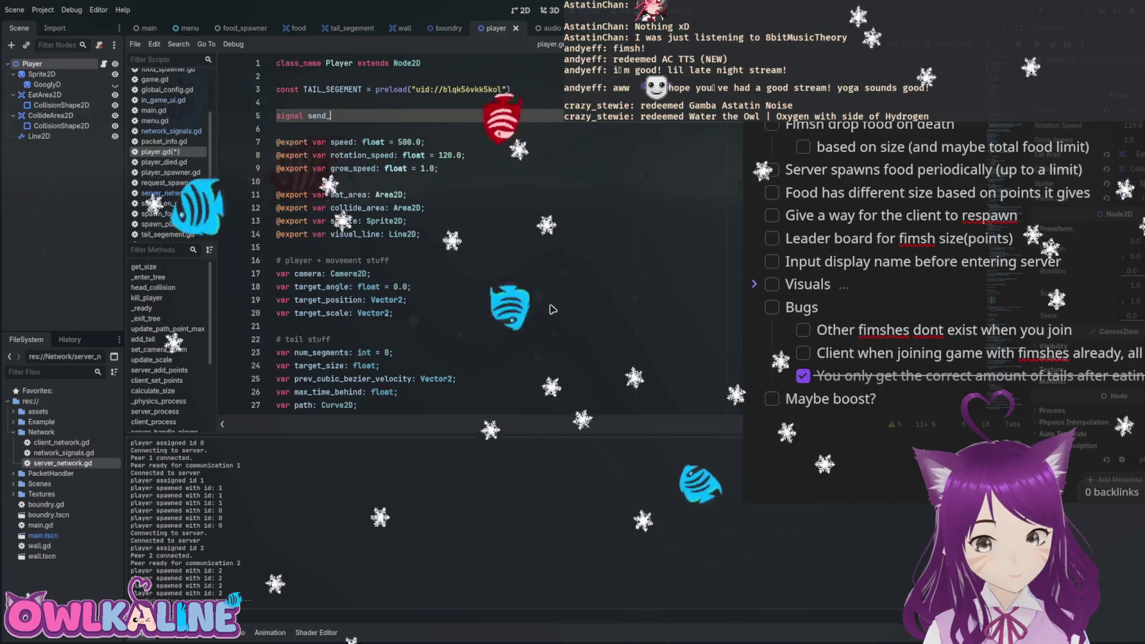
key("BackSpace")
key("BackSpace")
key("BackSpace")
key("BackSpace")
key("BackSpace")
type("broa")
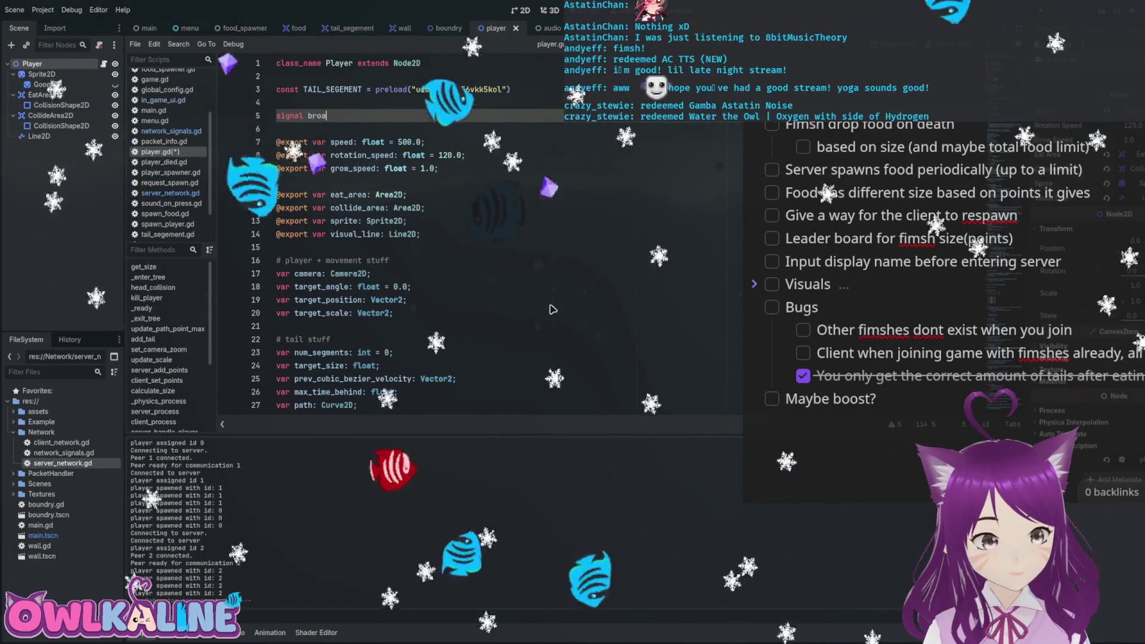
type("dcast_curve;")
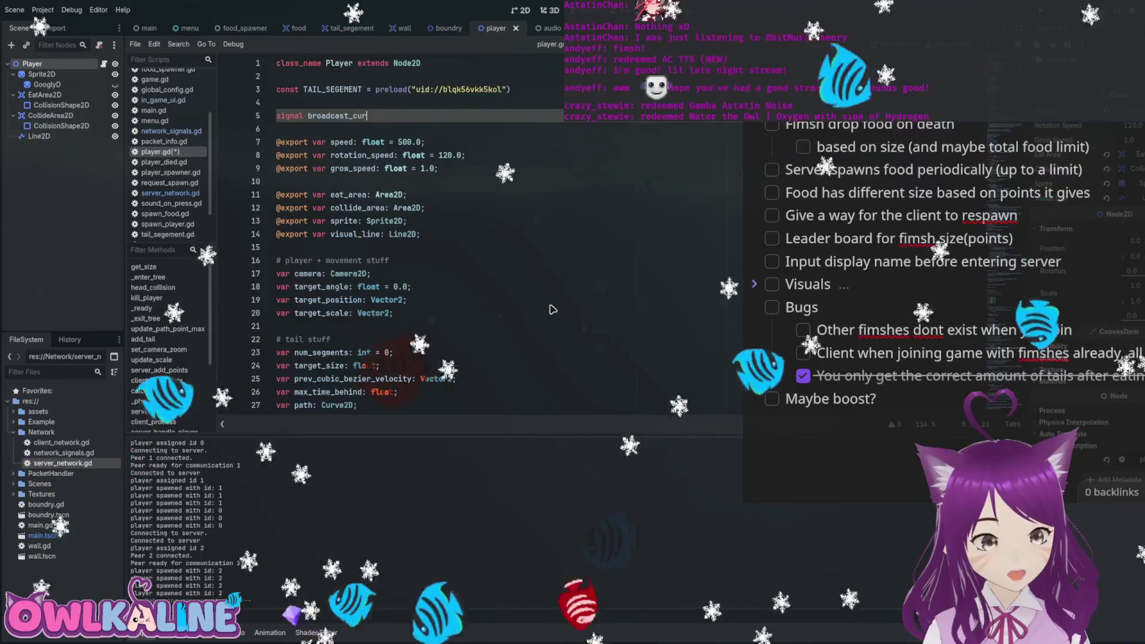
key("ctrl+s")
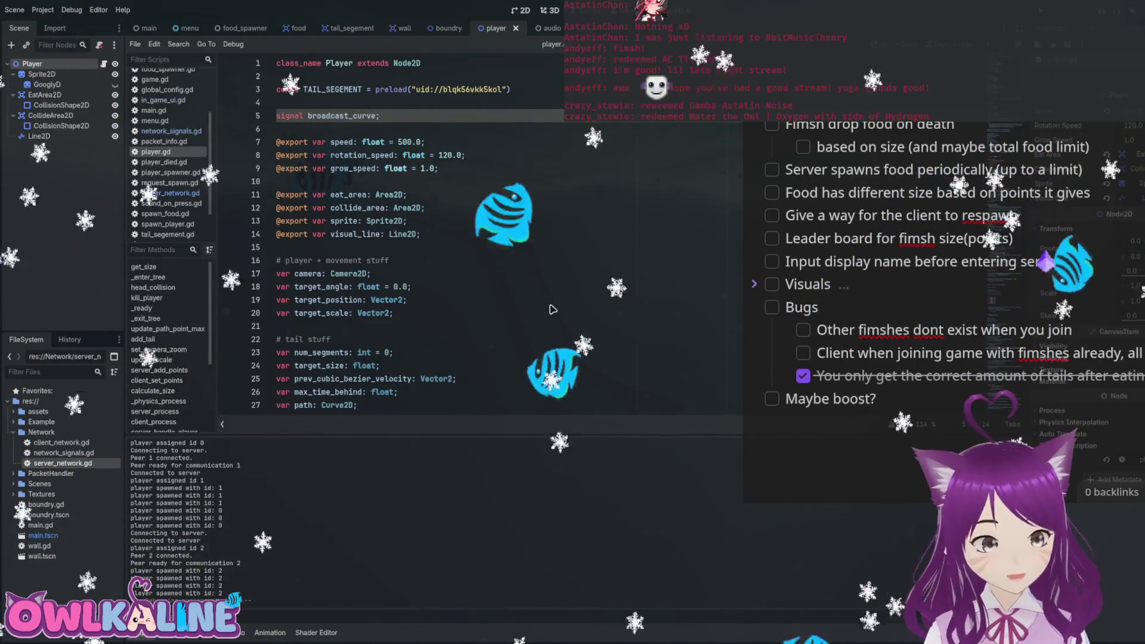
Connect ServerNetwork.broadcast_curve to broadcast_curve in _enter_tree's server branch.
key("Down")
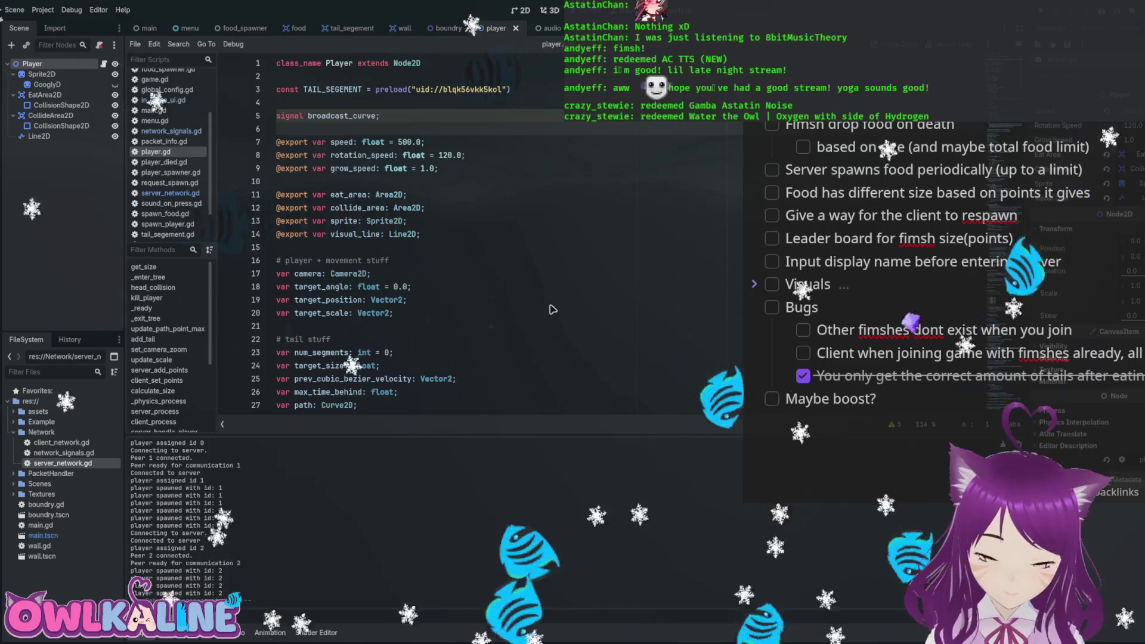
scroll(549, 308, "down", 9)
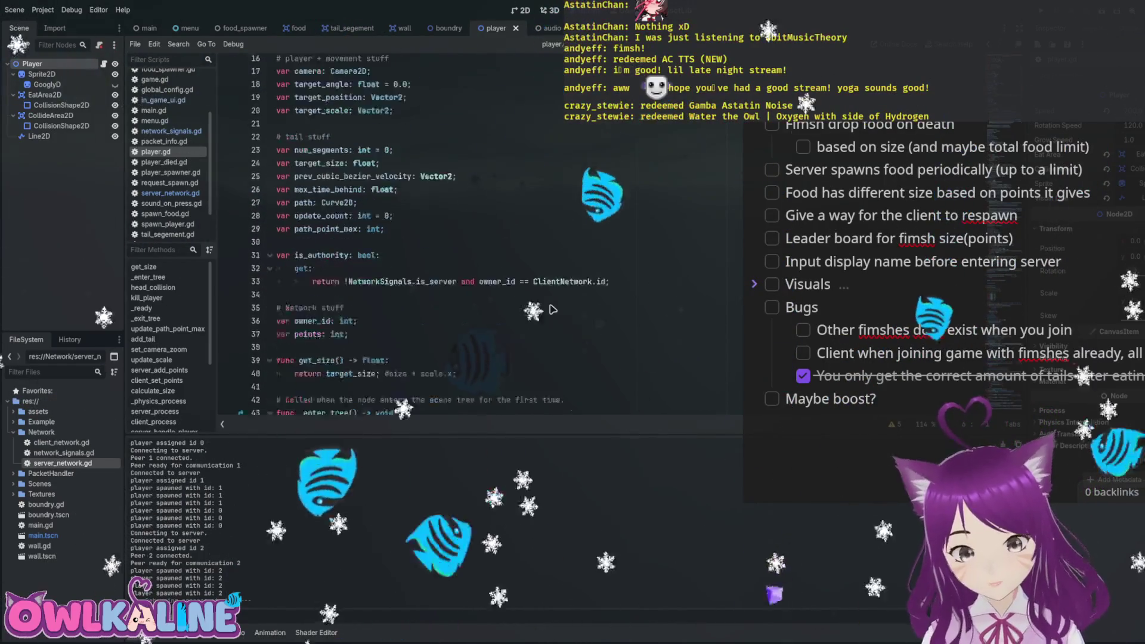
scroll(549, 308, "down", 1)
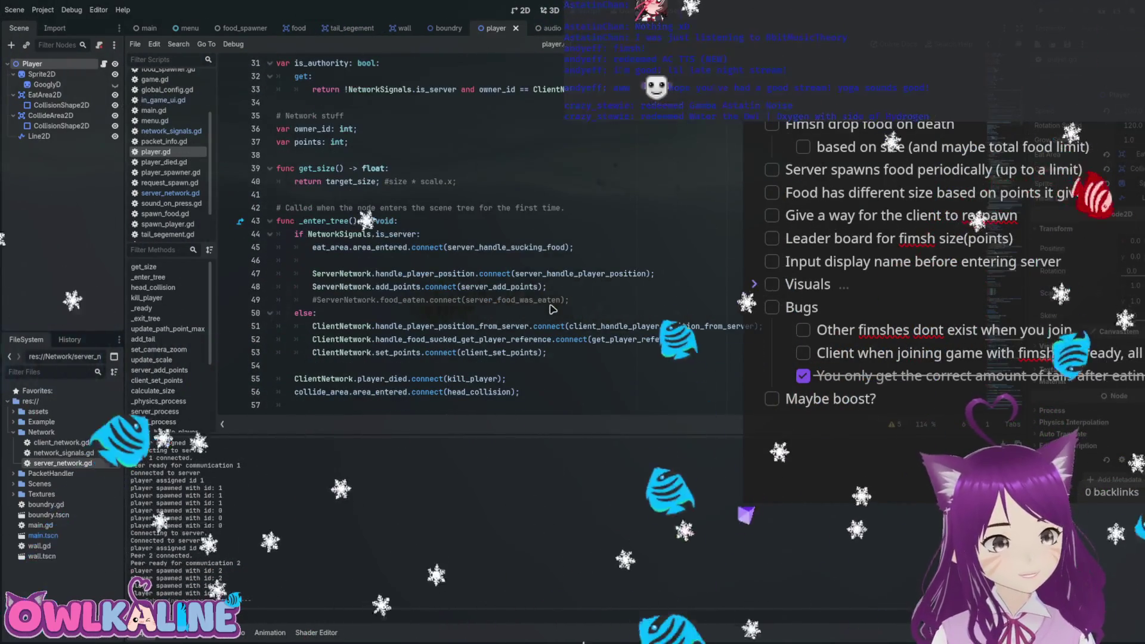
scroll(551, 308, "down", 2)
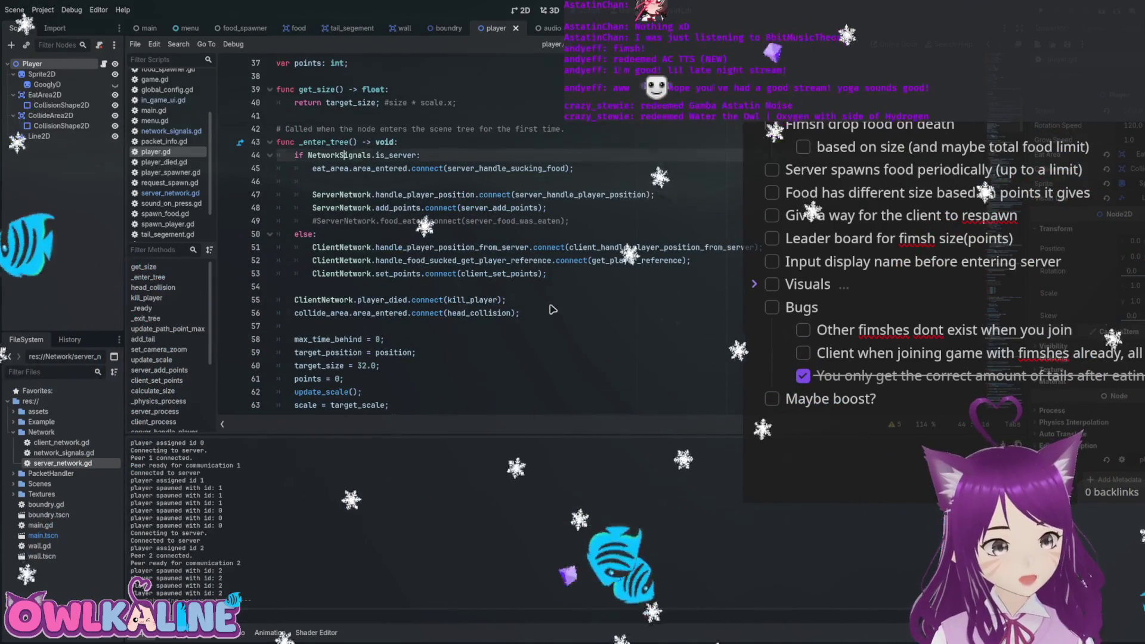
key("Return")
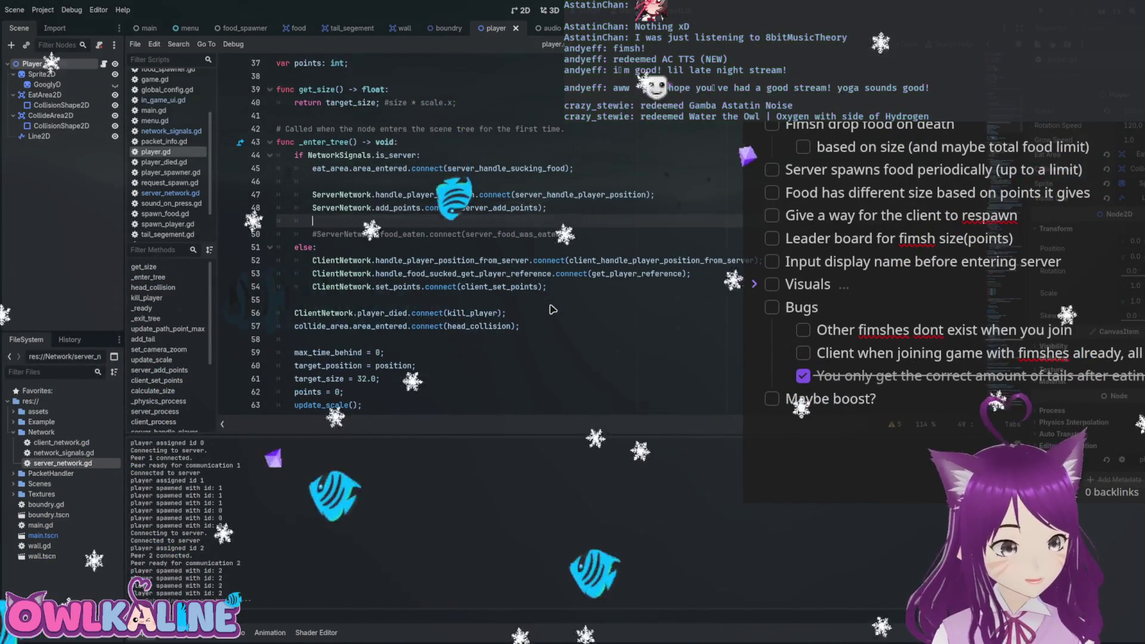
type("brob")
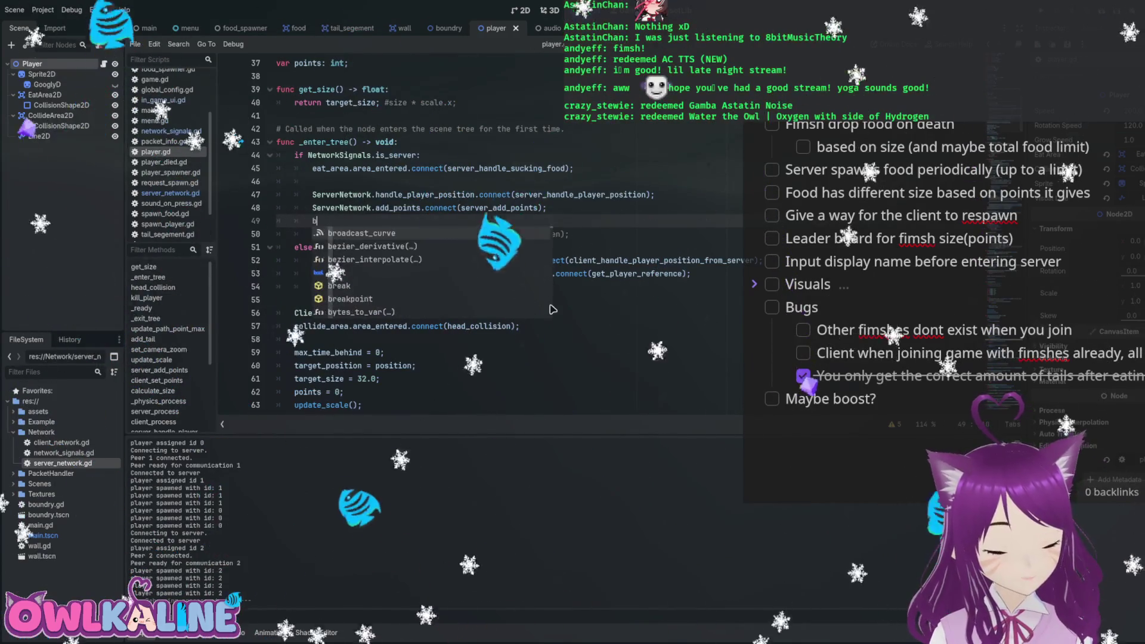
key("BackSpace")
type("ServerN")
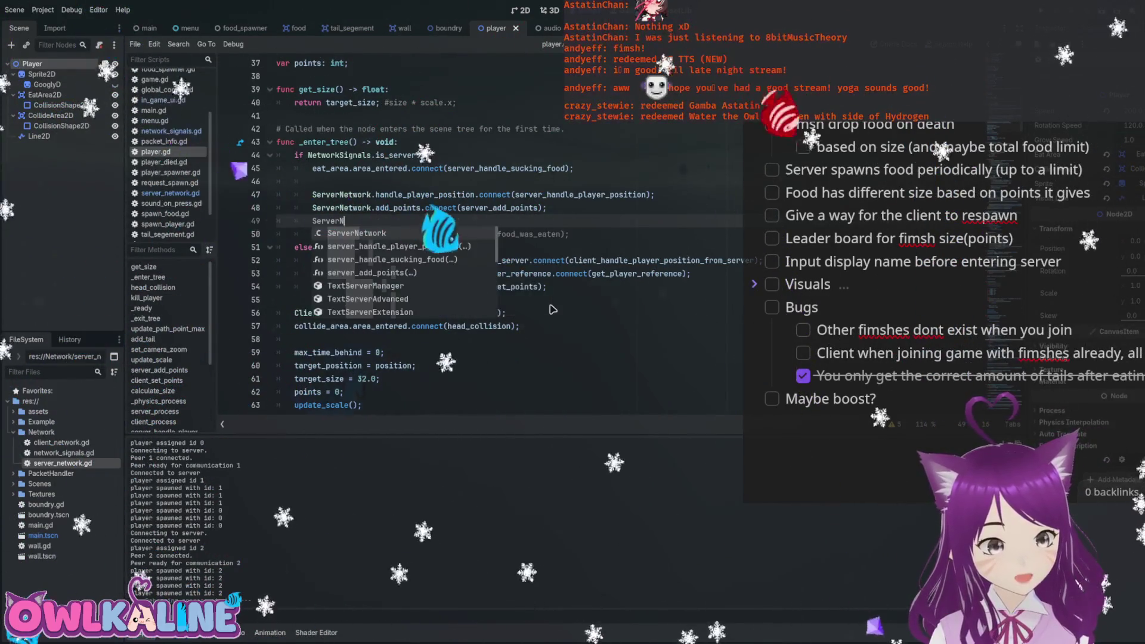
type("etwork.broadcast_curve.con")
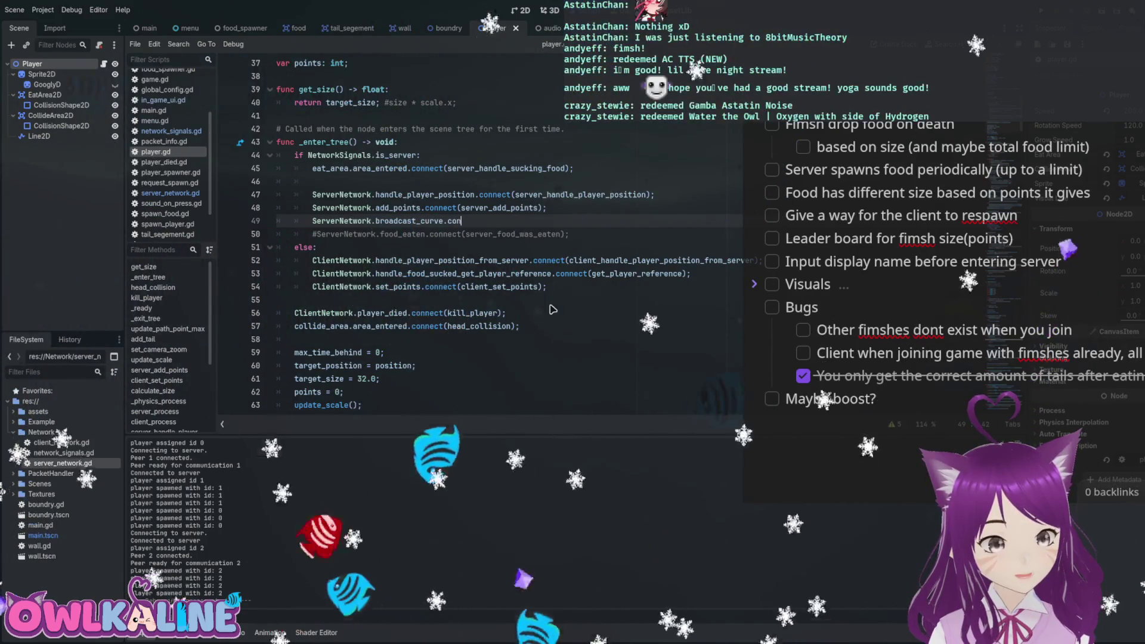
type("nect();")
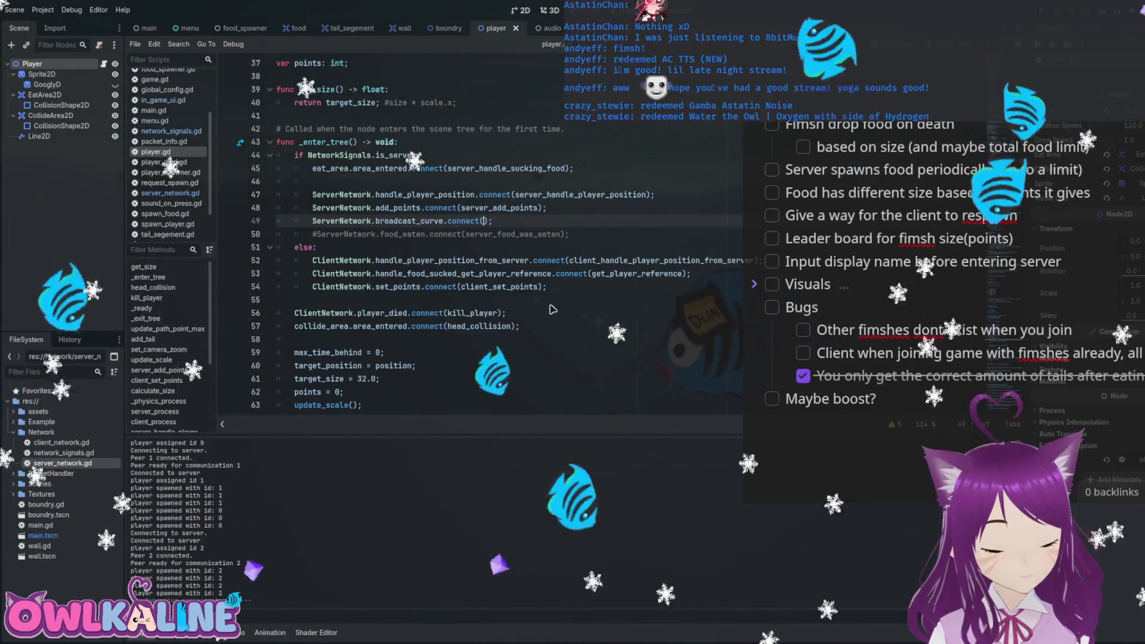
type("broadcast_curve")
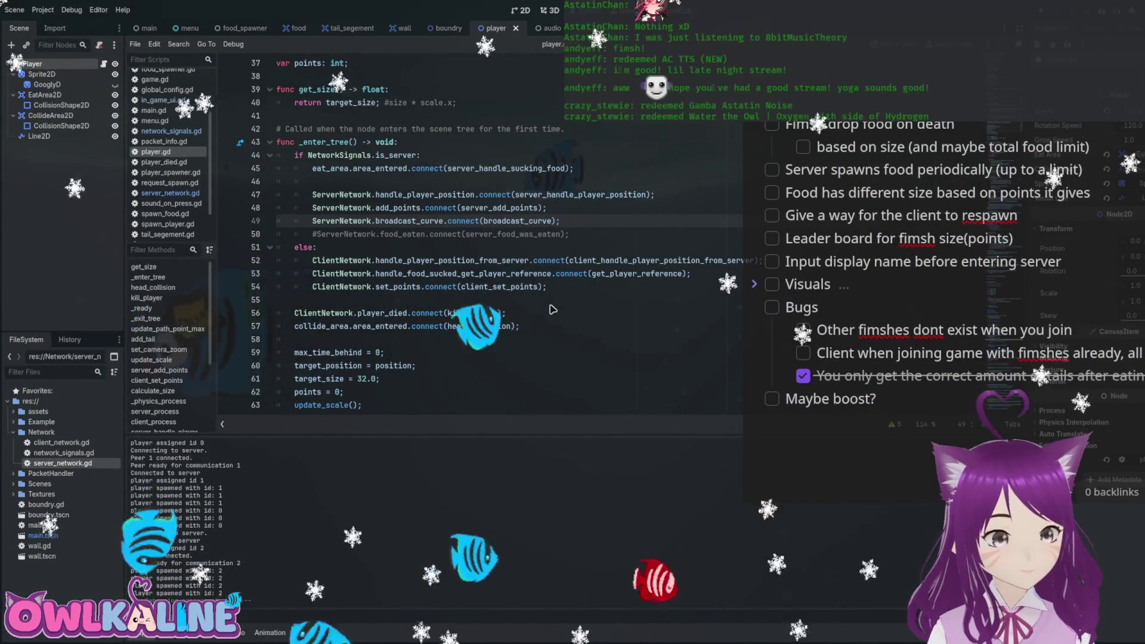
scroll(552, 309, "up", 9)
scroll(552, 309, "up", 3)
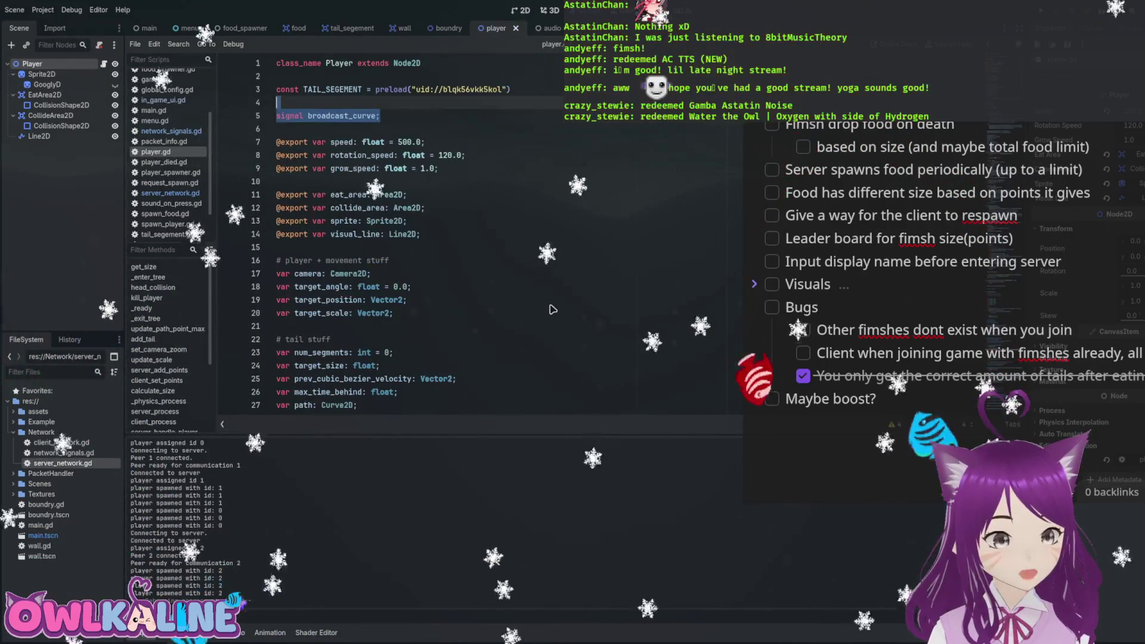
Remove a stray blank line, then switch to server_network.gd and undo a signal misplaced in _ready.
key("Delete")
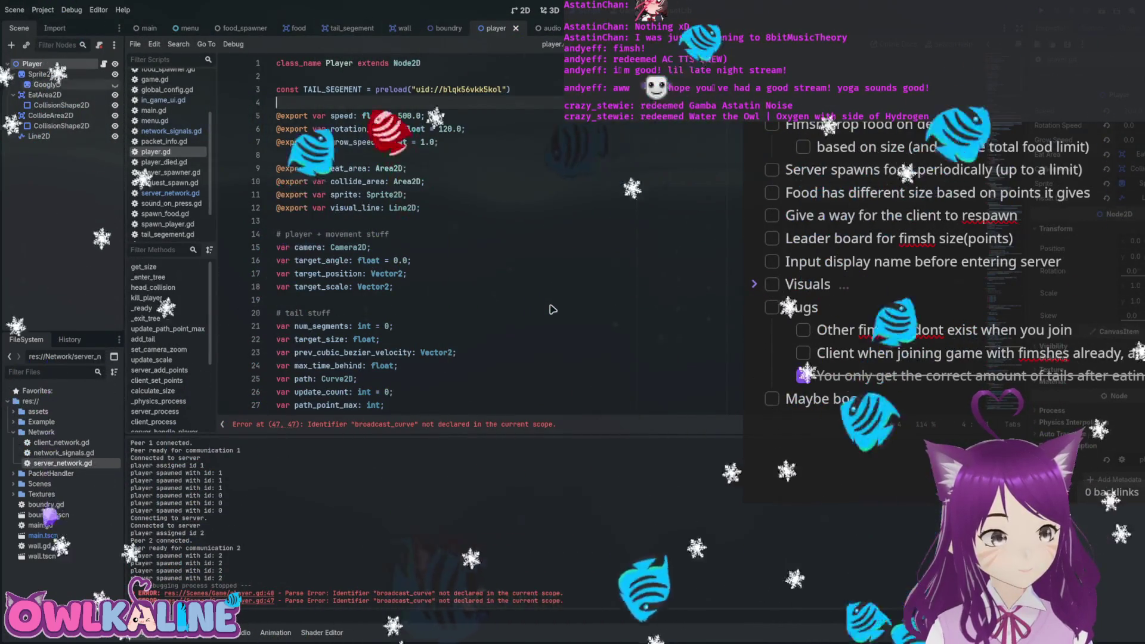
key("alt+Left")
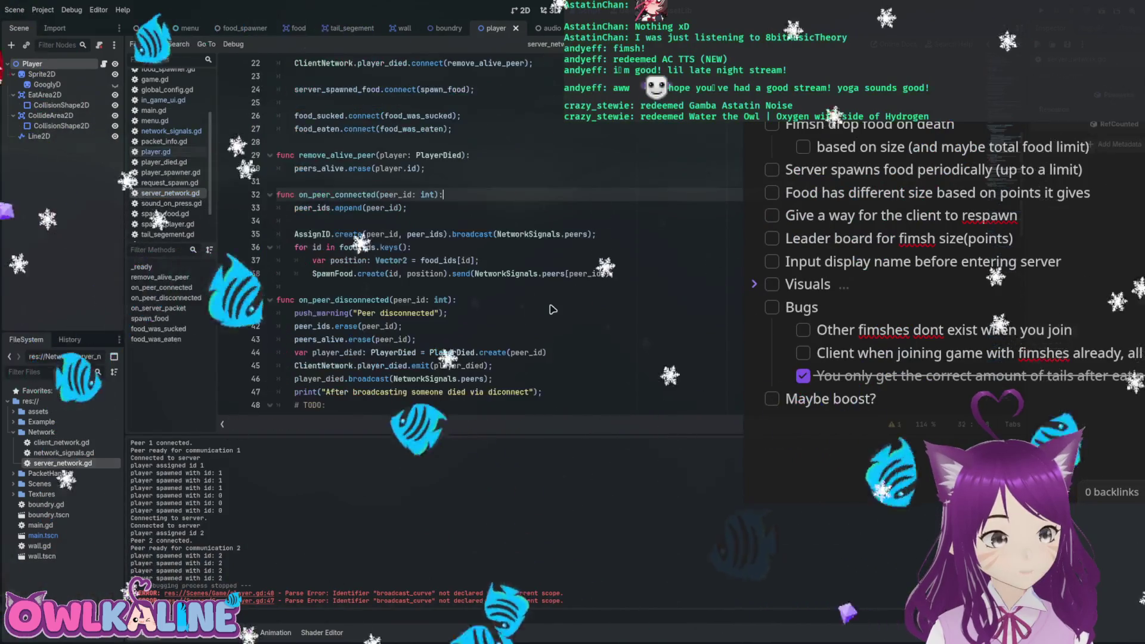
scroll(551, 309, "up", 1)
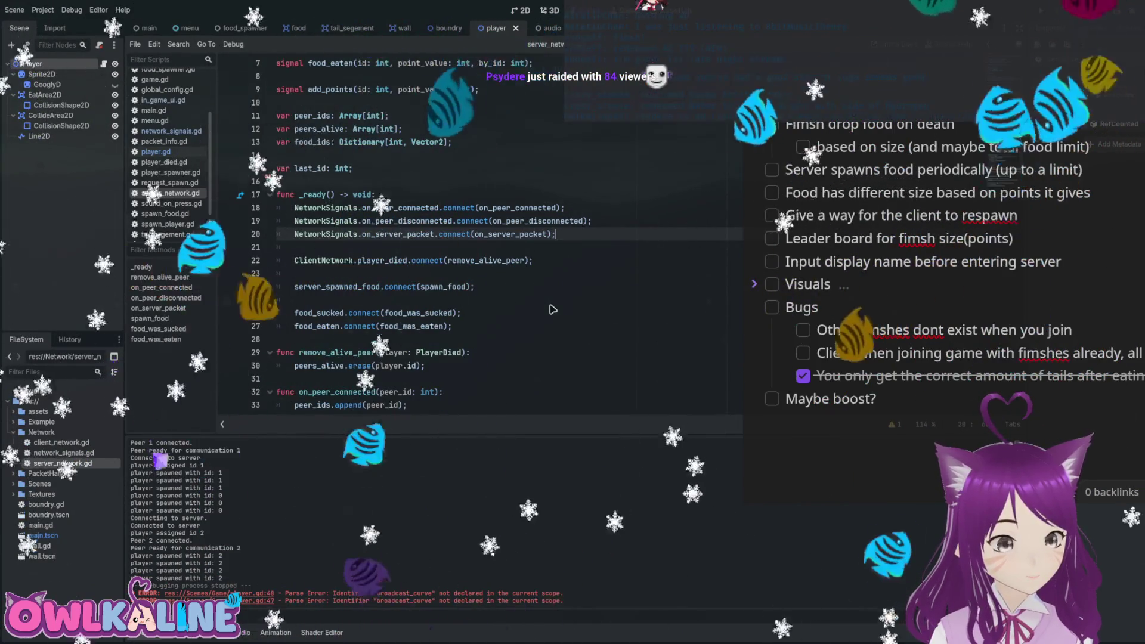
key("Return")
key("Return")
type("signal broadcast_curve;")
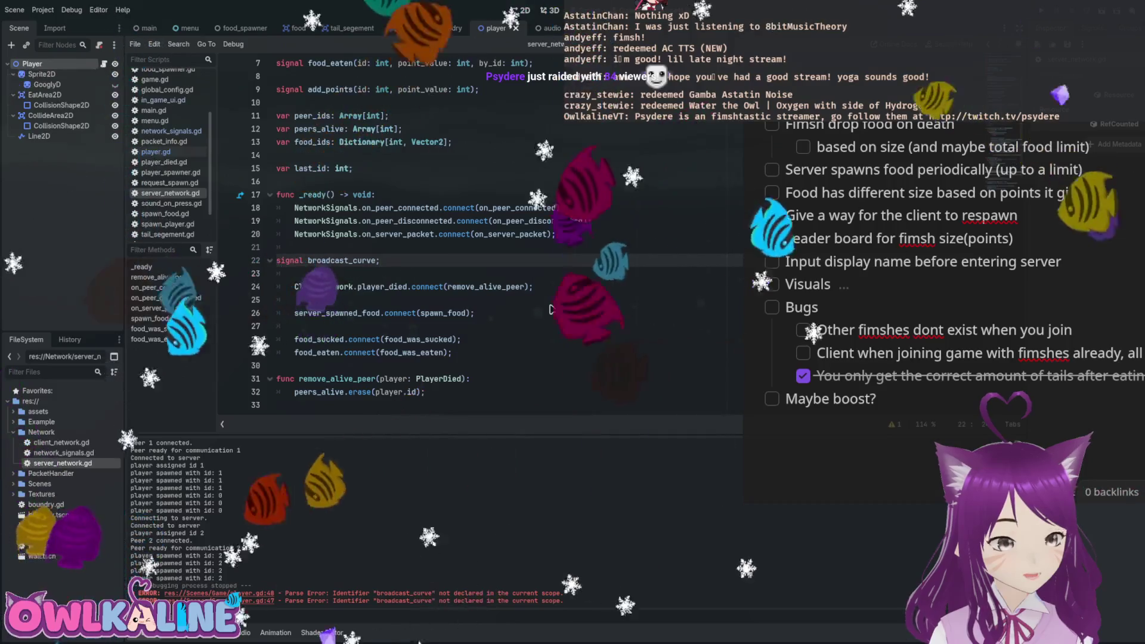
key("ctrl+z")
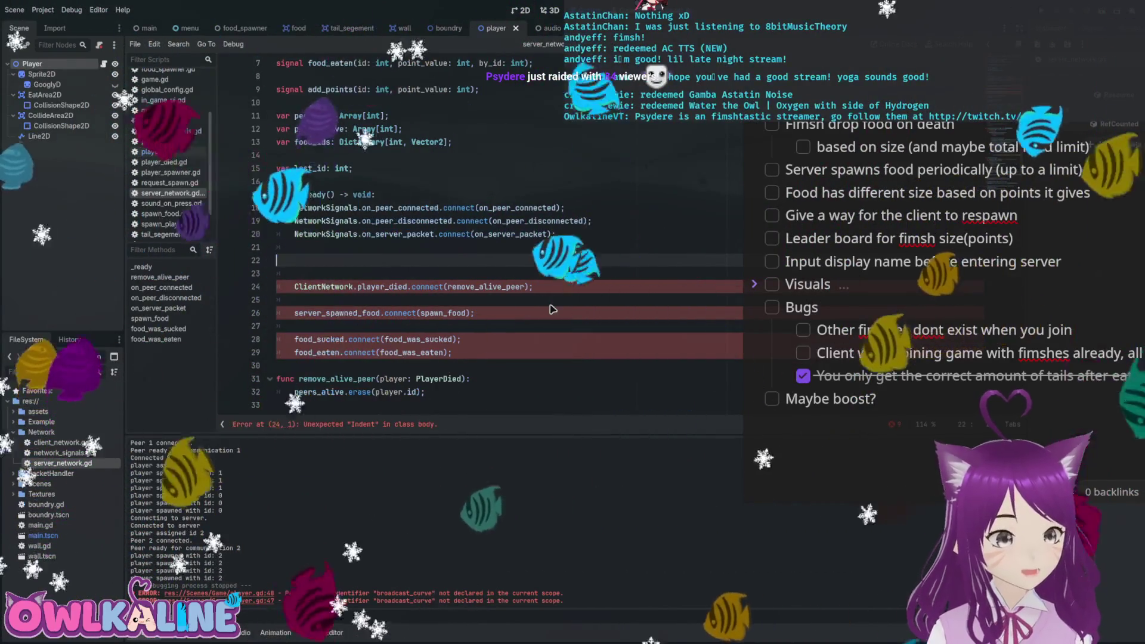
scroll(551, 310, "up", 2)
Declare 'signal broadcast_curve;' below add_points in server_network.gd and select its name to inspect it.
left_click(480, 168)
key("Return")
key("Return")
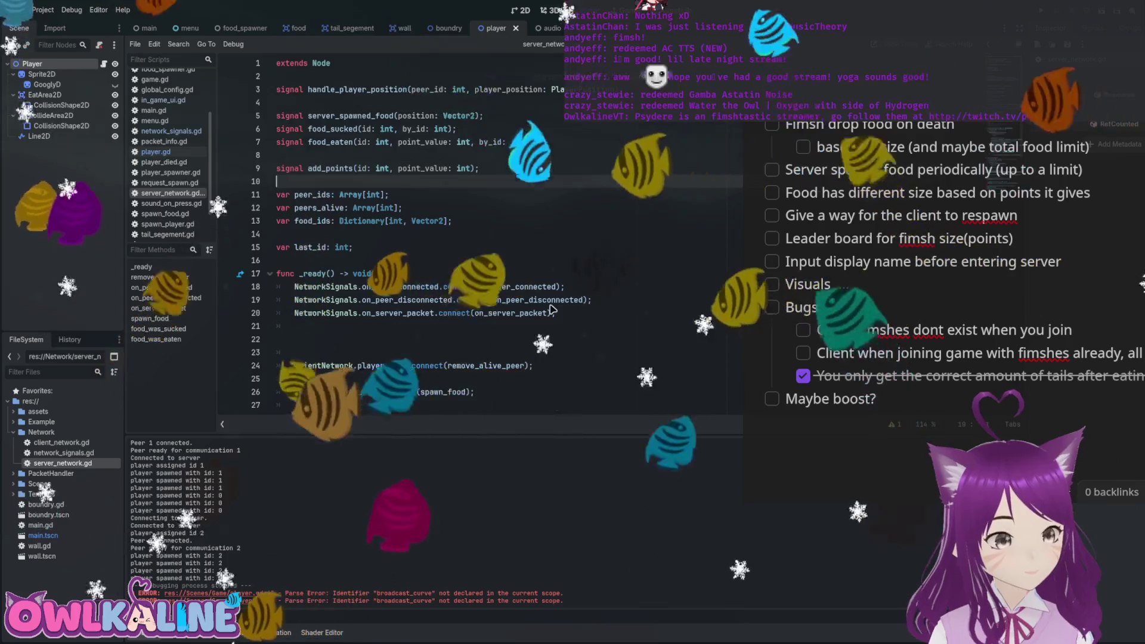
type("signal broadcast_curve;")
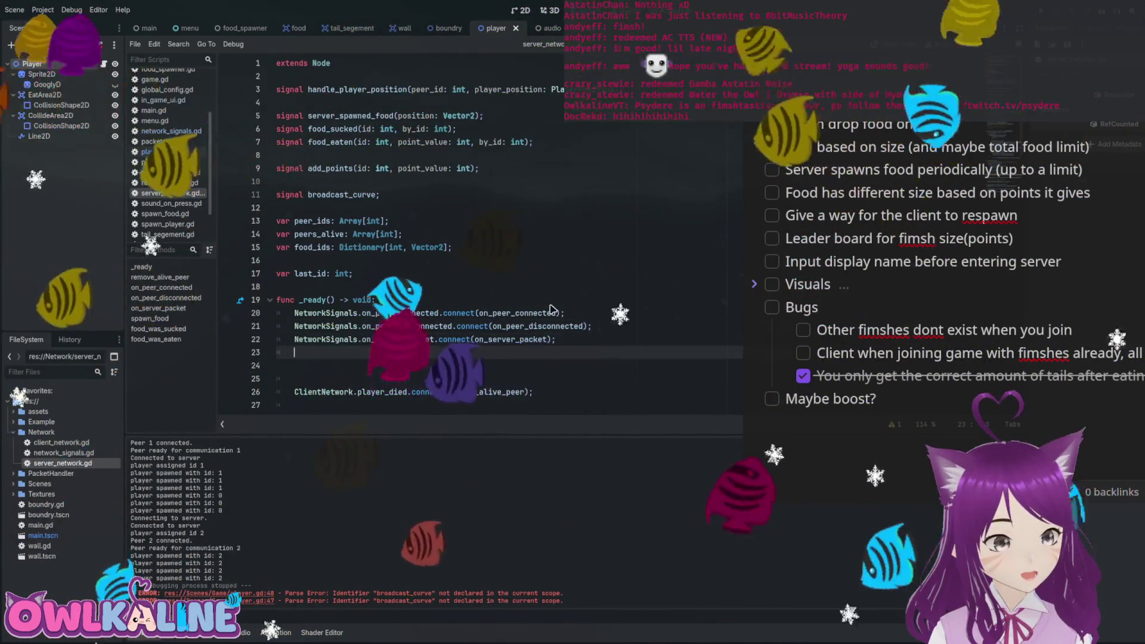
key("BackSpace")
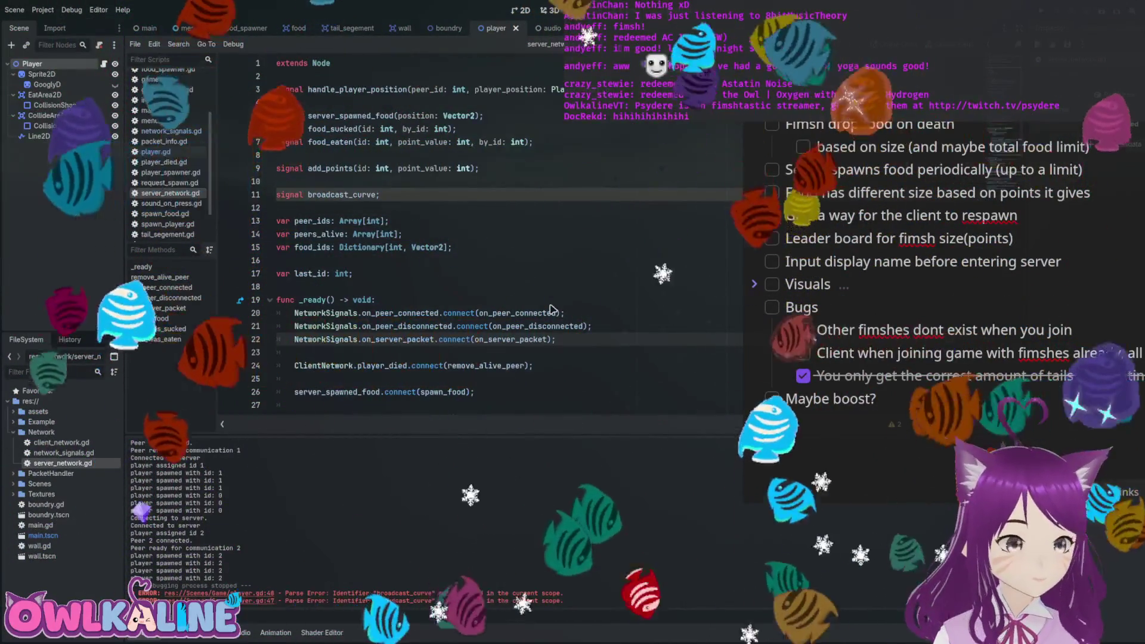
scroll(550, 309, "down", 3)
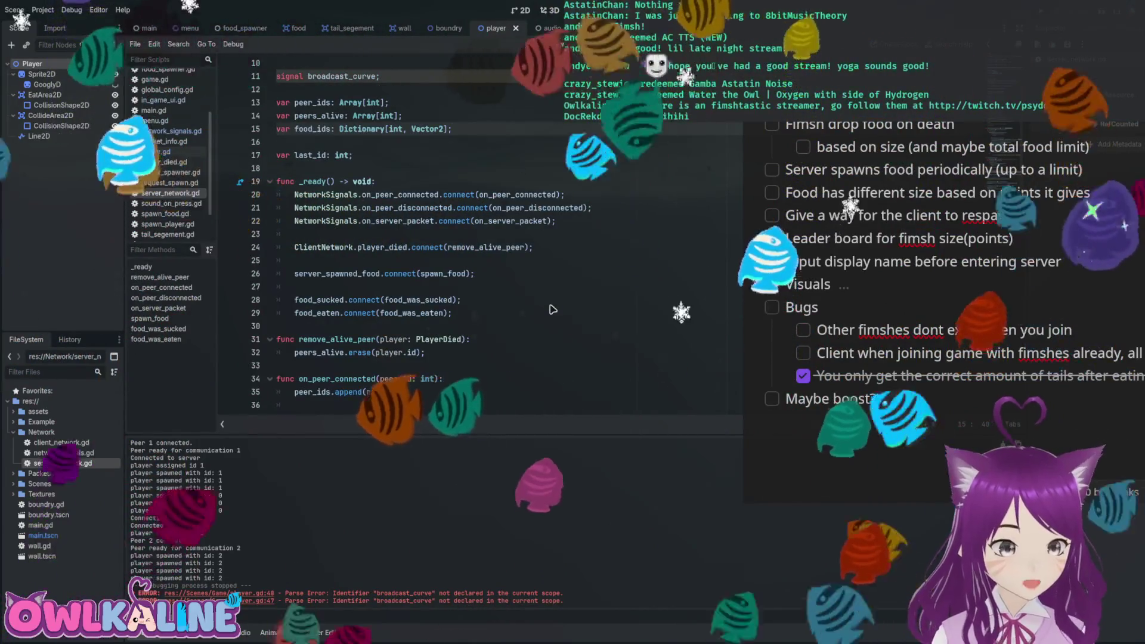
scroll(550, 308, "up", 3)
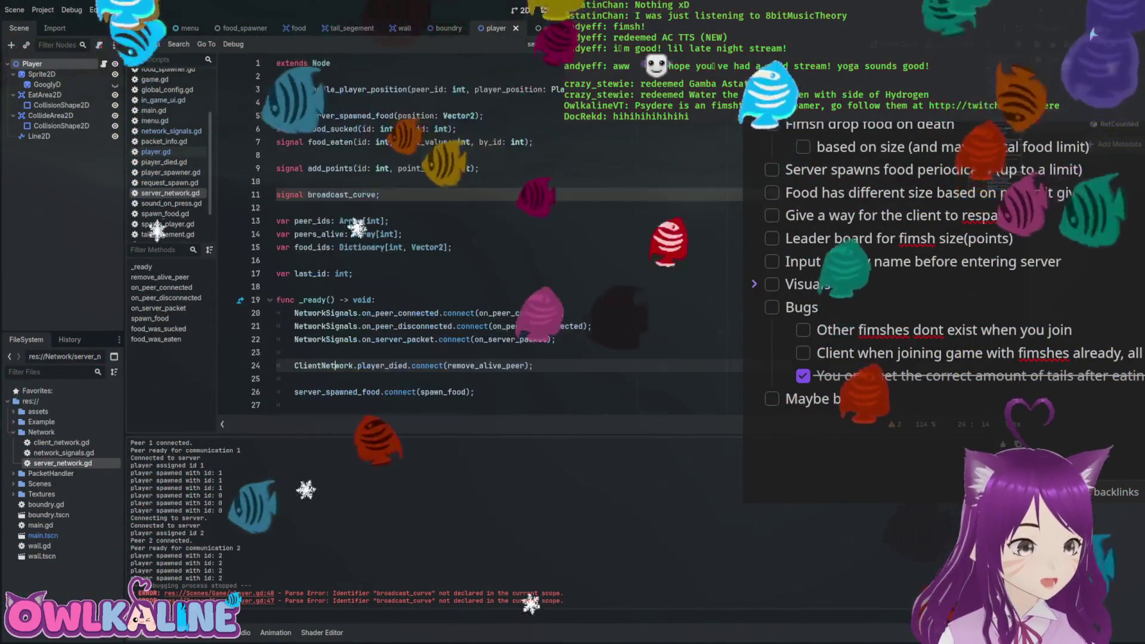
double_click(341, 194)
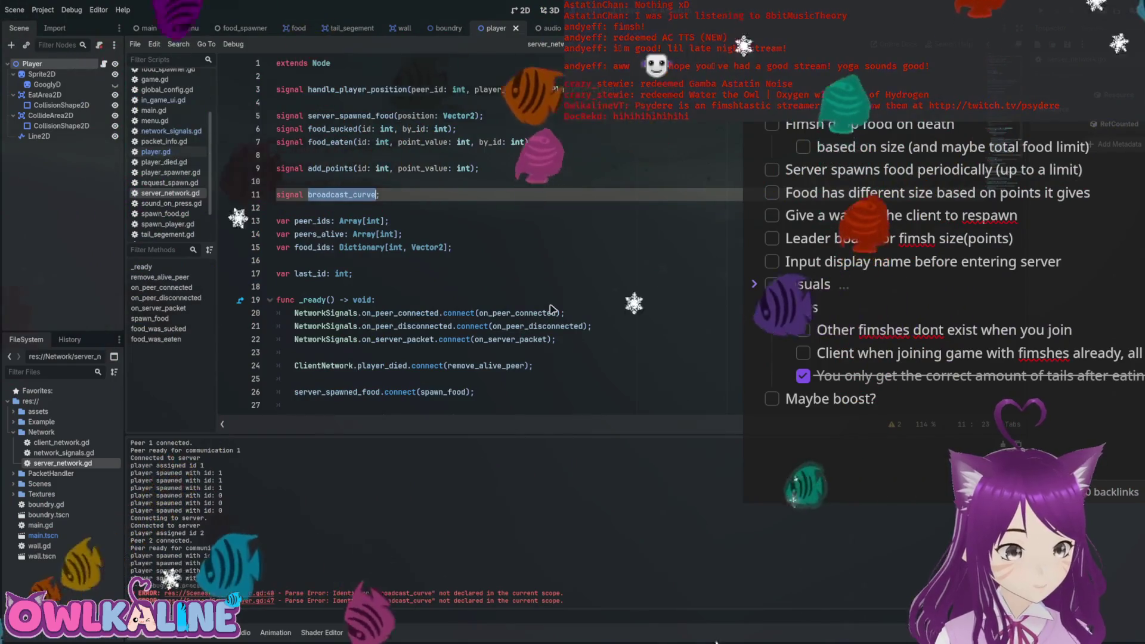
scroll(549, 308, "down", 8)
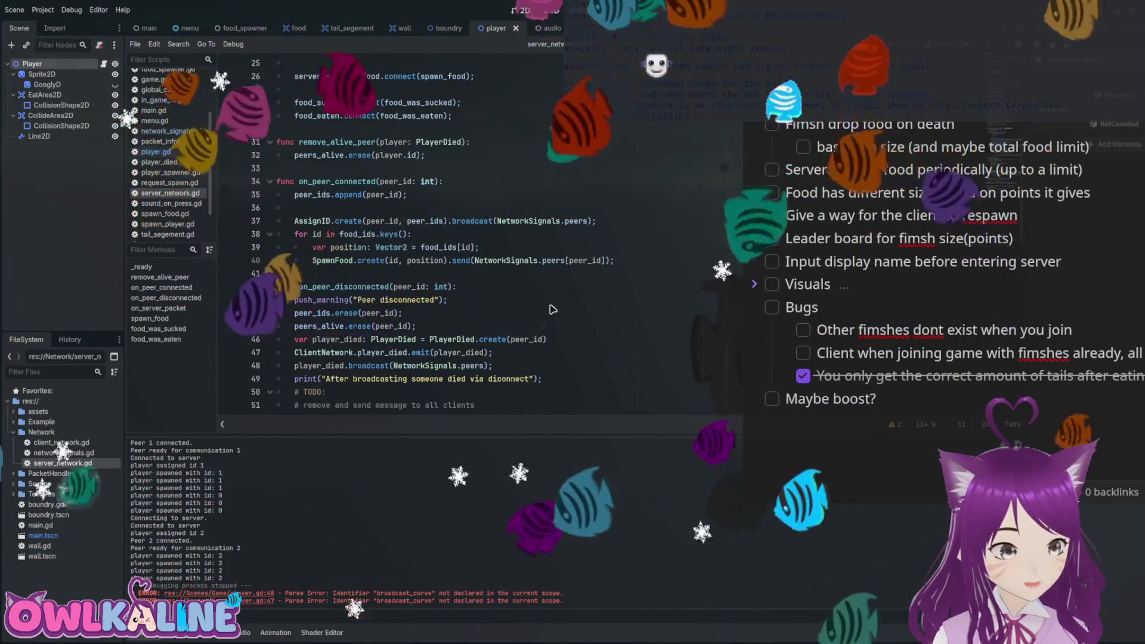
Back in player.gd, add 'func broadcast_curve():' above head_collision with an indented body line.
key("alt+Left")
scroll(550, 308, "down", 10)
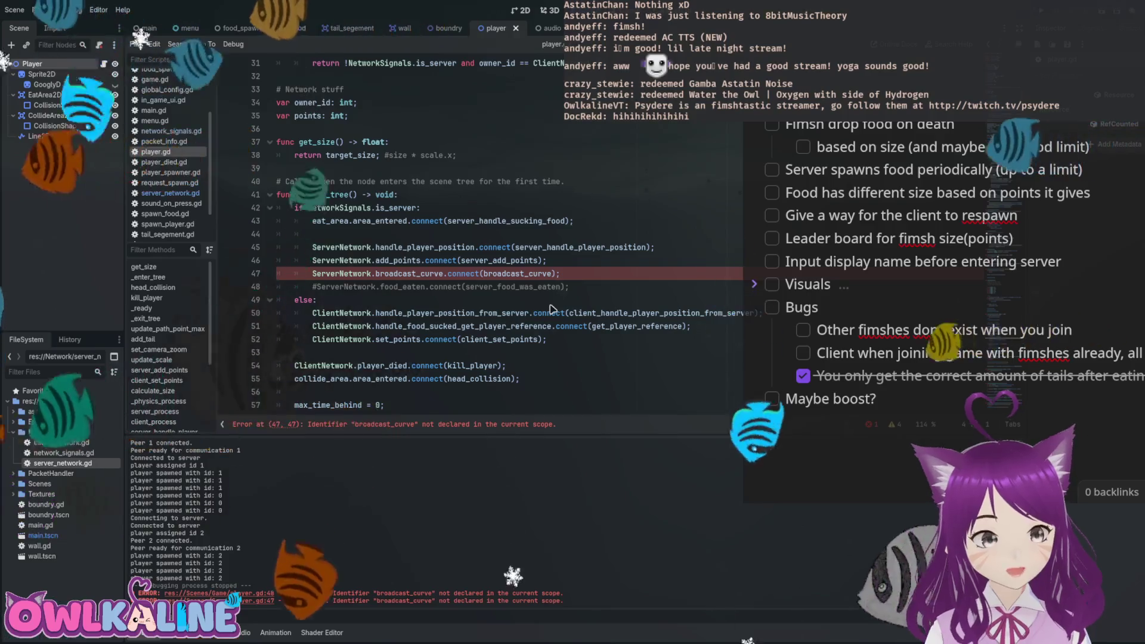
scroll(550, 308, "down", 8)
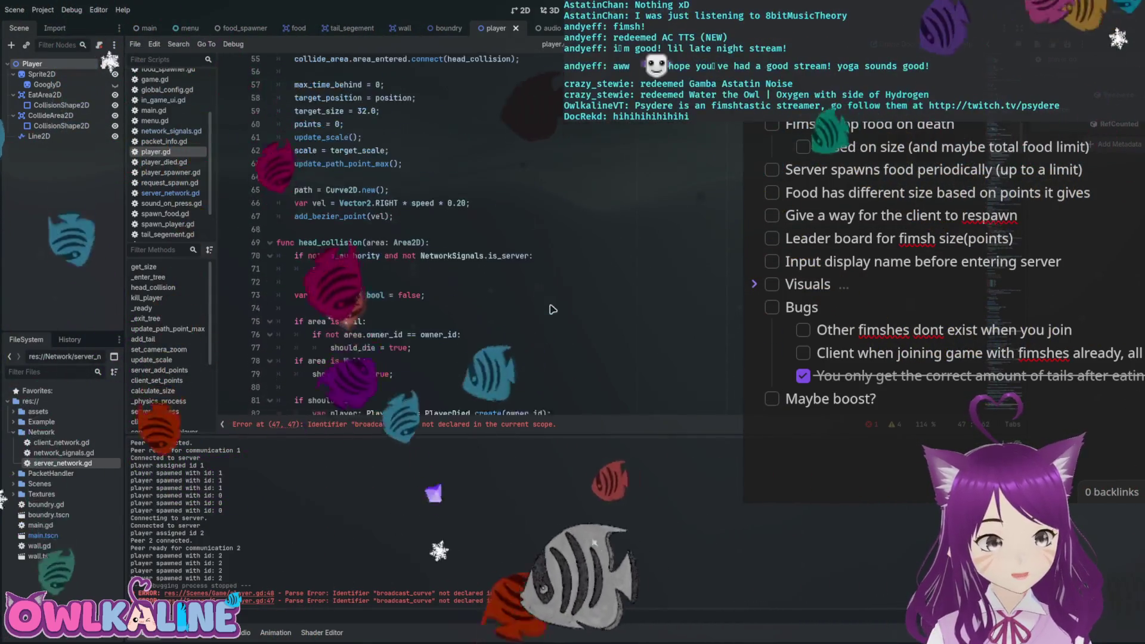
key("Return")
key("Return")
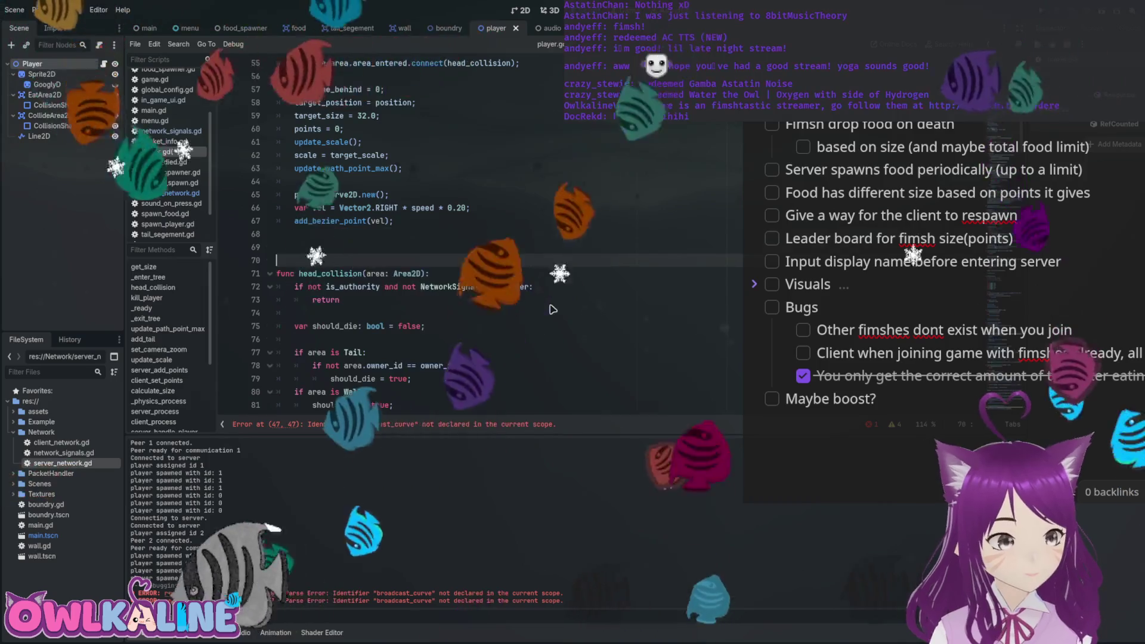
type("func broa")
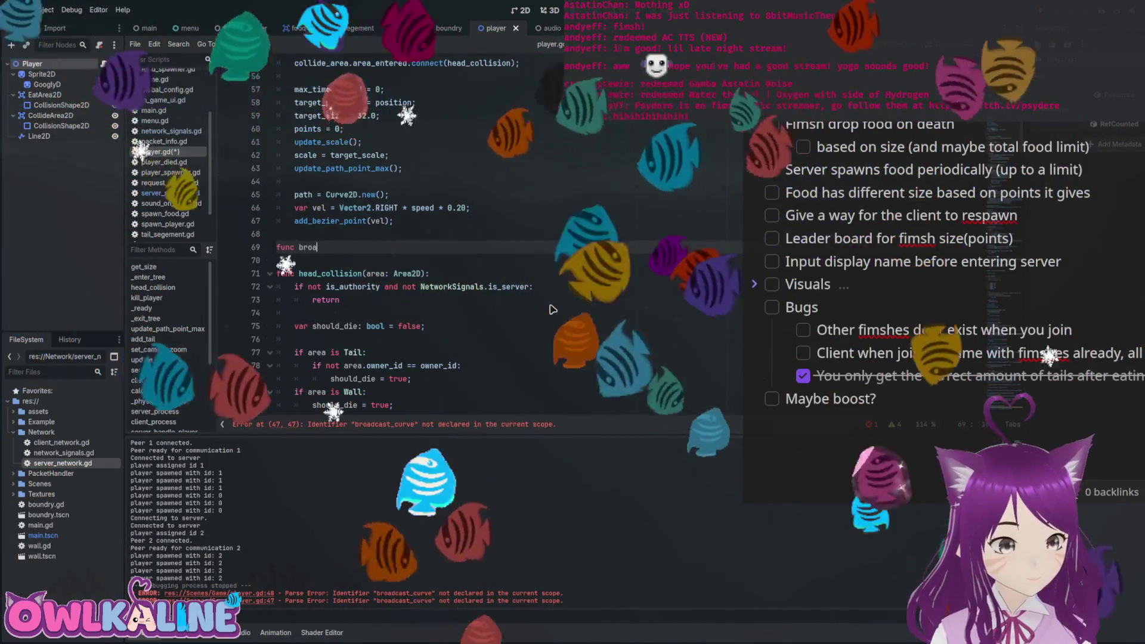
type("dcast_curv")
type("e():")
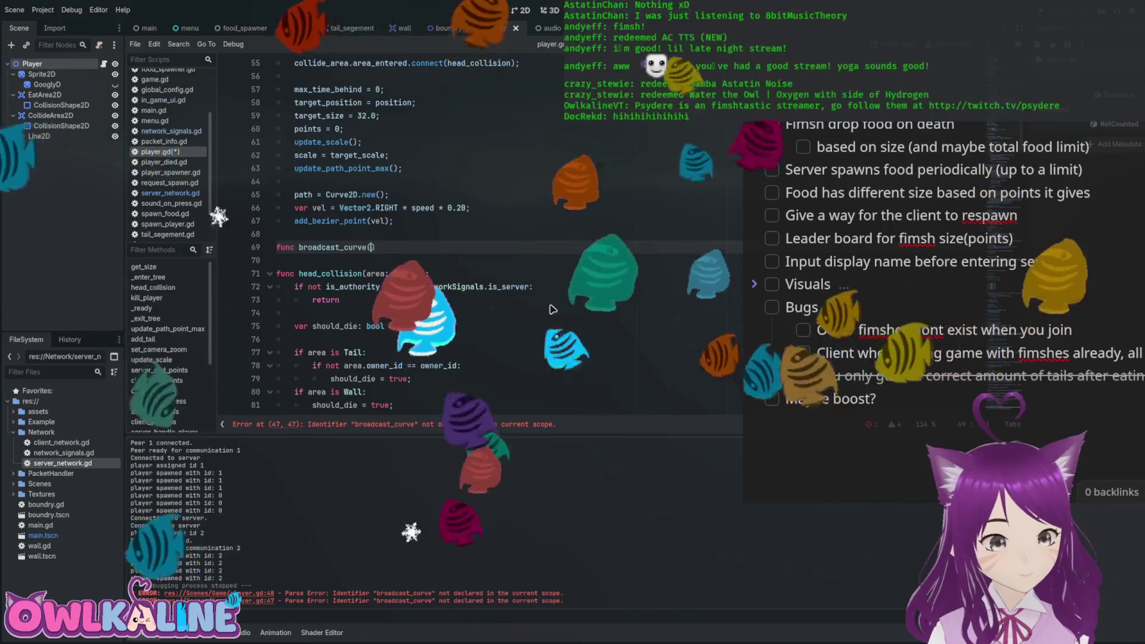
key("Return")
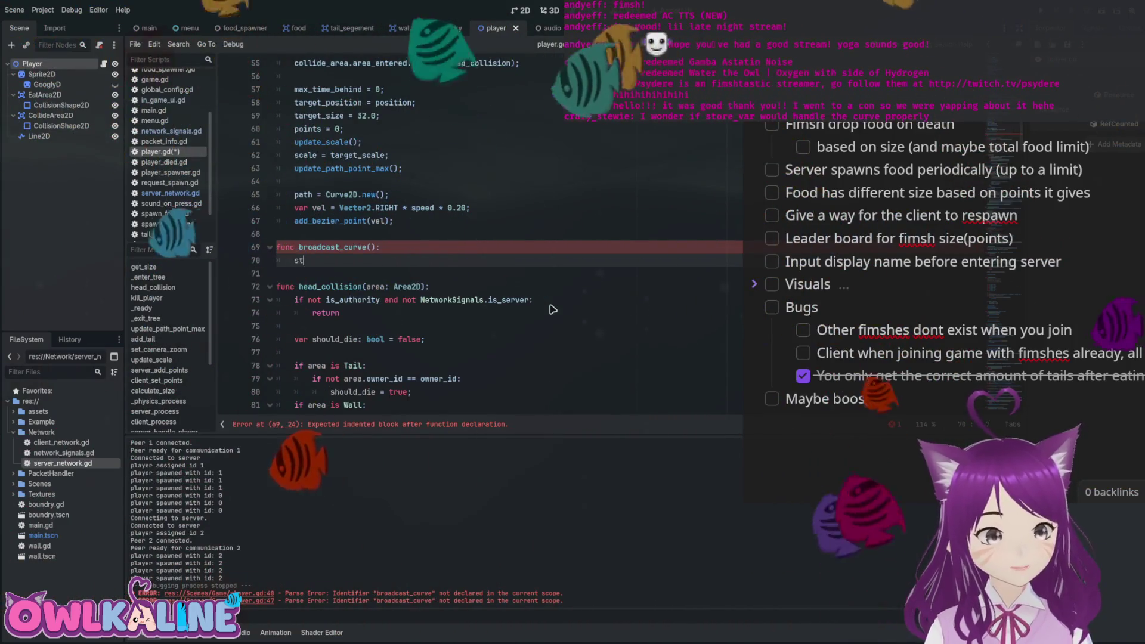
Try completions in the function body, ending with a PackedByteArray store_var(path) line.
type("ore_")
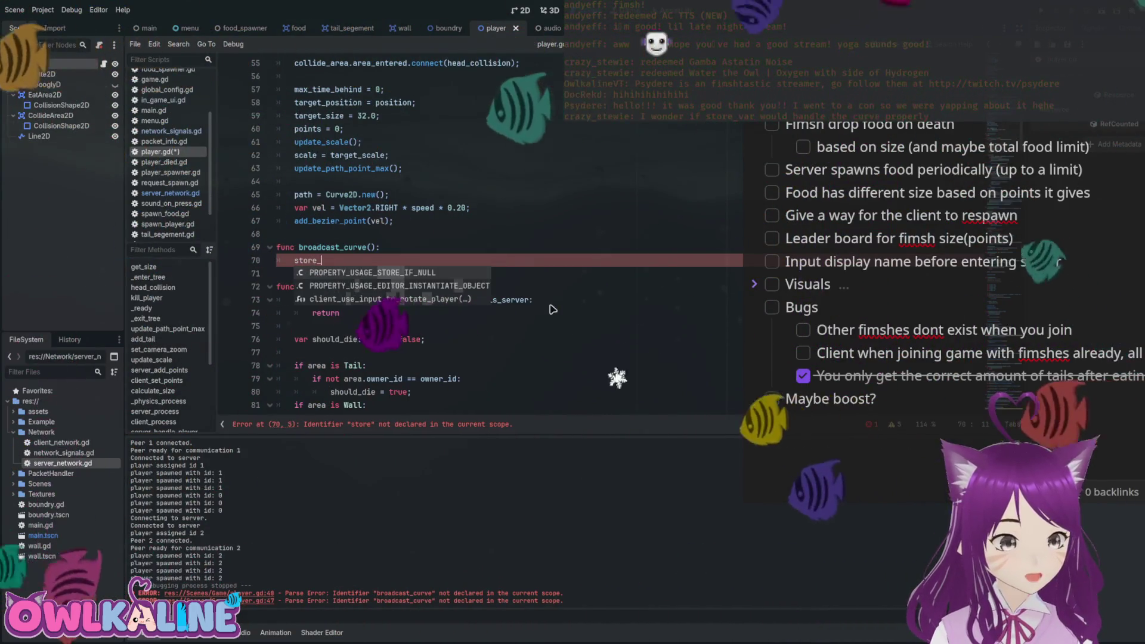
key("BackSpace")
key("BackSpace")
key("BackSpace")
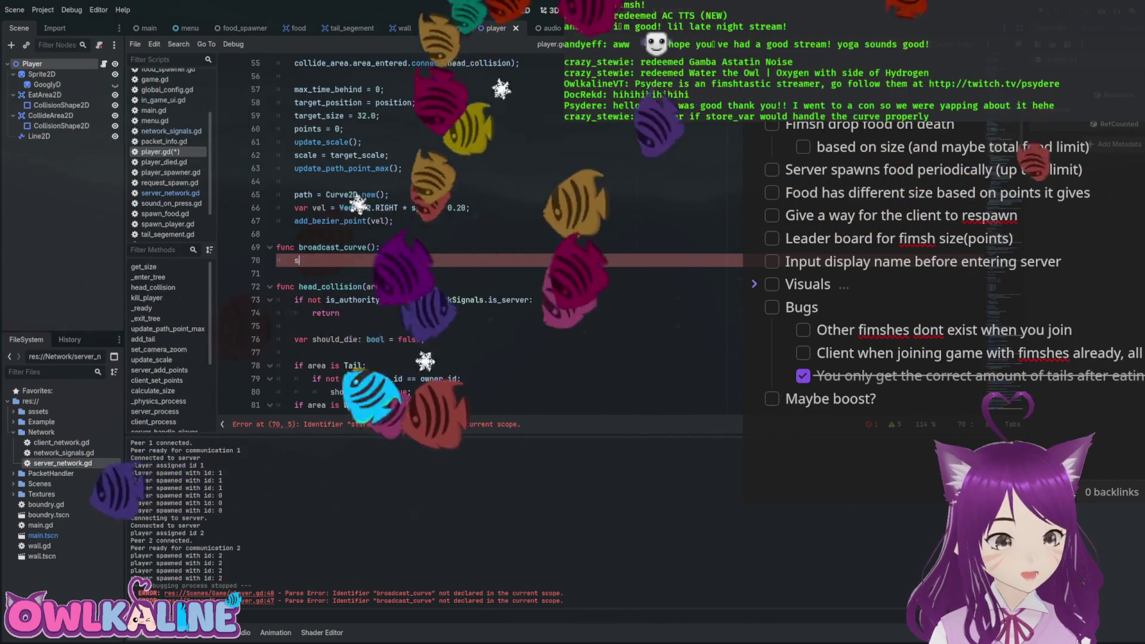
type("to")
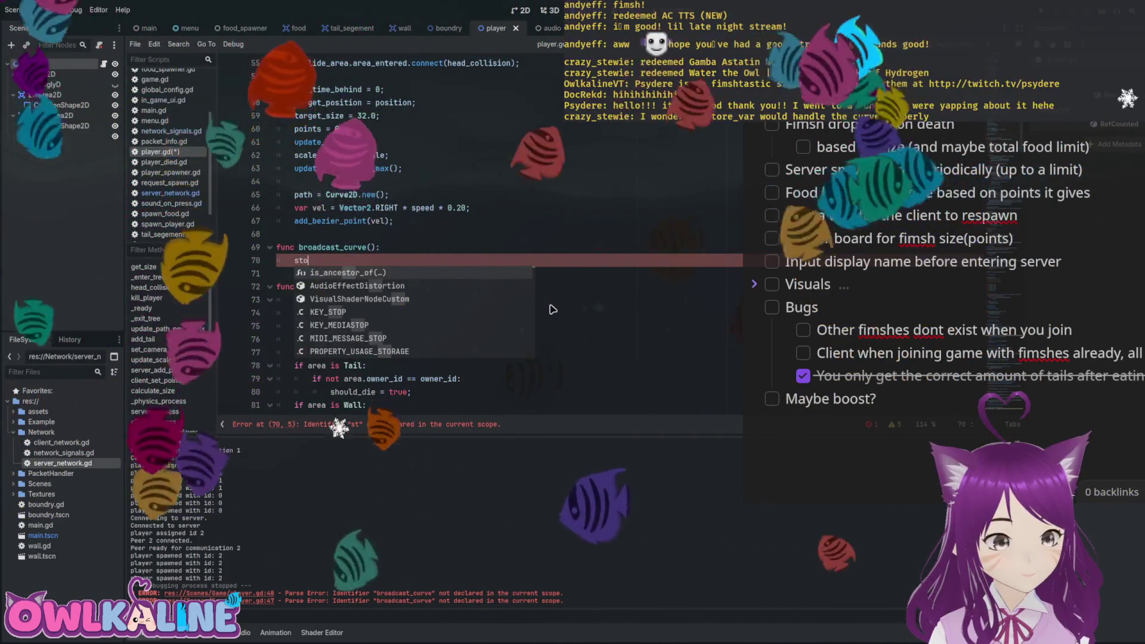
key("BackSpace")
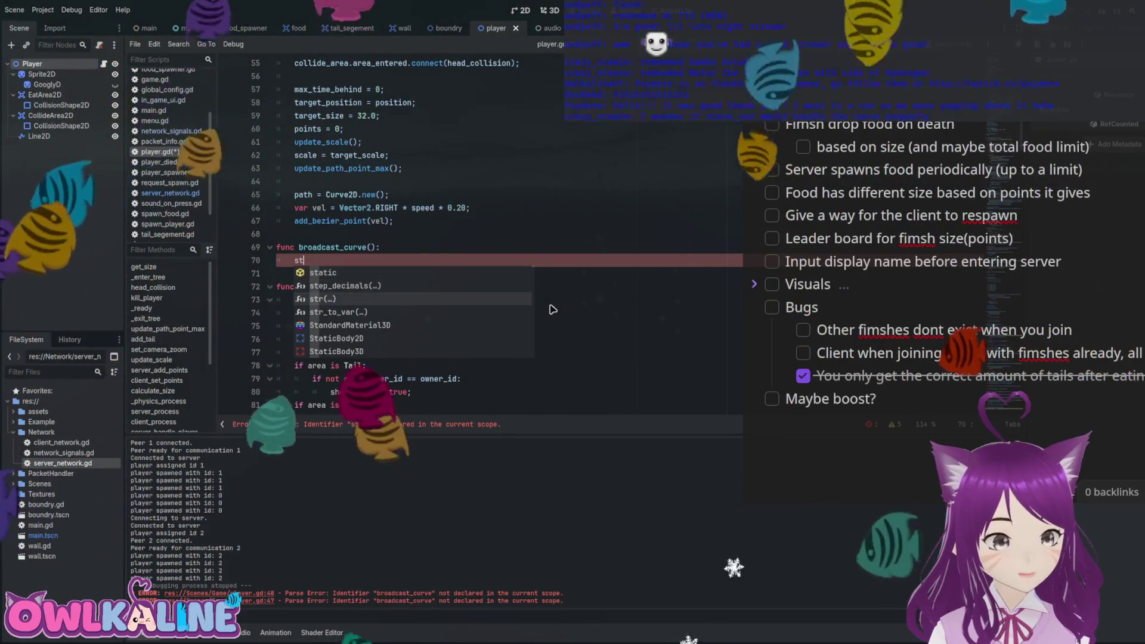
key("Down")
key("Down")
key("Down")
key("Down")
key("Down")
key("Down")
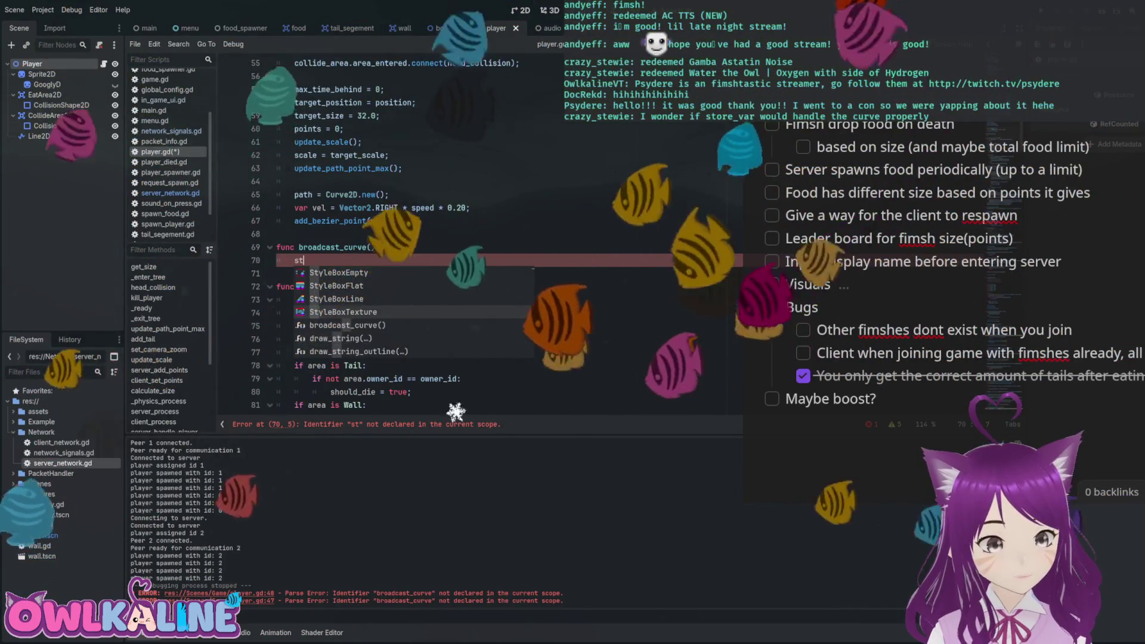
key("Down")
key("Down")
key("Down")
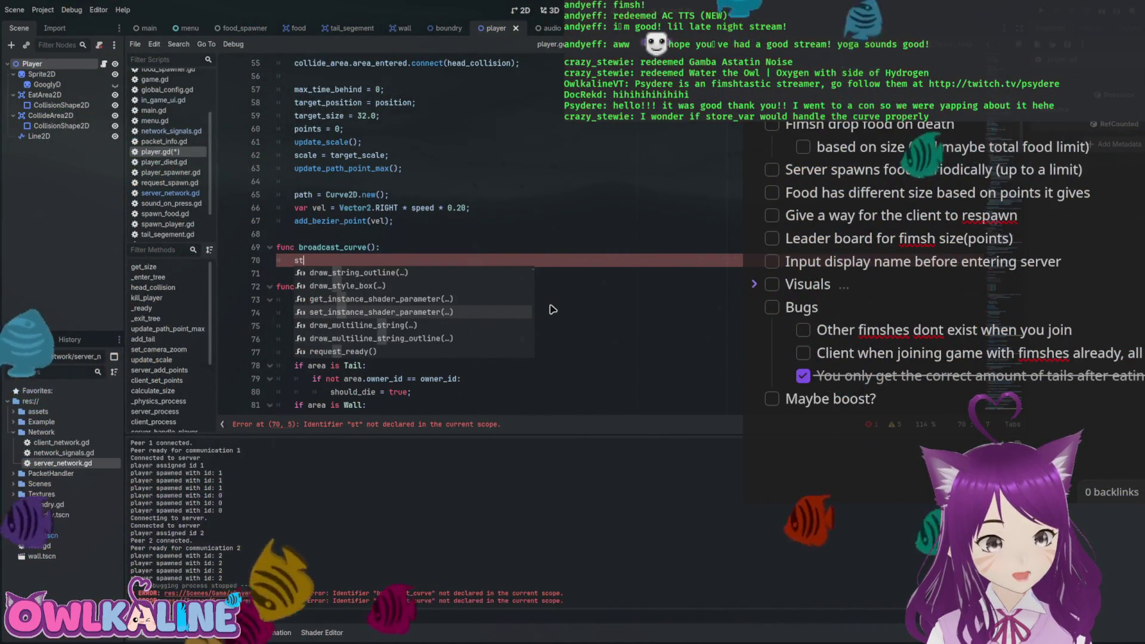
key("BackSpace")
key("BackSpace")
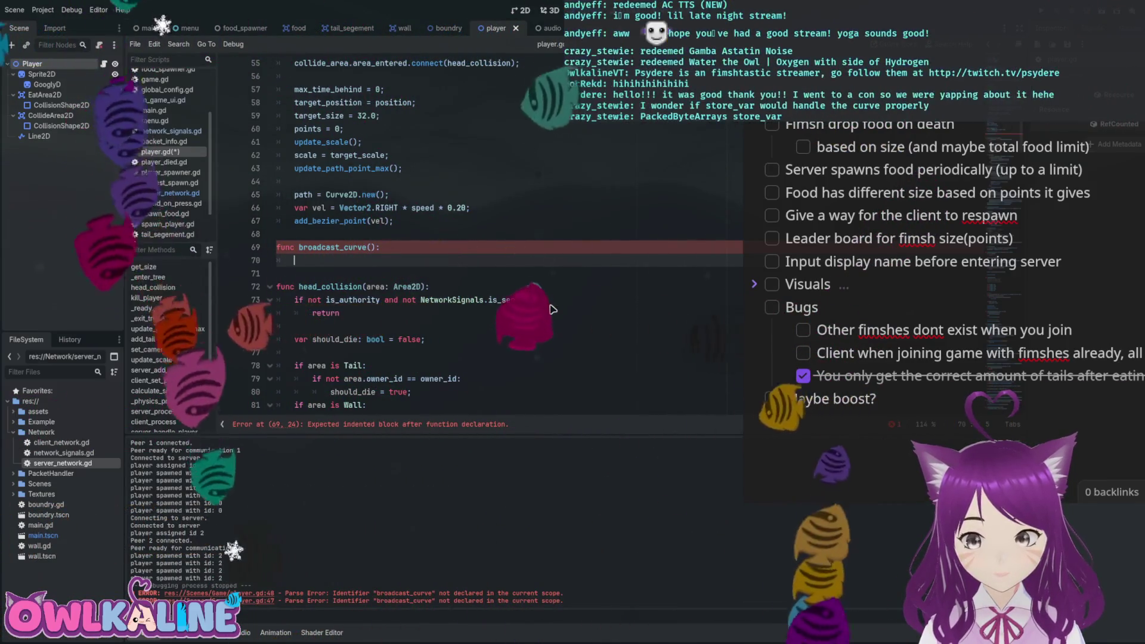
type("Pl")
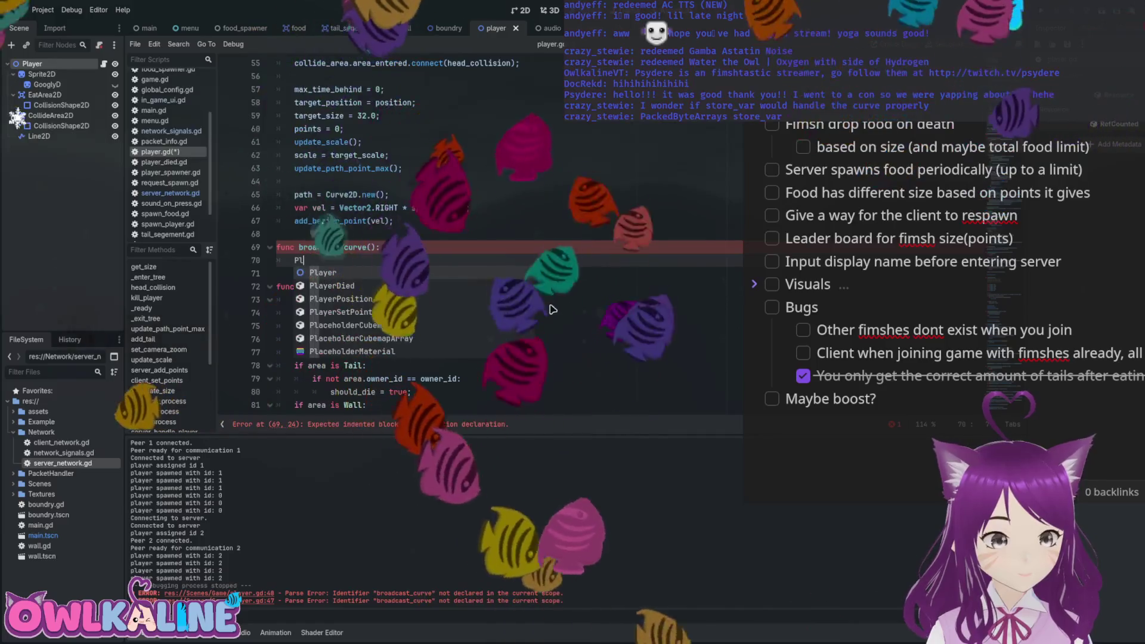
type("ayer")
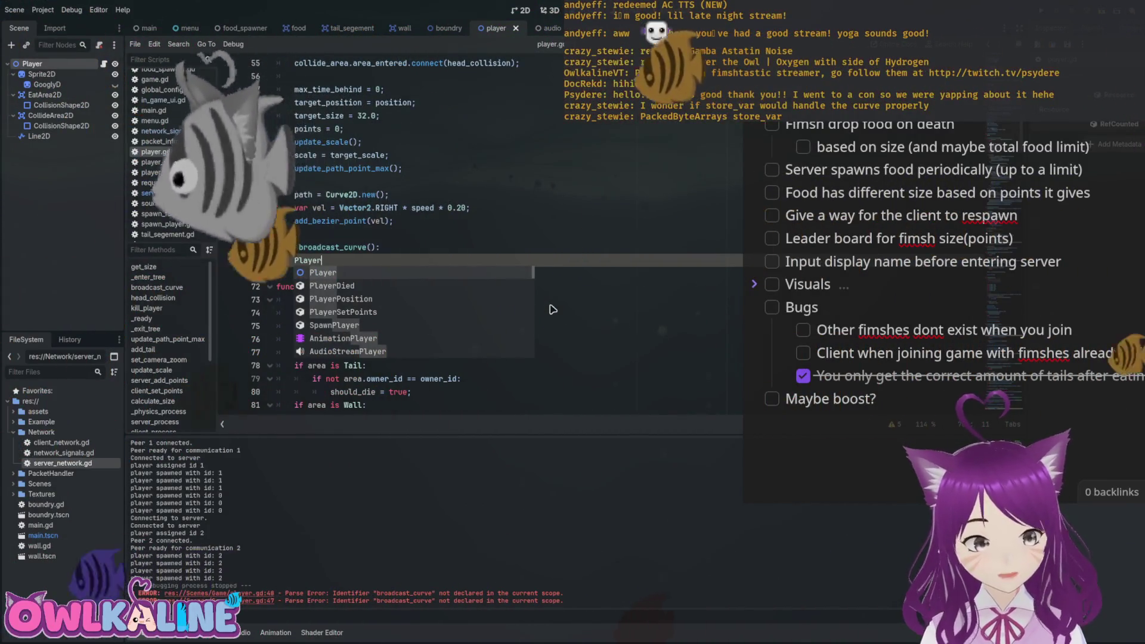
type("C")
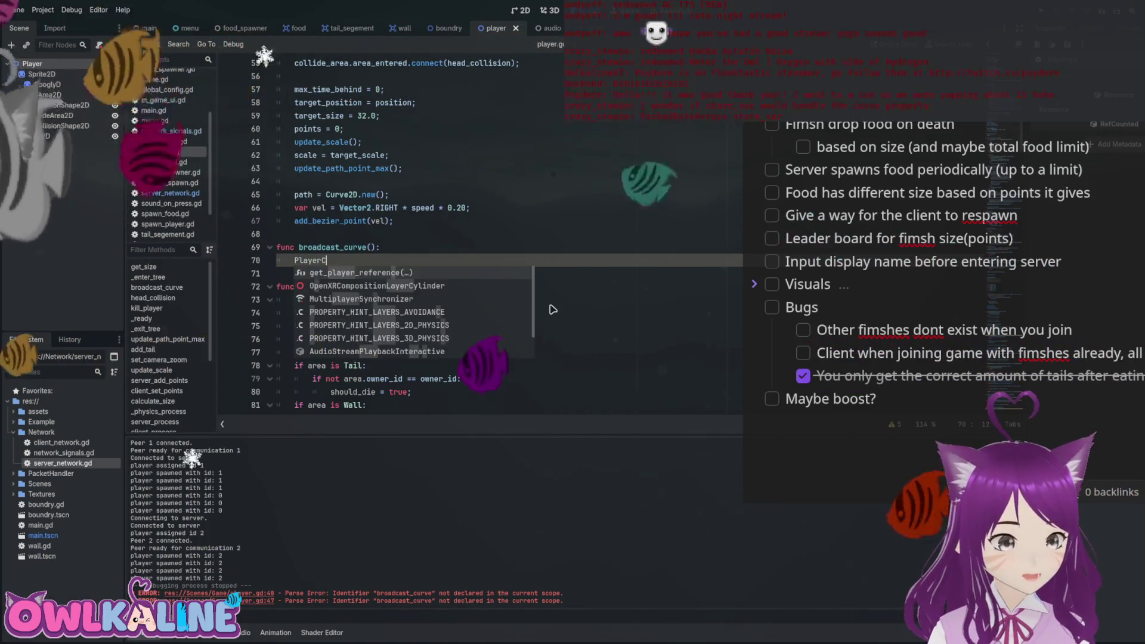
key("BackSpace")
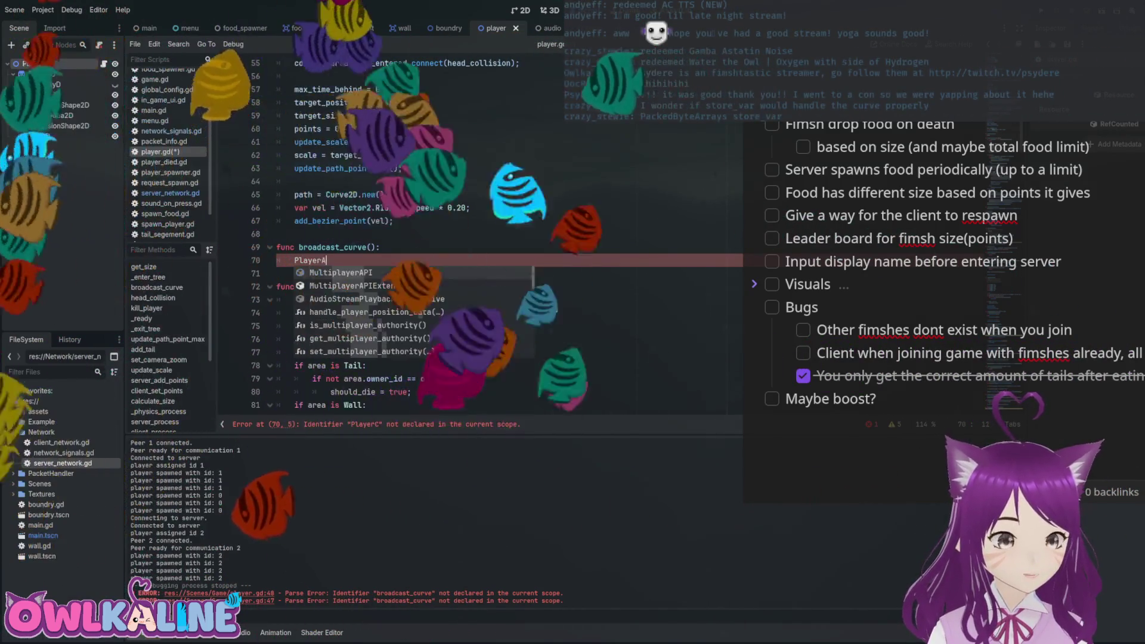
key("BackSpace")
key("BackSpace")
key("BackSpace")
type("ackedByteArray.st")
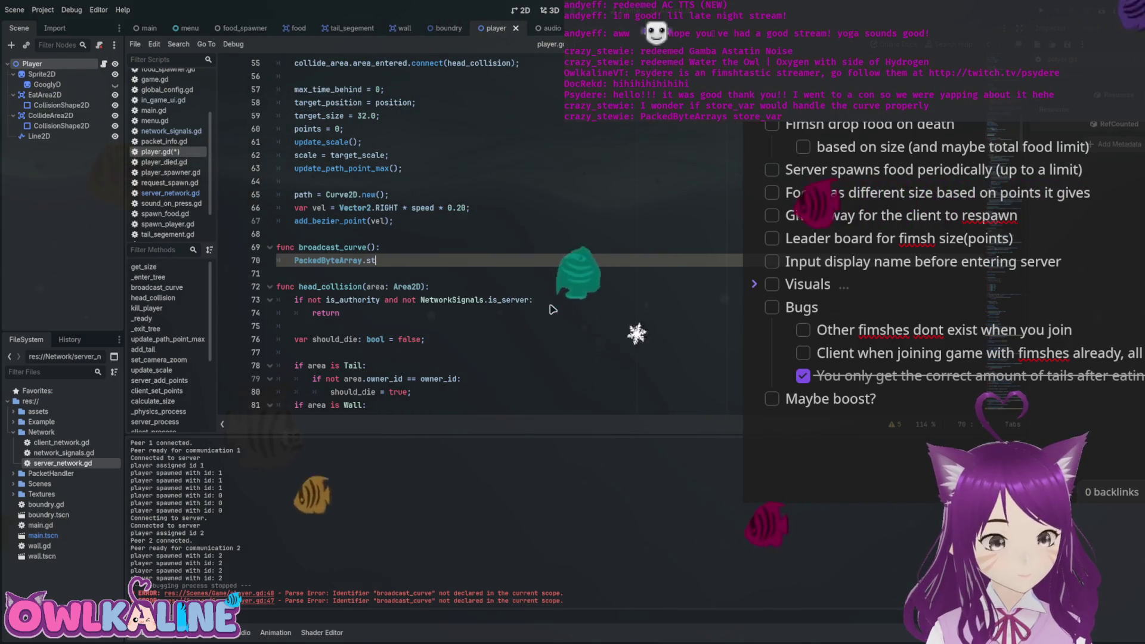
type("ore_var(")
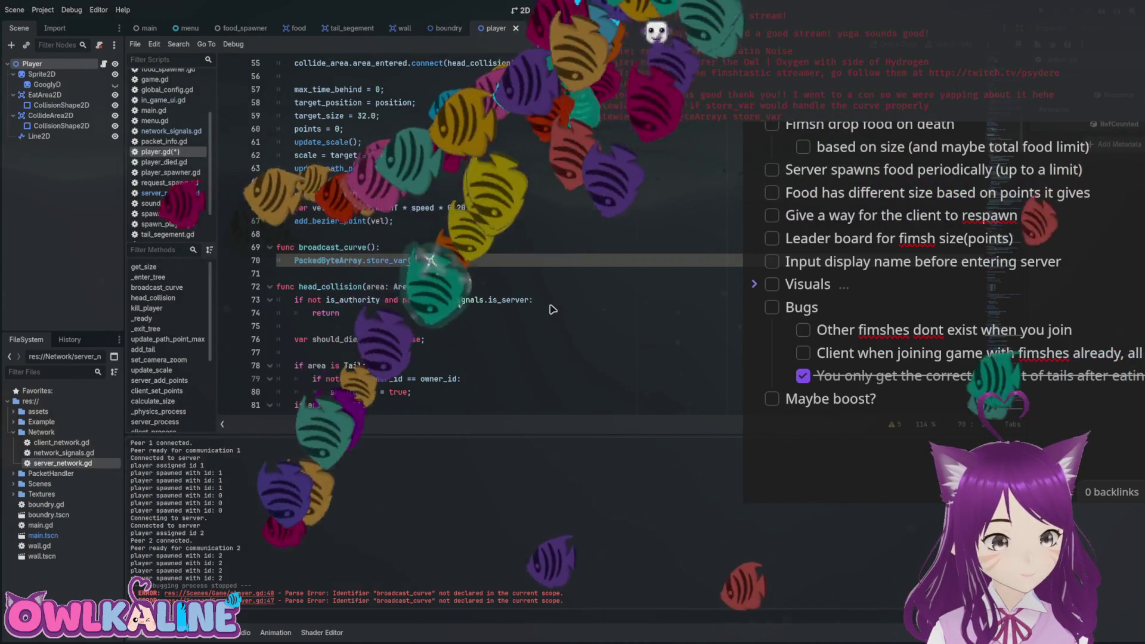
type(")path")
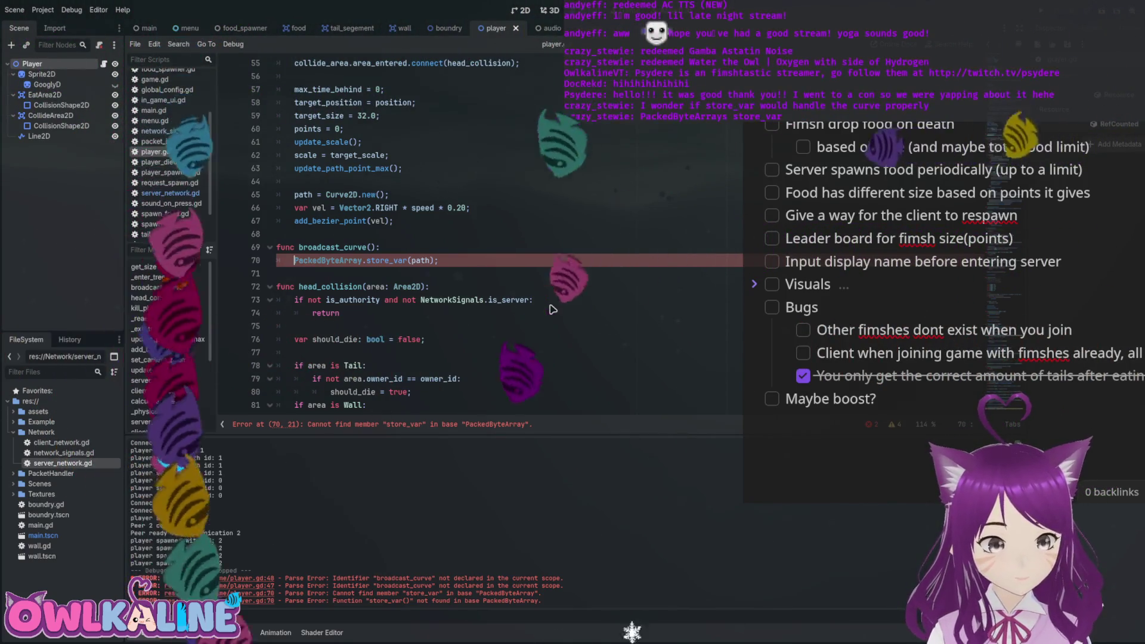
Strip store_var(path) from the body line, leaving just PackedByteArray, and save player.gd.
key("shift+Home")
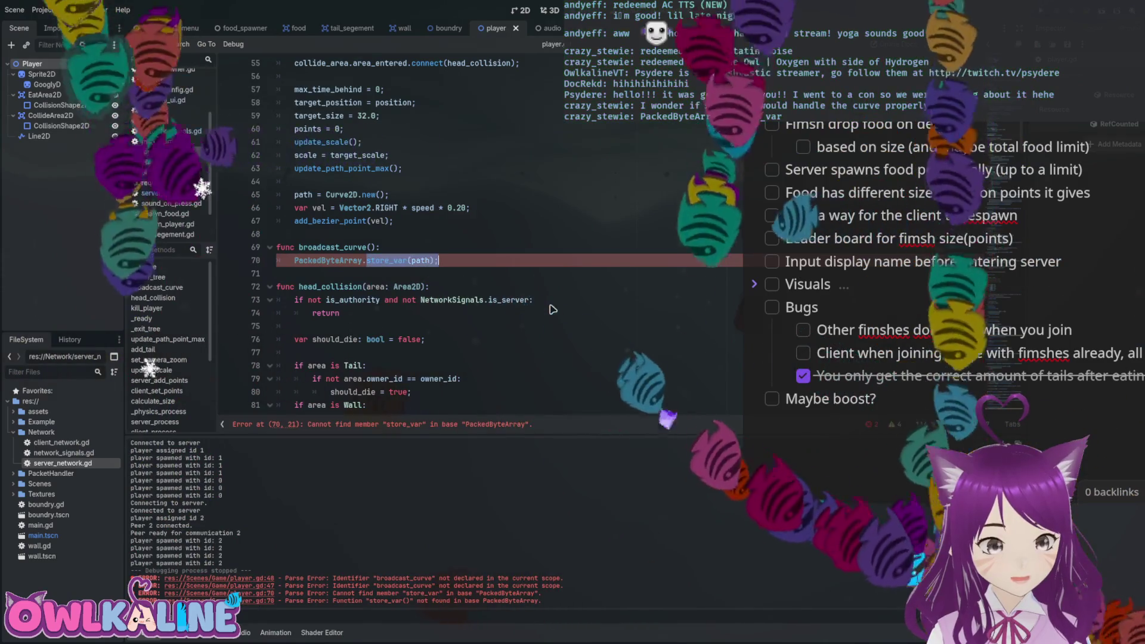
key("BackSpace")
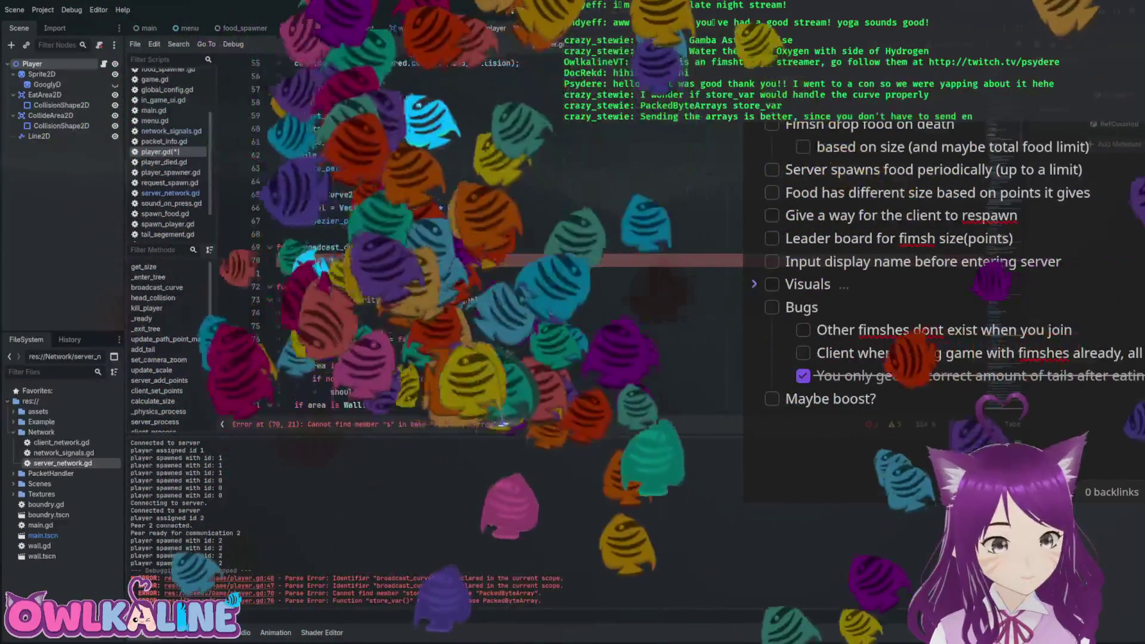
type("s")
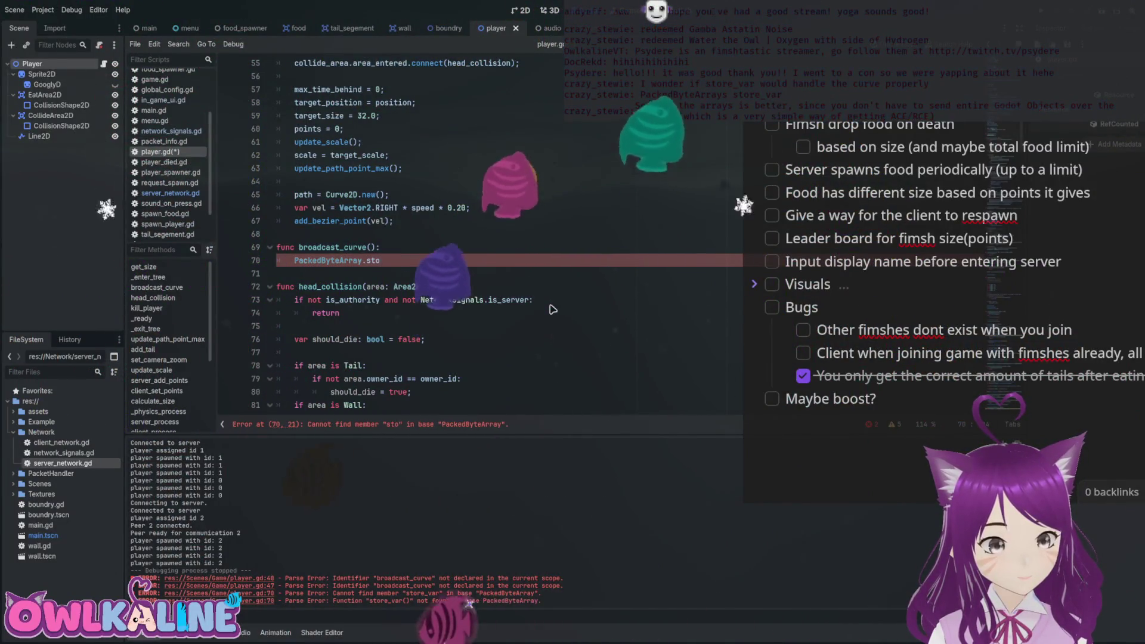
key("BackSpace")
key("BackSpace")
key("BackSpace")
key("ctrl+s")
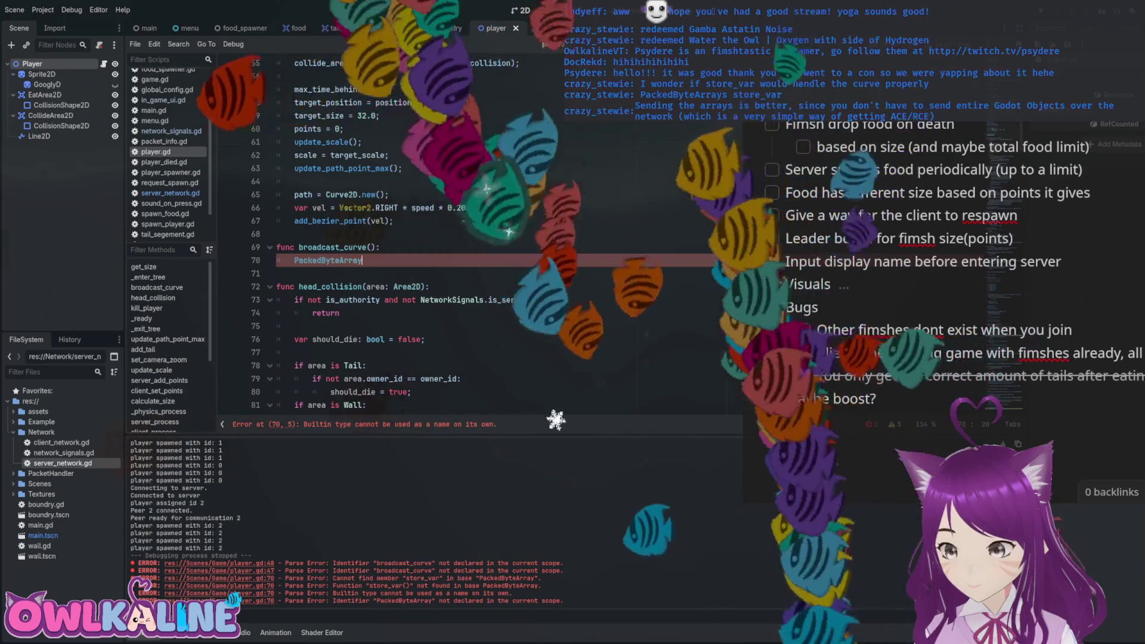
type("s")
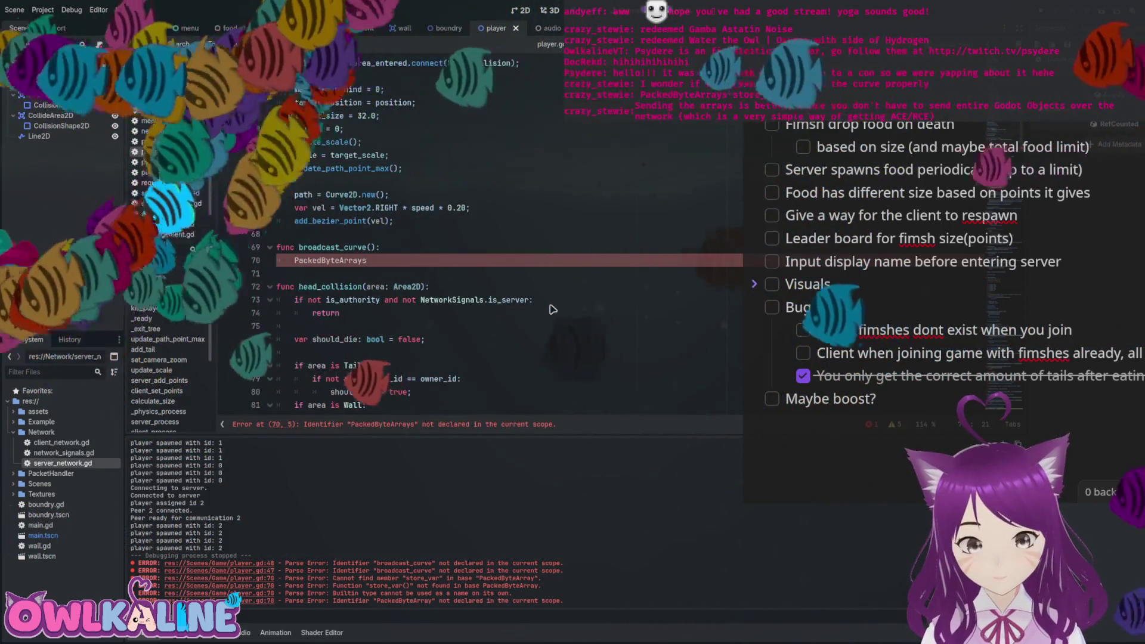
type(".")
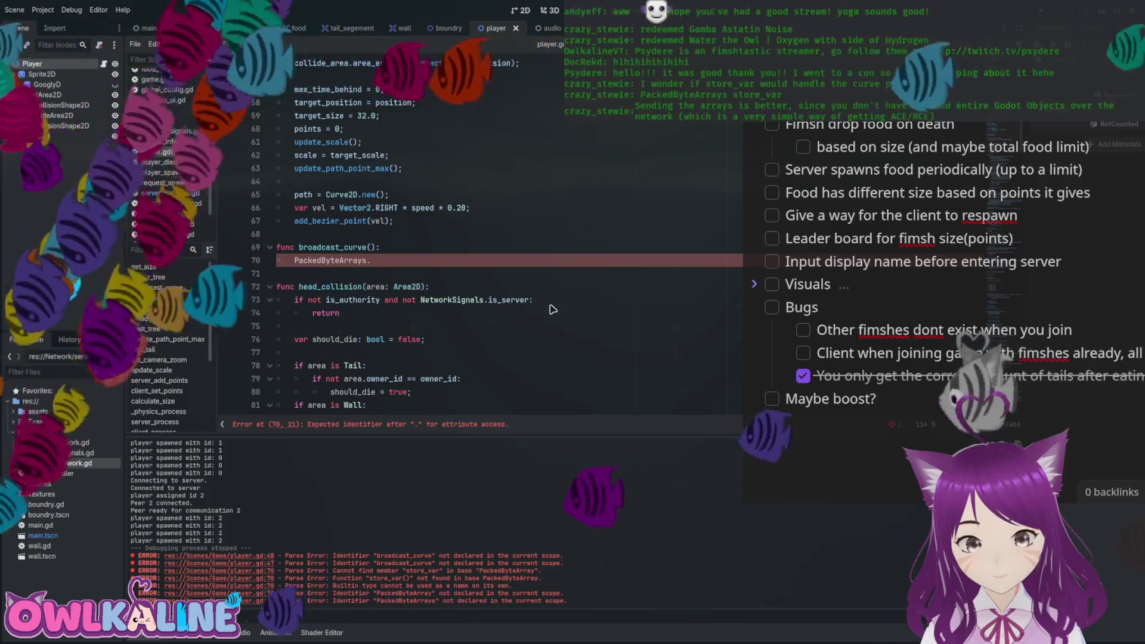
key("BackSpace")
key("BackSpace")
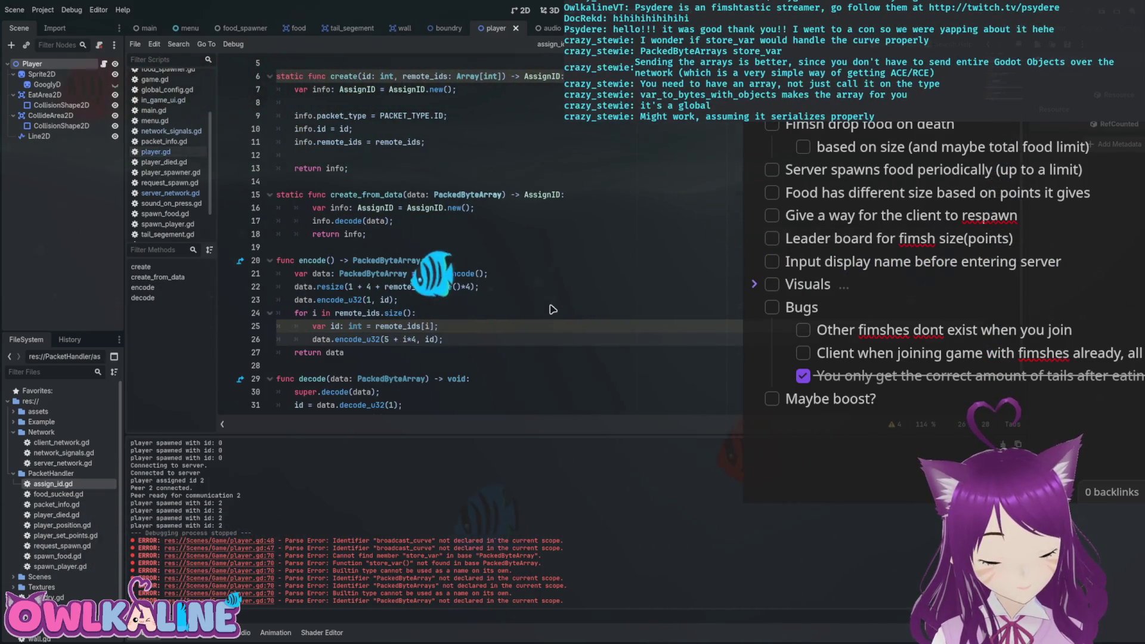
Review assign_id.gd's encode and decode loops, then return to player.gd's broadcast_curve.
scroll(553, 309, "down", 1)
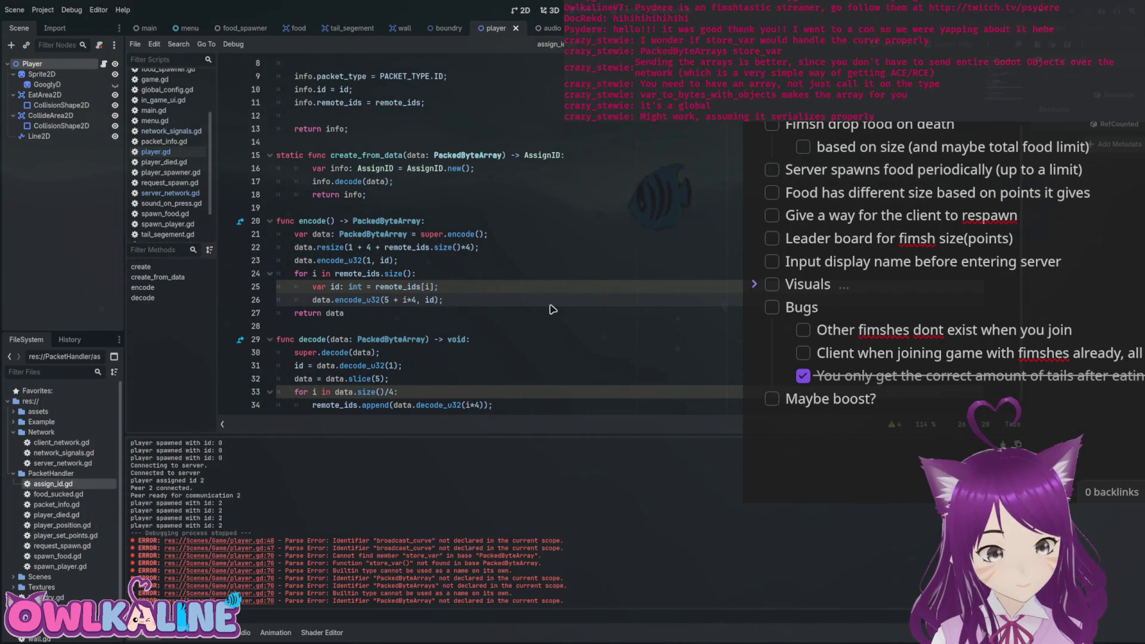
scroll(553, 309, "up", 3)
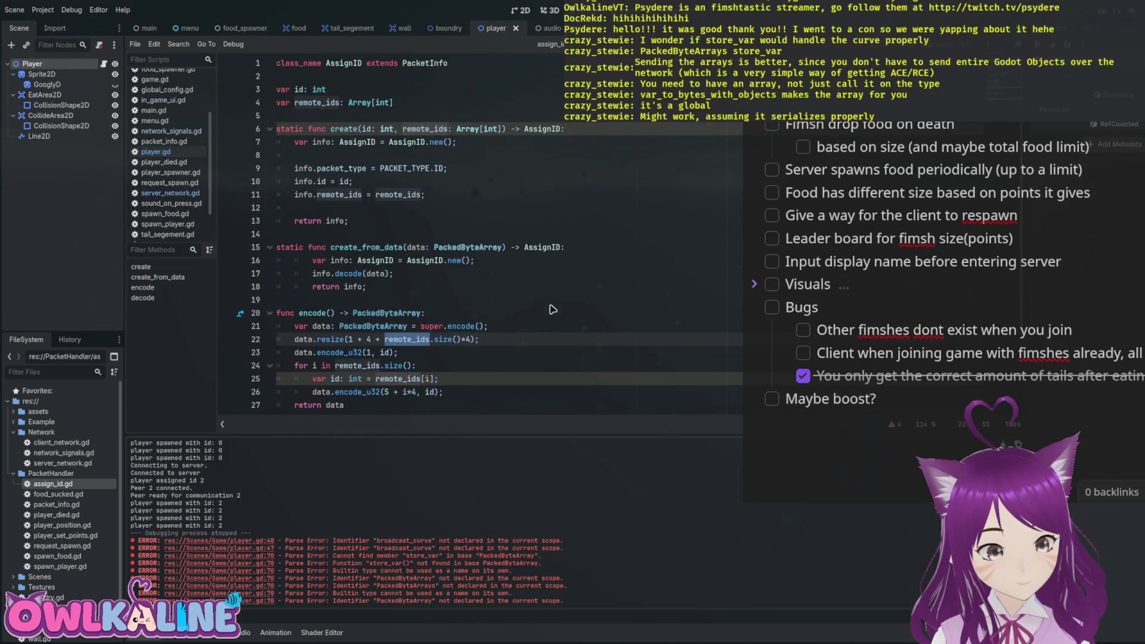
scroll(553, 309, "down", 3)
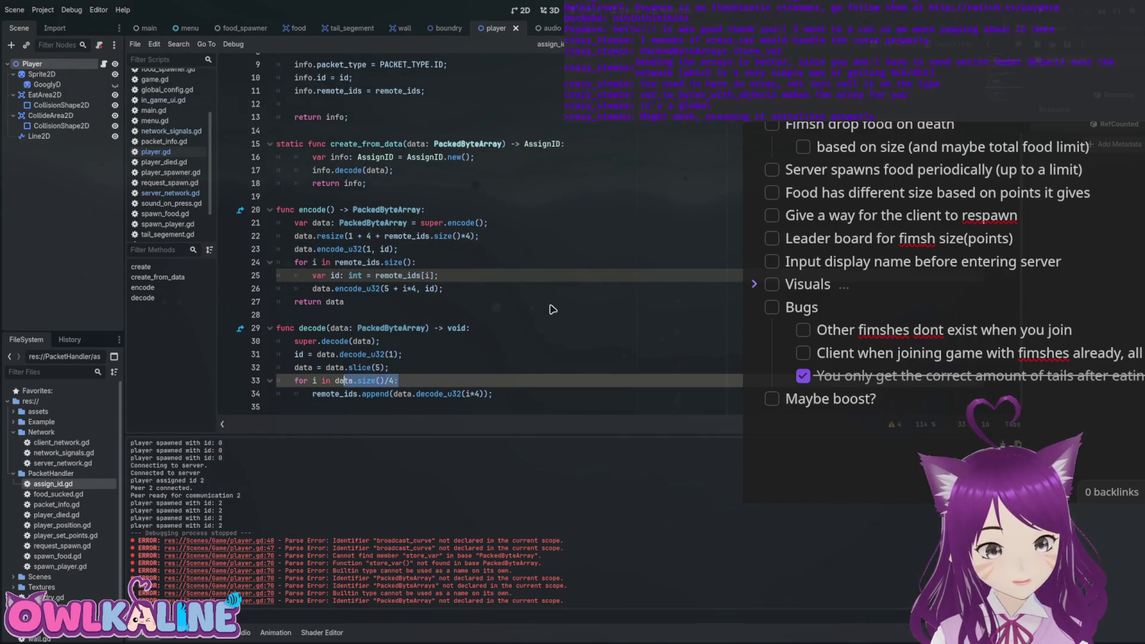
key("Escape")
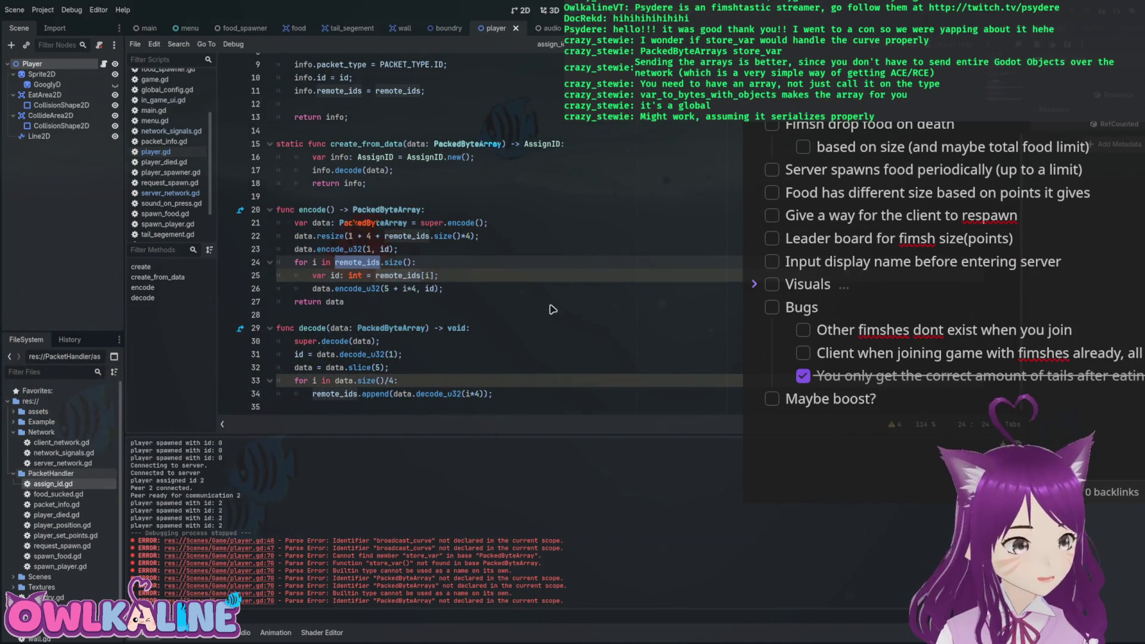
scroll(552, 309, "up", 3)
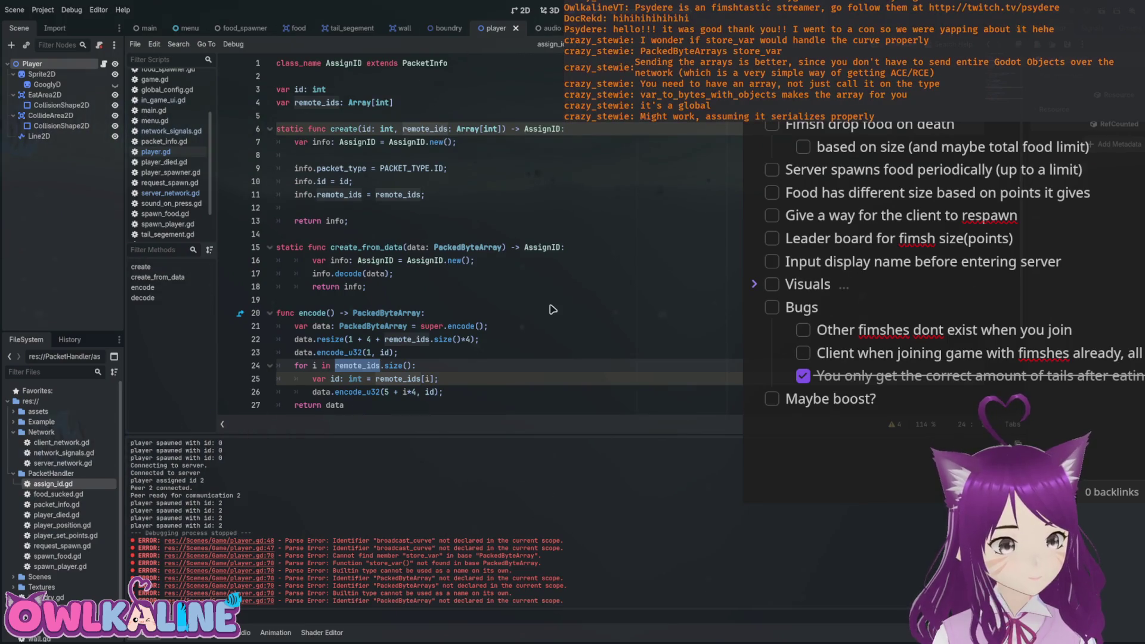
key("alt+Left")
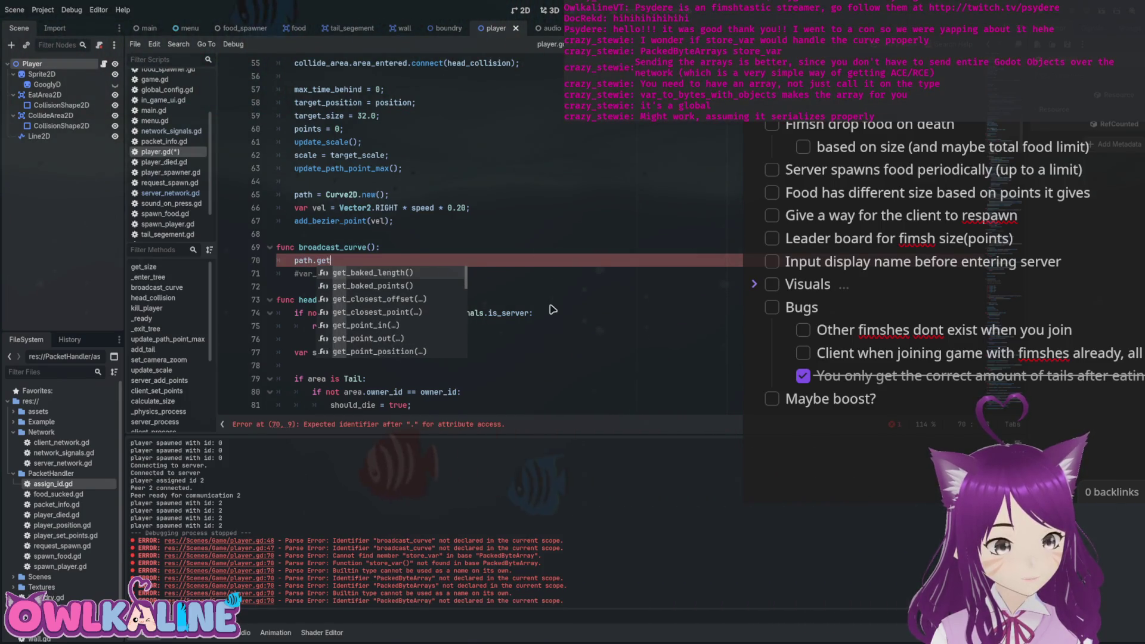
Wrap an indented path.get_point_in() call in 'for i in range(path.point_count):'.
key("Down")
key("Down")
key("Down")
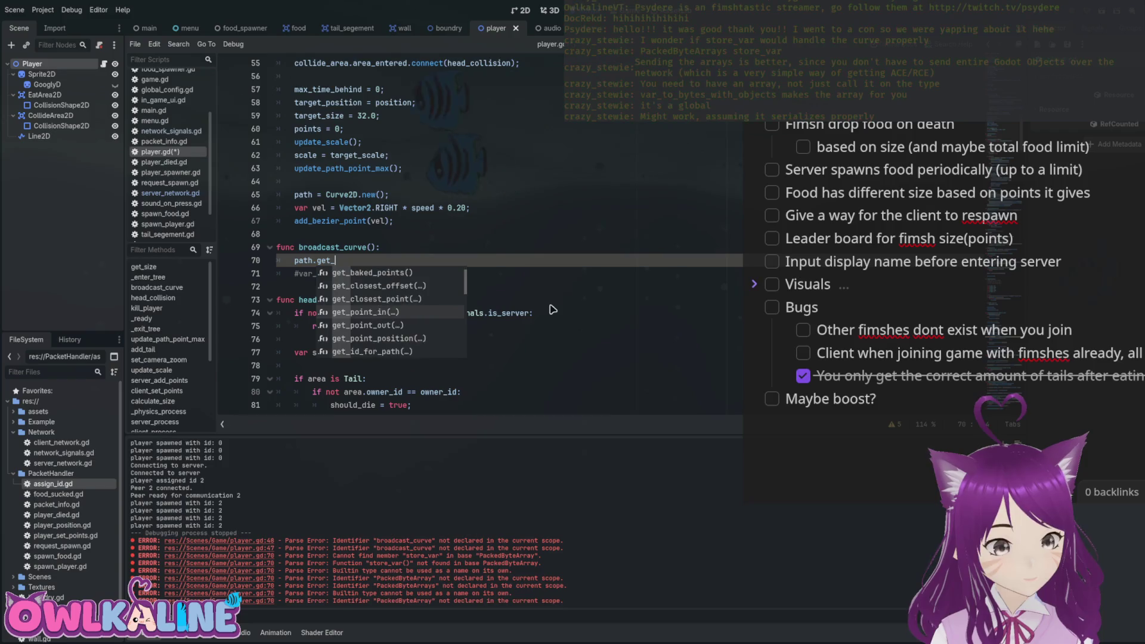
key("Return")
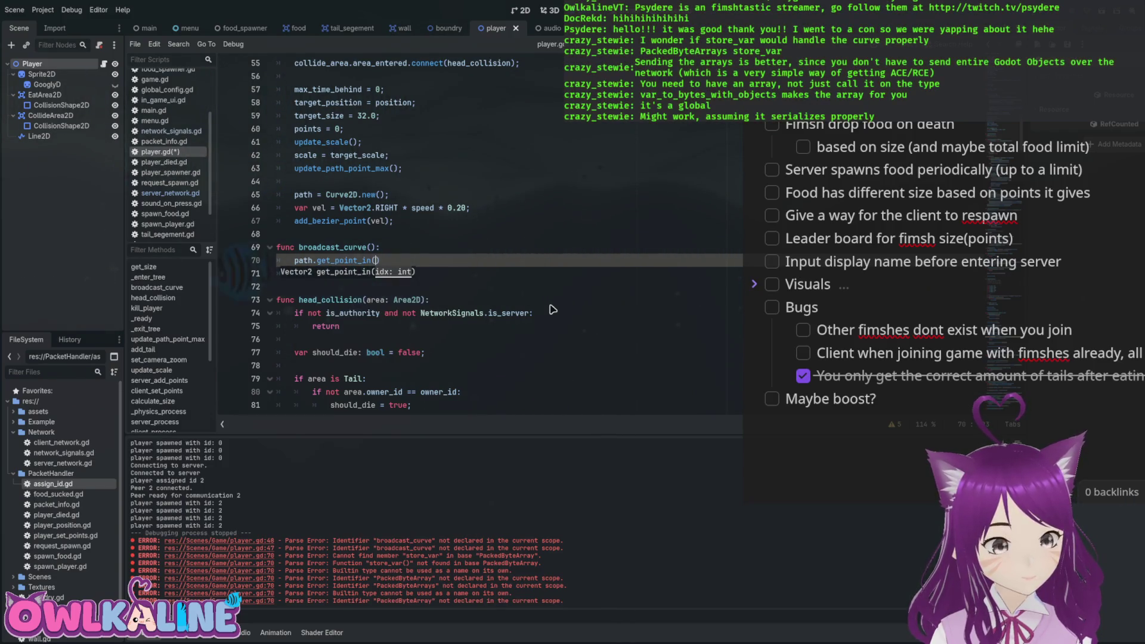
key("Home")
key("Return")
key("Up")
type("for i in 0")
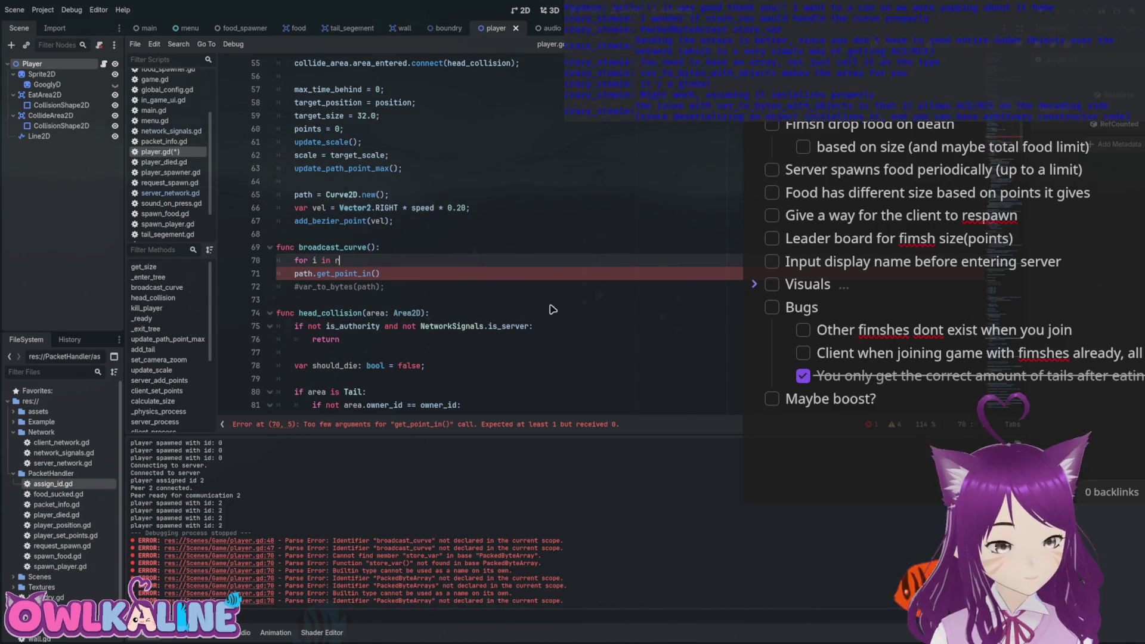
type("ange(path.")
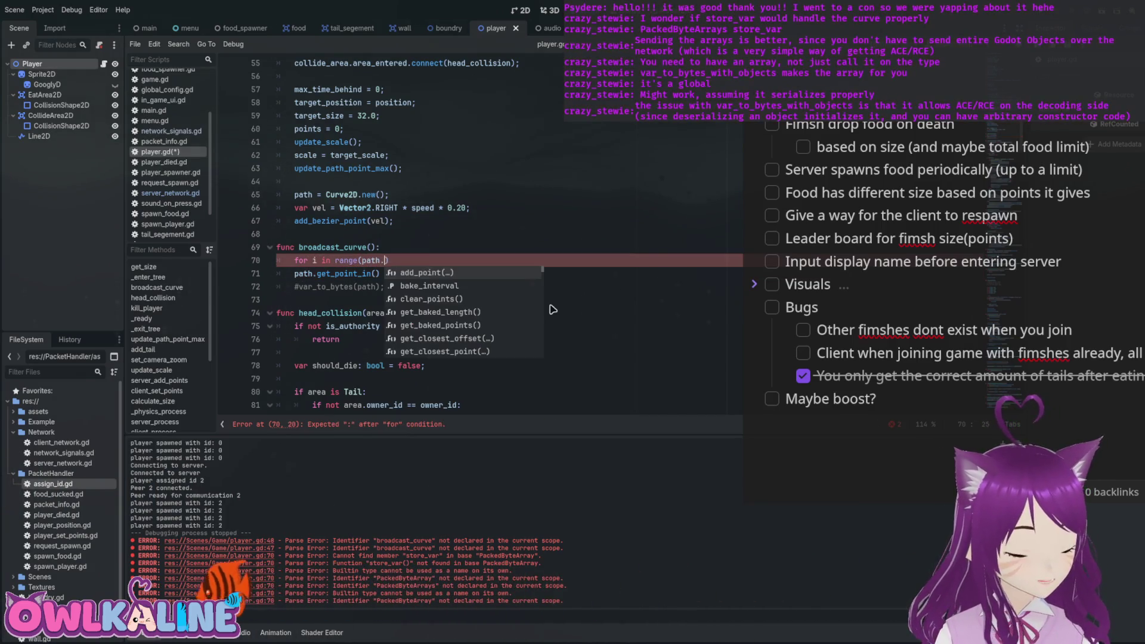
type("point_count):")
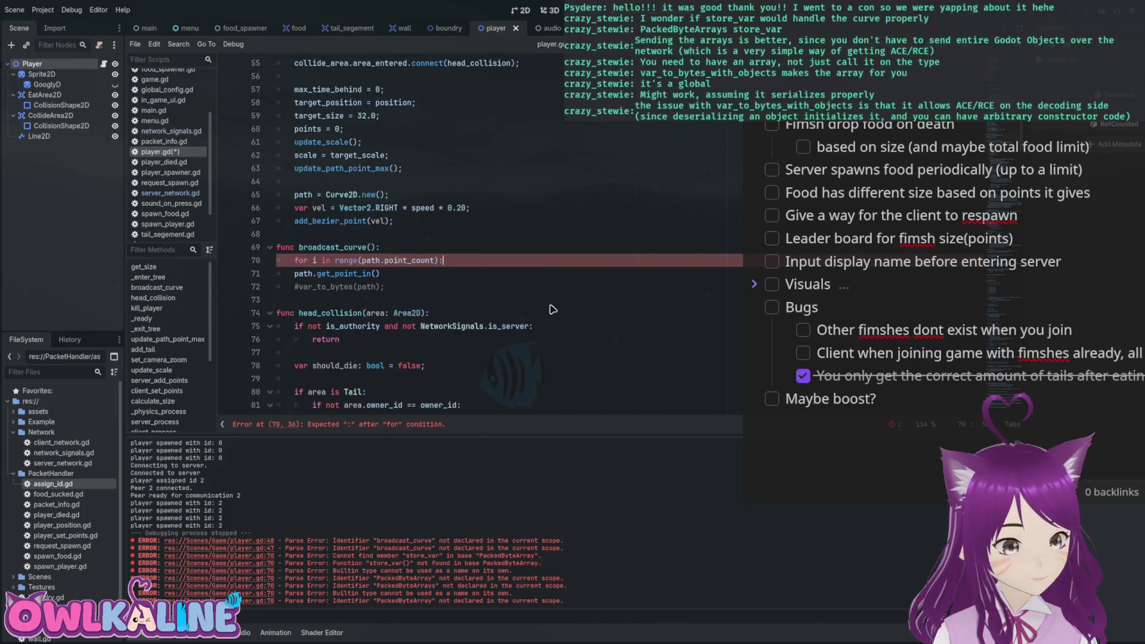
key("Down")
key("shift+Home")
key("Tab")
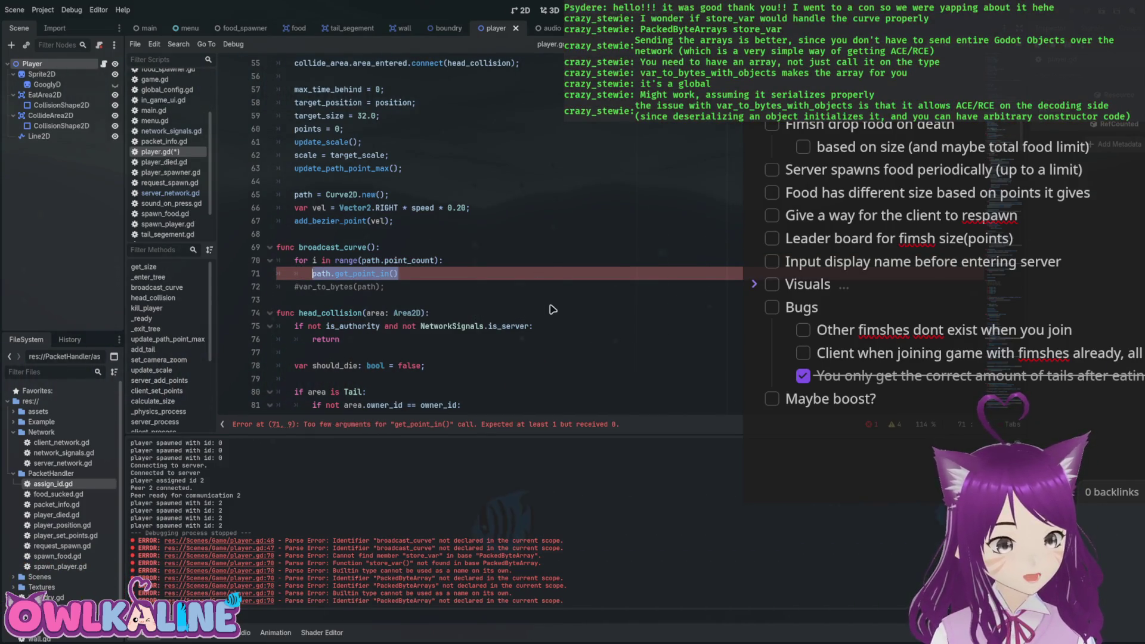
Duplicate the call into get_point_out() and get_point_position(), and add an empty line above the loop.
key("ctrl+alt+Down")
key("ctrl+alt+Down")
key("Up")
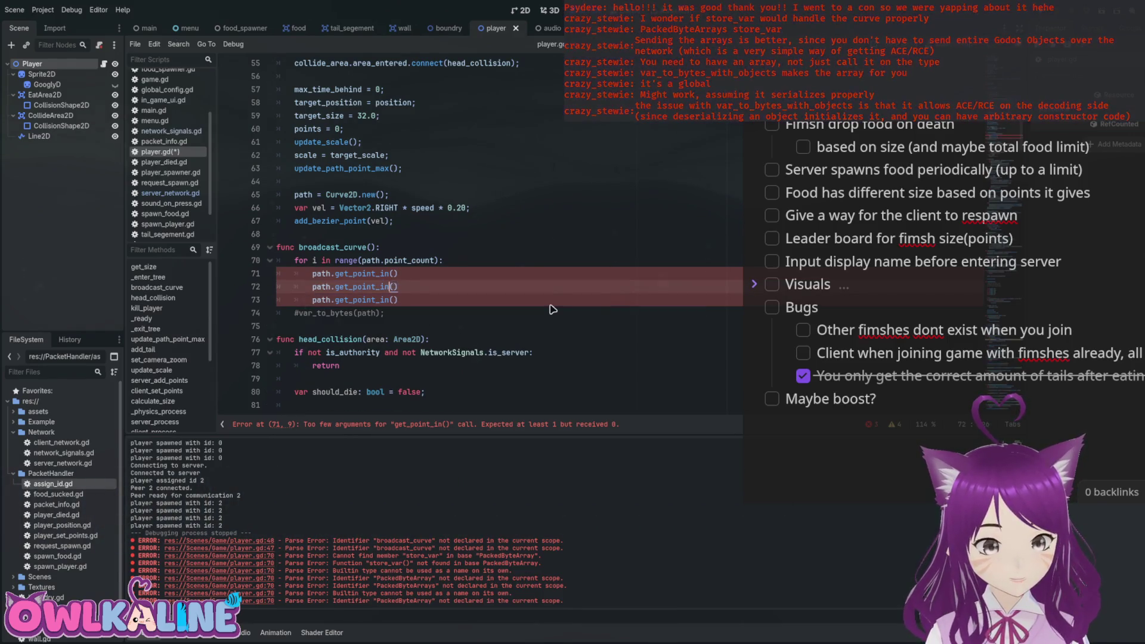
type("out")
key("Down")
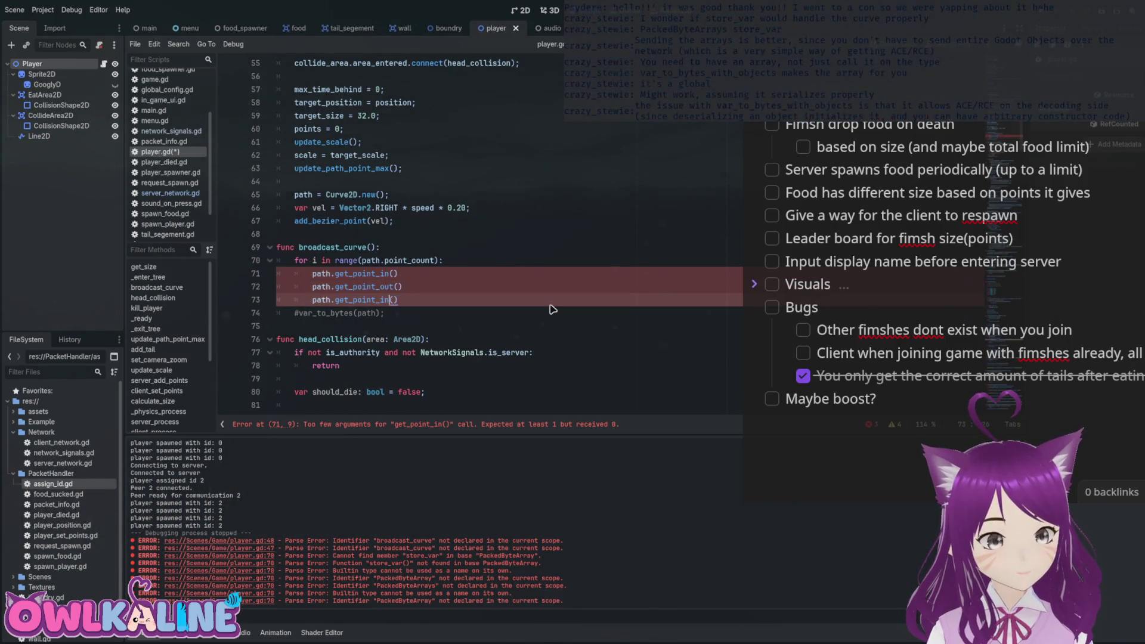
type("e")
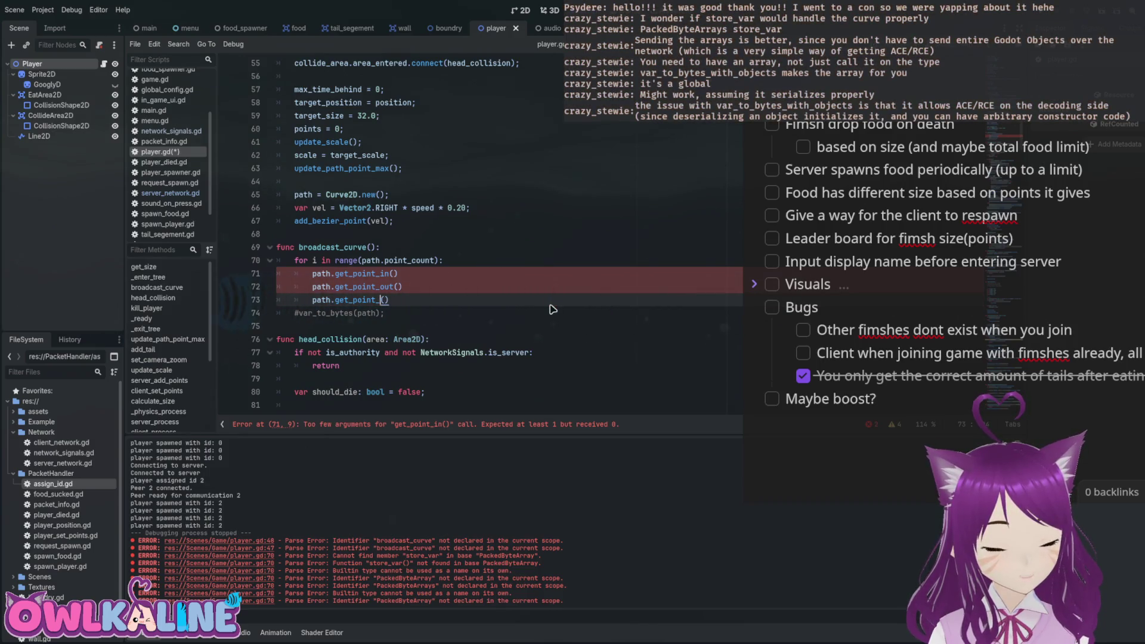
key("ctrl+space")
key("Down")
key("Down")
key("Return")
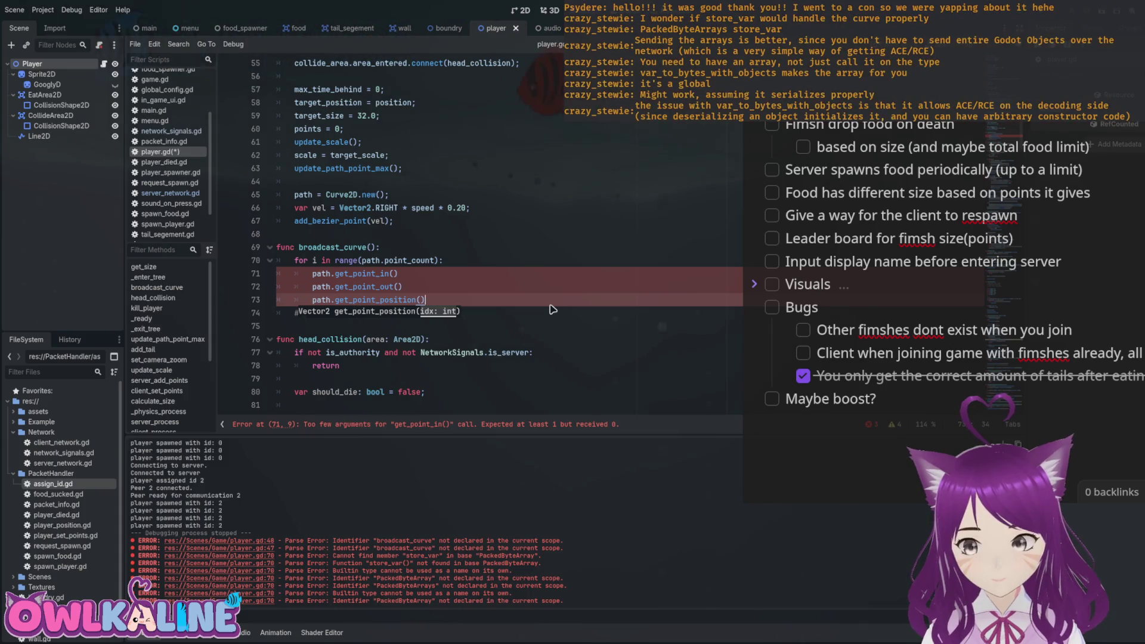
key("Up")
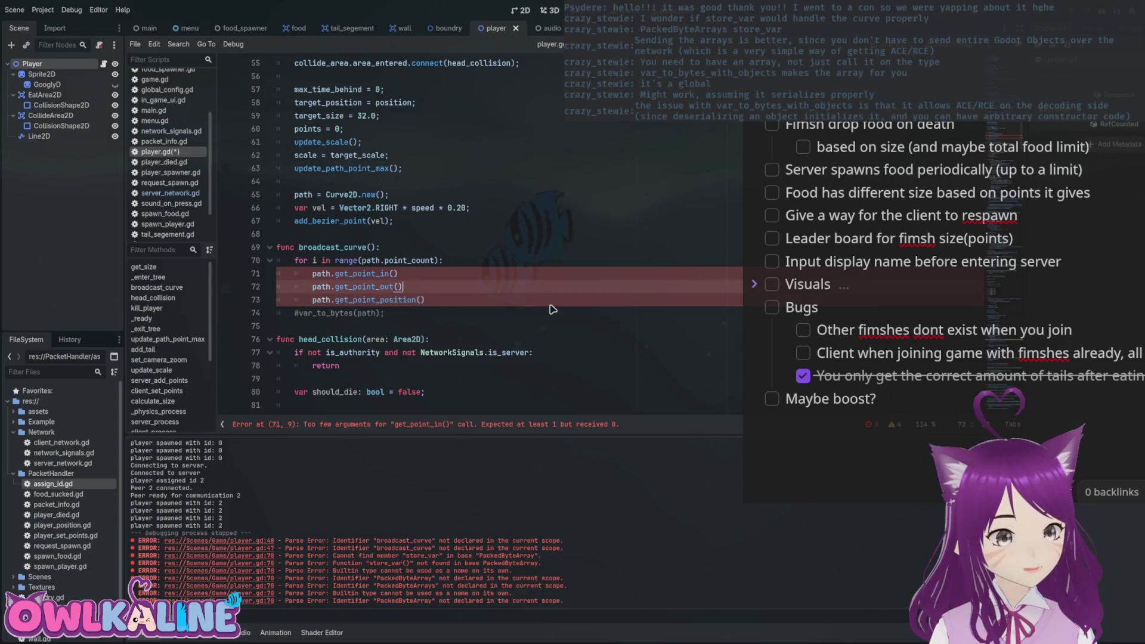
key("Up")
key("Up")
key("Up")
key("Return")
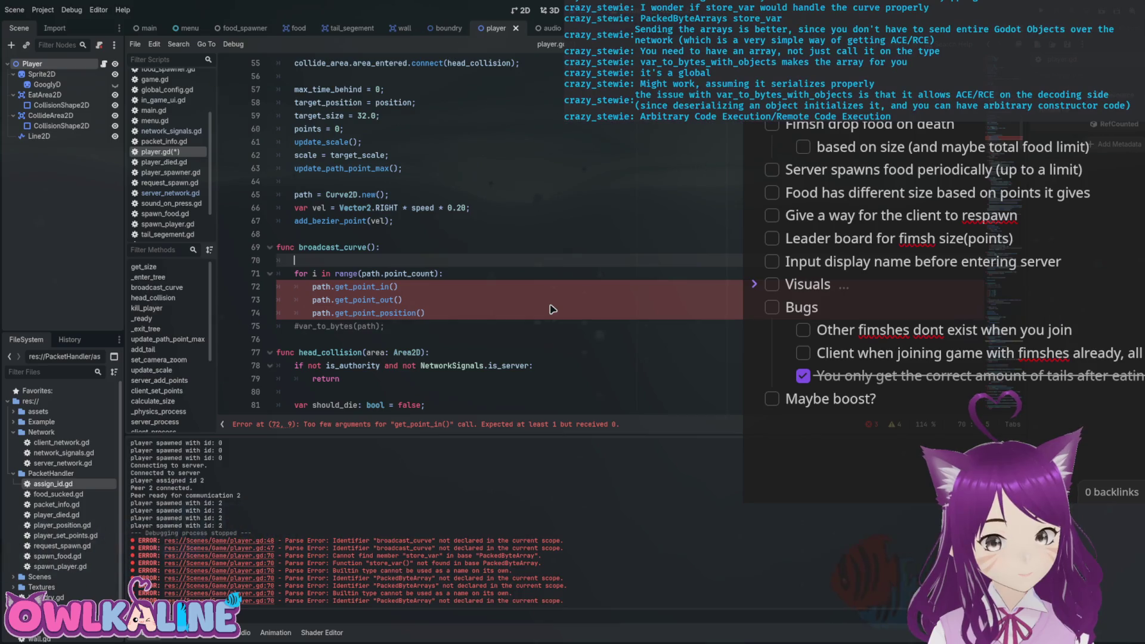
Declare 'var curve: Array = []', wrap get_point_in(i) in curve.append(), and save.
key("Down")
key("Down")
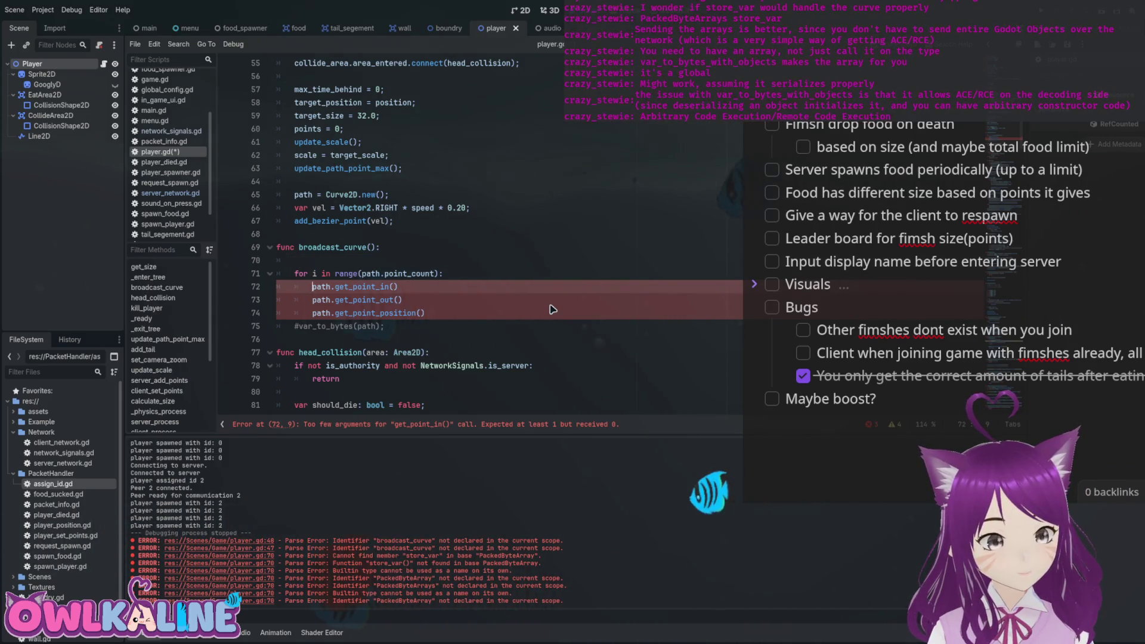
key("Up")
key("Up")
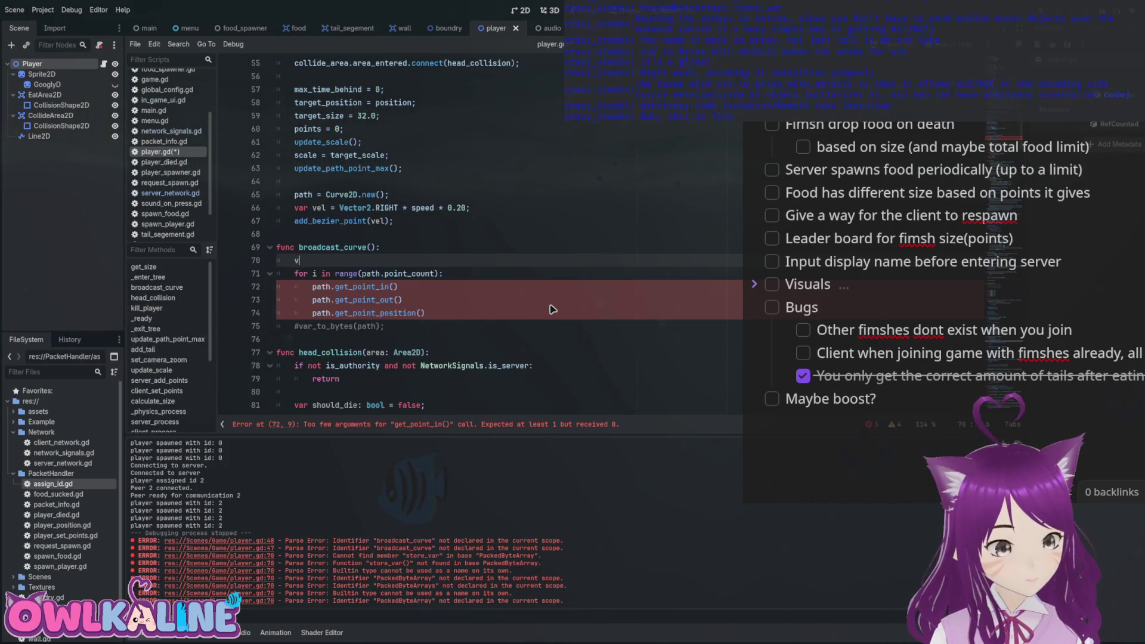
type("ar curve: A")
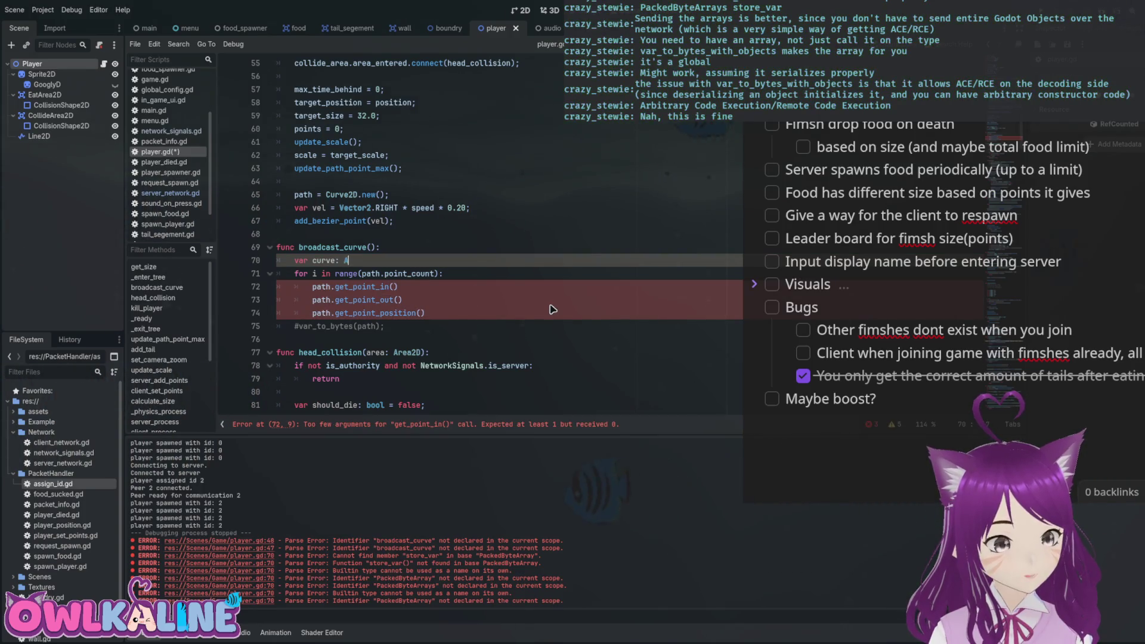
type("rray = [];")
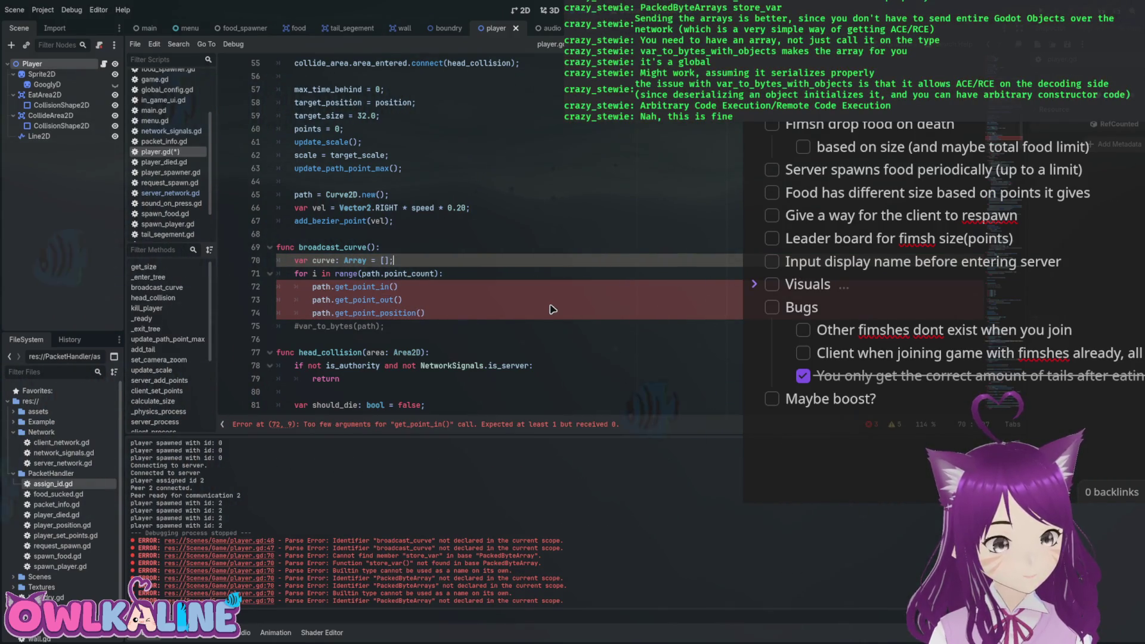
key("Down")
key("Down")
key("Home")
type("curse.append(")
key("Delete")
key("Delete")
key("End")
type(")")
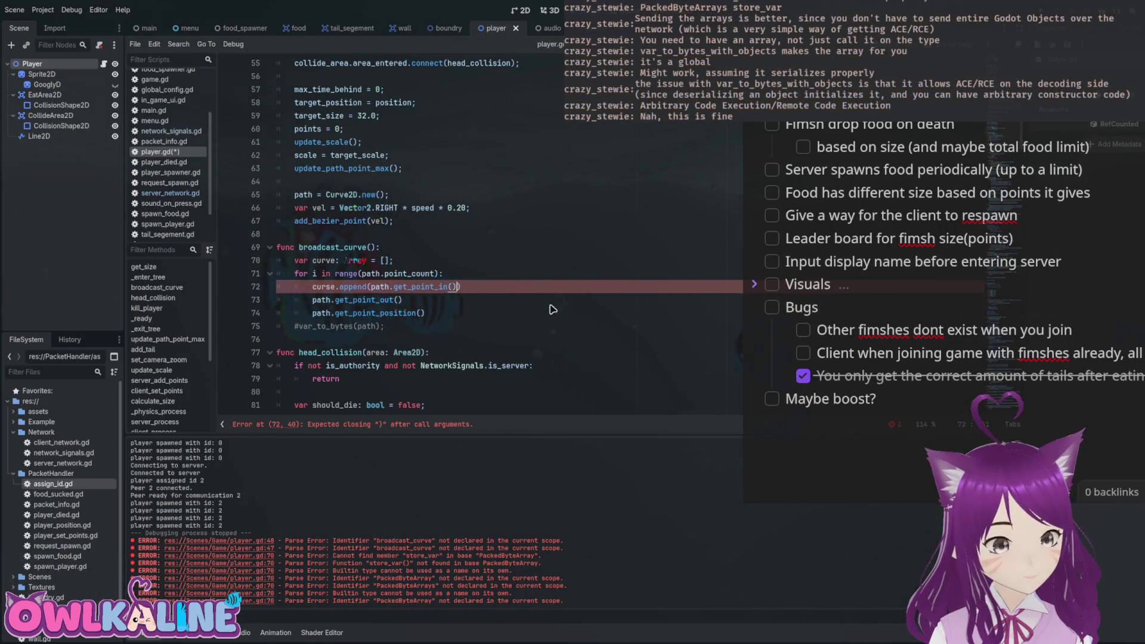
key("Left")
type("i")
key("ctrl+s")
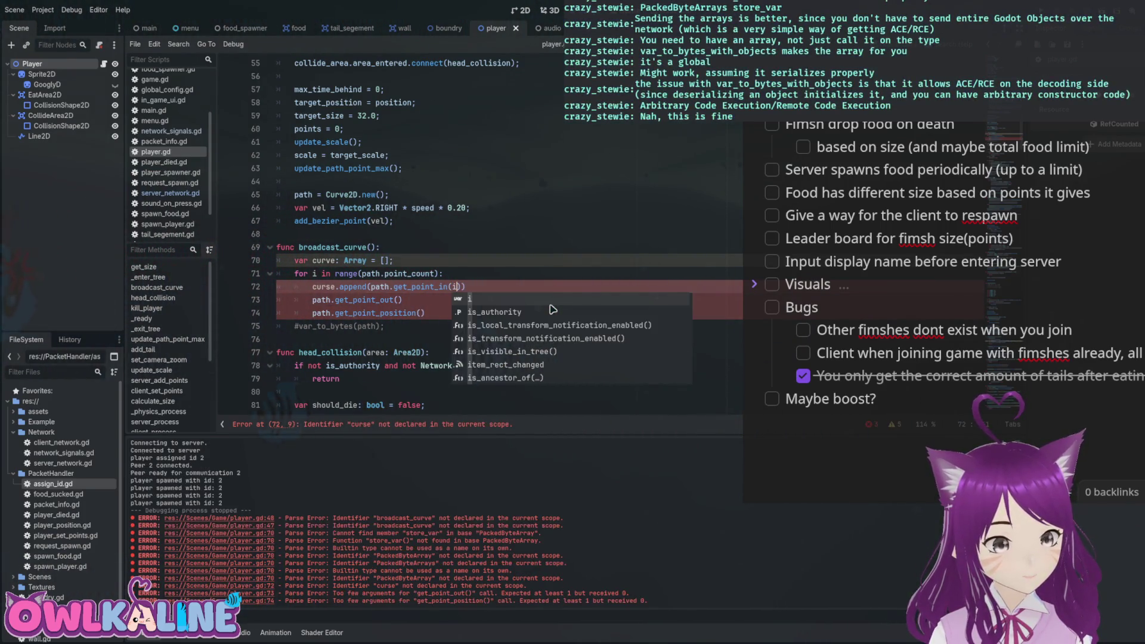
Wrap the get_point_out call in curve.append() with index i, fixing the misspelled 'curse'.
key("Escape")
key("Down")
type(")")
key("Up")
key("Home")
key("Escape")
key("Down")
type("curve.appen")
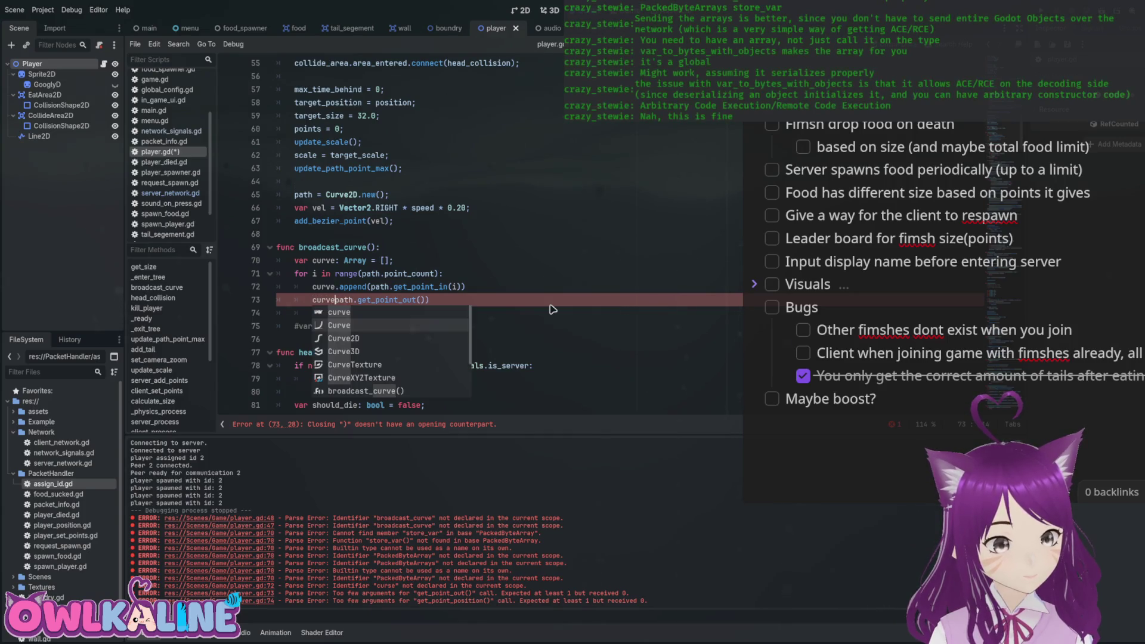
type("d(path.get_po")
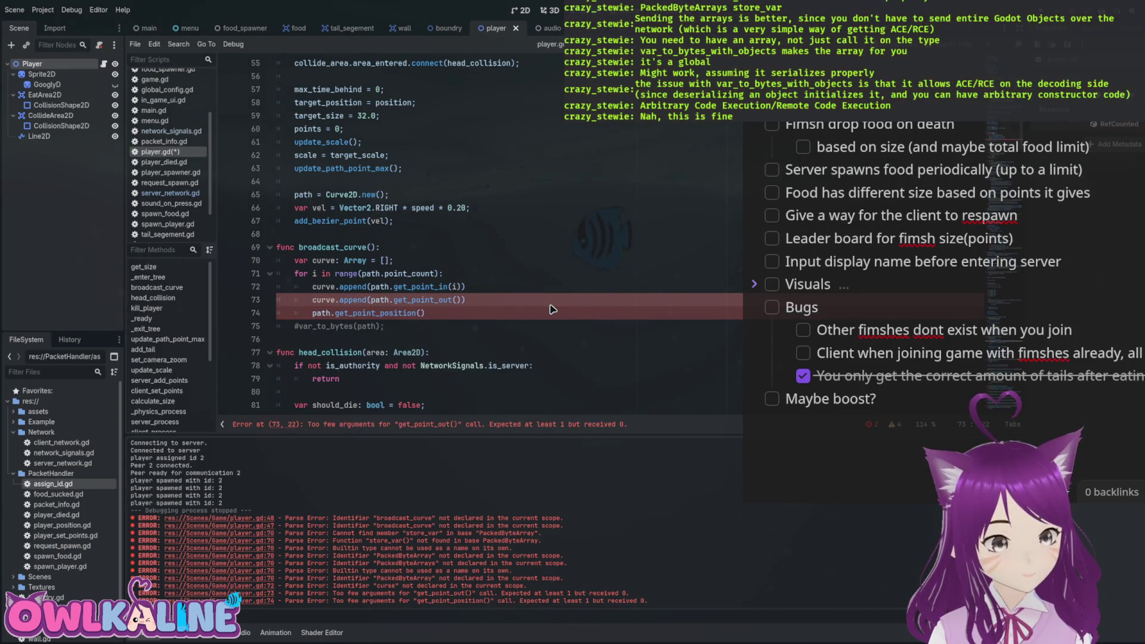
type("i")
key("Escape")
key("Down")
Append get_point_position(i) to curve, save, and delete the #var_to_bytes(path) comment line.
key("Home")
type("curve.append(")
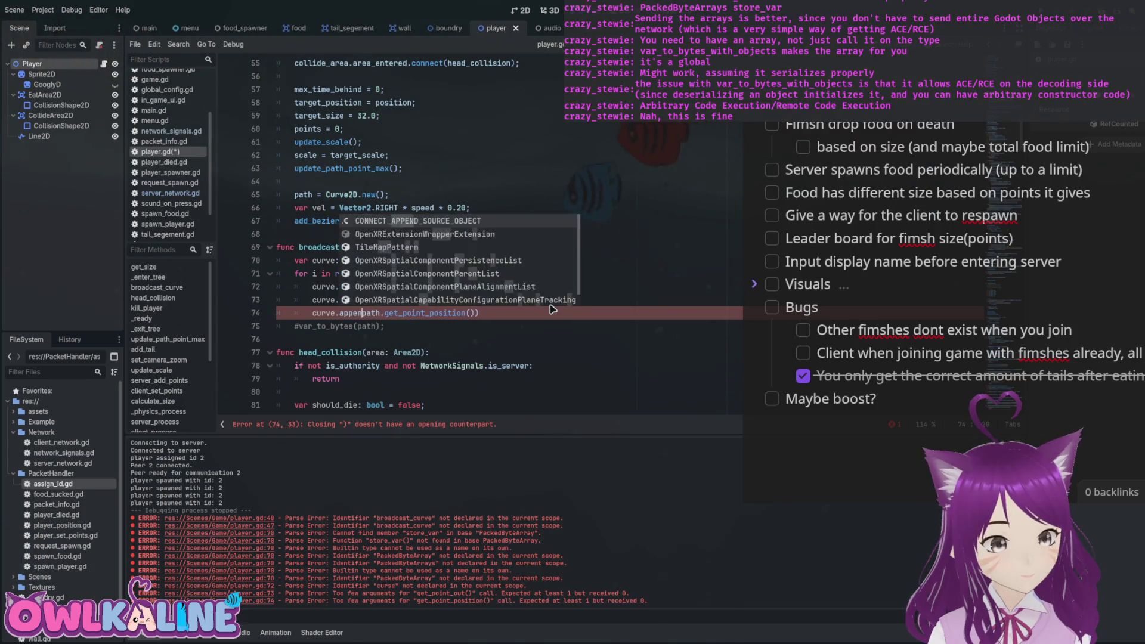
key("End")
key("Left")
key("Left")
type("u")
key("BackSpace")
type("i")
key("End")
key("ctrl+s")
key("Down")
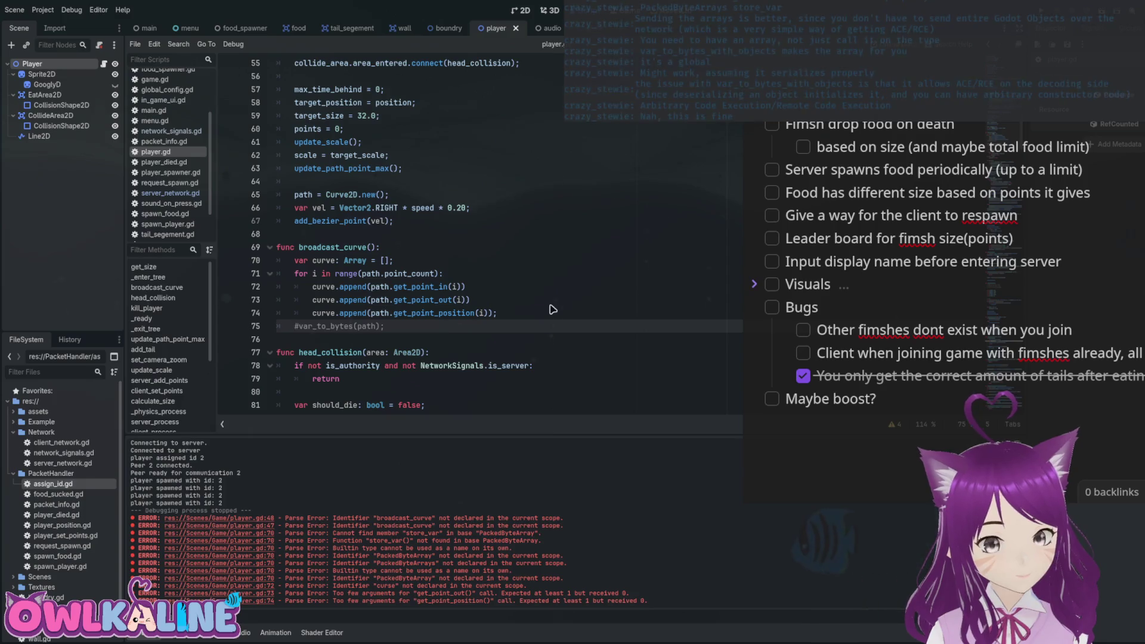
key("shift+End")
key("Delete")
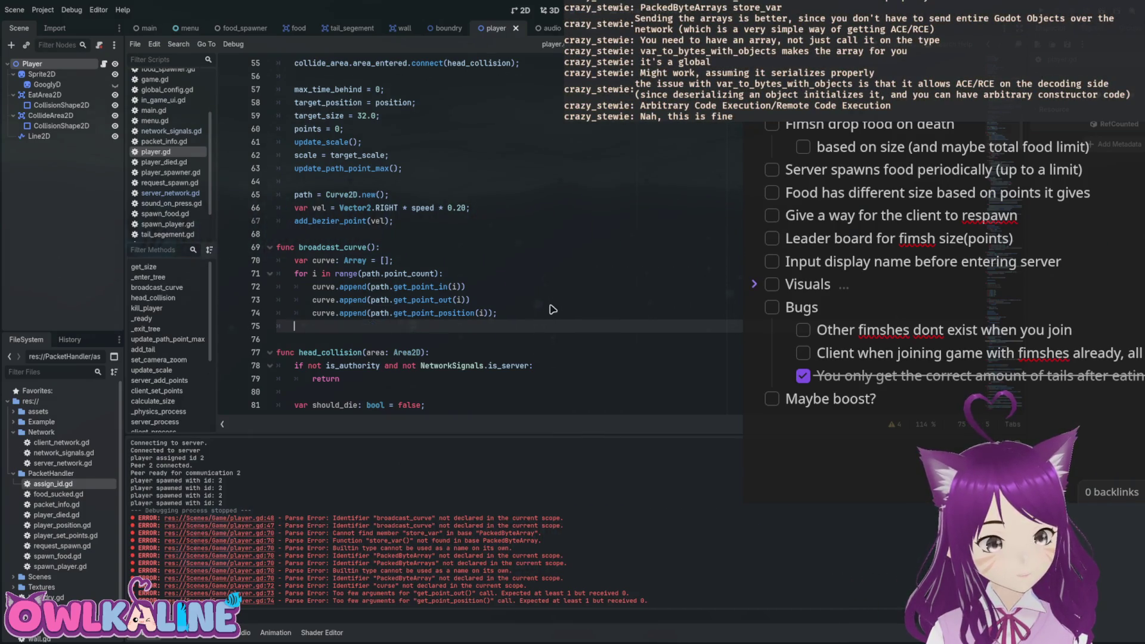